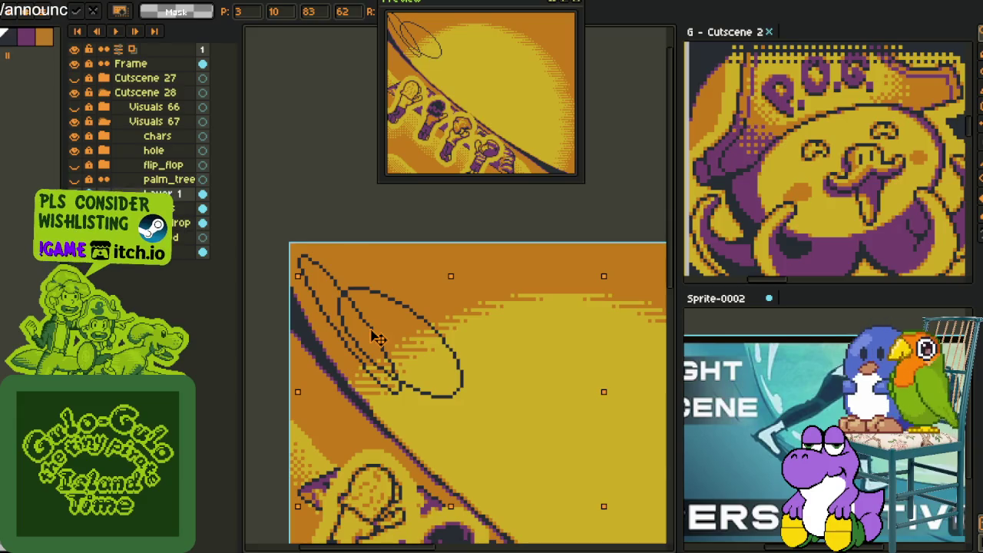
Commit the transformed sketch and add a new empty layer above the clouds layer.
key(Return)
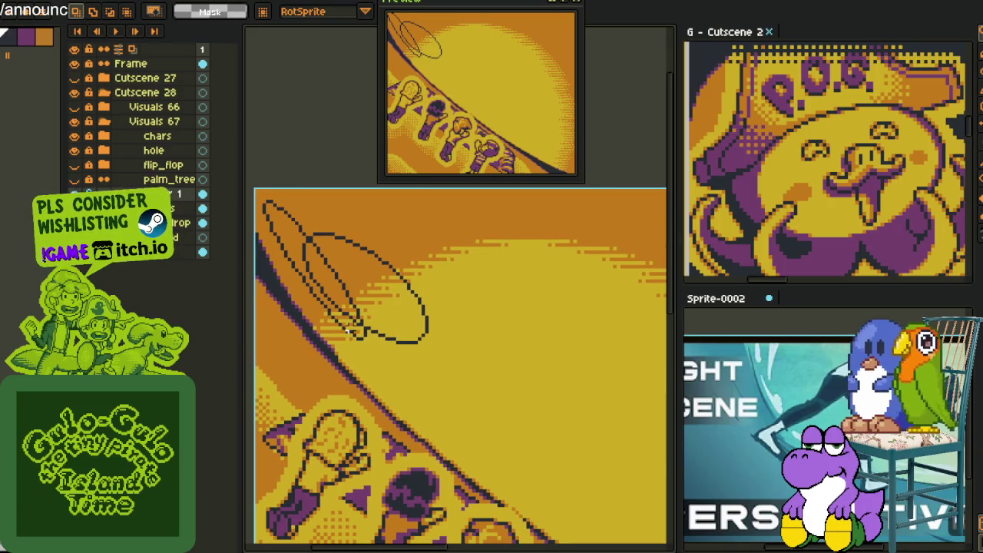
right_click(181, 198)
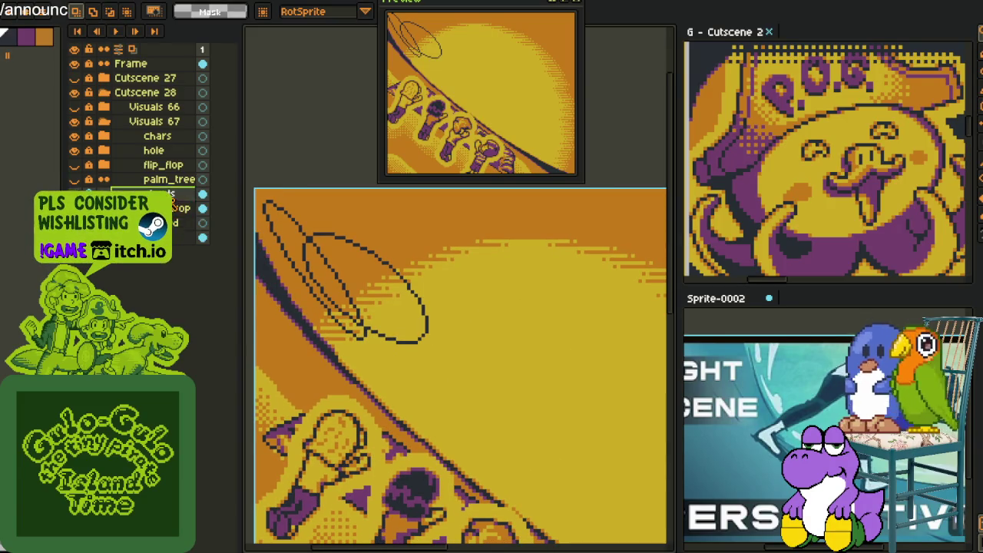
right_click(174, 198)
click(305, 229)
Pencil a leaf stem and inner loop, then shift the sketched strokes slightly left.
mouse_move(337, 276)
mouse_down()
mouse_move(326, 395)
mouse_move(401, 422)
mouse_move(405, 314)
mouse_up()
key(ctrl+z)
key(ctrl+z)
key(ctrl+z)
drag(377, 395, 399, 299)
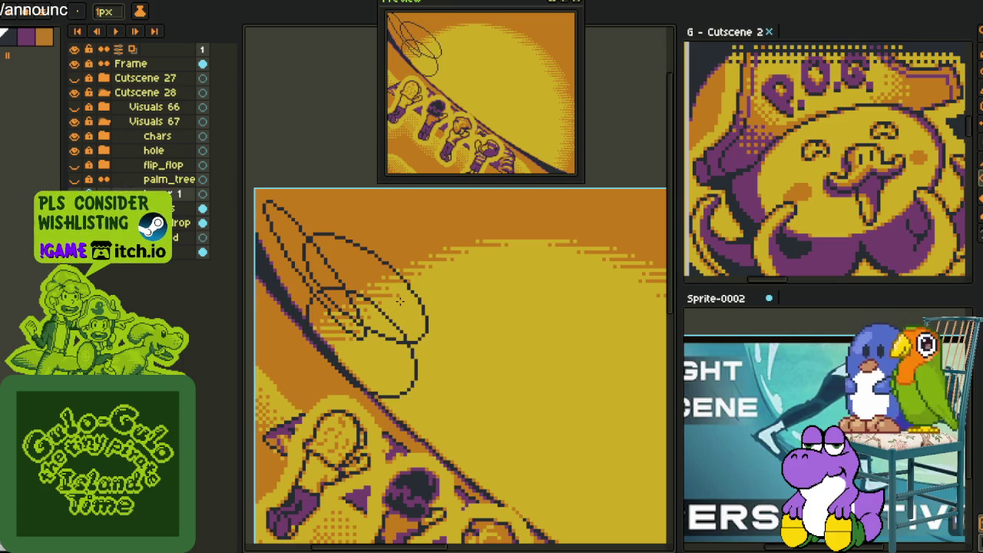
key(r)
drag(280, 250, 555, 462)
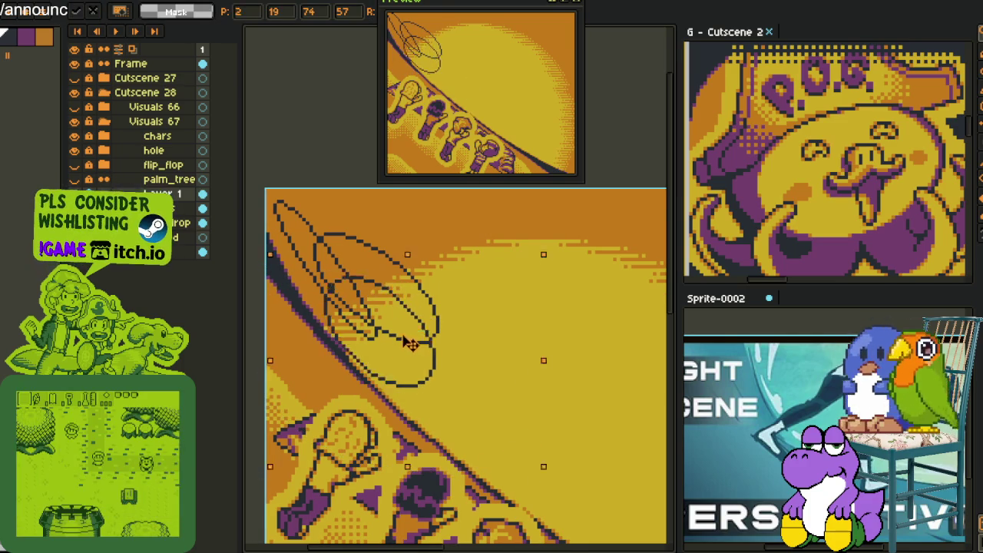
drag(419, 342, 542, 468)
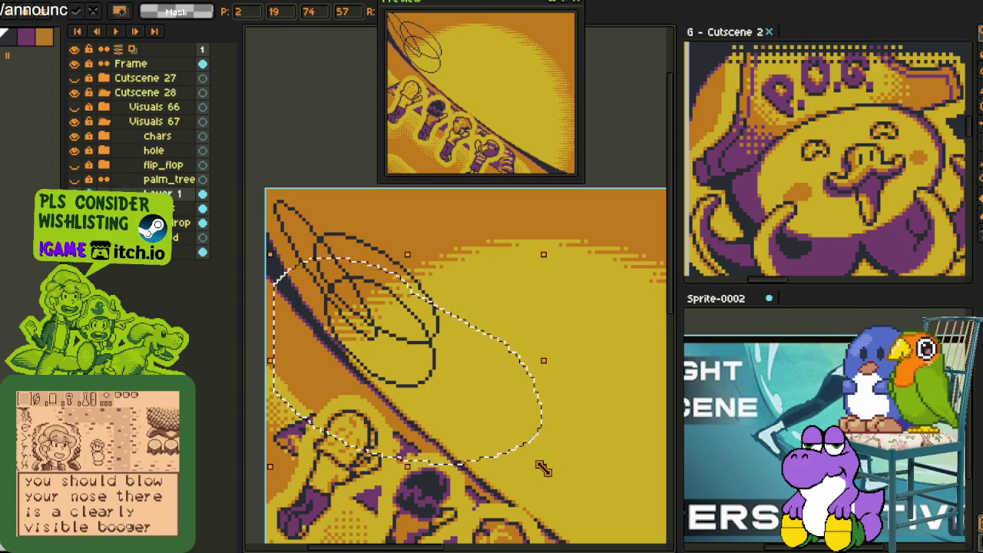
Delete the duplicate lower strokes and redraw the leaf's looped strokes in black pencil.
drag(504, 410, 423, 358)
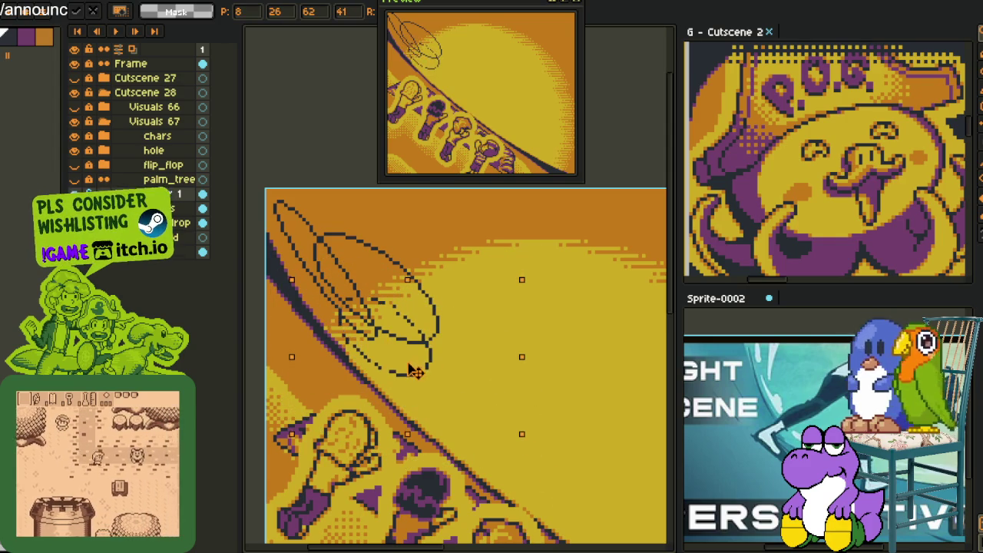
key(Delete)
key(ctrl+d)
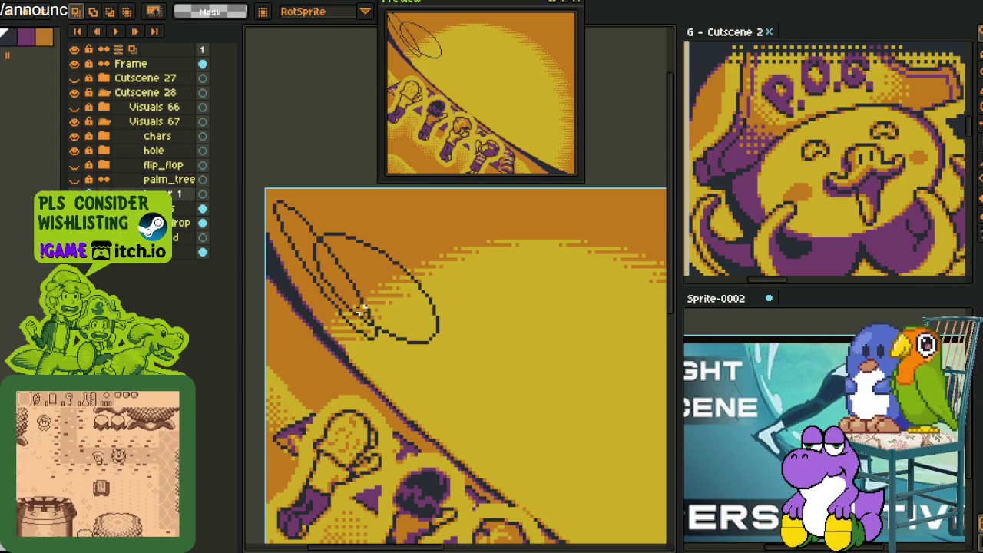
key(b)
drag(368, 327, 357, 330)
drag(413, 400, 413, 320)
Lasso the lower sketch loop and move it into a new position.
key(q)
drag(292, 299, 407, 418)
mouse_move(407, 338)
mouse_down()
mouse_move(417, 377)
mouse_move(288, 235)
mouse_up()
key(b)
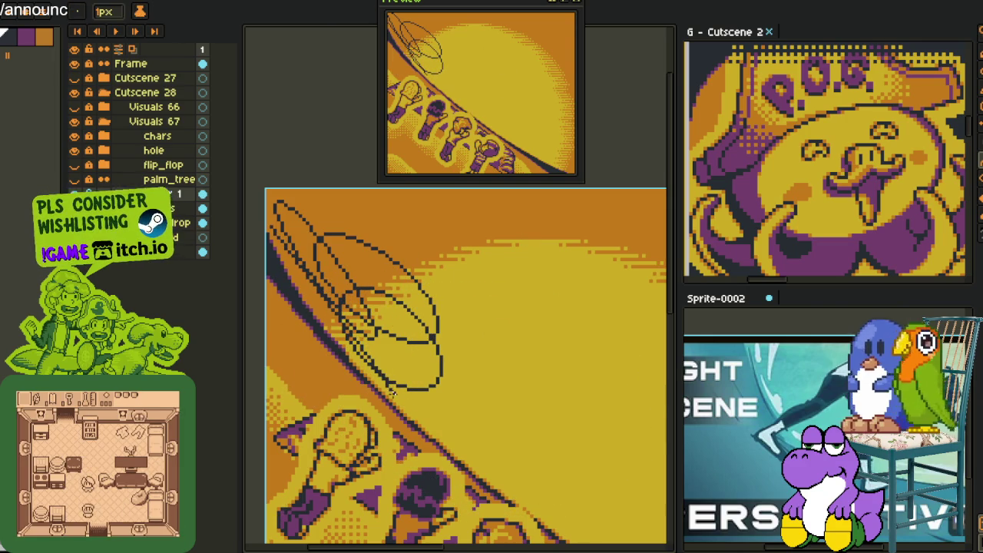
scroll(353, 338, up, 3)
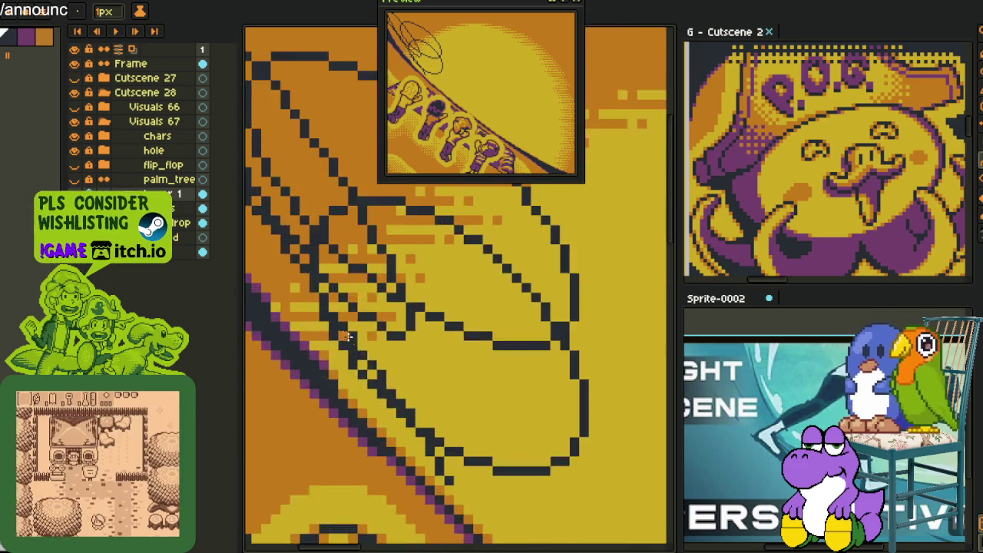
Zoom in on the leaf sketch with the Eraser ready, then bring up Layer 1's layer menu.
scroll(337, 329, up, 1)
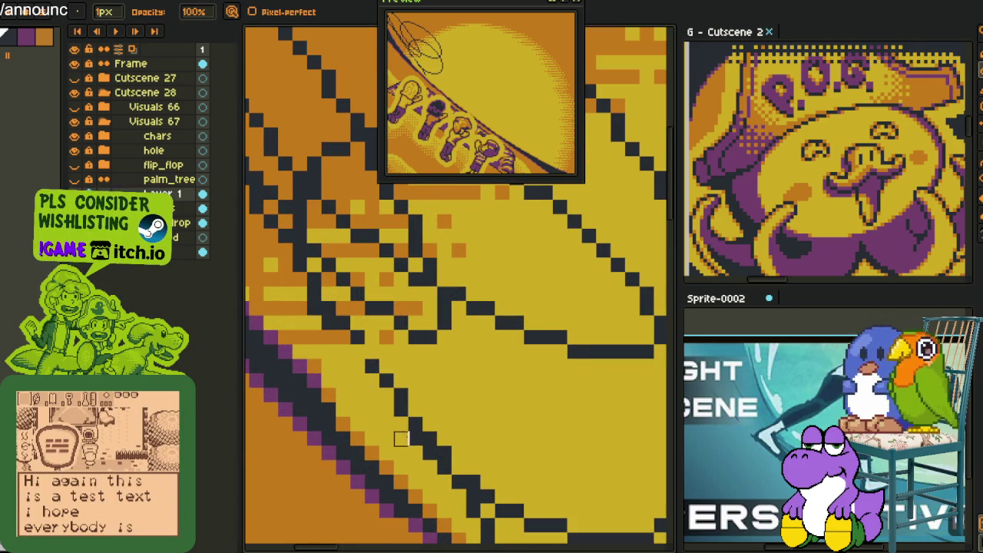
key(e)
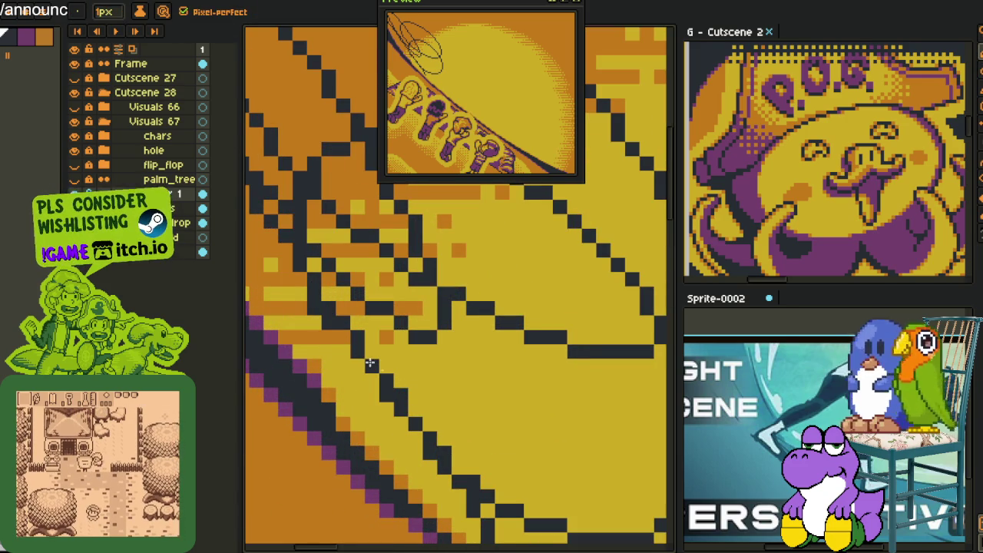
mouse_move(446, 443)
mouse_down()
mouse_move(437, 332)
mouse_move(465, 364)
mouse_up()
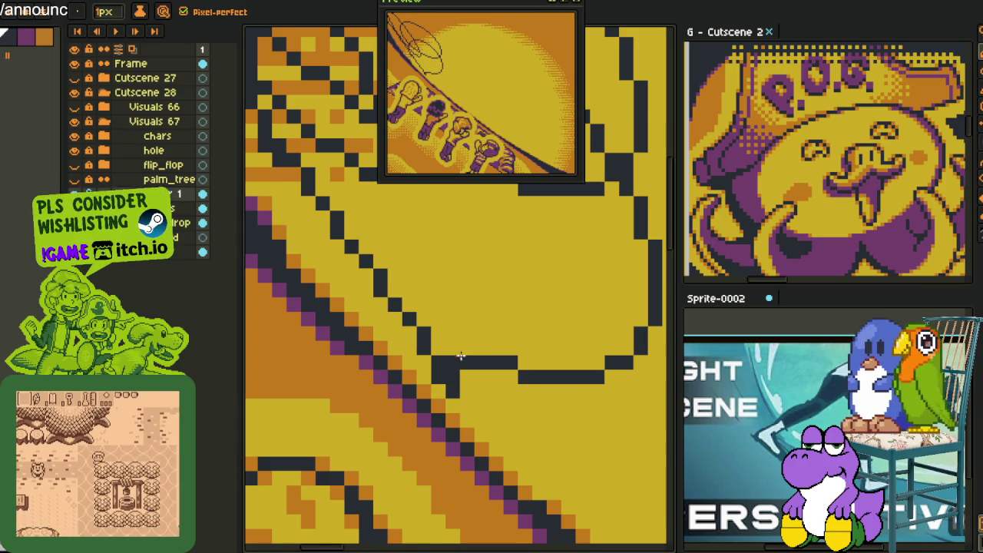
scroll(456, 360, down, 3)
scroll(386, 288, up, 1)
scroll(387, 288, up, 1)
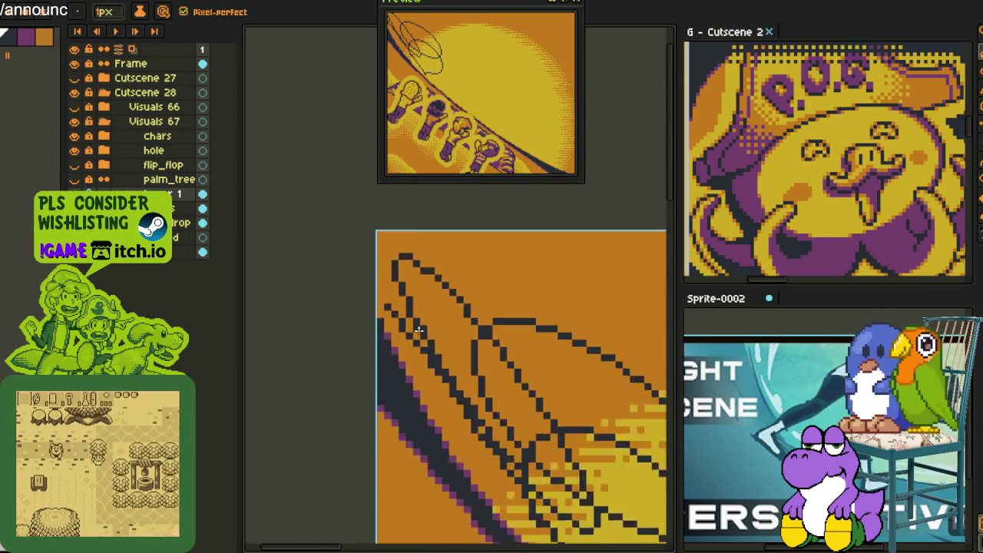
scroll(386, 289, up, 1)
scroll(386, 288, up, 1)
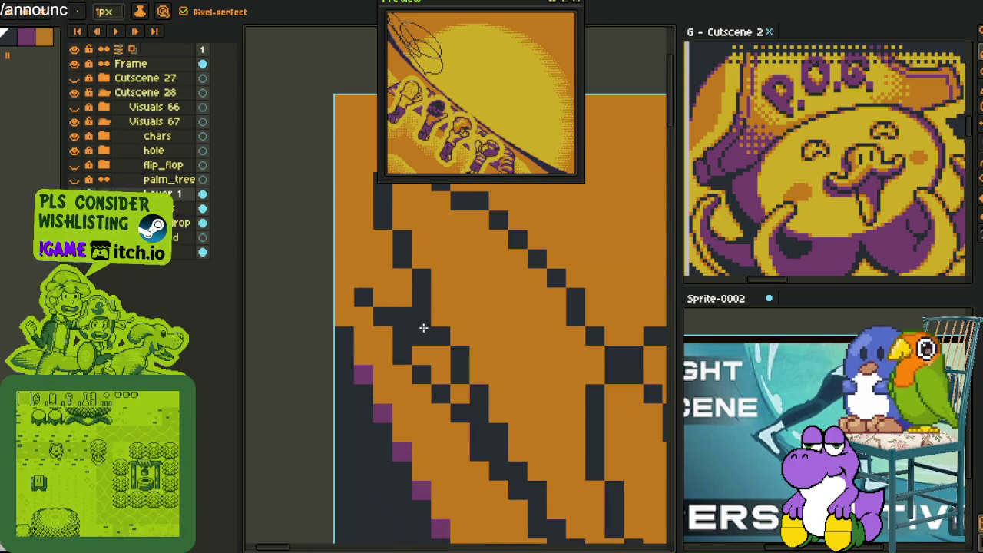
scroll(425, 330, down, 3)
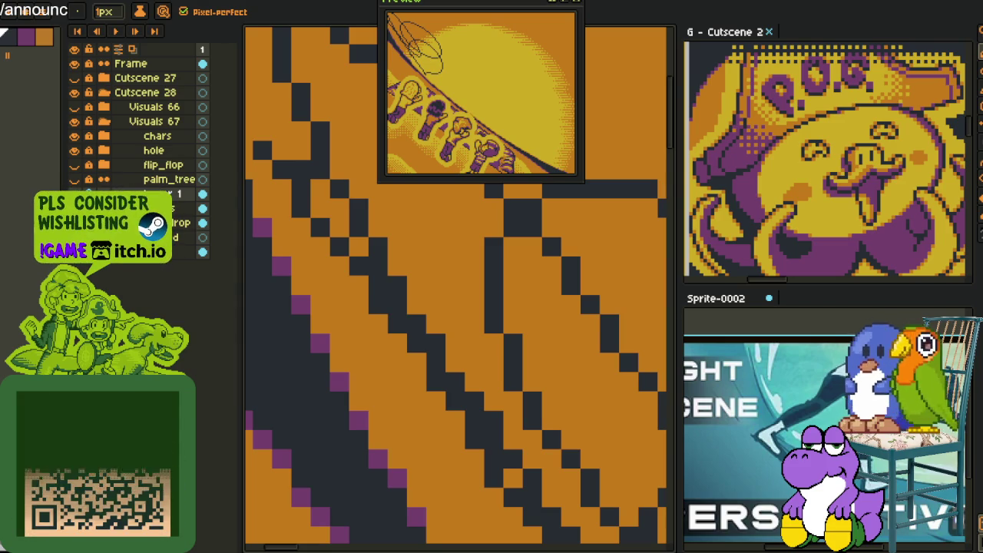
scroll(347, 253, down, 3)
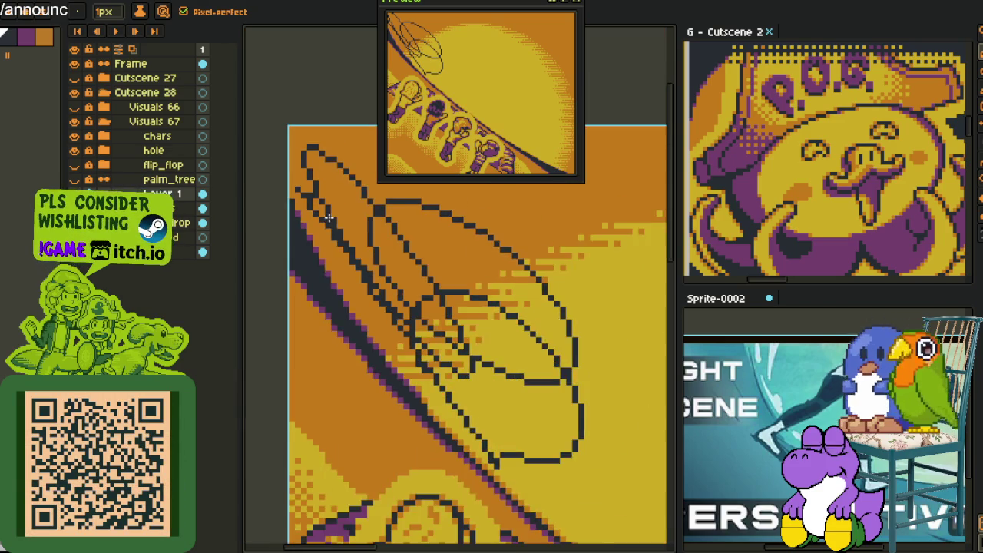
scroll(347, 254, up, 2)
scroll(347, 254, up, 2)
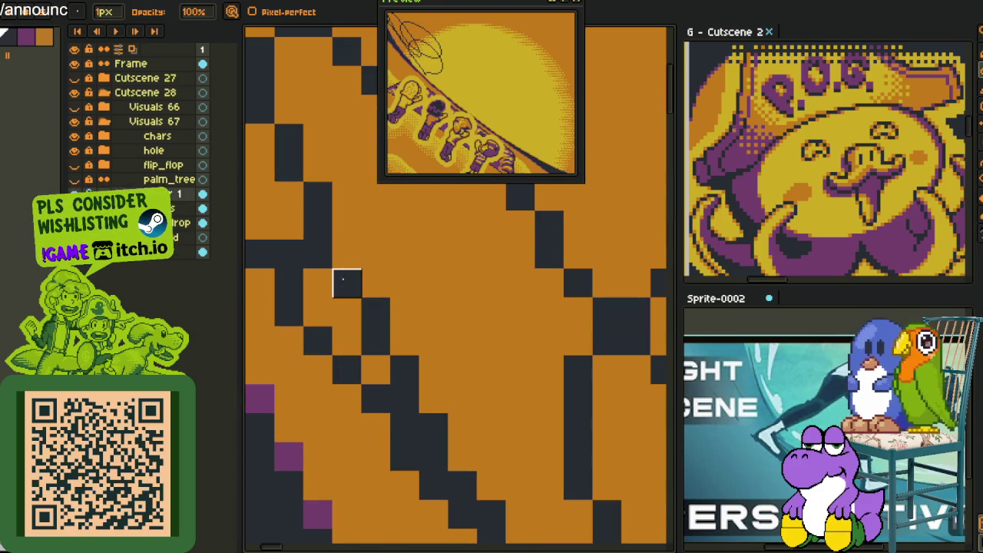
right_click(156, 195)
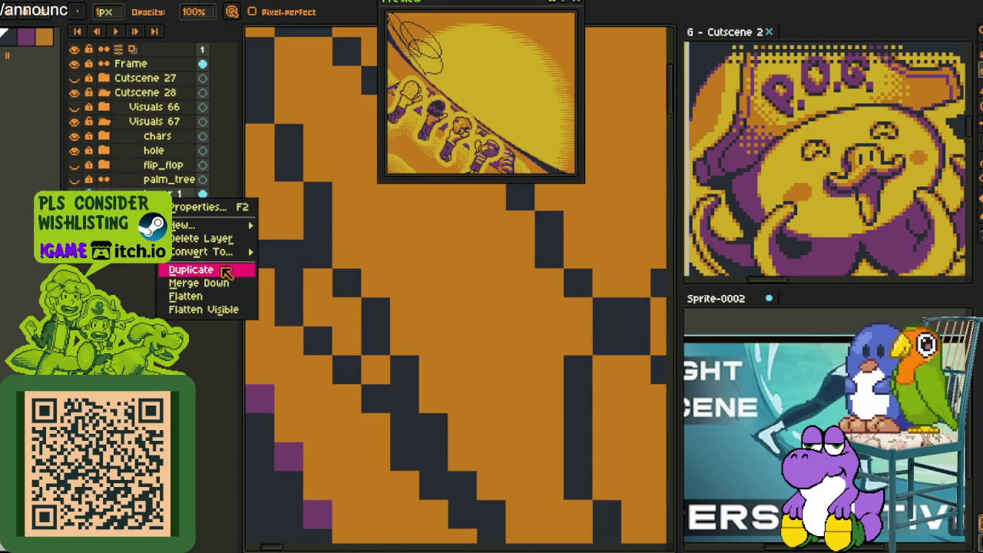
Merge the sketch layer down onto the clouds layer and paint orange over the dark diagonal pixels.
click(230, 282)
mouse_move(317, 253)
mouse_down()
mouse_move(374, 312)
mouse_move(404, 370)
mouse_up()
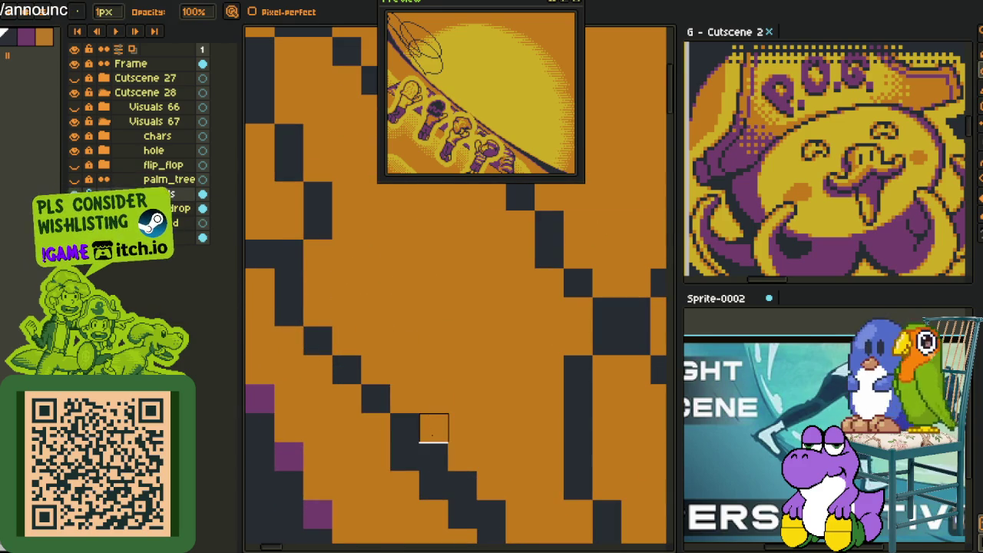
scroll(388, 175, down, 3)
drag(387, 233, 417, 262)
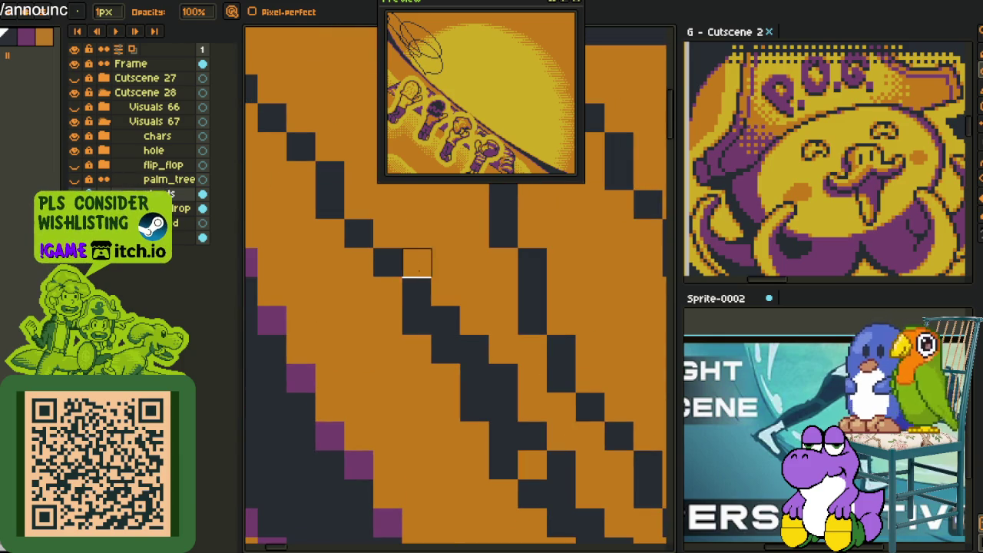
drag(445, 320, 504, 379)
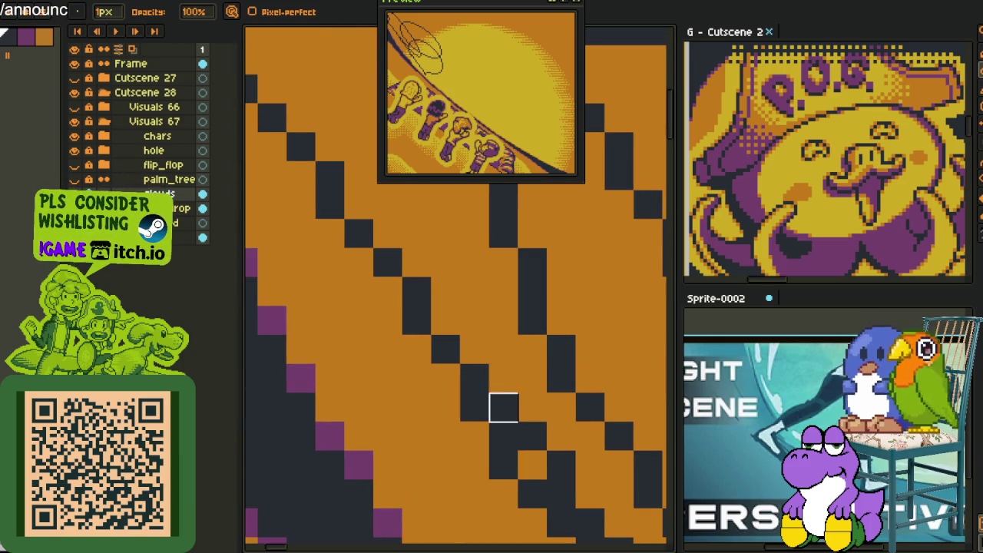
scroll(467, 325, down, 2)
scroll(402, 258, down, 1)
scroll(407, 256, up, 2)
scroll(408, 246, up, 1)
Pick a canvas colour and touch up individual outline pixels, including a corner pixel.
key(alt)
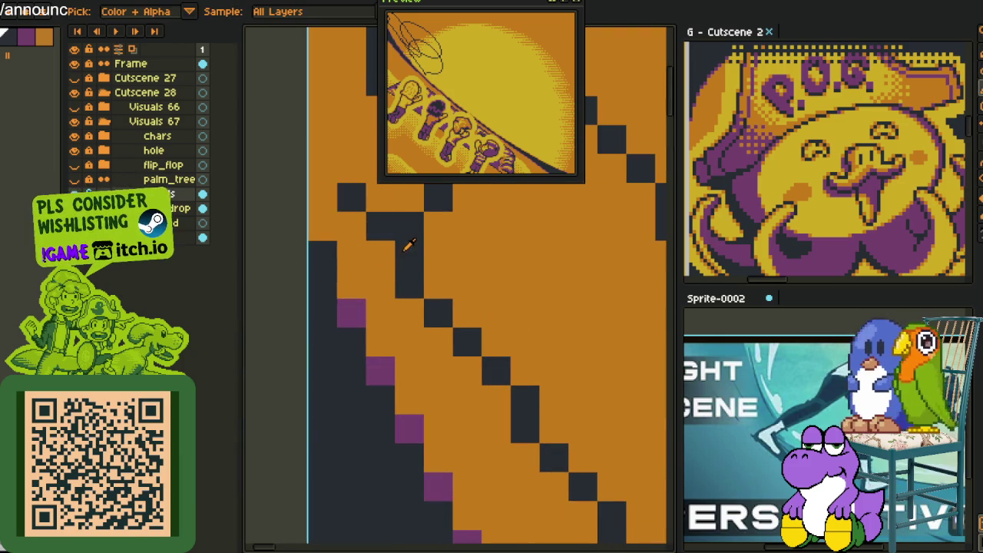
drag(408, 253, 377, 252)
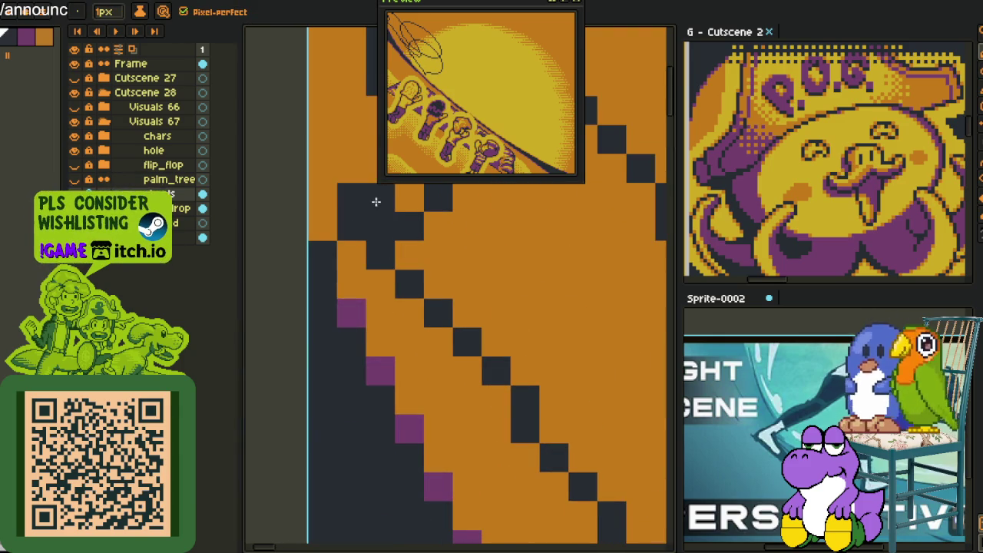
drag(377, 204, 325, 271)
drag(291, 308, 351, 281)
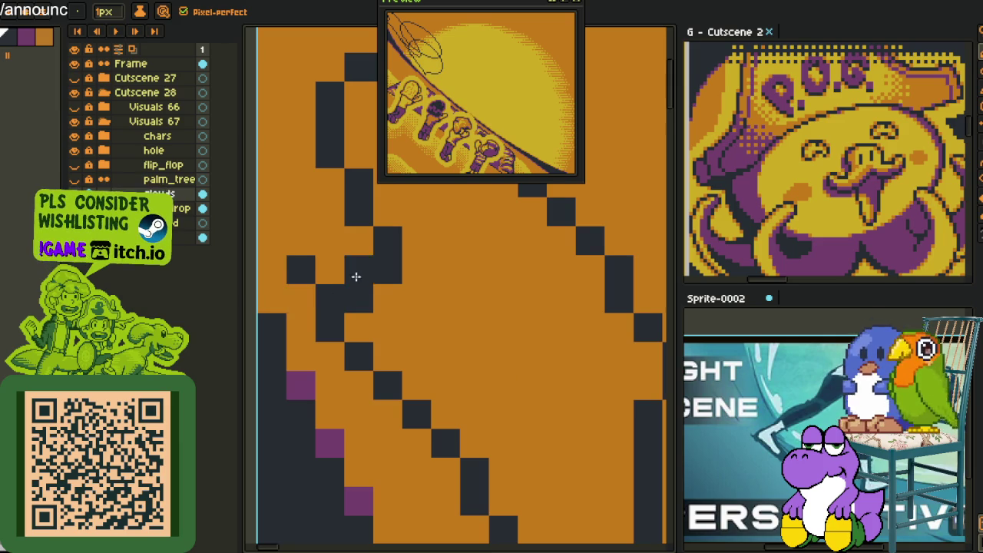
scroll(351, 281, down, 2)
scroll(350, 245, up, 1)
scroll(350, 234, up, 3)
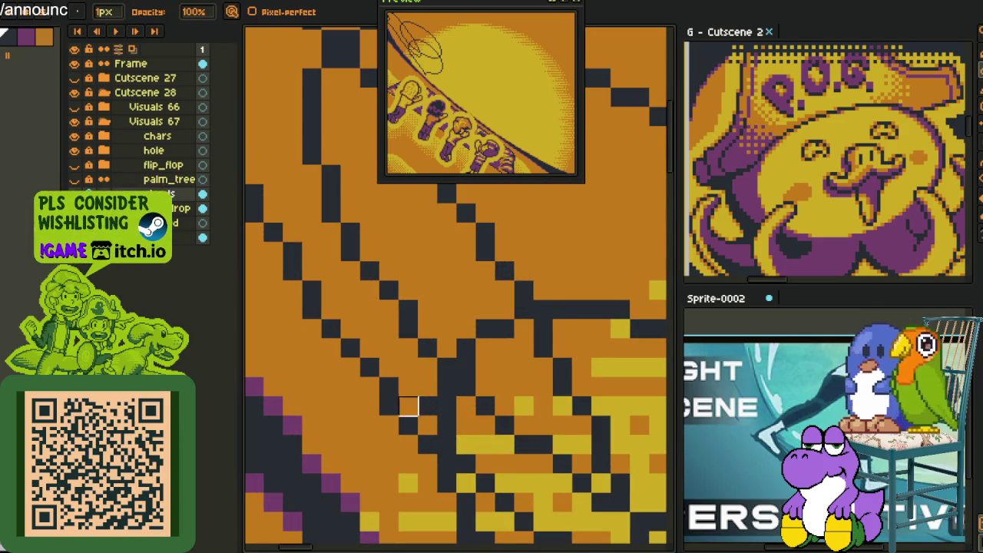
scroll(408, 386, down, 3)
scroll(385, 397, up, 3)
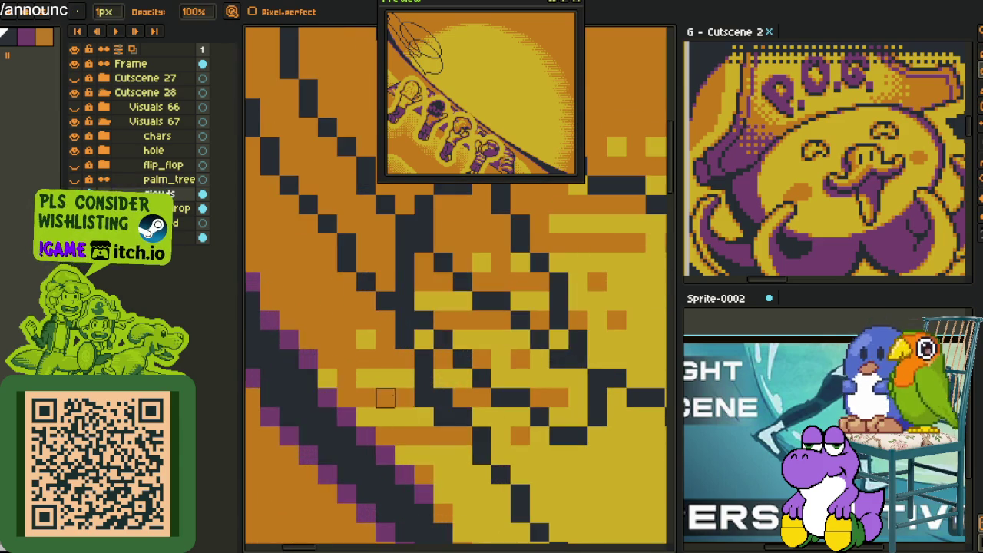
scroll(424, 397, down, 3)
drag(512, 404, 495, 399)
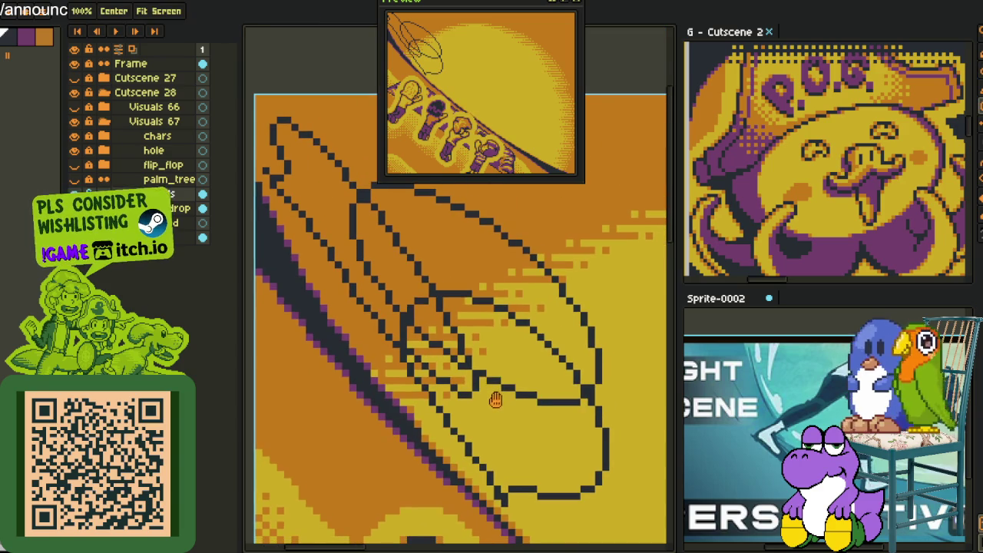
scroll(522, 390, up, 2)
scroll(553, 394, up, 2)
Paint the remaining dark diagonal outline pixels over in yellow and orange.
mouse_move(622, 391)
mouse_down()
mouse_move(430, 390)
mouse_move(506, 388)
mouse_move(313, 332)
mouse_move(434, 411)
mouse_up()
mouse_move(358, 231)
mouse_down()
mouse_move(396, 280)
mouse_move(395, 353)
mouse_move(338, 429)
mouse_move(278, 354)
mouse_move(454, 469)
mouse_up()
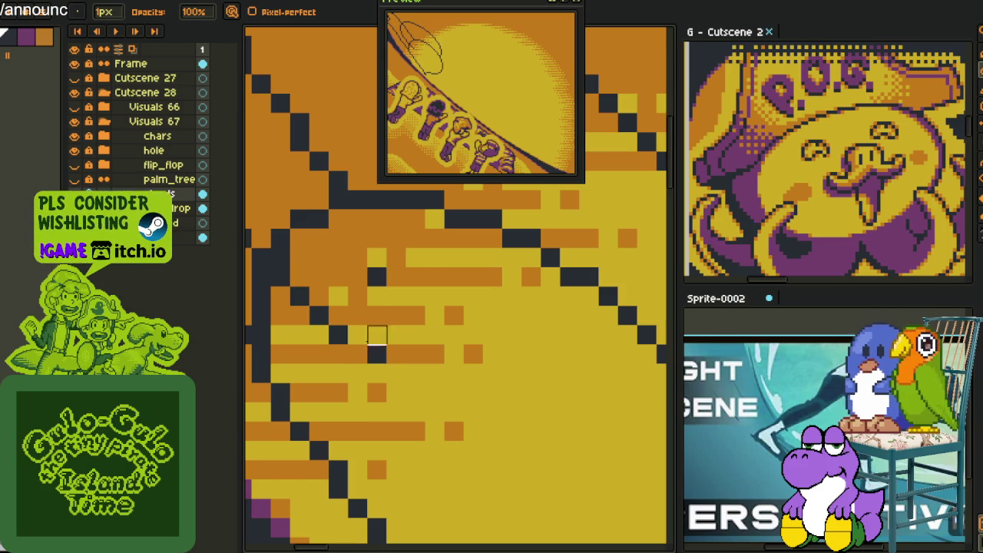
drag(358, 335, 300, 296)
scroll(375, 283, down, 3)
scroll(384, 253, up, 2)
scroll(347, 216, up, 1)
drag(348, 216, 386, 389)
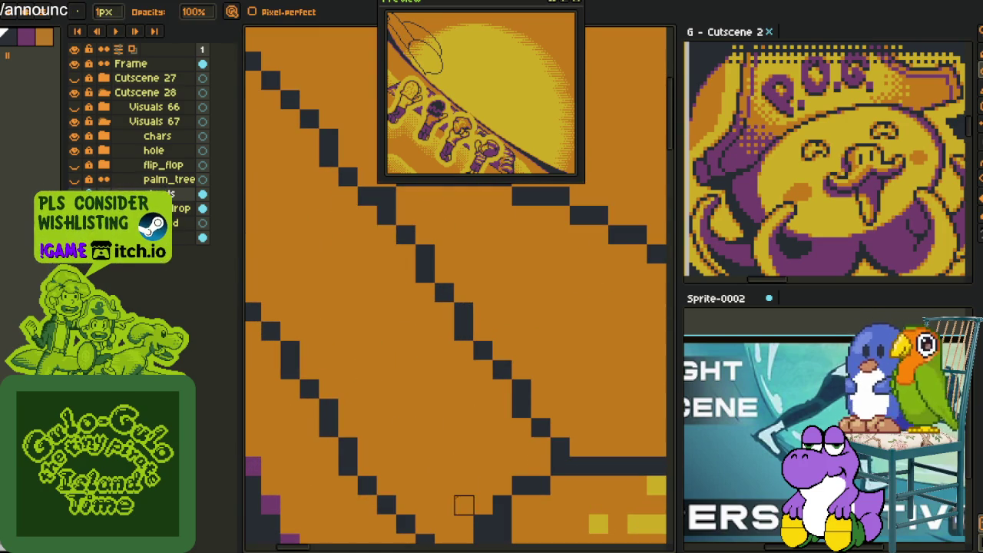
Zoom in and out to review the palm leaf outline in full.
scroll(449, 453, down, 2)
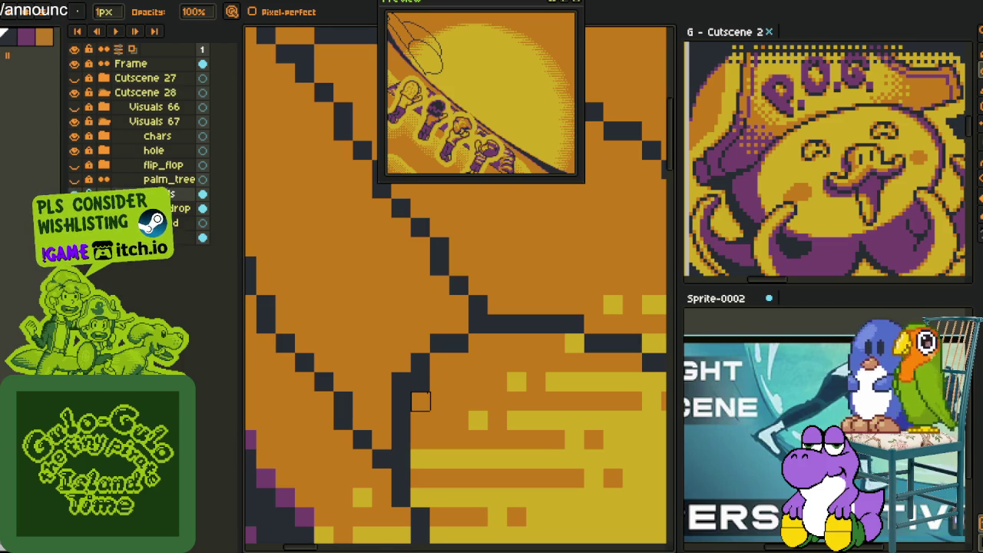
scroll(420, 401, down, 1)
scroll(434, 421, up, 1)
scroll(395, 456, down, 1)
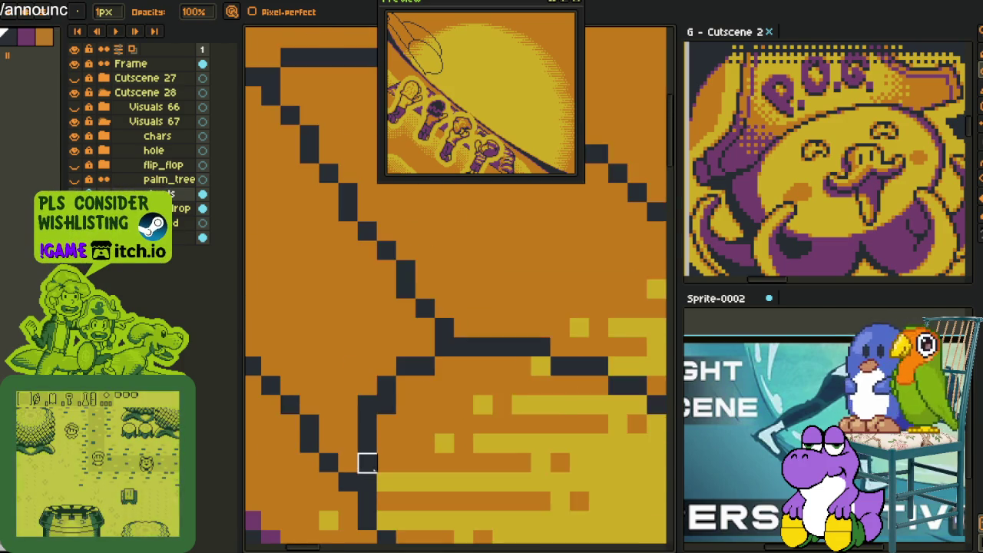
scroll(367, 463, up, 1)
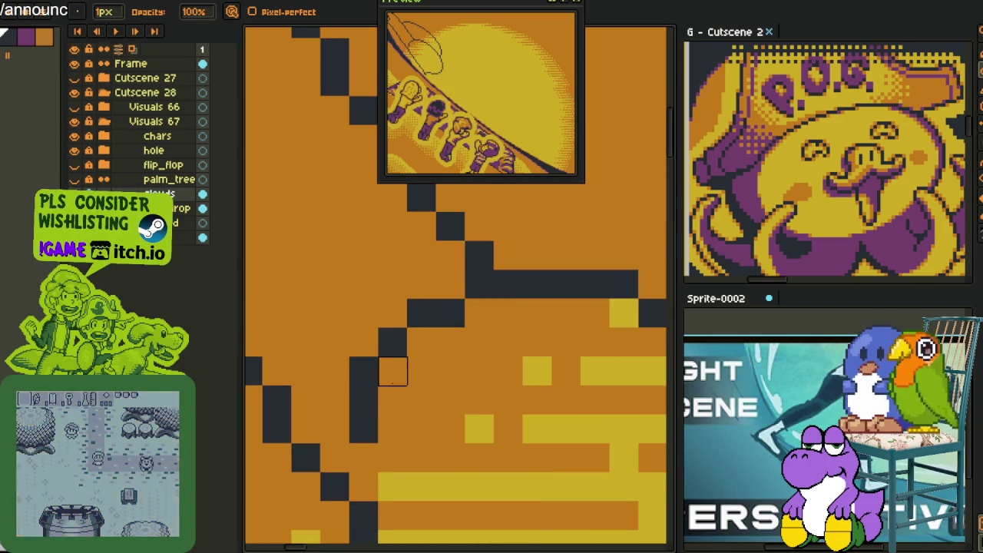
scroll(453, 353, down, 1)
scroll(469, 342, down, 1)
scroll(466, 364, up, 2)
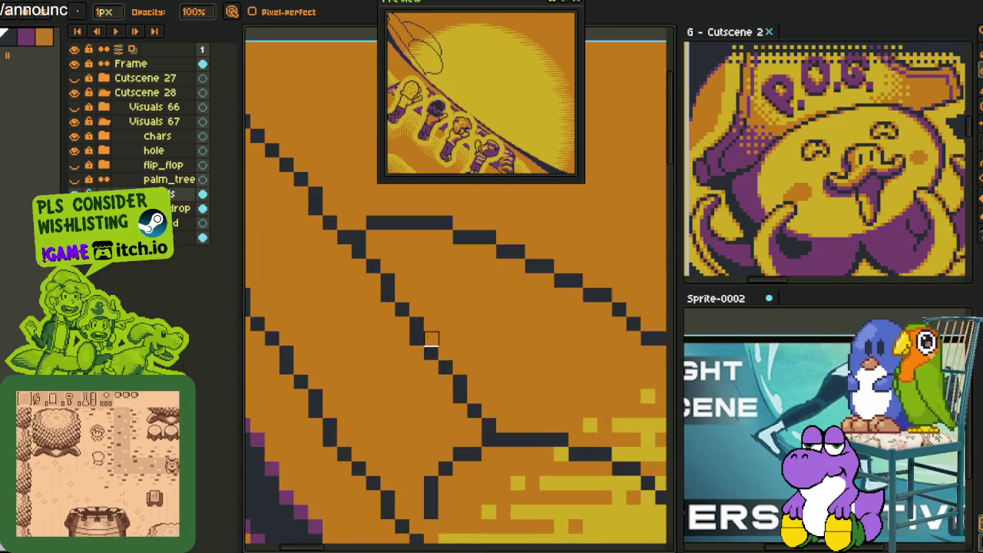
scroll(488, 430, down, 2)
scroll(489, 429, down, 1)
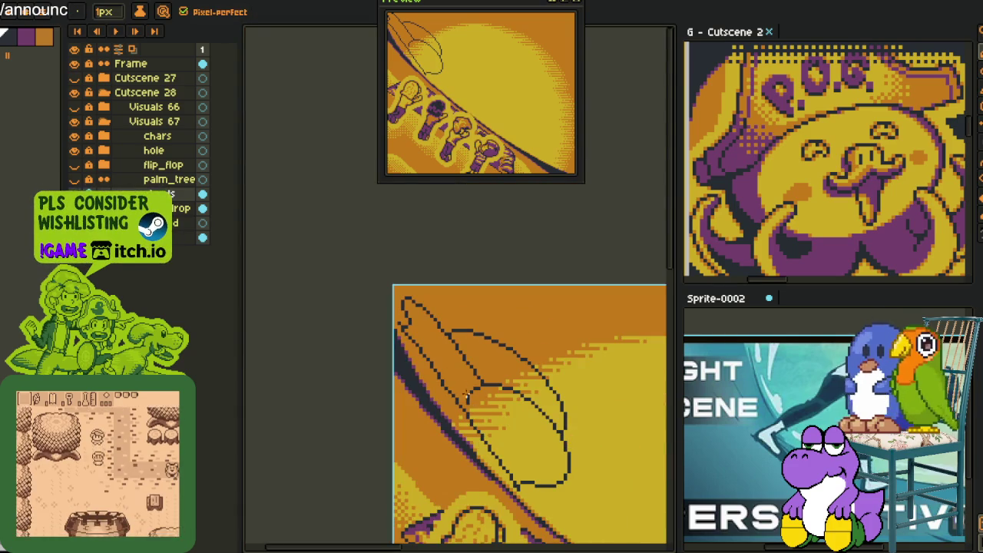
Move a jagged run of outline pixels one column left, erasing the old pixels with orange.
scroll(430, 369, up, 1)
scroll(407, 347, up, 2)
right_click(400, 357)
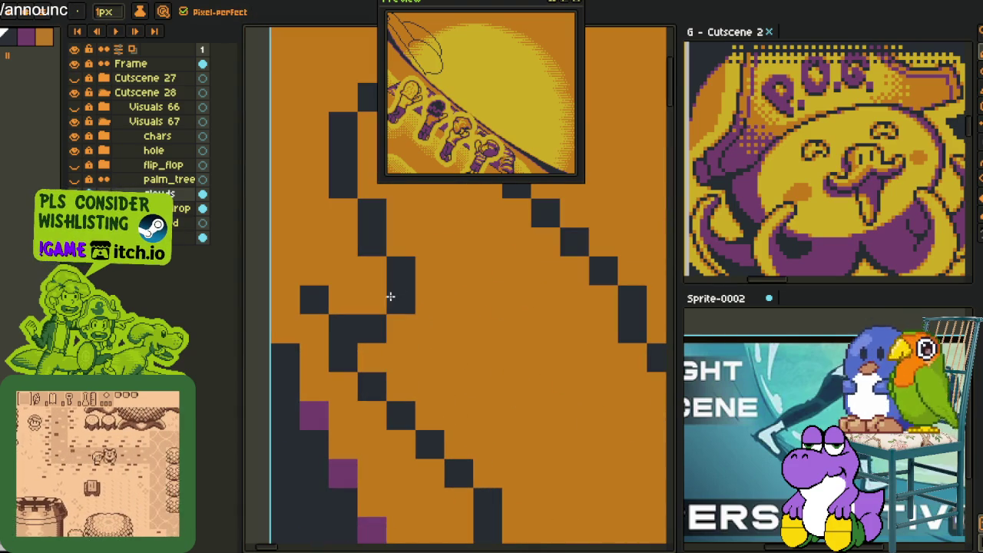
right_click(400, 271)
click(372, 271)
right_click(372, 213)
click(343, 213)
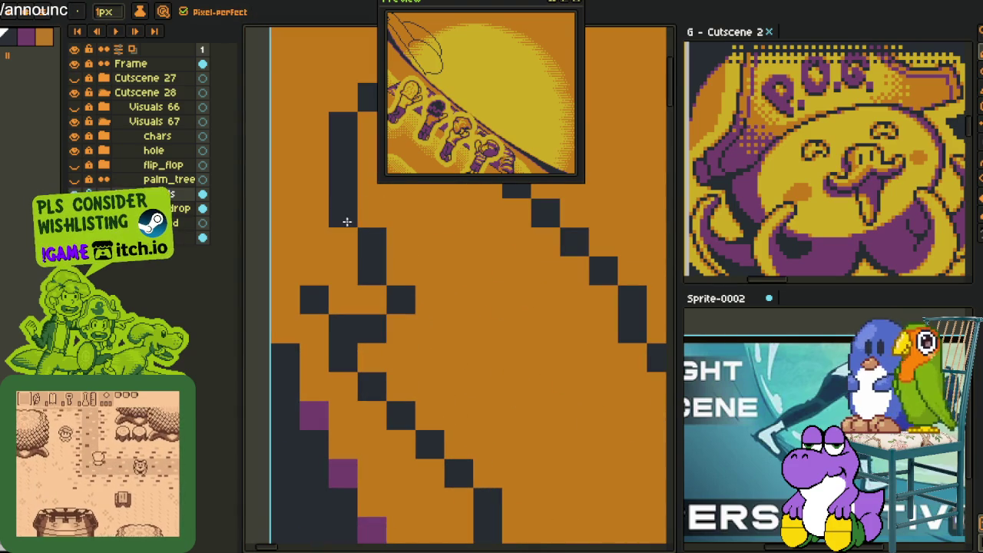
right_click(401, 299)
click(372, 300)
Review the outline at several zoom levels and undo the last bad pencil stroke.
scroll(382, 300, down, 2)
scroll(421, 380, down, 1)
scroll(420, 380, down, 1)
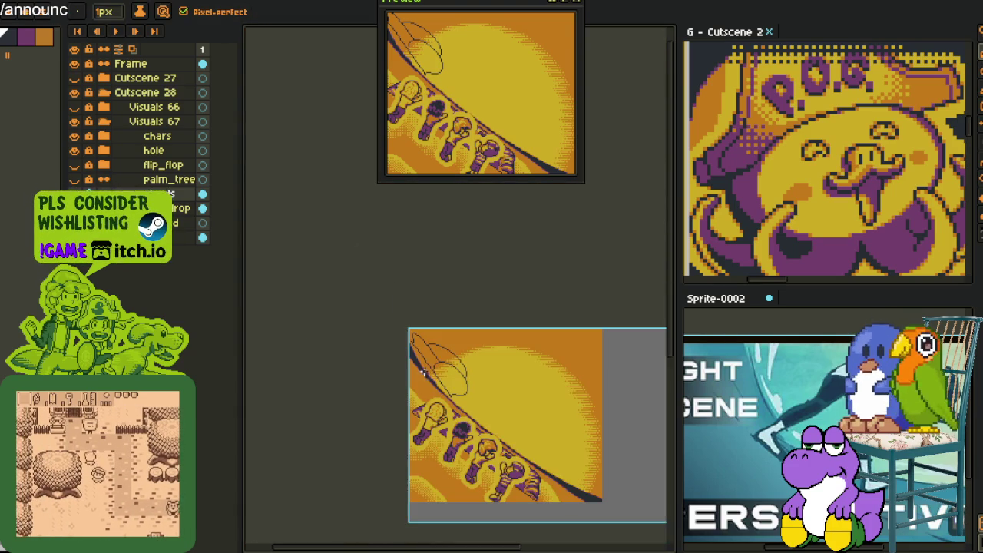
scroll(426, 347, up, 2)
scroll(426, 347, up, 1)
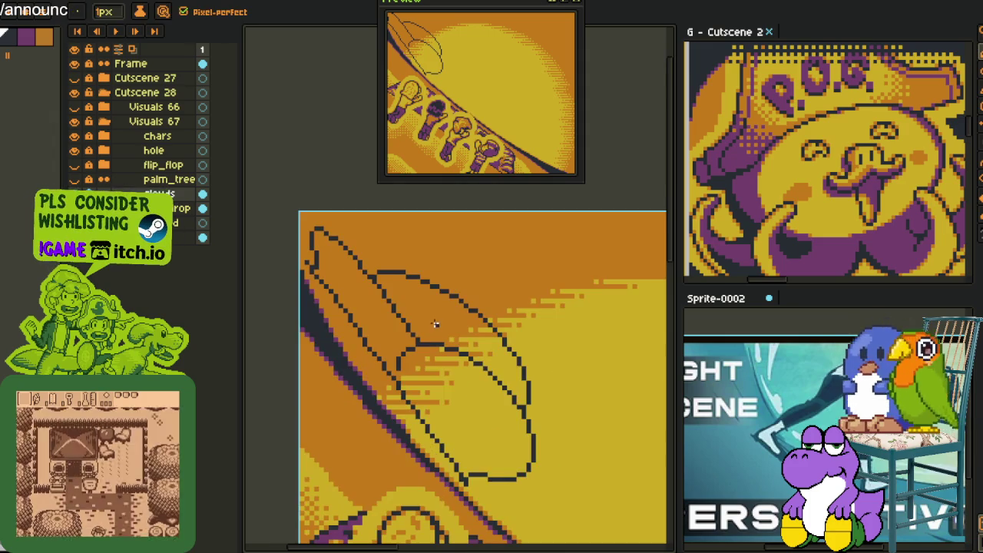
scroll(426, 347, up, 1)
scroll(426, 347, up, 1)
scroll(476, 347, up, 1)
scroll(507, 353, up, 1)
scroll(508, 353, up, 1)
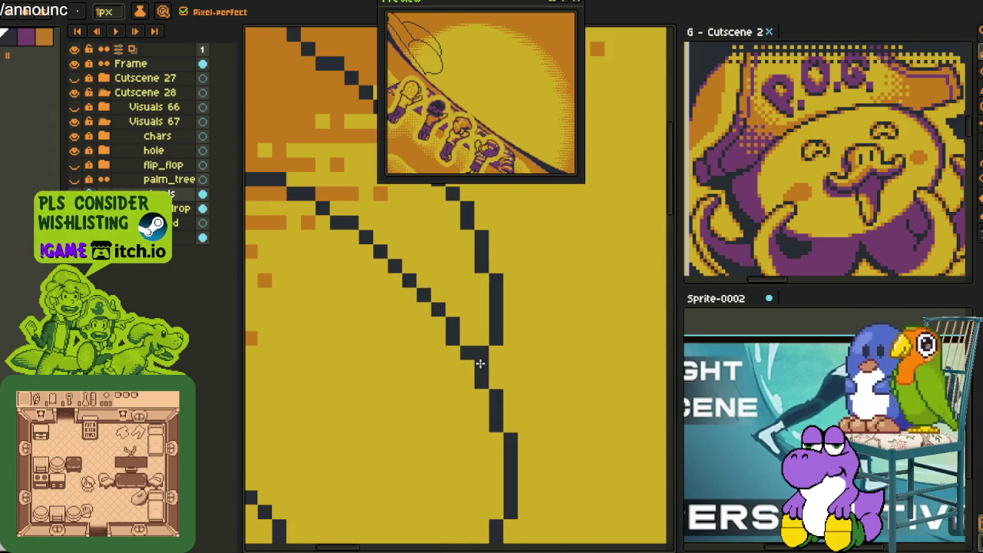
scroll(539, 367, down, 4)
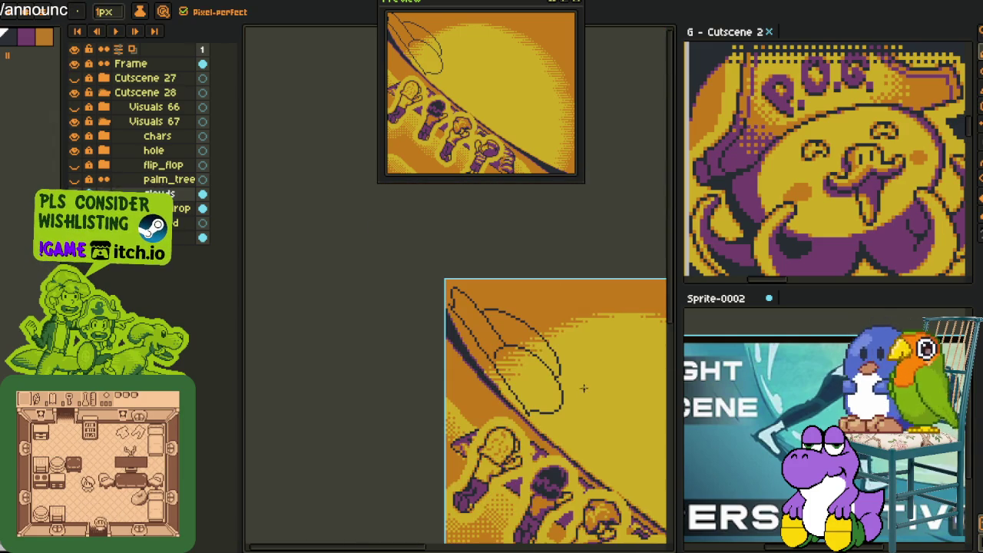
key(v)
scroll(583, 388, up, 1)
key(ctrl+z)
key(h)
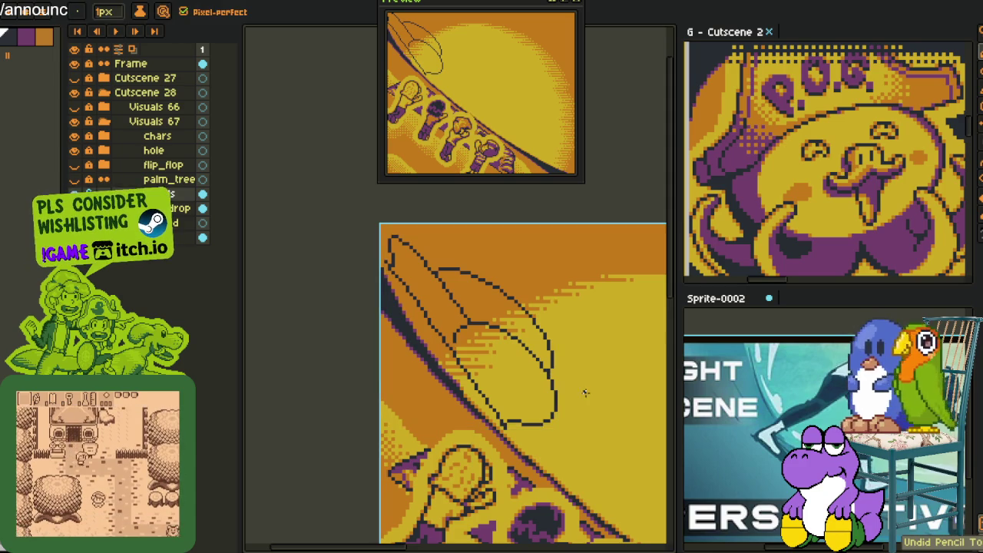
scroll(583, 390, down, 1)
scroll(476, 330, up, 2)
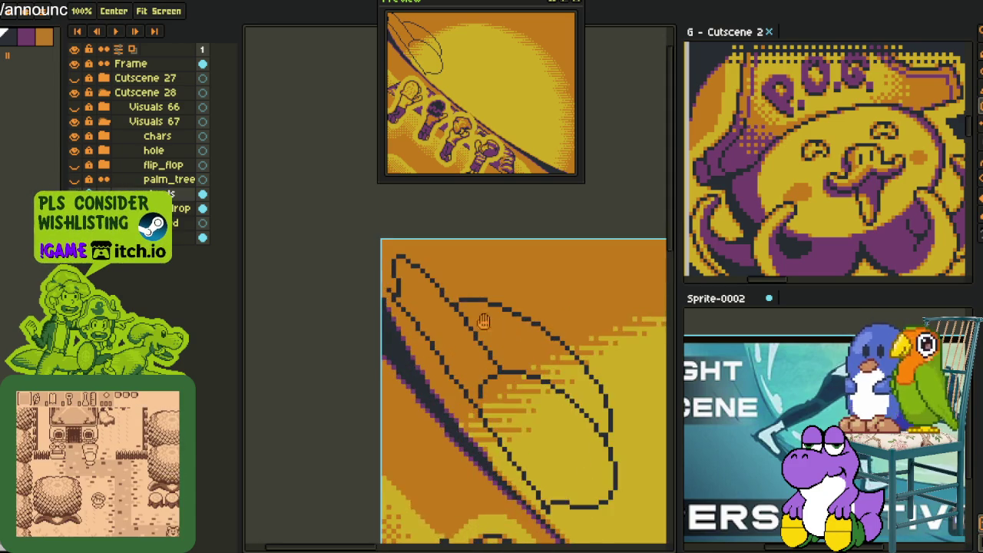
scroll(407, 315, up, 1)
Fill the leaf's upper section, then pick the sunset yellow to refill the purple section.
key(i)
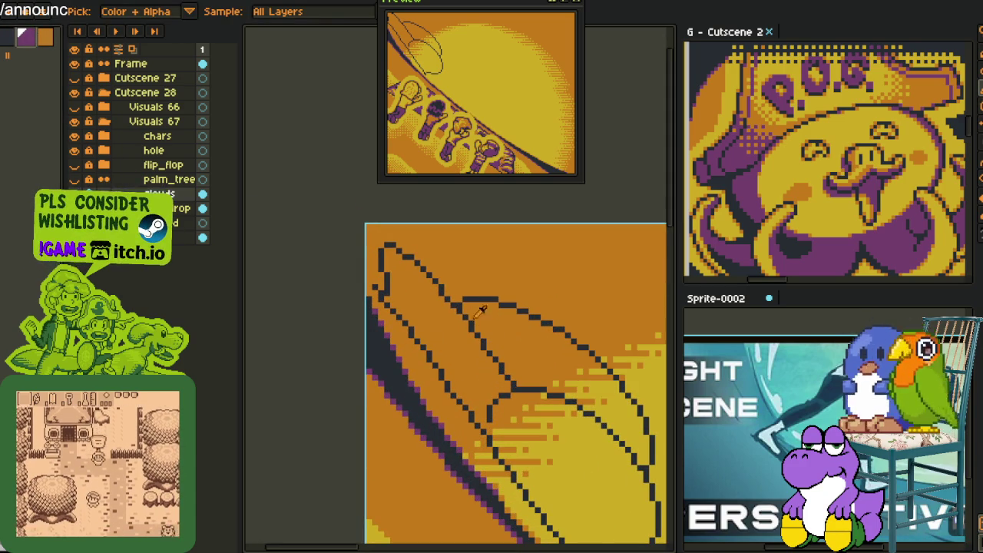
key(g)
click(455, 360)
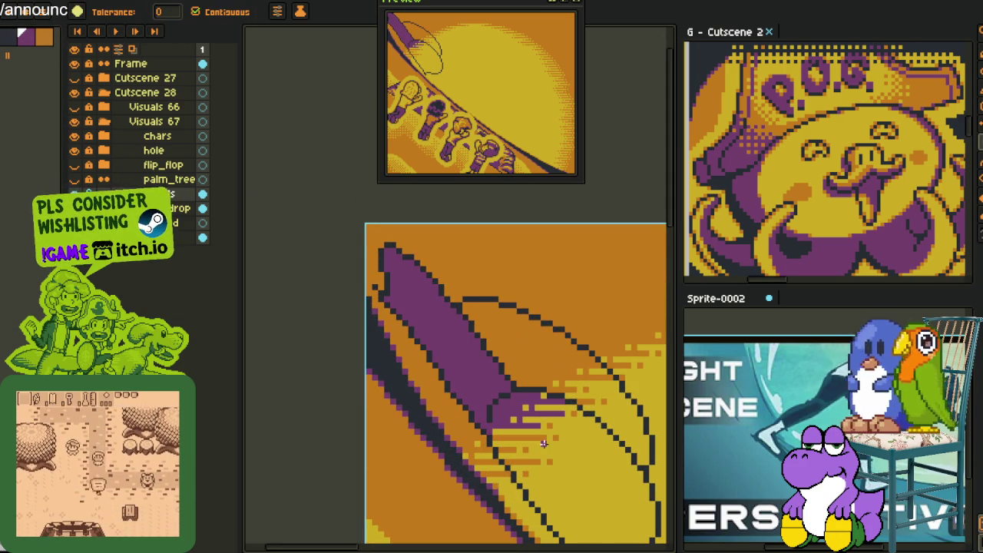
key(i)
click(585, 428)
key(g)
click(511, 410)
Fill one leaf section orange and the rest, including between the diagonals, yellow.
key(i)
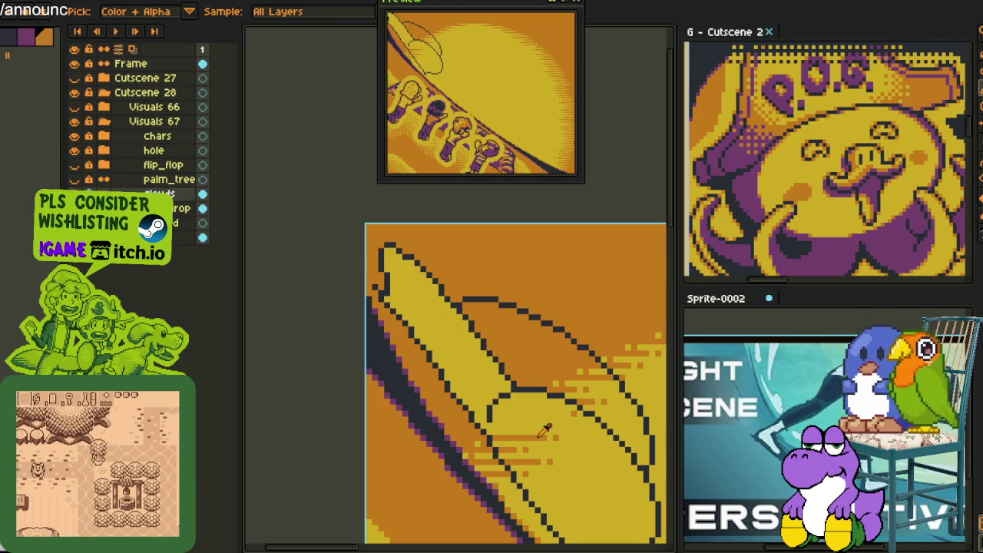
click(541, 435)
key(g)
click(560, 426)
key(i)
key(g)
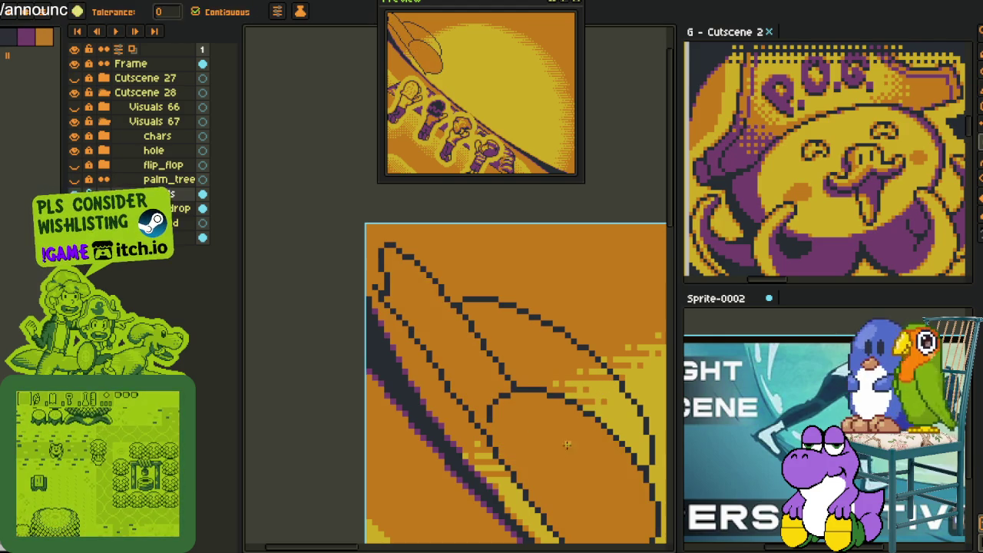
click(577, 435)
key(i)
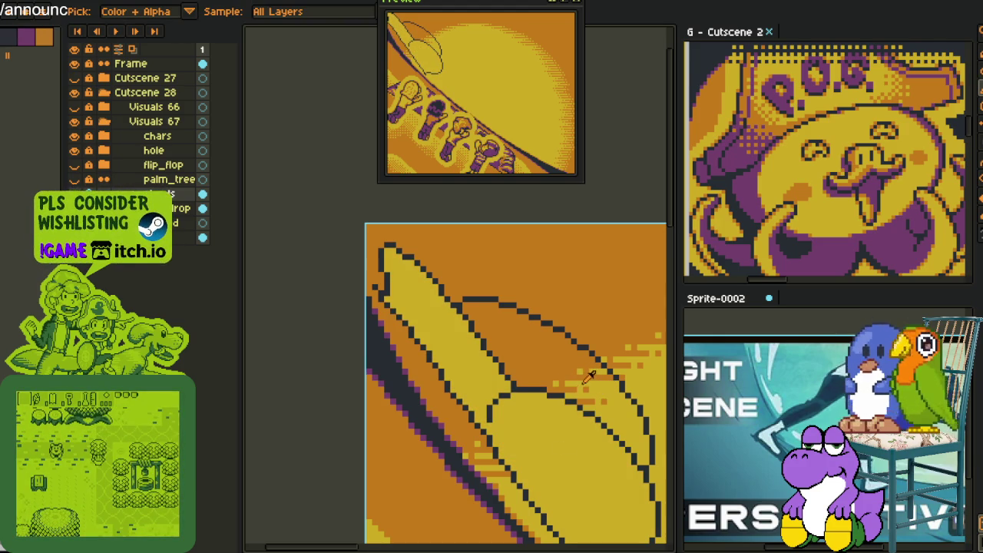
key(g)
click(583, 375)
Pick the leaf's yellow from the canvas and fill another leaf section with it.
key(i)
key(g)
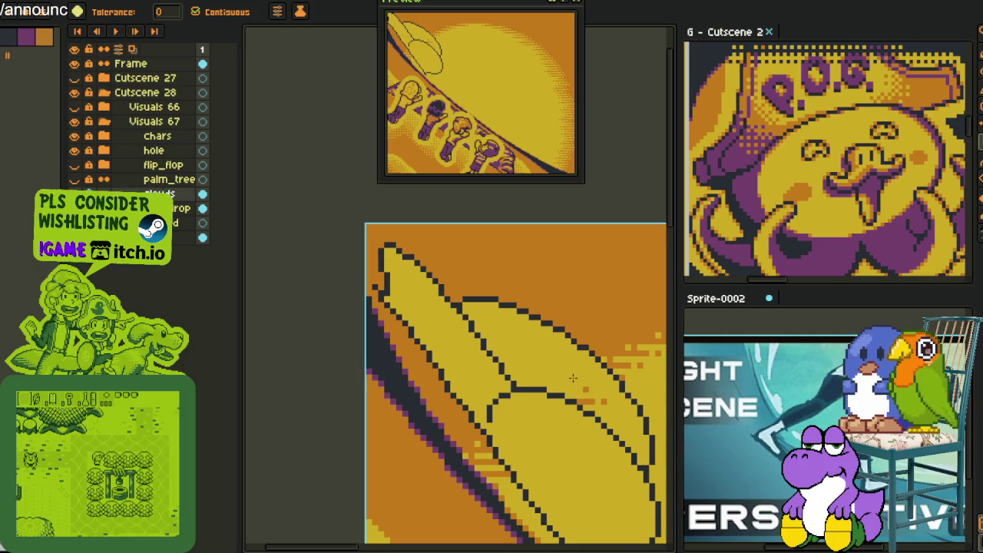
key(i)
key(g)
click(559, 374)
key(i)
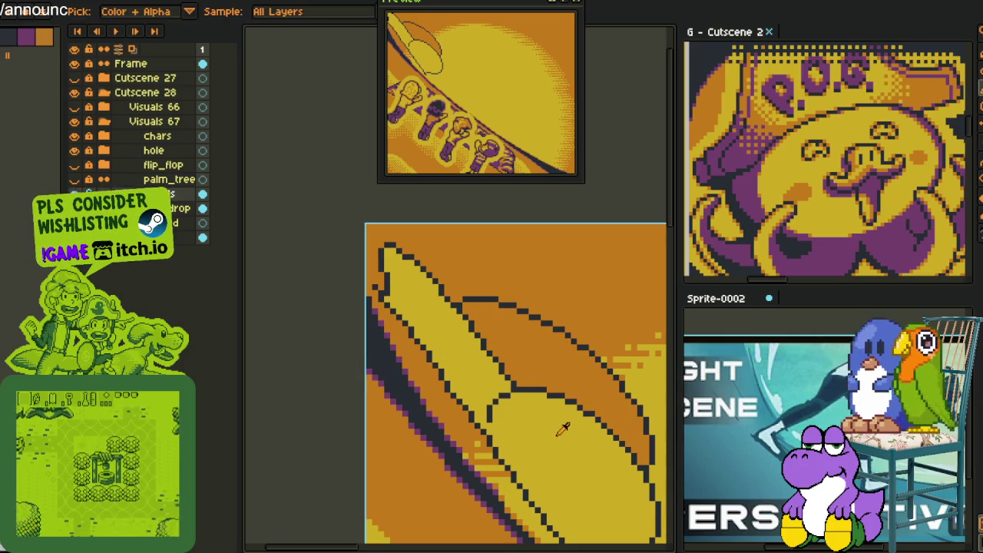
key(g)
click(556, 375)
Check the filled leaf, then bring the Cutscene 2 document forward.
scroll(557, 375, down, 4)
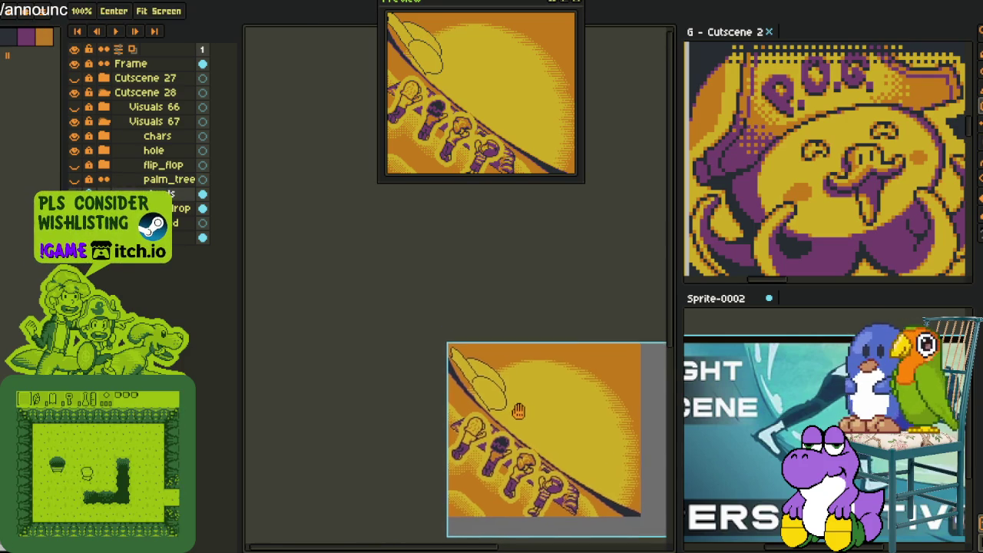
scroll(477, 378, up, 4)
key(i)
key(g)
key(i)
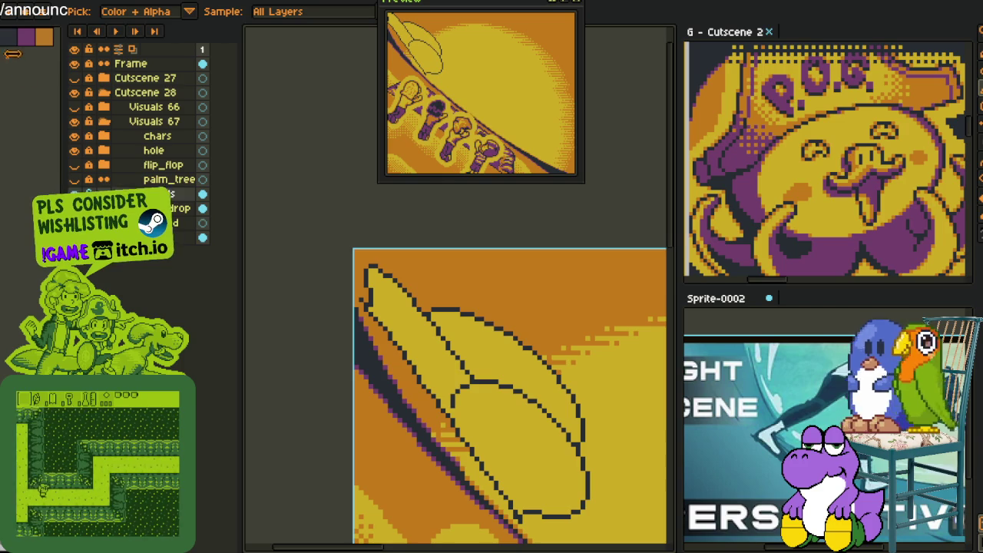
scroll(753, 142, down, 5)
click(694, 32)
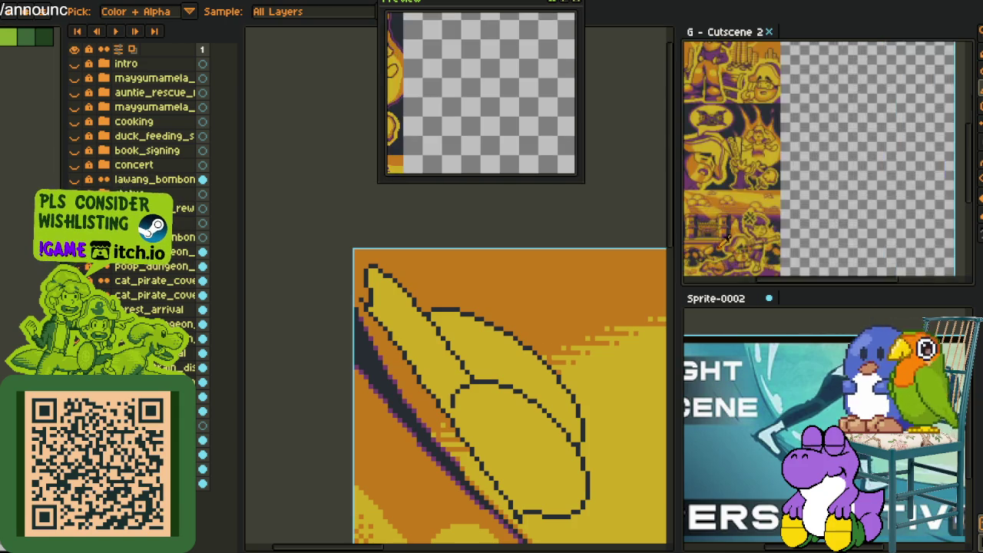
Zoom out of Cutscene 2 and make the palm-leaf sunset canvas active again.
key(space)
scroll(780, 197, down, 2)
scroll(767, 192, down, 2)
scroll(756, 185, down, 1)
scroll(740, 178, down, 1)
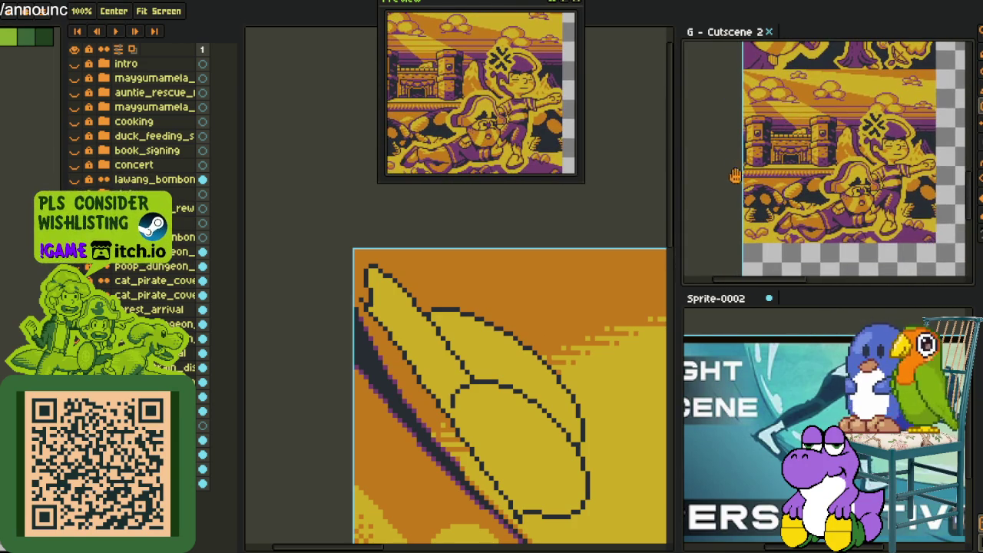
key(space)
drag(404, 347, 384, 311)
scroll(474, 351, up, 1)
scroll(461, 360, up, 1)
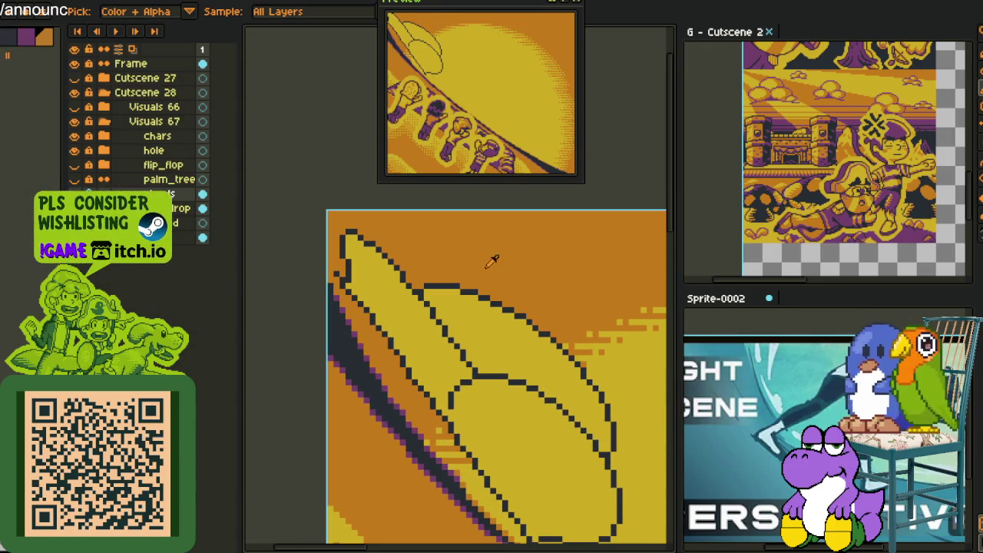
Pencil orange shading strokes along the leaf's edge and inside the leaf.
scroll(483, 322, up, 1)
scroll(338, 230, up, 1)
scroll(368, 291, down, 1)
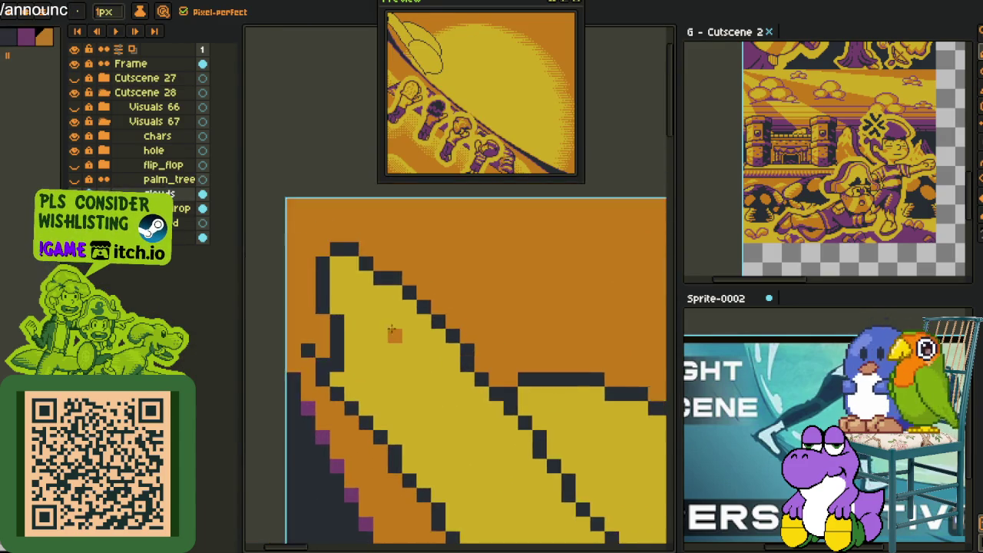
scroll(388, 330, up, 1)
drag(482, 372, 376, 313)
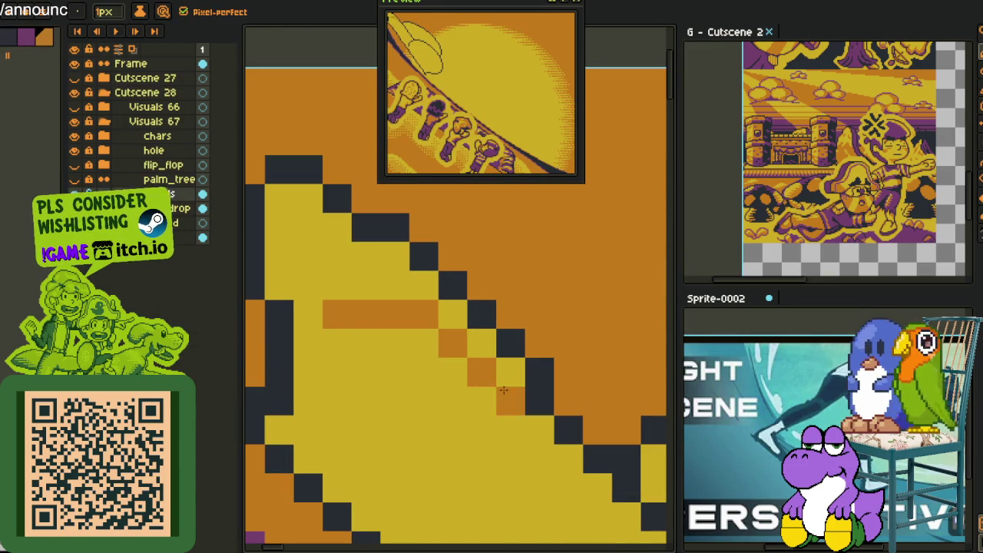
drag(503, 390, 499, 373)
mouse_move(439, 346)
mouse_down()
mouse_move(384, 346)
mouse_move(397, 249)
mouse_move(327, 306)
mouse_up()
drag(338, 355, 343, 339)
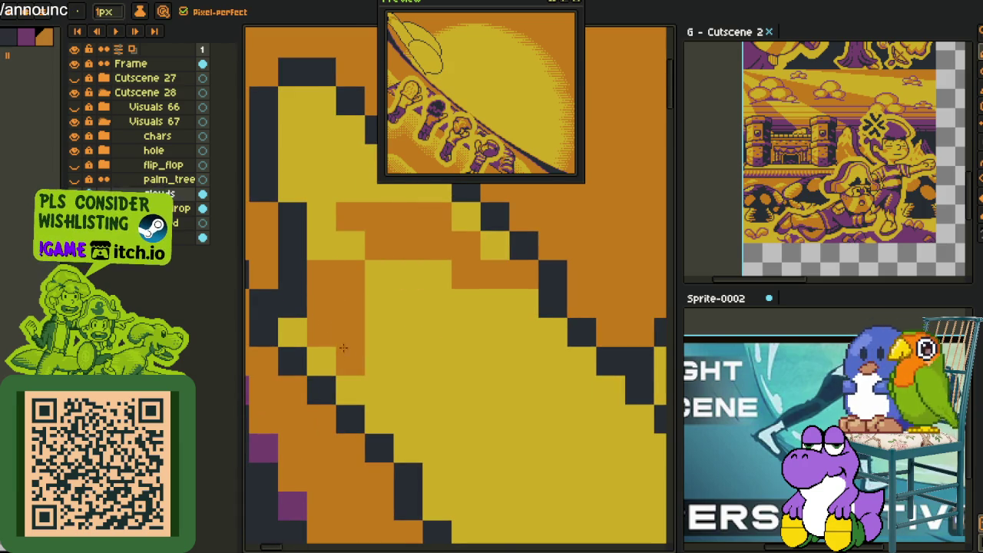
Fill the small yellow gaps and upper-left yellow areas orange, touching up edge pixels.
key(g)
click(321, 360)
click(291, 331)
click(325, 256)
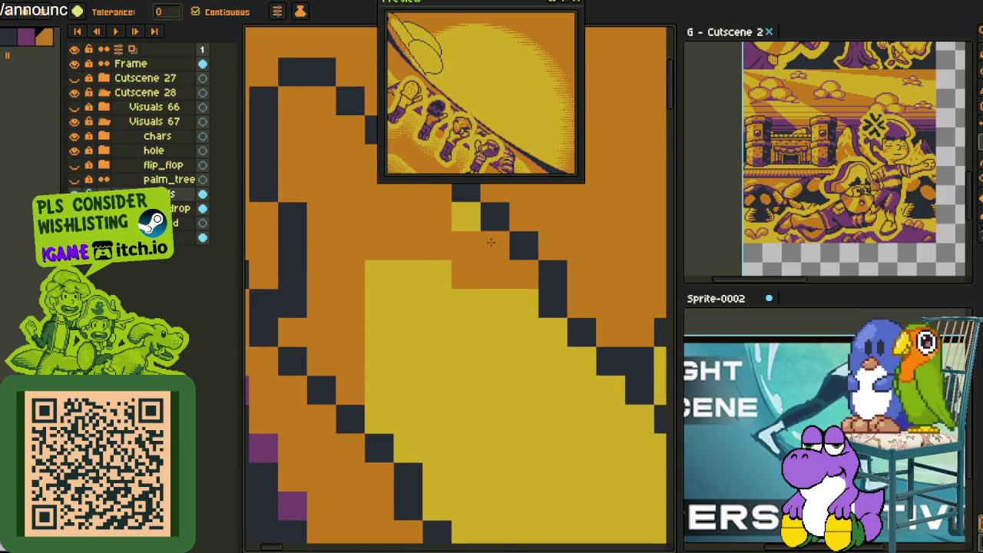
click(466, 216)
alt+click(445, 263)
click(466, 274)
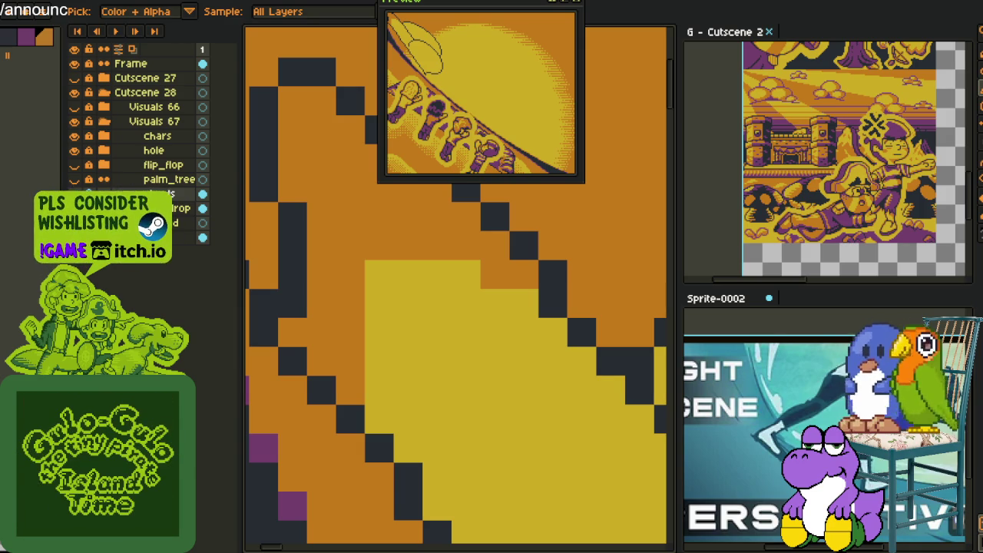
Draw an orange line inside the brim's ellipse and paint orange pixels into the inner band.
scroll(376, 285, down, 3)
scroll(376, 285, down, 2)
scroll(402, 307, up, 1)
scroll(463, 292, up, 1)
scroll(522, 303, down, 2)
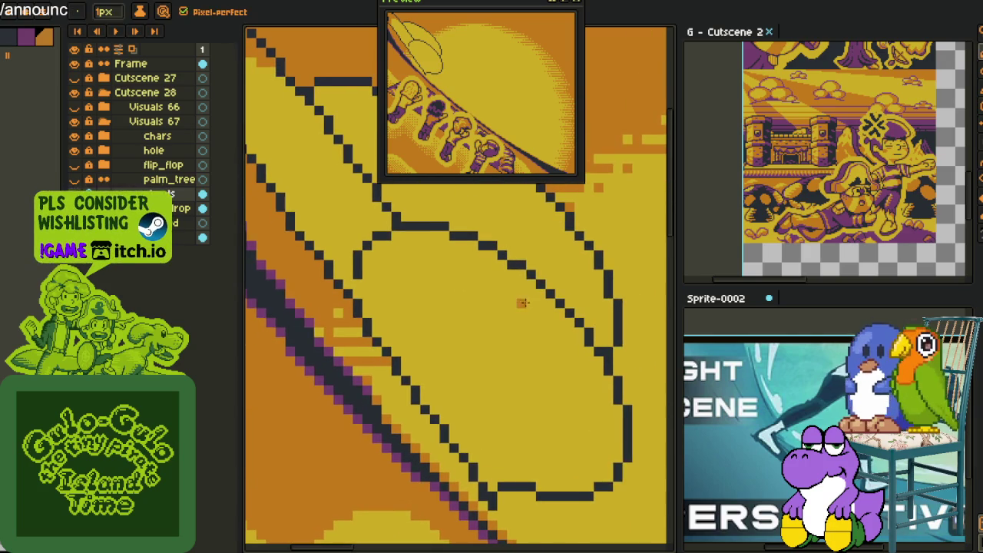
drag(431, 245, 388, 283)
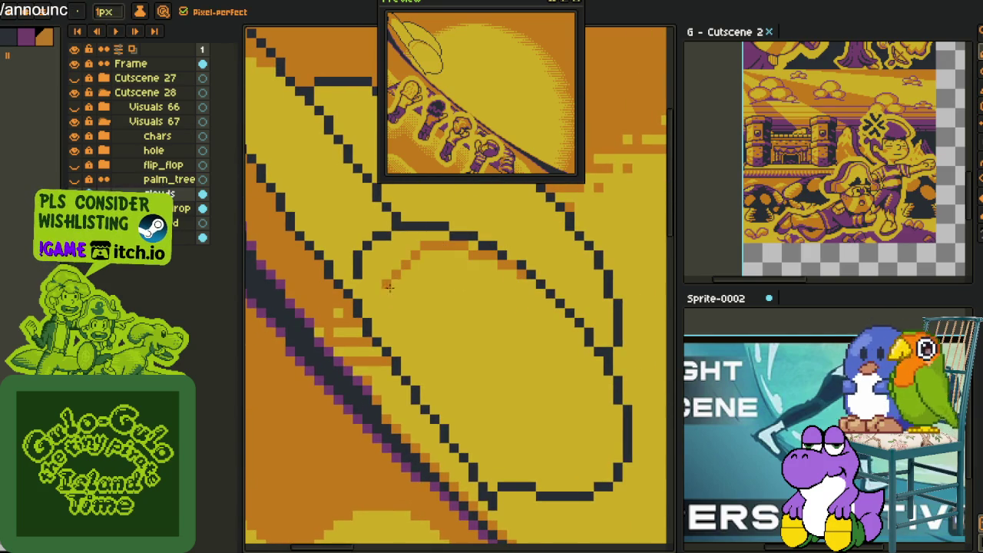
scroll(386, 330, up, 2)
scroll(407, 219, up, 1)
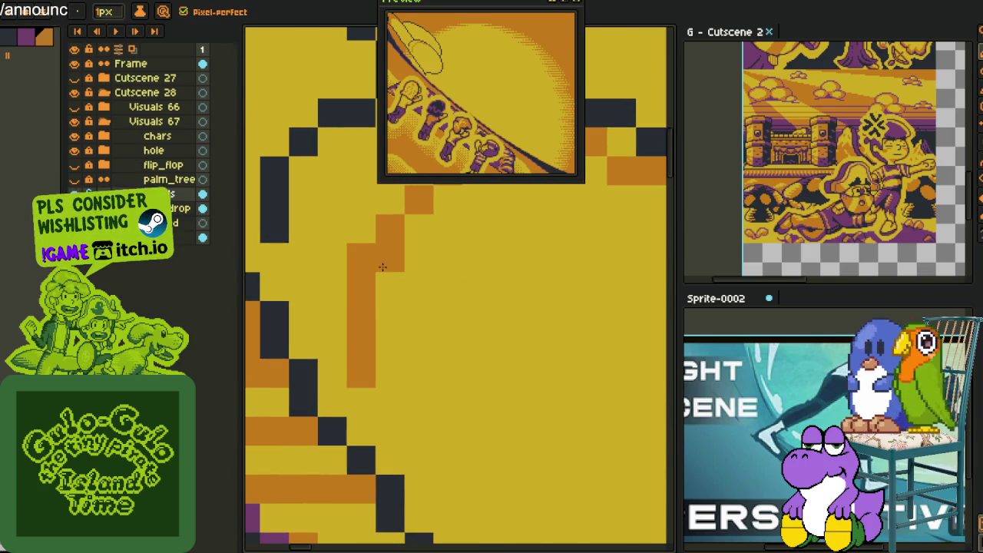
click(360, 430)
click(390, 430)
click(390, 459)
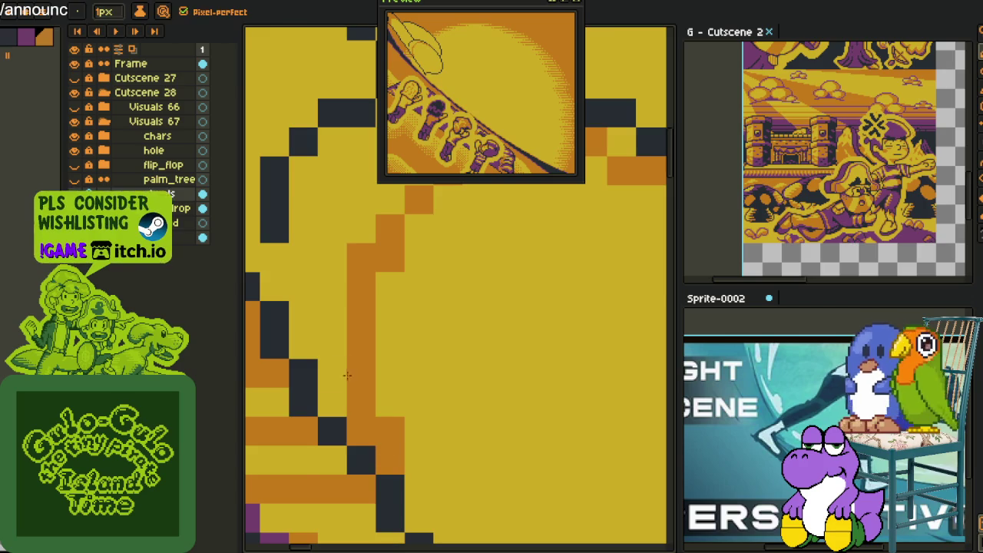
click(332, 345)
Fill a yellow region orange, line the brim's inner diagonal, and fill the area below orange.
key(g)
scroll(342, 347, down, 3)
scroll(361, 389, up, 2)
key(b)
key(g)
click(393, 358)
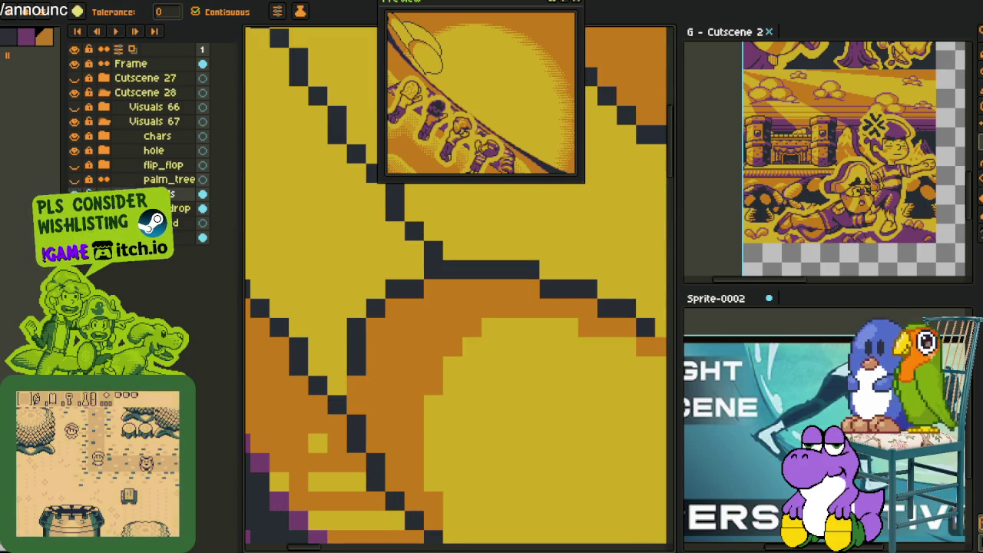
scroll(358, 329, down, 2)
scroll(433, 443, up, 2)
key(b)
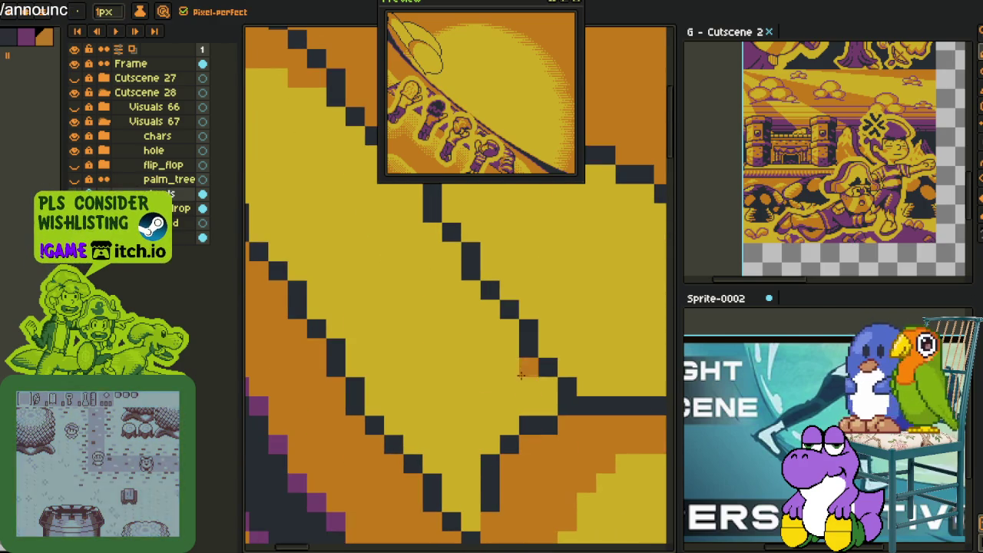
mouse_move(512, 353)
mouse_down()
mouse_move(509, 322)
mouse_move(387, 410)
mouse_up()
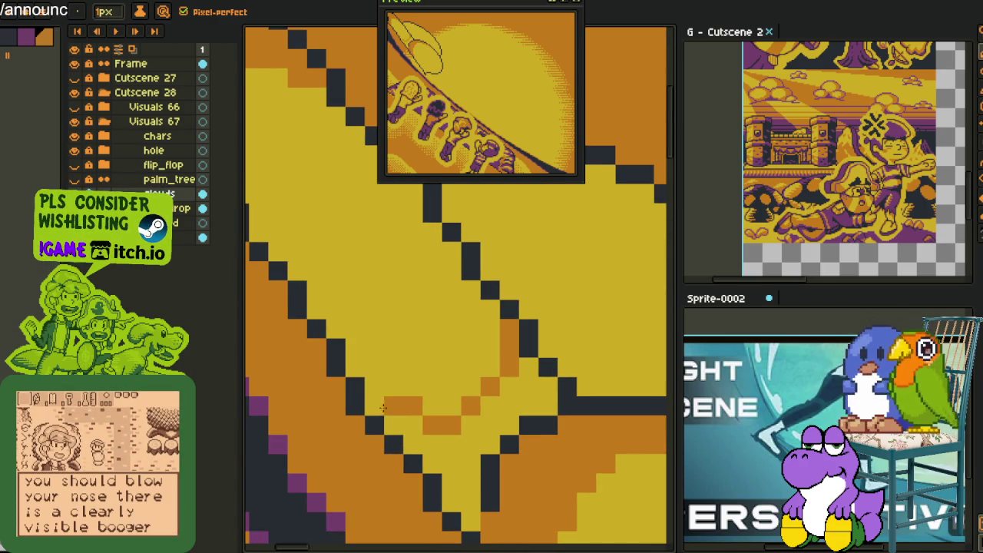
key(g)
click(441, 430)
Zoom out and pan to view the whole shaded scene.
key(i)
key(b)
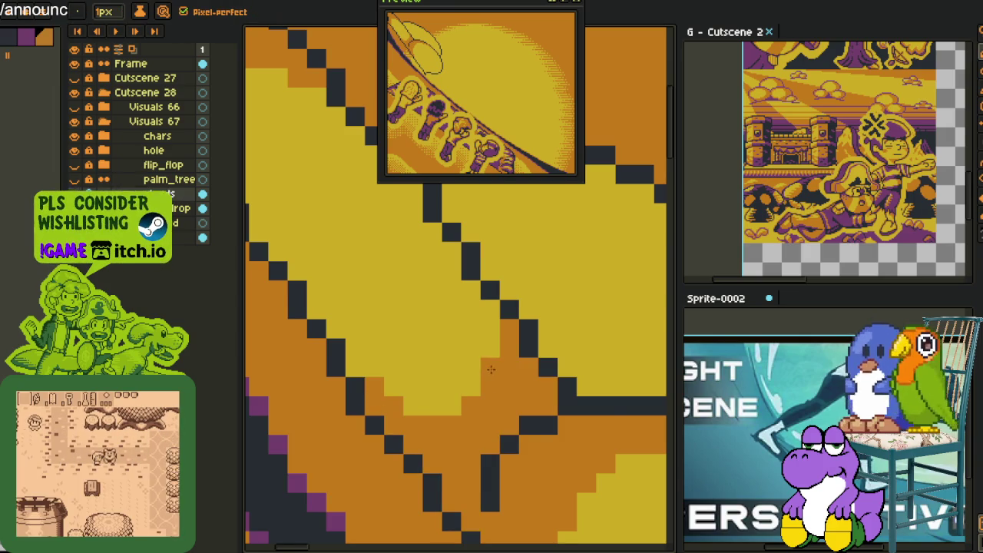
scroll(506, 376, down, 3)
key(h)
scroll(507, 378, down, 2)
drag(476, 346, 429, 322)
scroll(423, 317, down, 1)
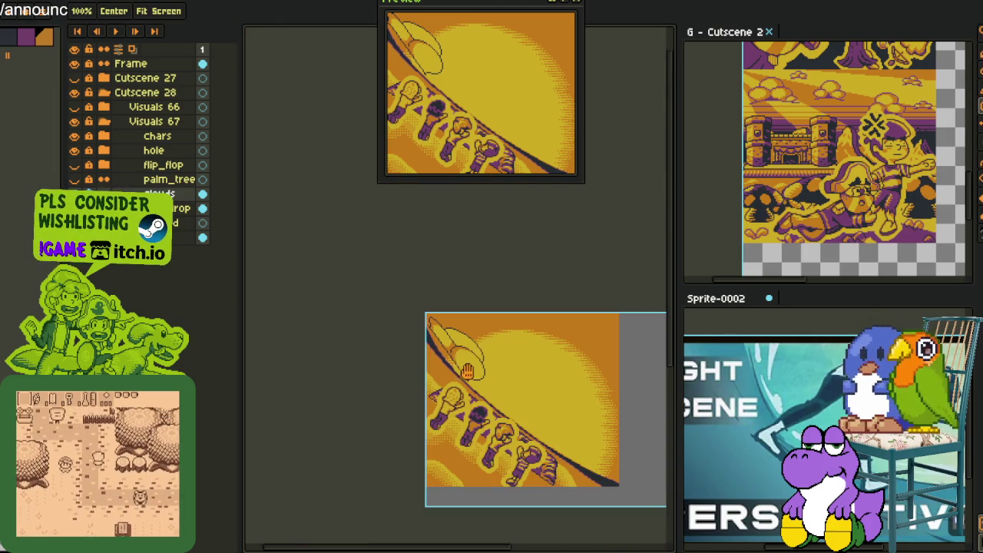
key(i)
scroll(456, 320, up, 2)
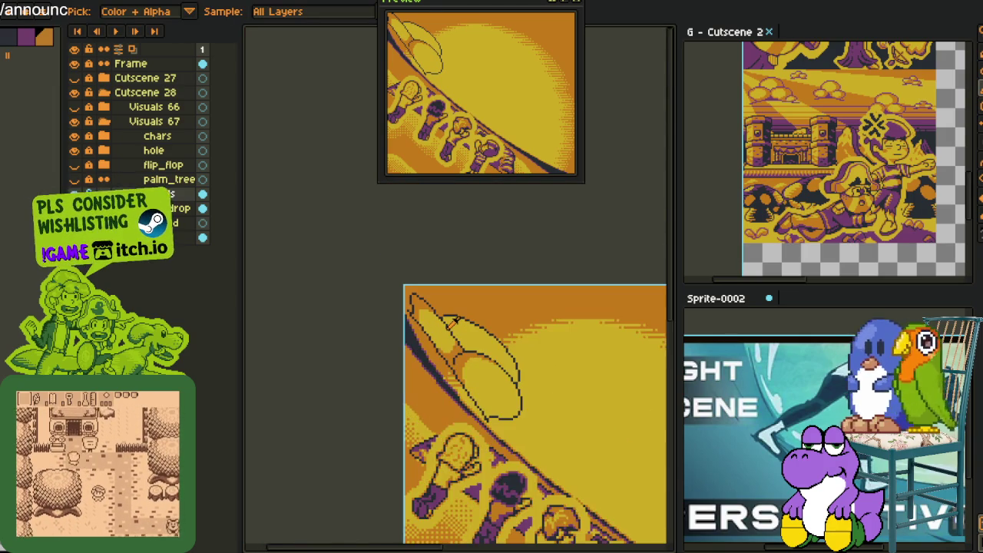
scroll(454, 322, up, 1)
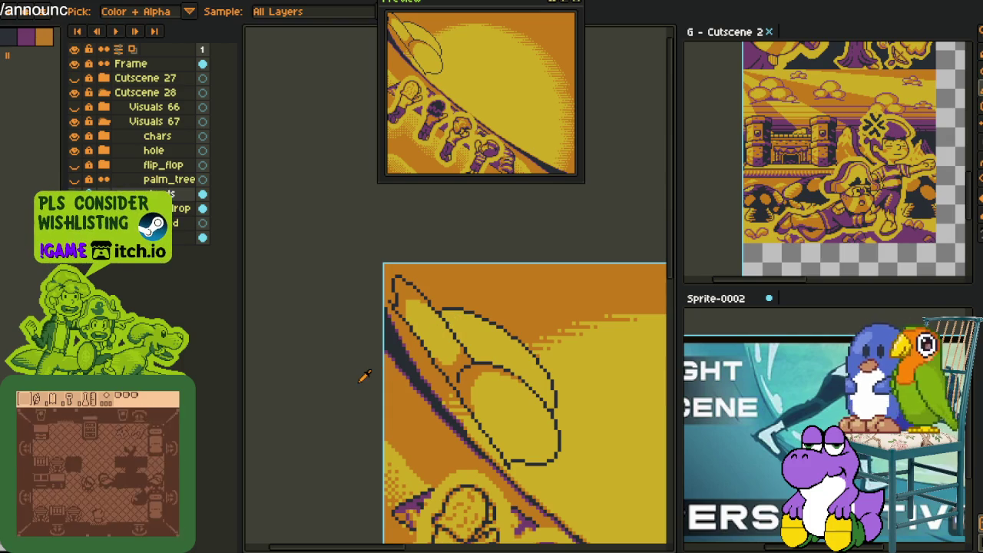
scroll(504, 358, down, 2)
scroll(503, 369, up, 1)
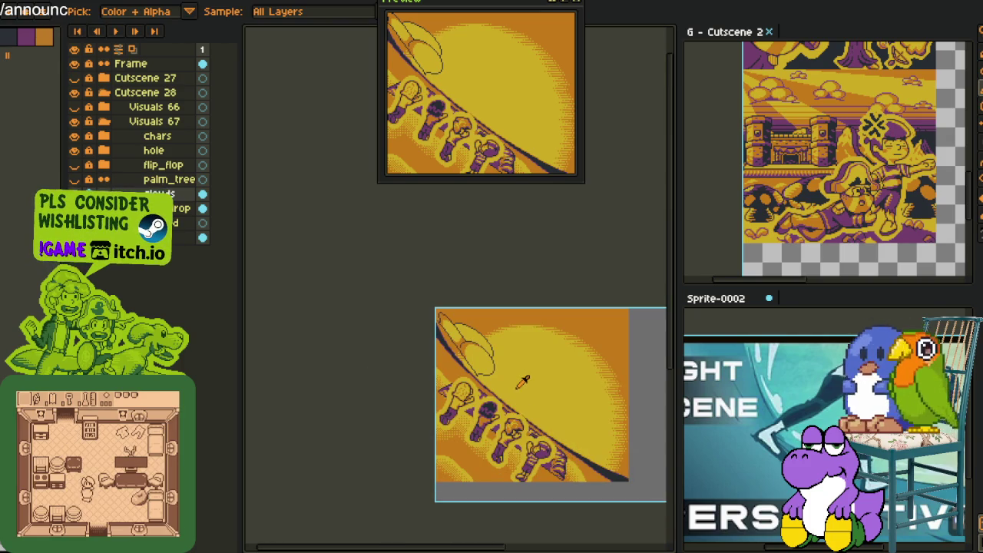
mouse_move(503, 393)
mouse_down()
mouse_move(505, 412)
mouse_move(432, 454)
mouse_up()
scroll(505, 412, up, 3)
key(b)
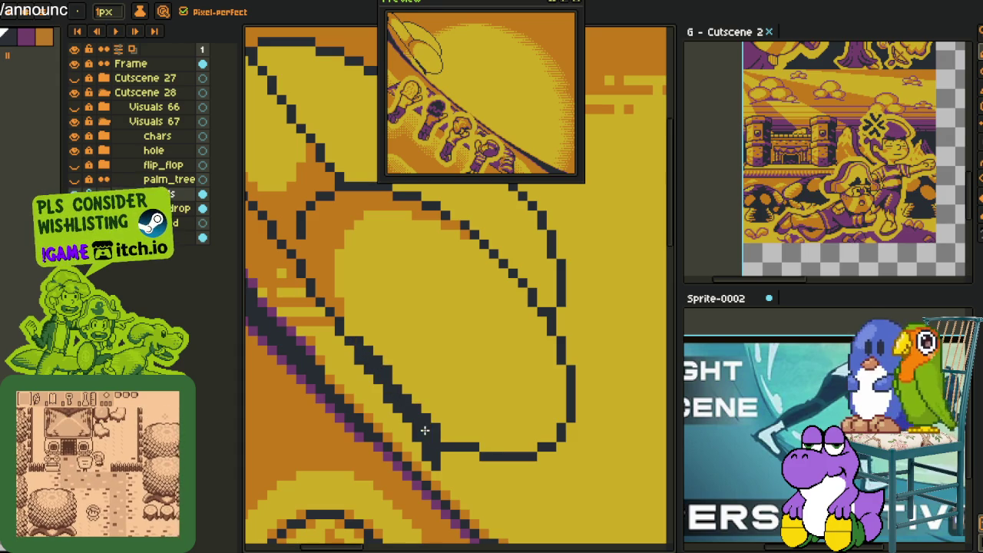
drag(425, 430, 468, 499)
scroll(383, 308, down, 3)
scroll(383, 308, down, 2)
key(m)
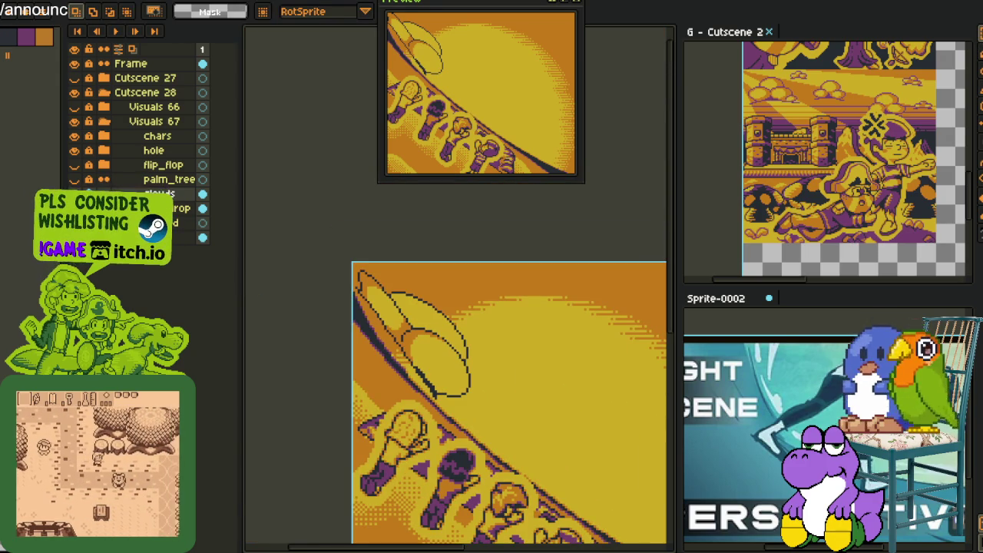
double_click(157, 194)
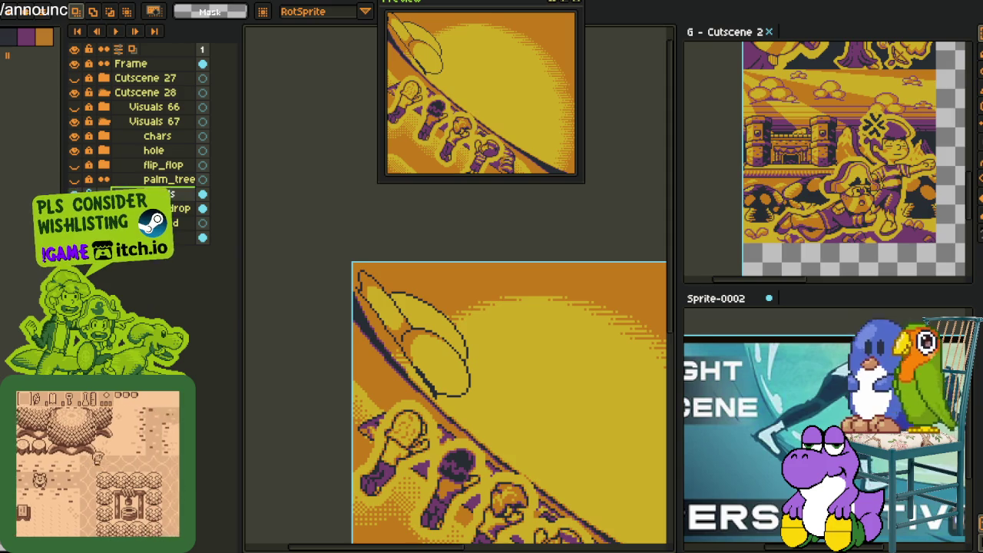
Add a new empty layer, Layer 1, and zoom in on the leaf.
right_click(185, 198)
click(288, 222)
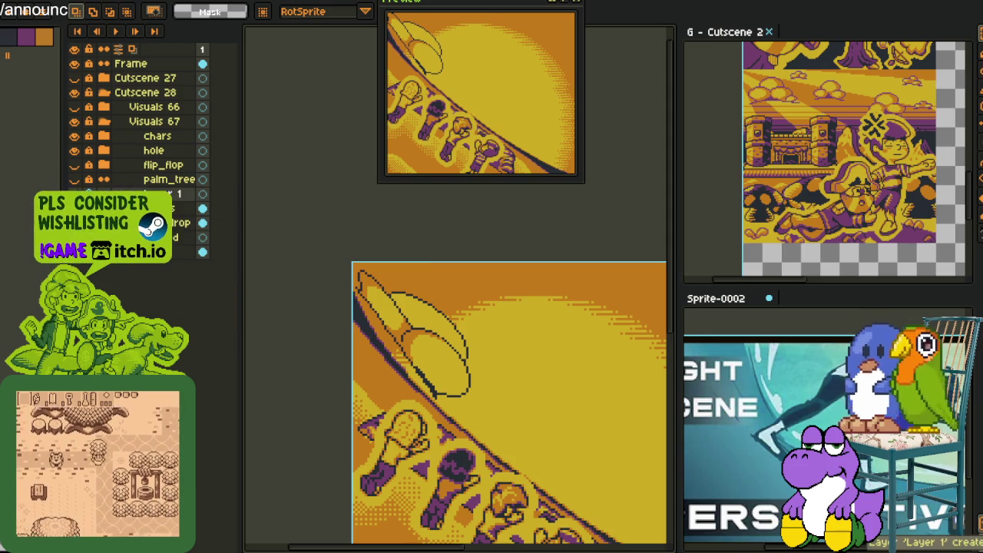
scroll(381, 292, up, 2)
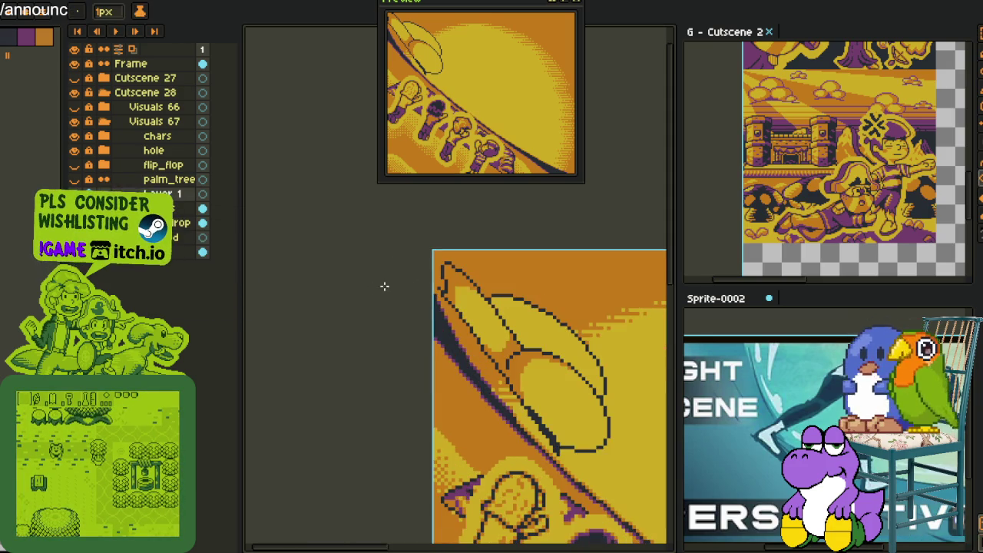
scroll(374, 286, up, 1)
scroll(377, 254, up, 2)
Draw red guide circles around the brim's top-left tip, inner junction and lower part.
drag(376, 250, 428, 292)
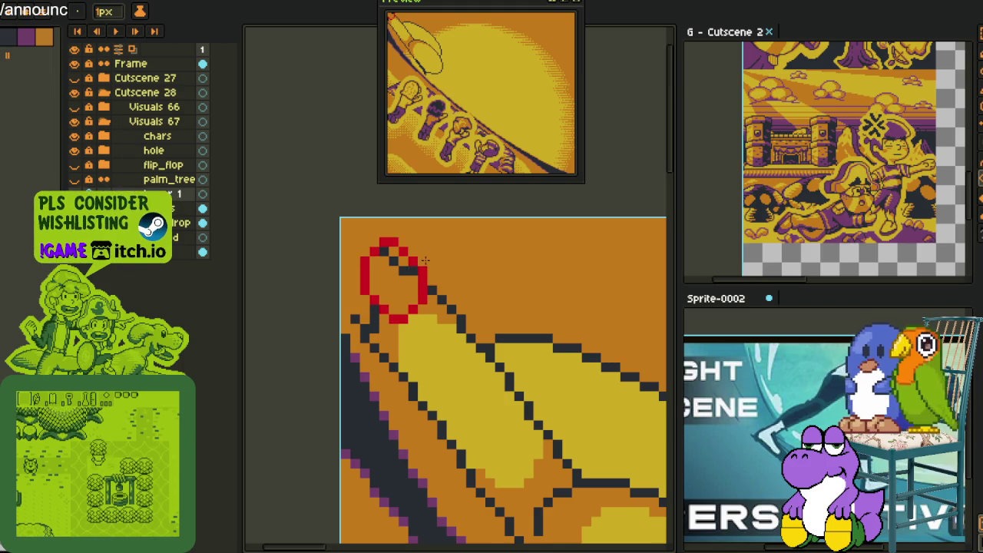
scroll(429, 299, down, 2)
scroll(465, 376, up, 1)
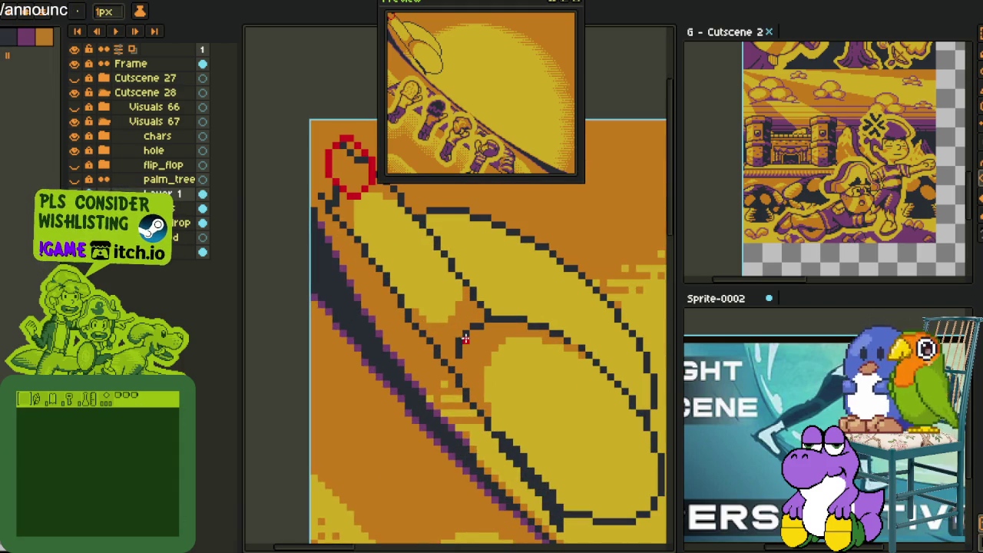
drag(444, 312, 491, 399)
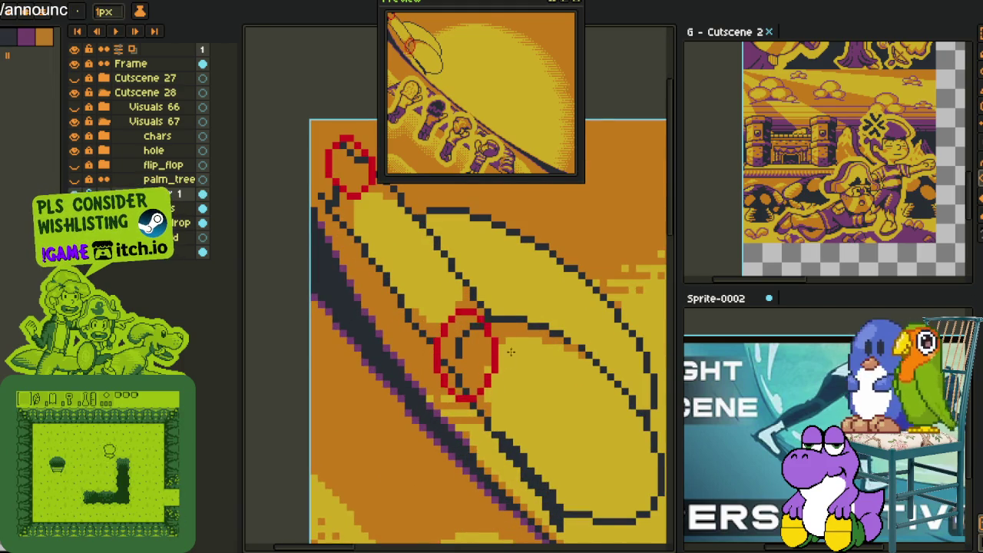
key(ctrl+z)
mouse_move(483, 319)
mouse_down()
mouse_move(503, 326)
mouse_move(437, 271)
mouse_up()
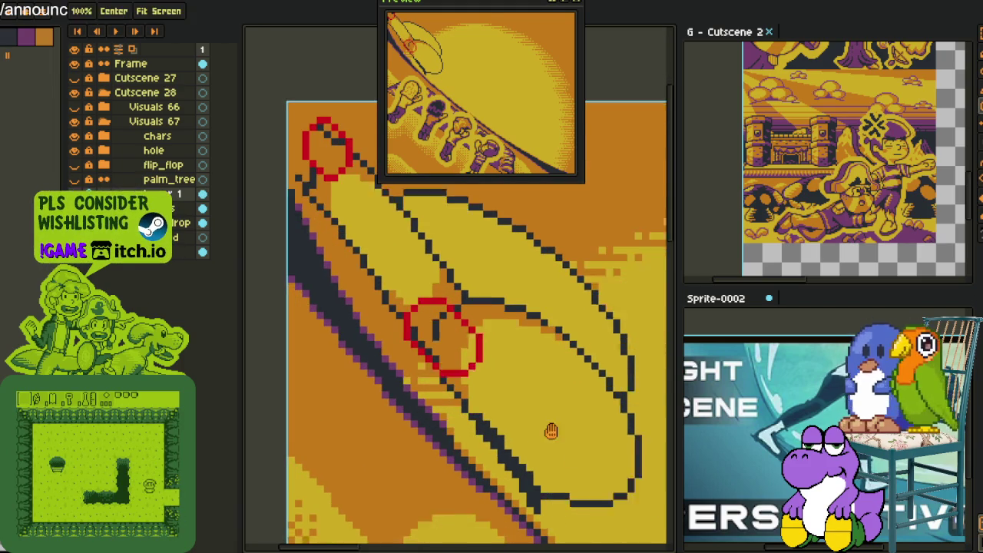
drag(502, 396, 596, 470)
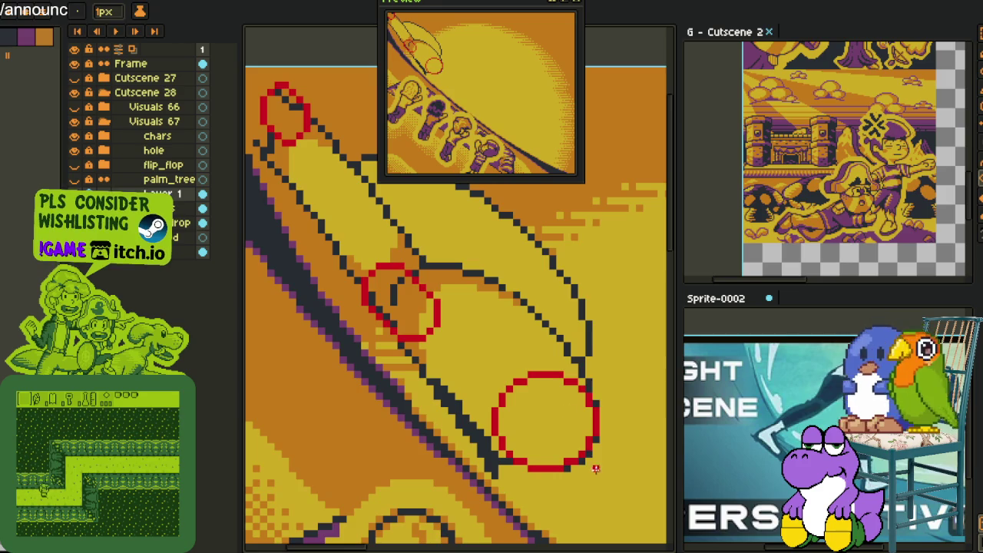
scroll(596, 469, up, 2)
scroll(520, 408, up, 2)
drag(513, 347, 575, 440)
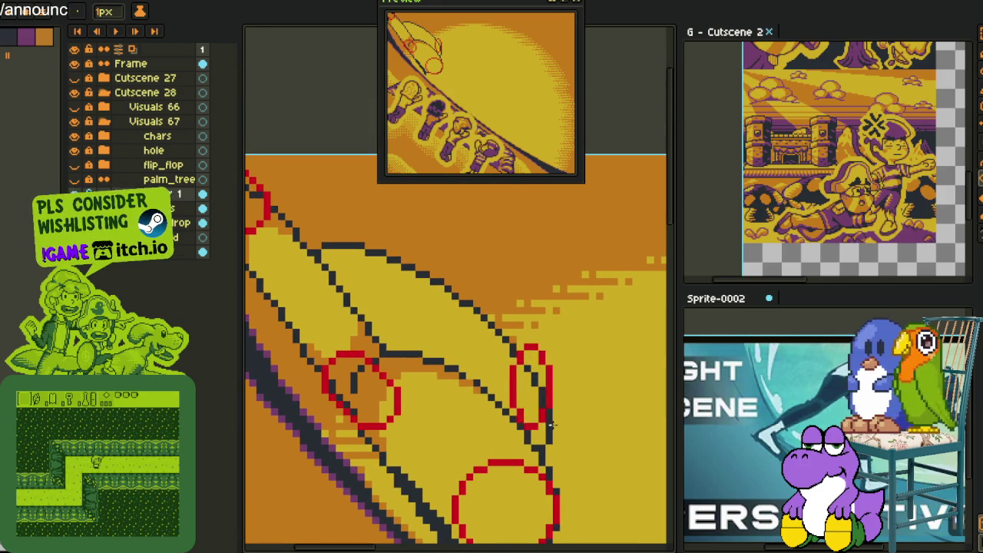
key(ctrl+z)
Connect the red circles with guide lines and a curve forming the elongated leaf.
scroll(461, 384, down, 1)
scroll(339, 330, down, 1)
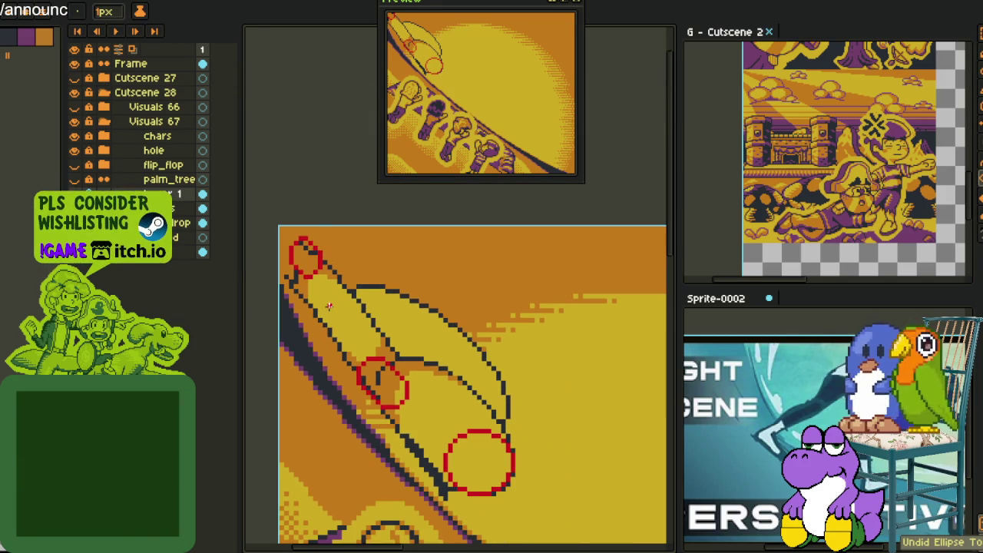
scroll(322, 253, up, 1)
scroll(363, 245, up, 1)
mouse_move(376, 263)
mouse_down()
mouse_move(471, 425)
mouse_move(504, 375)
mouse_move(518, 398)
mouse_up()
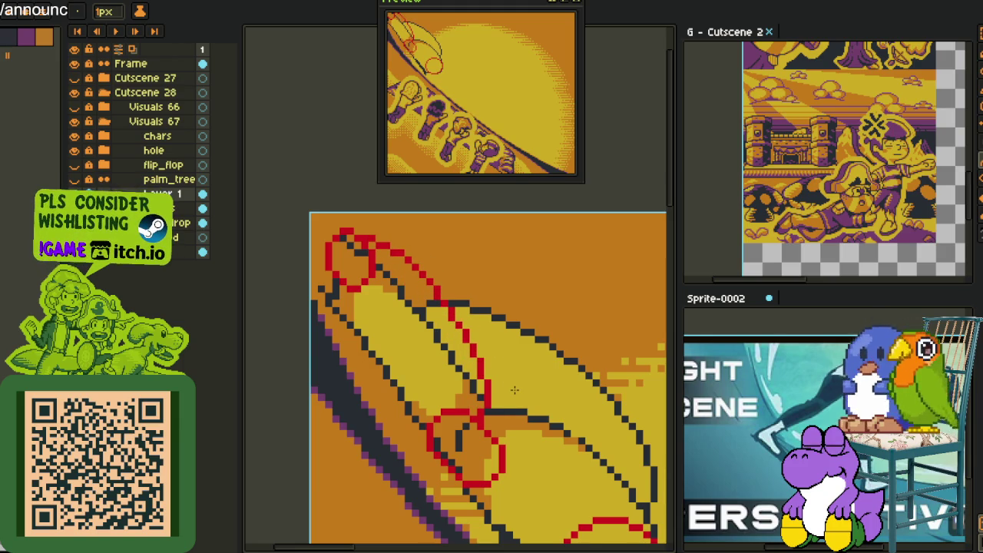
scroll(508, 390, down, 3)
scroll(542, 376, down, 2)
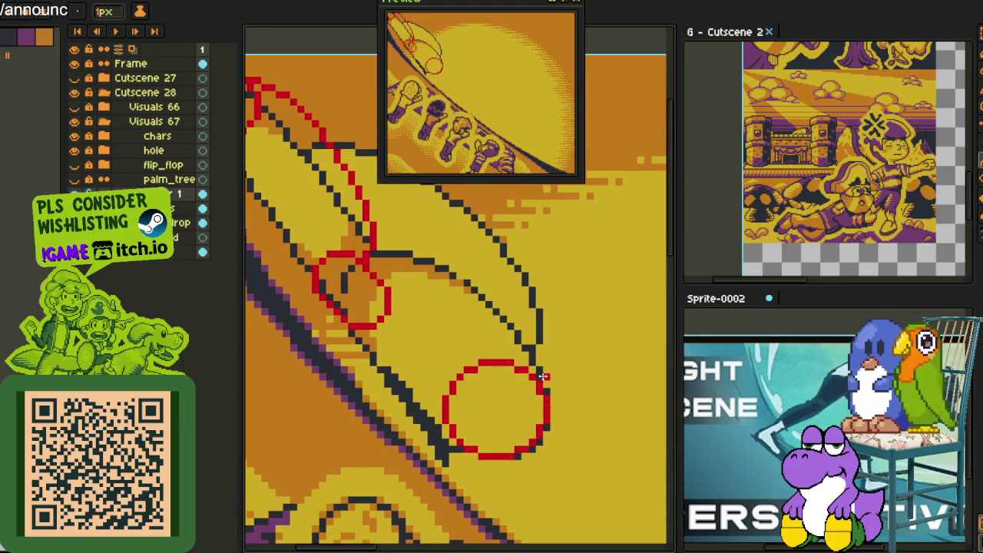
mouse_move(542, 386)
mouse_down()
mouse_move(531, 311)
mouse_move(469, 252)
mouse_up()
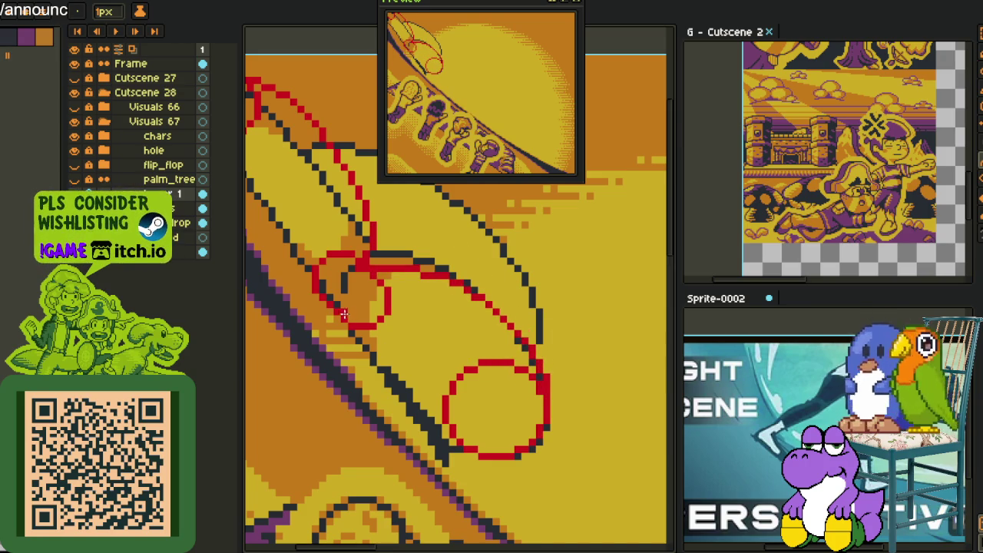
mouse_move(328, 304)
mouse_down()
mouse_move(485, 454)
mouse_move(400, 415)
mouse_up()
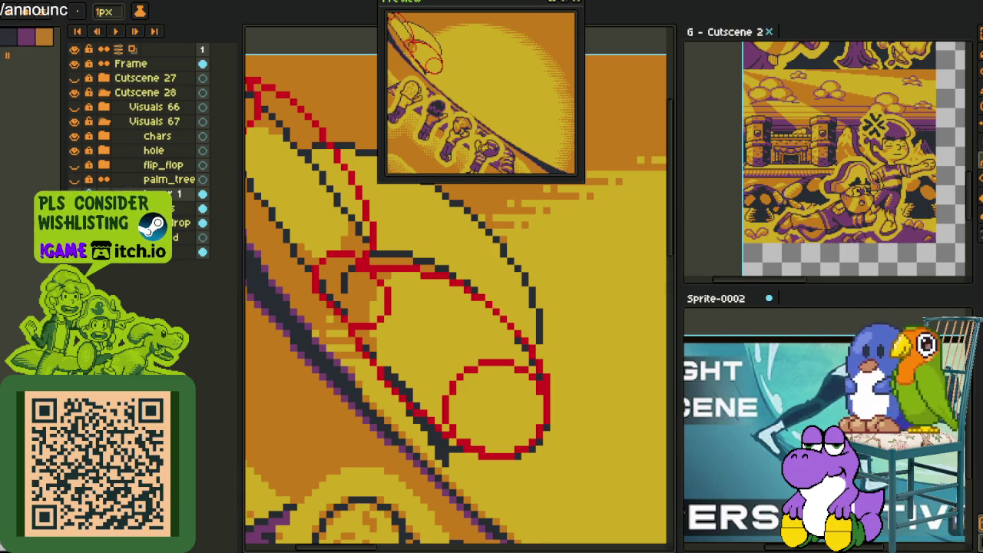
Adjust the zoom and return to the pencil tool.
scroll(485, 432, down, 1)
scroll(485, 432, down, 1)
scroll(485, 433, up, 2)
key(b)
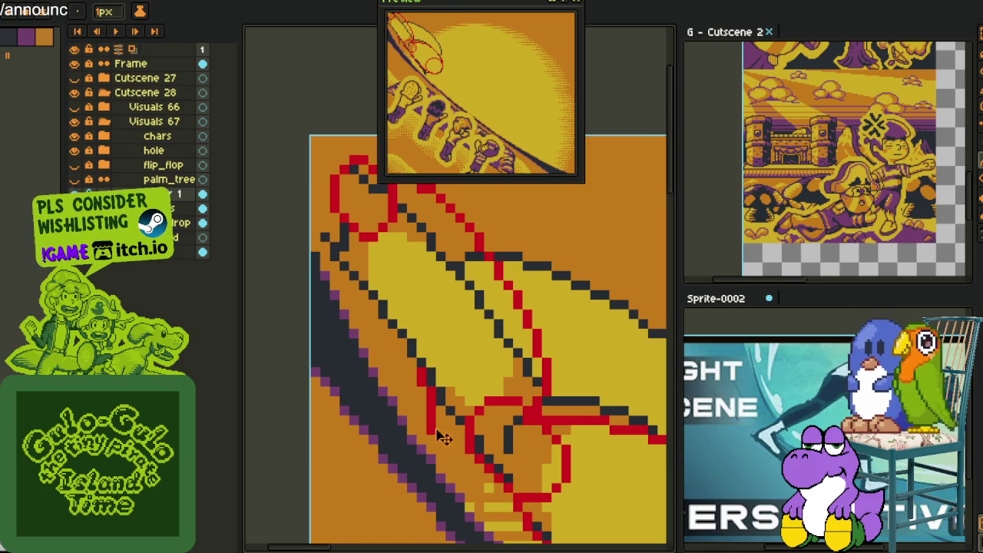
Undo the stray red strokes and hide the other layers so only the sketch shows.
key(ctrl+z)
mouse_move(468, 435)
mouse_down()
mouse_move(398, 284)
mouse_move(333, 208)
mouse_move(387, 354)
mouse_move(463, 423)
mouse_up()
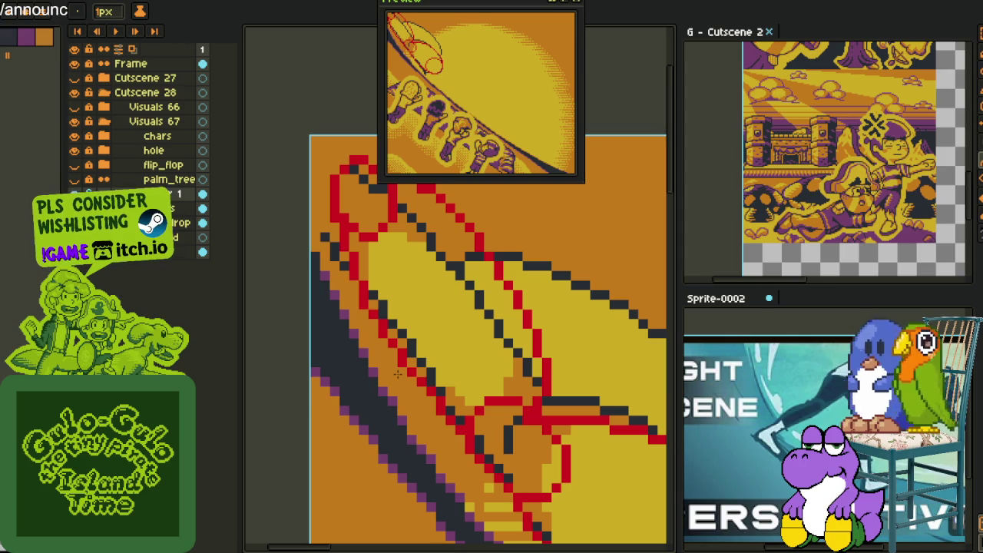
key(ctrl+z)
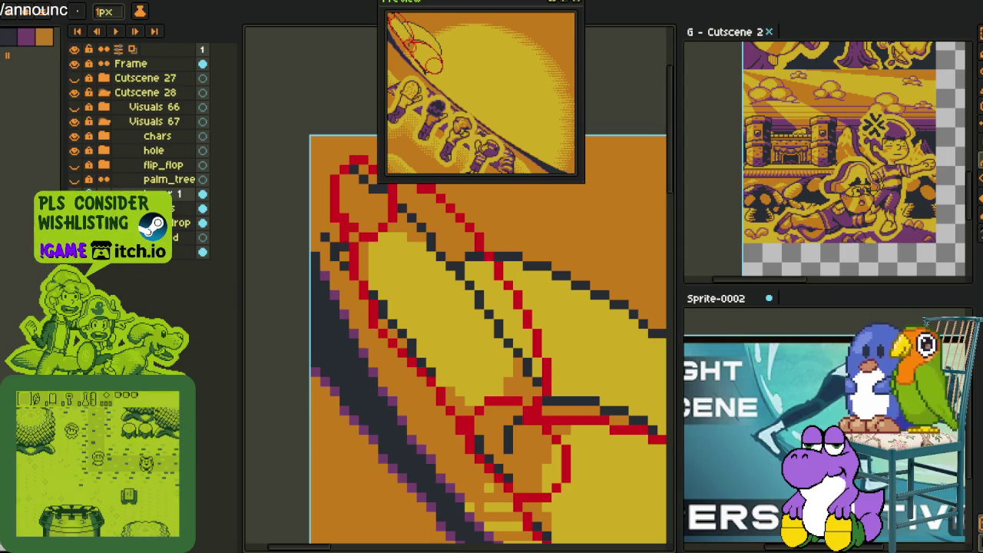
click(73, 223)
click(73, 237)
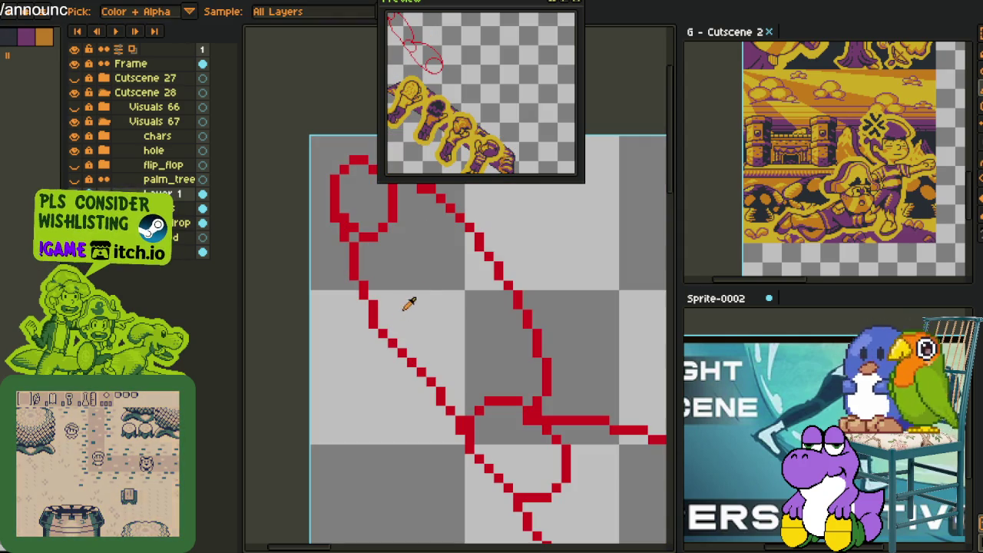
Erase stray red pixels and redraw the red diagonal as a smoother step.
drag(424, 294, 402, 376)
scroll(467, 342, up, 1)
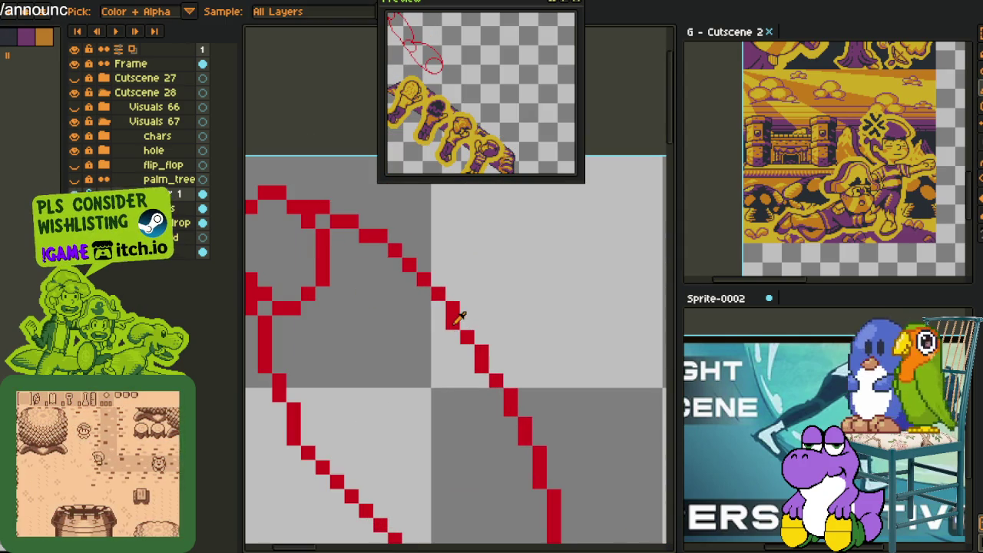
right_click(481, 361)
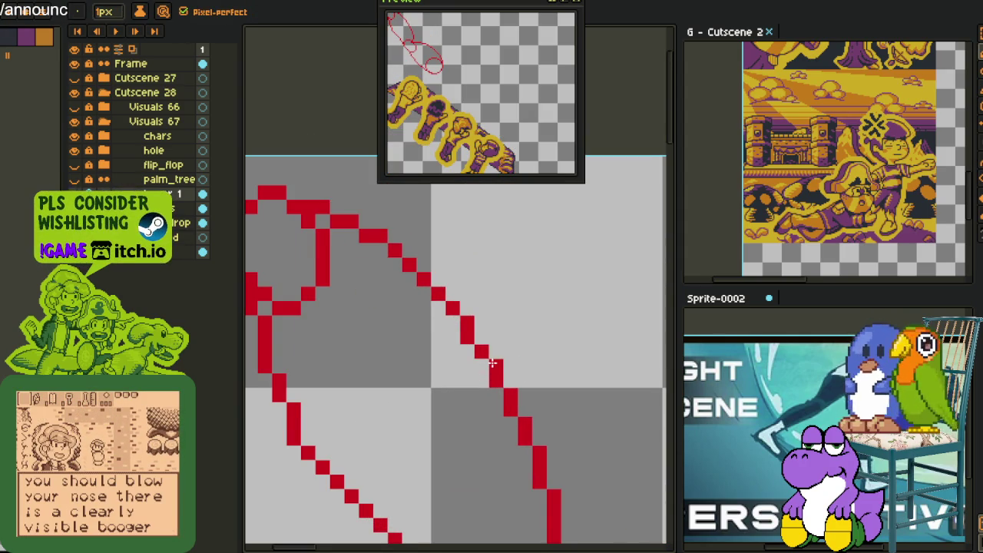
scroll(500, 400, down, 1)
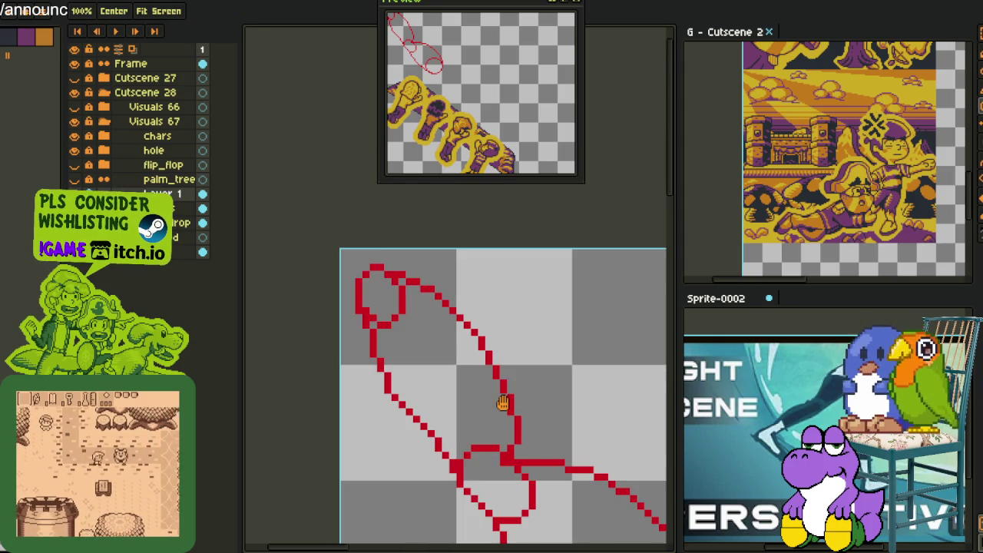
drag(500, 400, 502, 335)
scroll(445, 340, up, 3)
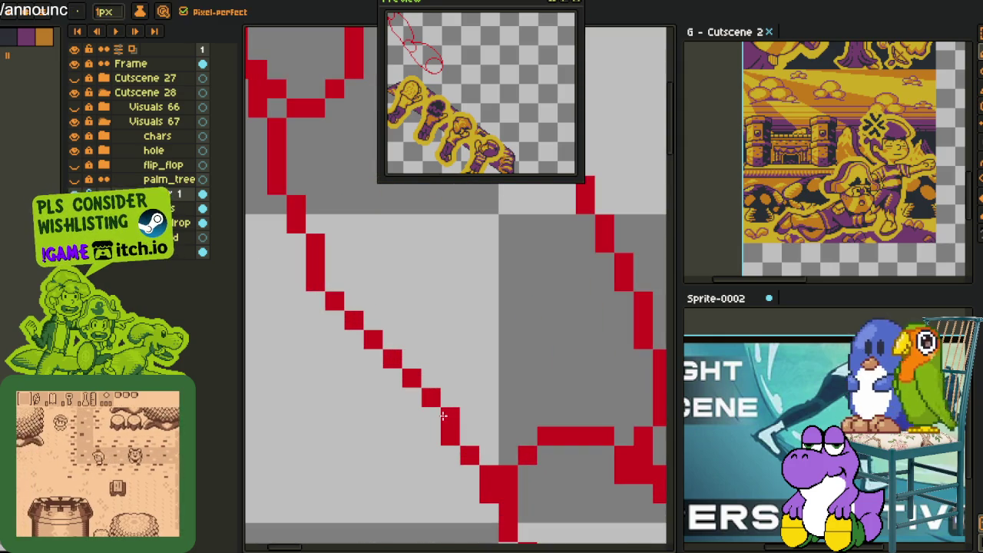
right_click(442, 416)
click(330, 318)
drag(343, 317, 468, 435)
Zoom around to review the red sketch and pan down over it.
scroll(496, 443, down, 3)
scroll(496, 443, down, 1)
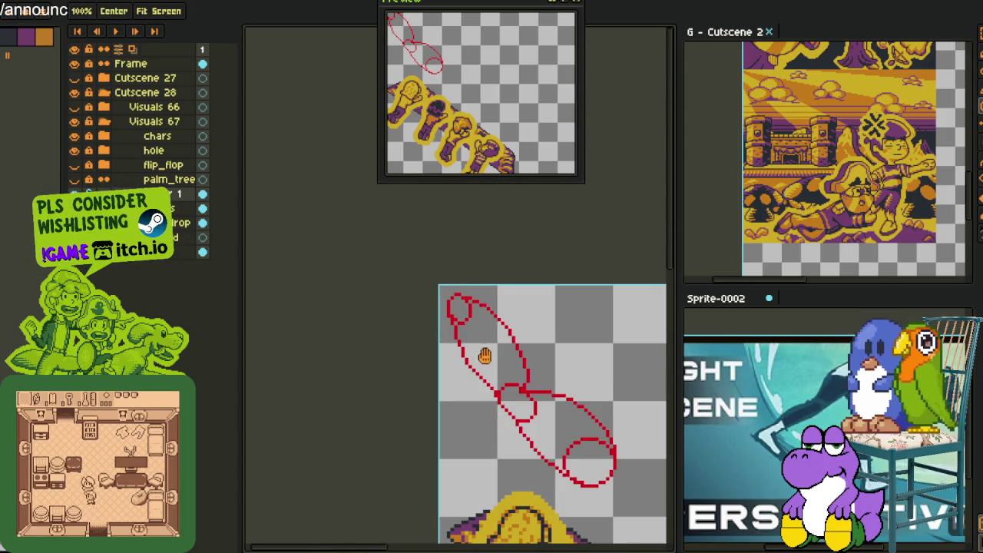
scroll(466, 348, up, 2)
scroll(453, 376, up, 2)
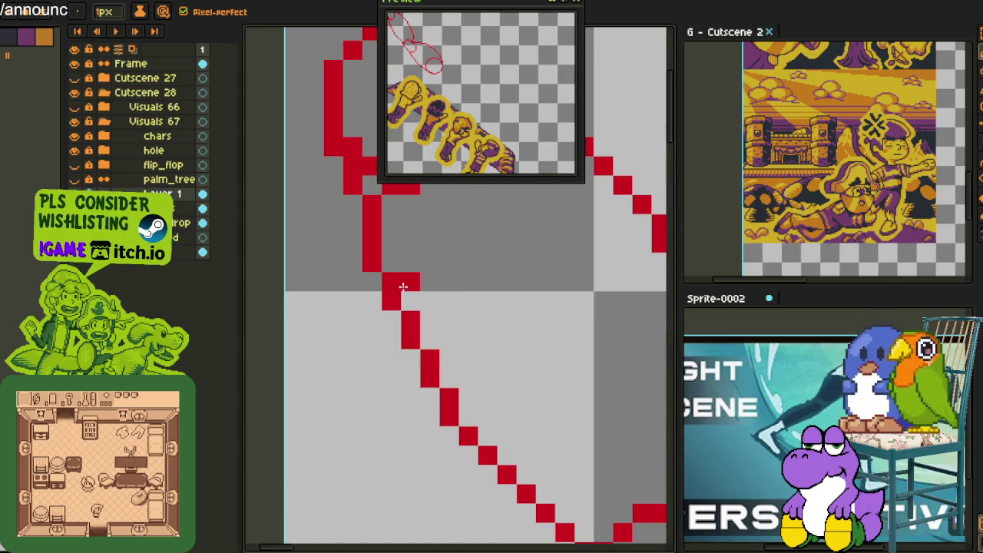
scroll(389, 267, down, 2)
scroll(430, 307, down, 1)
scroll(459, 337, down, 1)
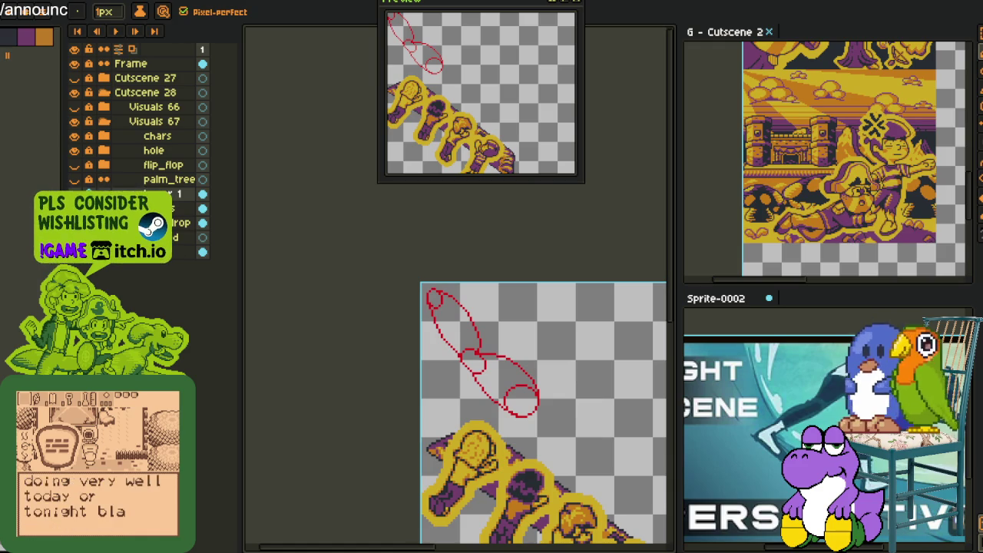
scroll(439, 296, up, 2)
scroll(461, 269, up, 2)
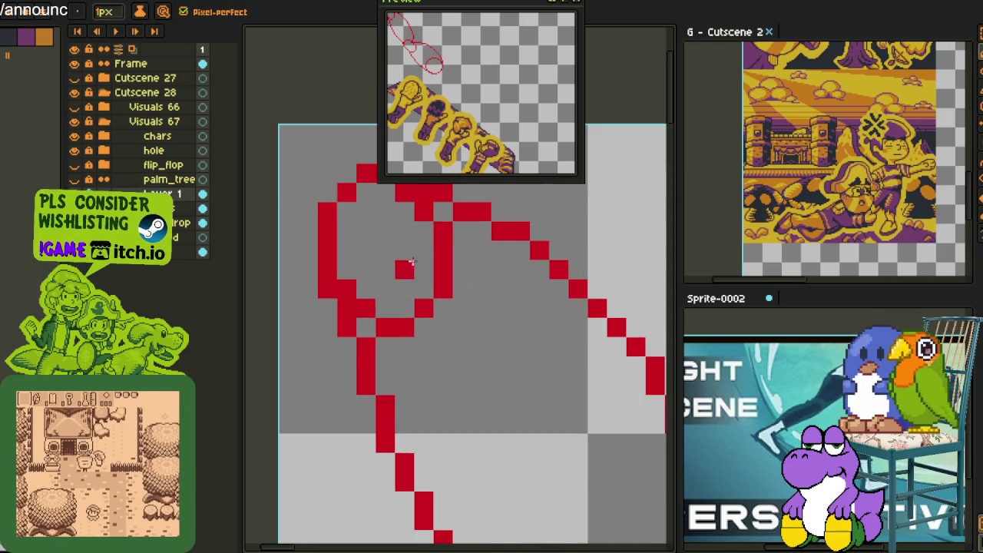
key(b)
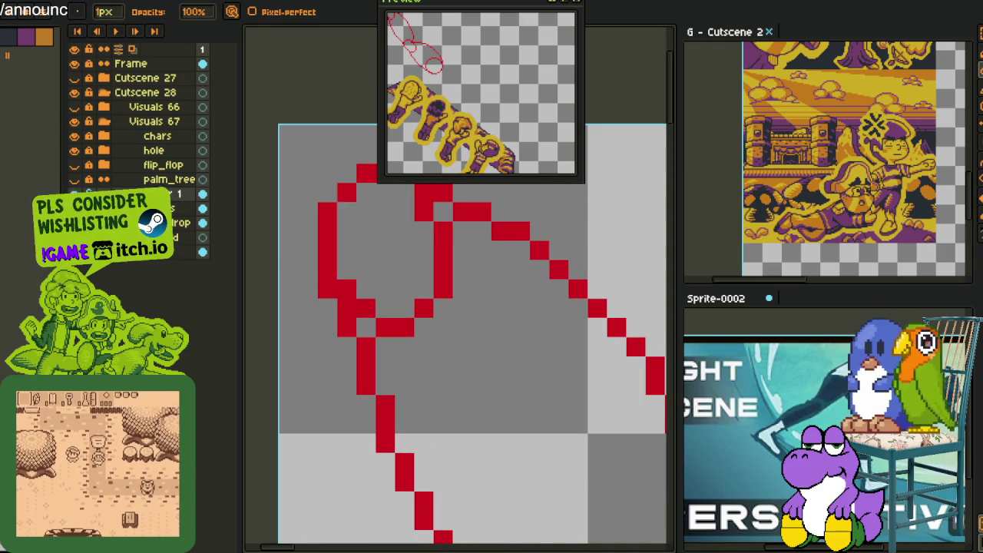
mouse_move(384, 226)
mouse_down()
mouse_move(419, 315)
mouse_move(456, 353)
mouse_move(438, 412)
mouse_move(362, 413)
mouse_move(411, 432)
mouse_up()
Erase one pixel and add another to reshape the sketch's lower curve.
key(v)
key(e)
click(362, 395)
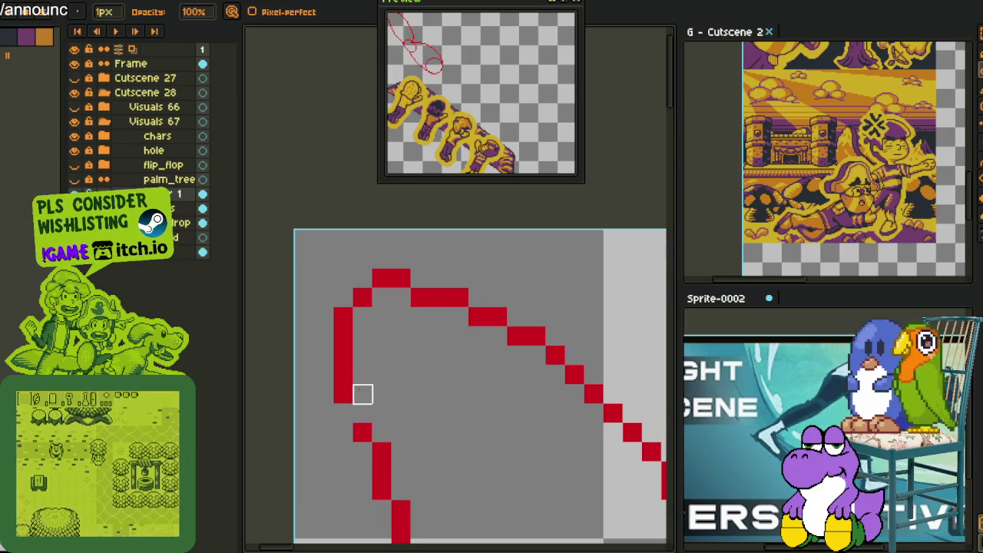
key(b)
click(360, 407)
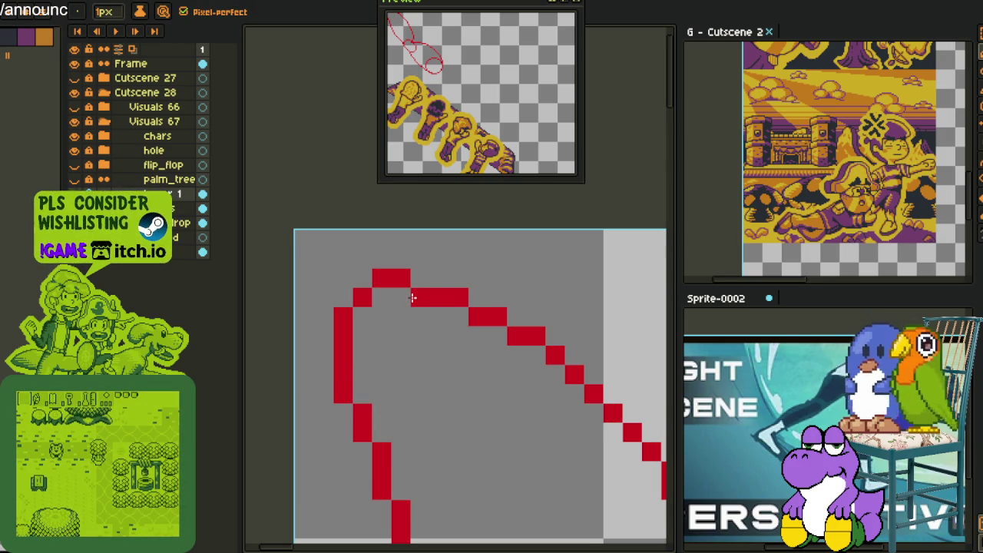
scroll(413, 298, down, 2)
key(h)
scroll(482, 406, down, 2)
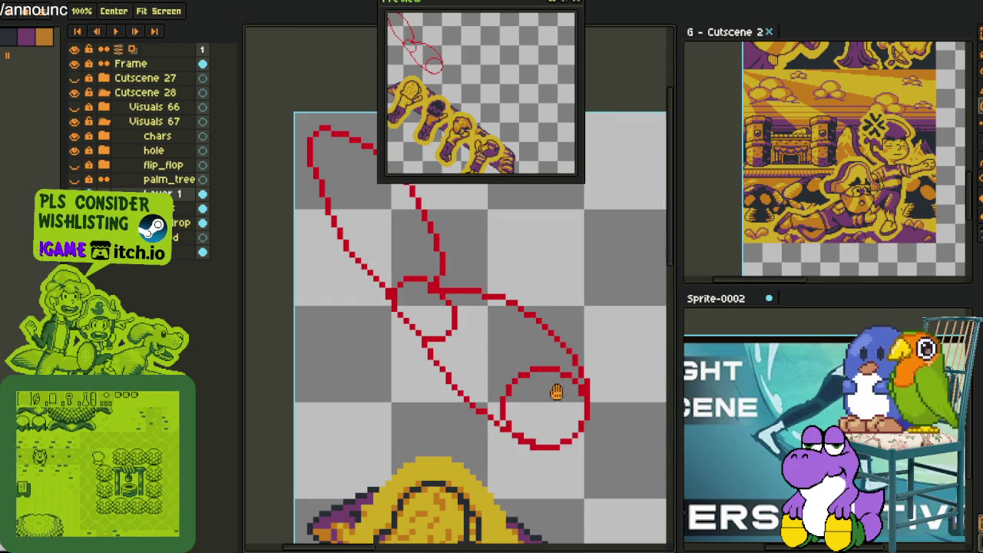
scroll(557, 390, up, 1)
scroll(552, 401, up, 1)
Erase the lower circle's left side, the red horizontal line and the lower-right branch.
key(b)
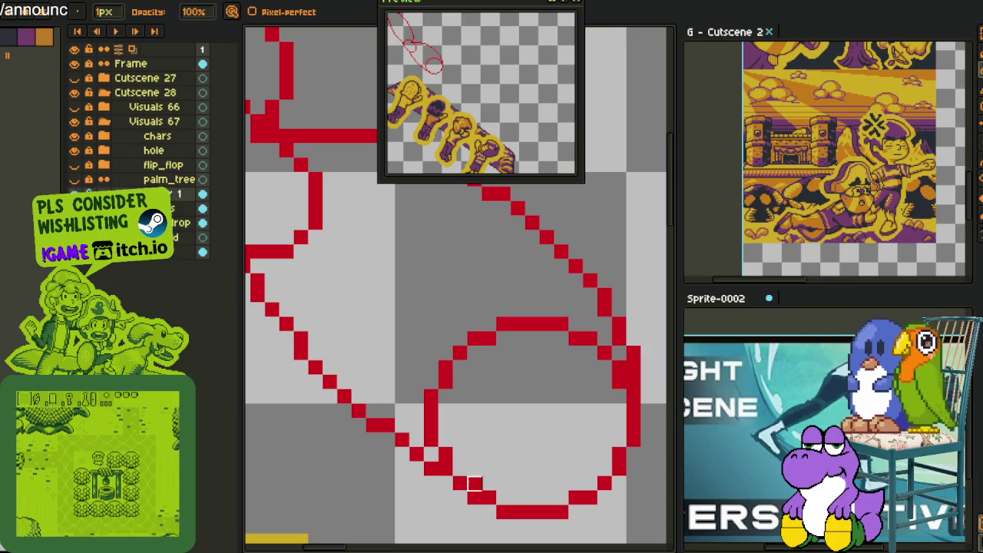
mouse_move(459, 454)
mouse_down()
mouse_move(431, 443)
mouse_move(445, 366)
mouse_move(618, 366)
mouse_move(517, 324)
mouse_up()
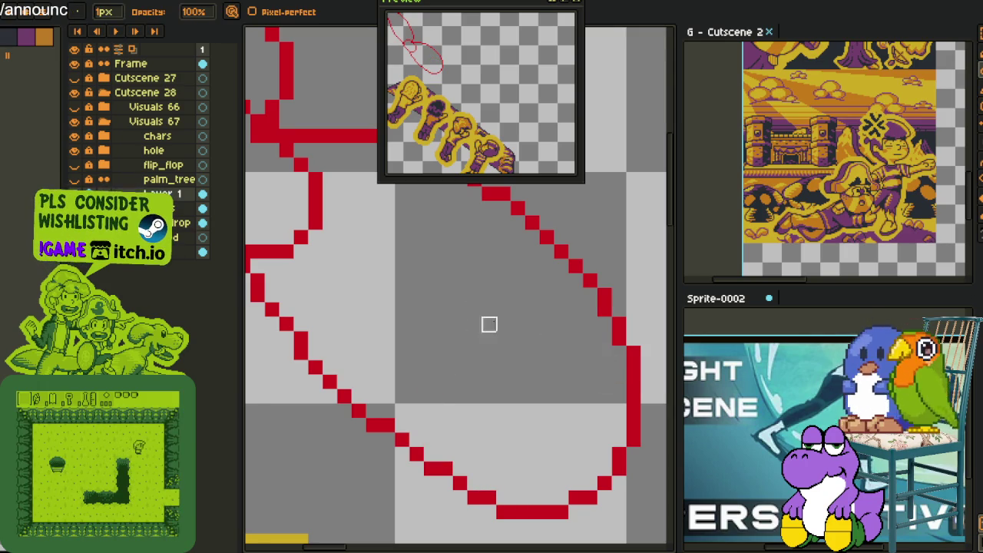
key(h)
scroll(503, 376, down, 1)
scroll(491, 403, up, 1)
scroll(469, 376, up, 1)
scroll(451, 361, up, 1)
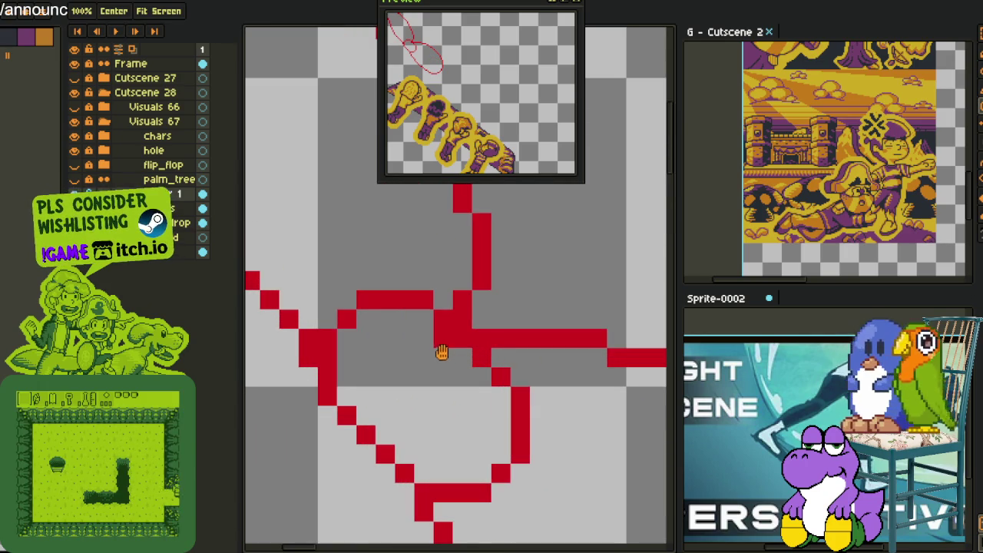
key(e)
mouse_move(440, 299)
mouse_down()
mouse_move(347, 319)
mouse_move(328, 336)
mouse_move(366, 358)
mouse_up()
mouse_move(443, 473)
mouse_down()
mouse_move(520, 454)
mouse_move(480, 491)
mouse_move(480, 376)
mouse_move(521, 397)
mouse_up()
Redraw a red diagonal joining the two leaf loops and patch pixels beside the joint.
key(b)
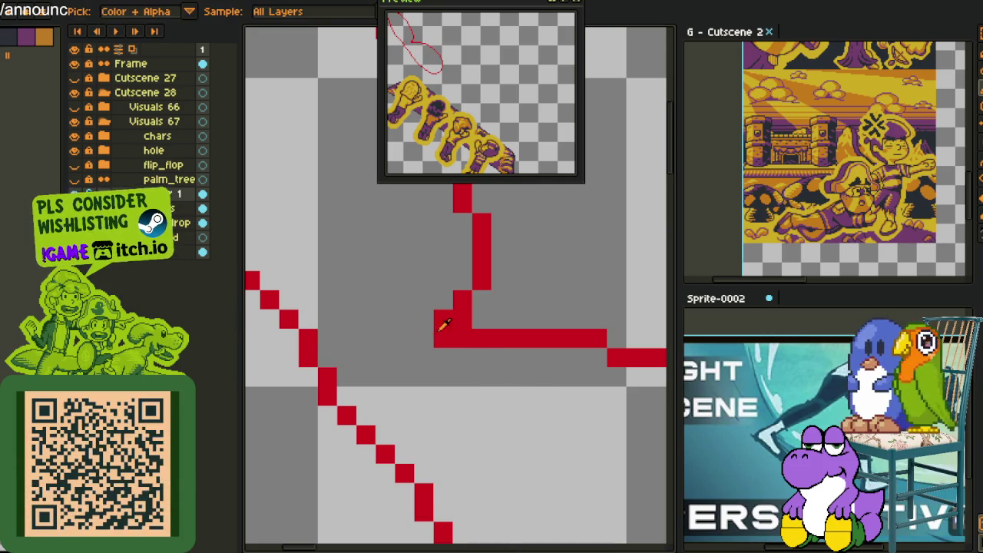
drag(386, 413, 436, 322)
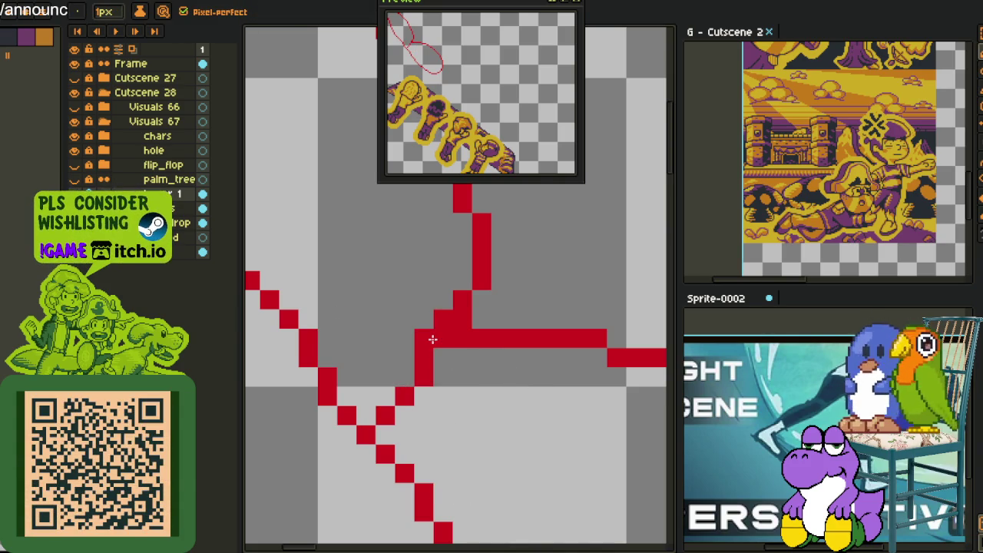
click(443, 378)
click(524, 365)
scroll(538, 376, down, 2)
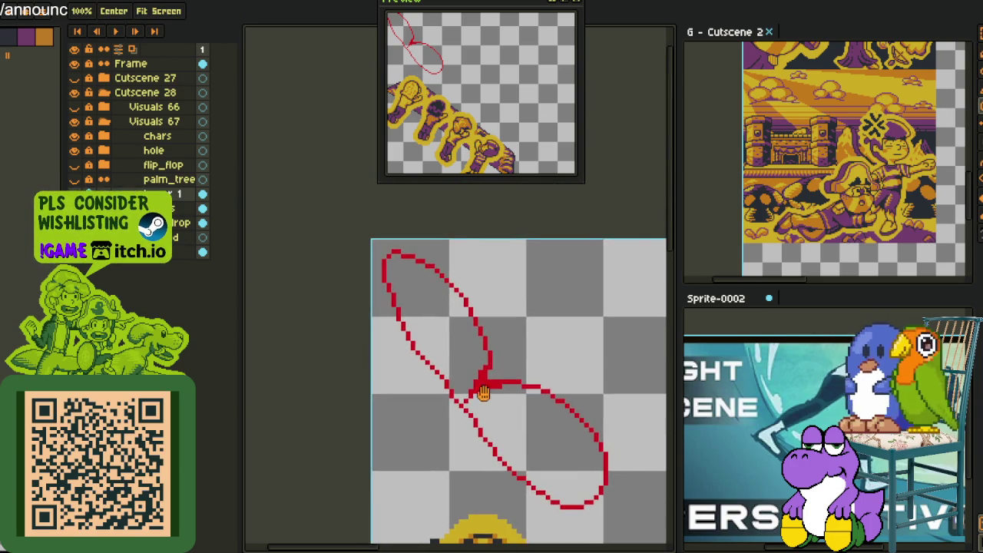
scroll(453, 388, up, 1)
scroll(434, 384, down, 1)
scroll(428, 386, up, 1)
scroll(429, 385, up, 1)
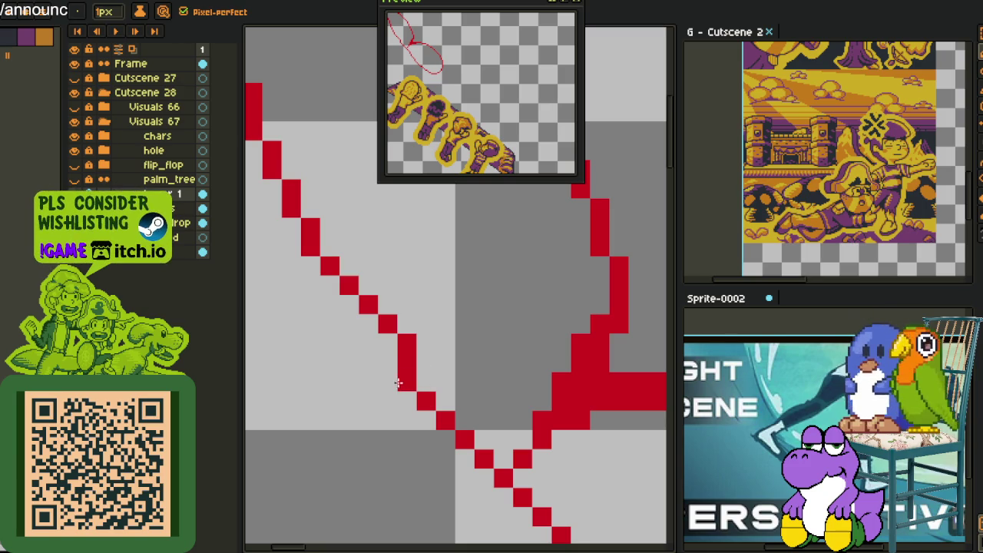
Remove a stray pixel from the diagonal and bring up the layer menu.
right_click(388, 324)
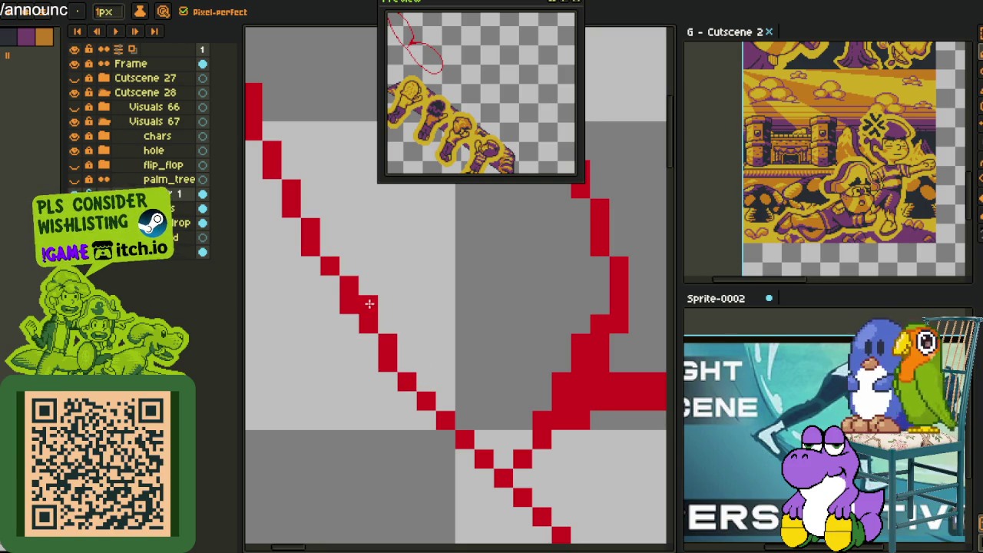
scroll(423, 323, down, 2)
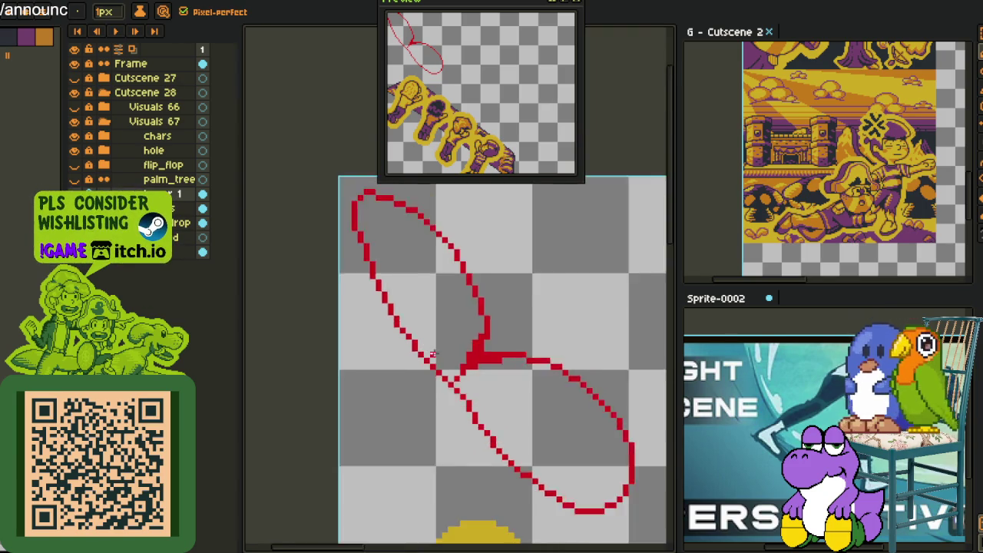
scroll(430, 330, down, 2)
scroll(460, 359, down, 1)
scroll(461, 359, up, 1)
scroll(435, 358, up, 1)
scroll(384, 355, up, 2)
scroll(329, 325, up, 2)
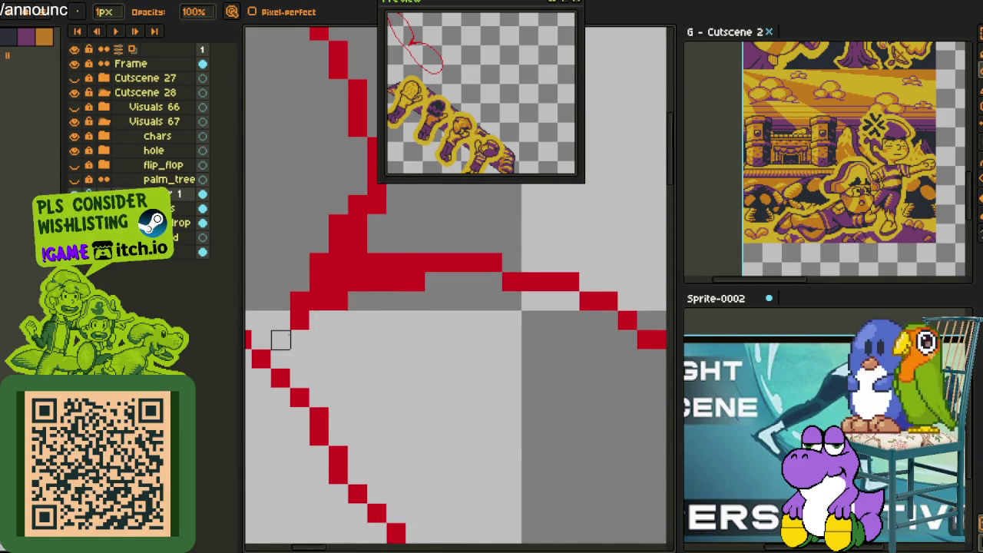
scroll(280, 340, down, 2)
right_click(177, 191)
mouse_move(223, 216)
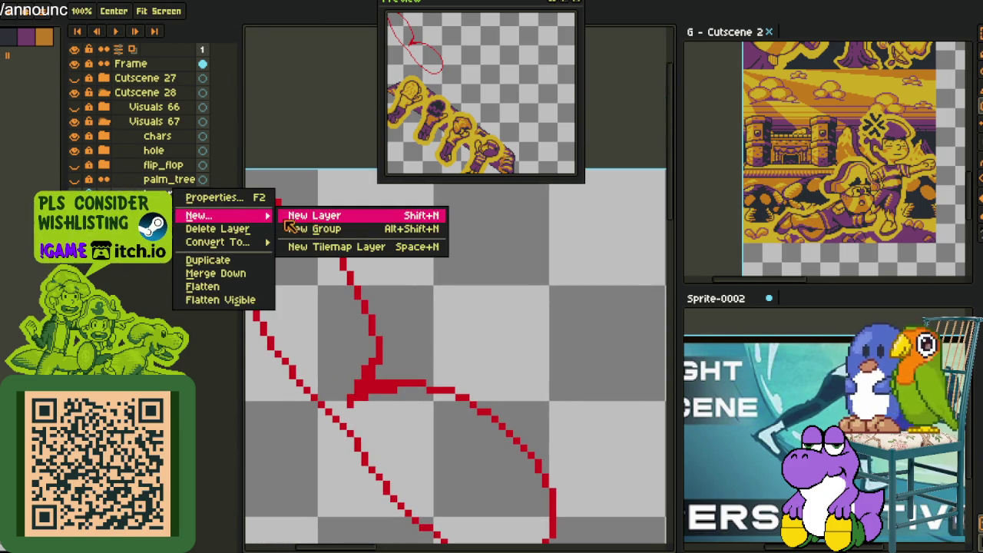
Add Layer 2 and draw an elongated diagonal red leaf loop, shifting it right.
click(314, 216)
drag(350, 215, 520, 373)
key(ctrl+z)
drag(315, 230, 470, 261)
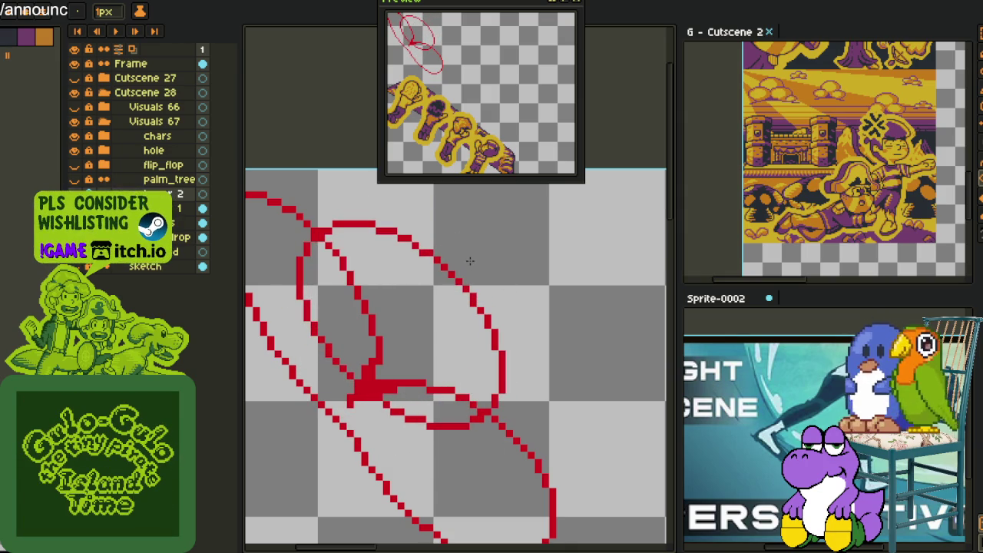
key(q)
mouse_move(454, 230)
mouse_down()
mouse_move(438, 333)
mouse_move(453, 338)
mouse_up()
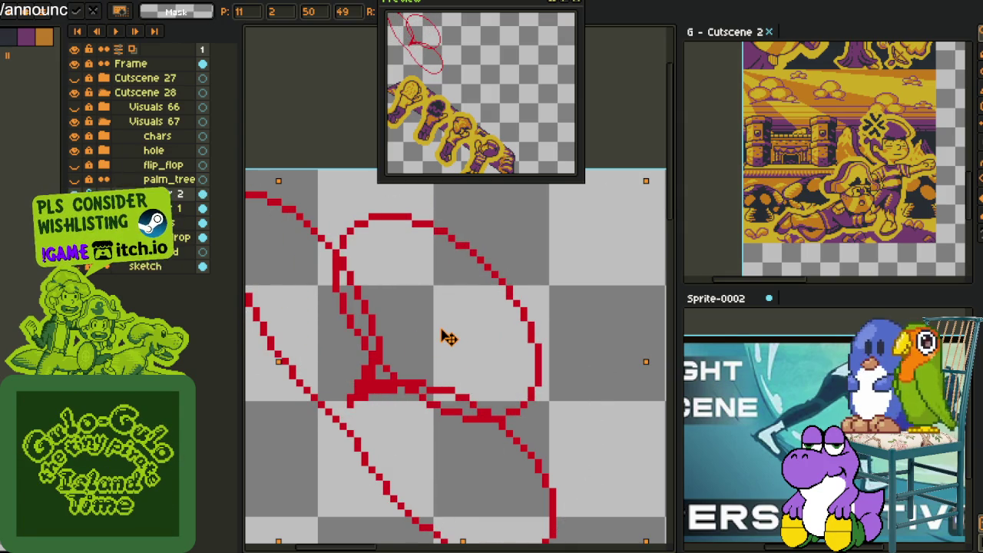
Erase the doubled parallel red diagonals and stray segments near the lower junction.
drag(553, 275, 588, 277)
scroll(313, 317, up, 1)
key(b)
scroll(374, 254, up, 1)
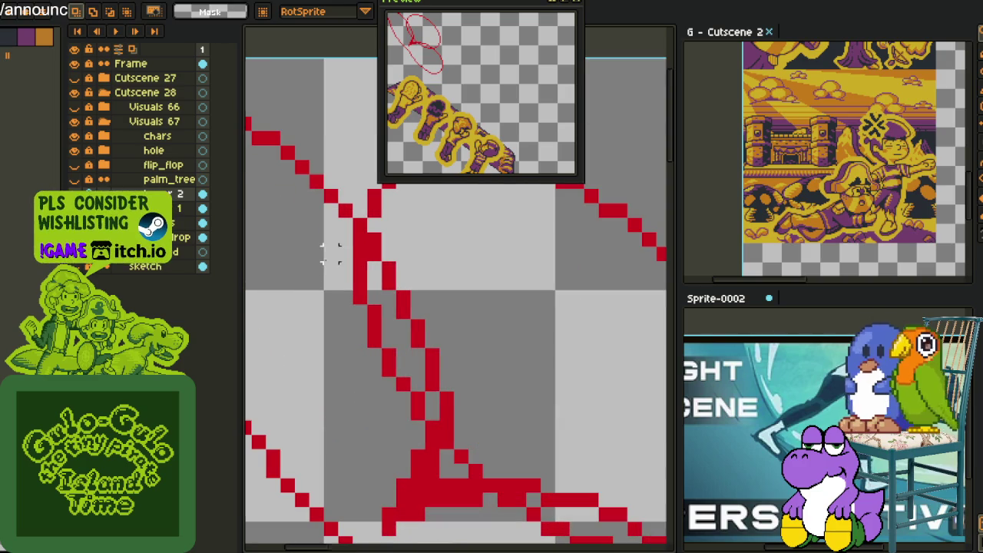
drag(360, 268, 418, 413)
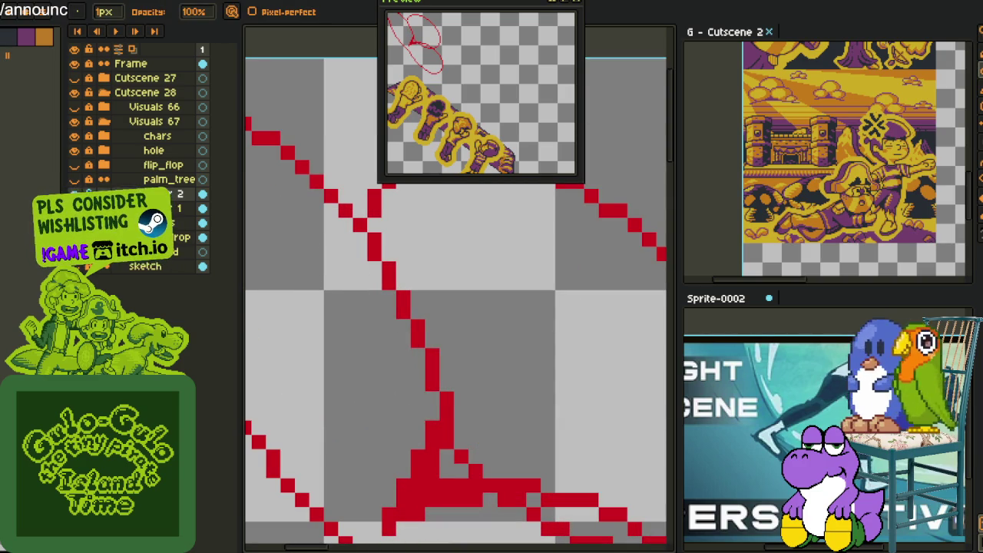
scroll(284, 285, down, 2)
scroll(300, 402, down, 1)
scroll(301, 401, up, 3)
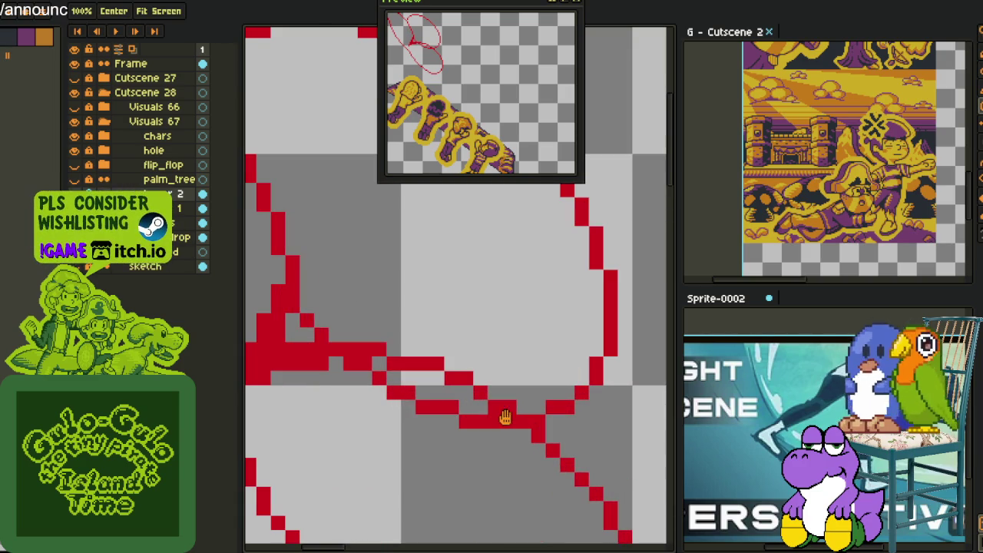
drag(509, 421, 336, 363)
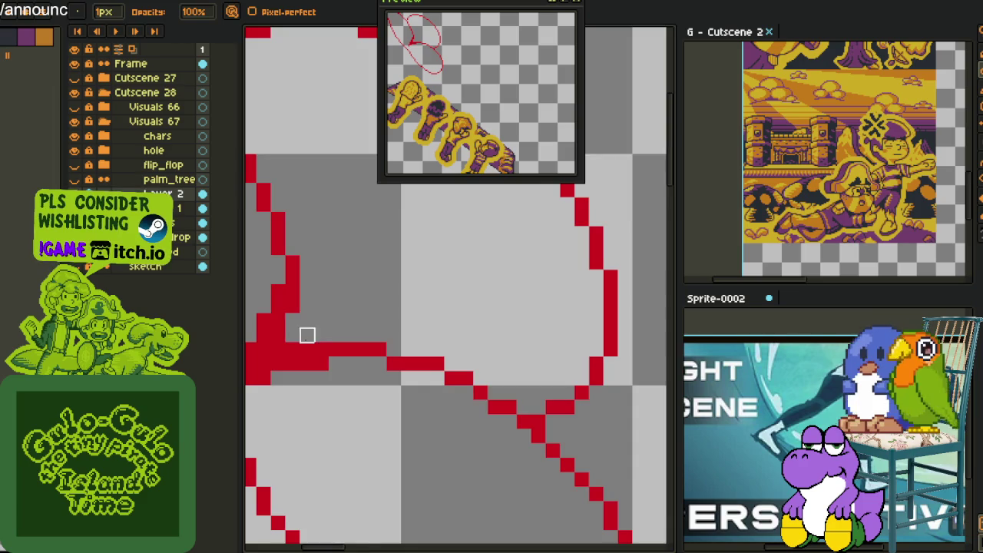
scroll(320, 346, down, 1)
scroll(330, 353, down, 1)
scroll(338, 355, down, 1)
Merge the outline layer down and fill the red leaf outlines with yellow.
right_click(176, 194)
click(208, 283)
key(g)
scroll(333, 339, up, 1)
click(333, 339)
click(406, 330)
Switch to the eyedropper and zoom in on the yellow leaves.
scroll(384, 346, down, 2)
scroll(446, 322, up, 1)
scroll(470, 300, up, 1)
key(i)
scroll(460, 304, up, 1)
scroll(449, 311, up, 1)
scroll(438, 319, up, 1)
scroll(427, 329, up, 1)
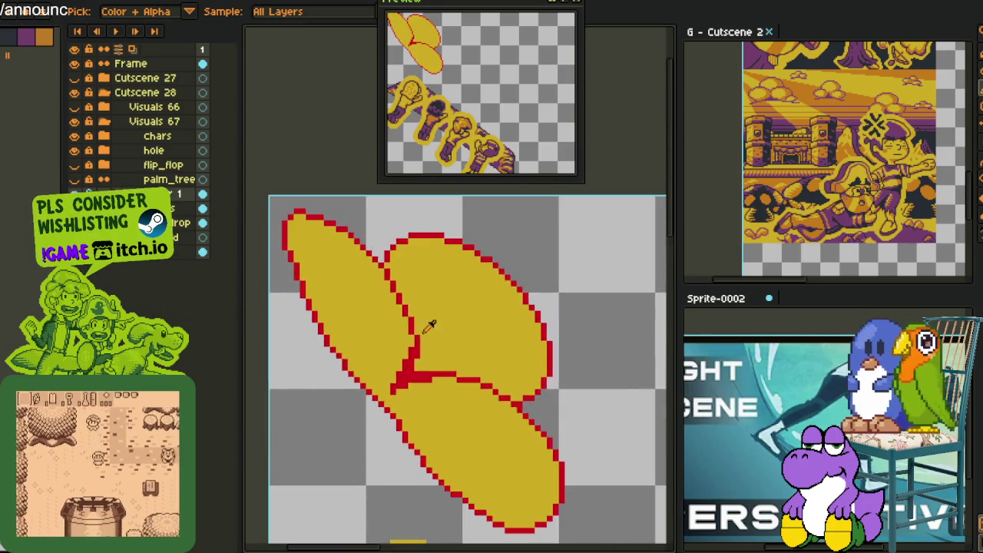
scroll(426, 324, down, 4)
scroll(430, 338, up, 4)
scroll(415, 330, up, 1)
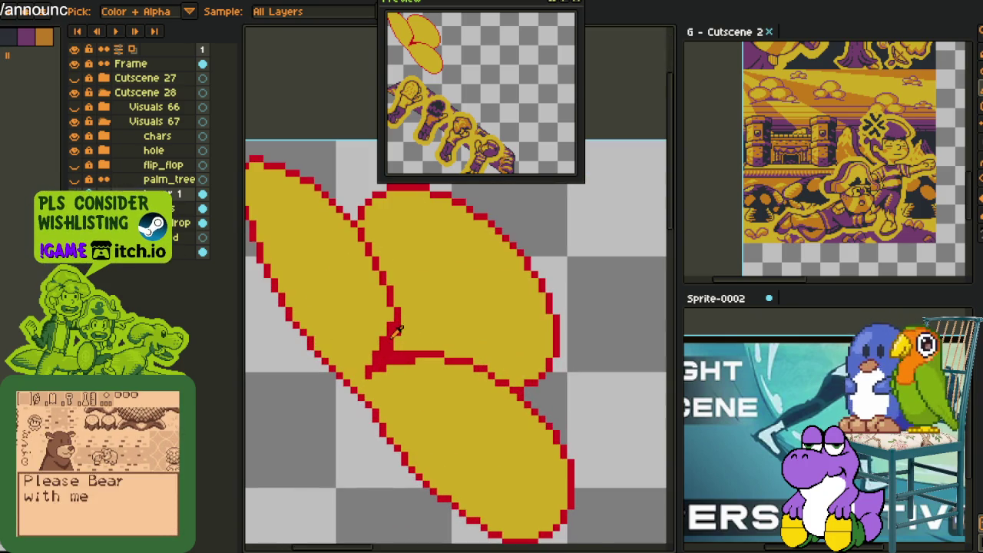
Pan the view over the leaves and bring up the layer actions.
key(space)
drag(276, 214, 388, 355)
scroll(395, 361, up, 1)
scroll(392, 362, up, 1)
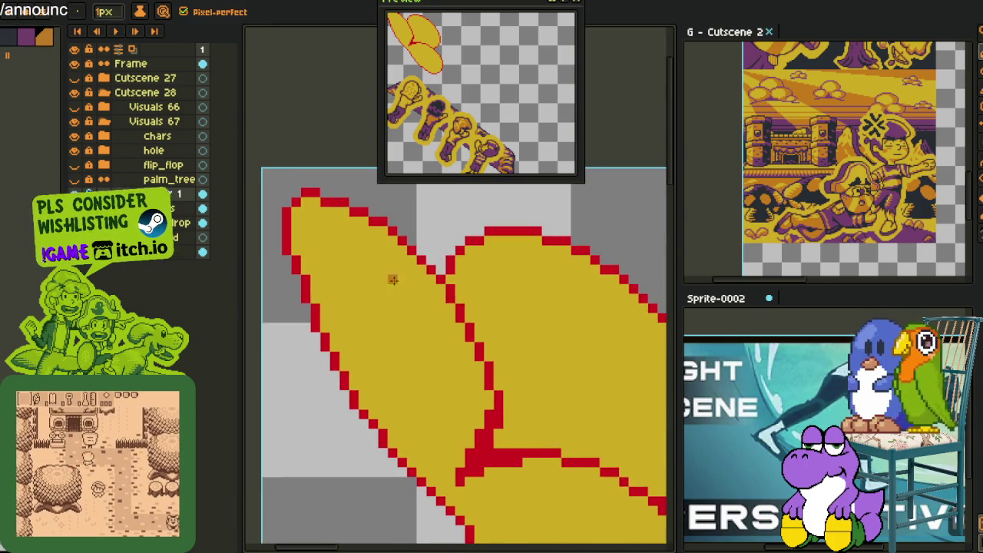
scroll(392, 279, up, 1)
scroll(447, 290, down, 2)
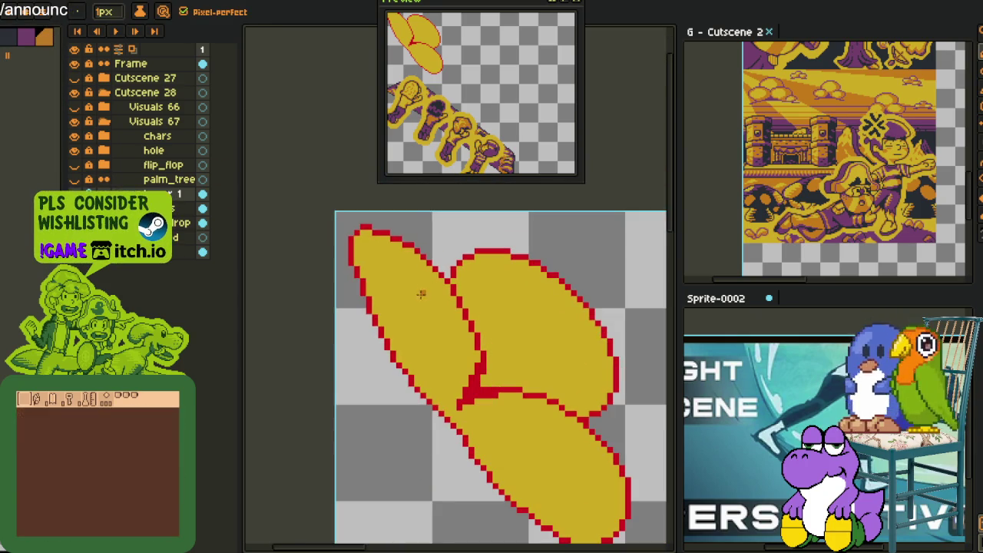
right_click(157, 191)
mouse_move(200, 216)
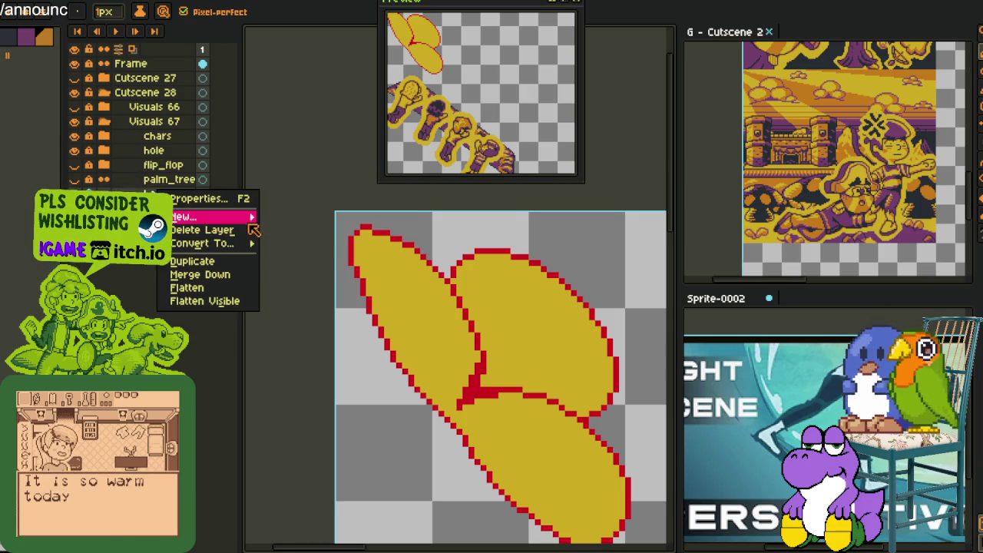
Create a new layer and, after two trial ellipses, draw an upright orange ellipse on the left leaf.
click(300, 218)
drag(421, 253, 495, 394)
key(ctrl+z)
drag(430, 265, 486, 300)
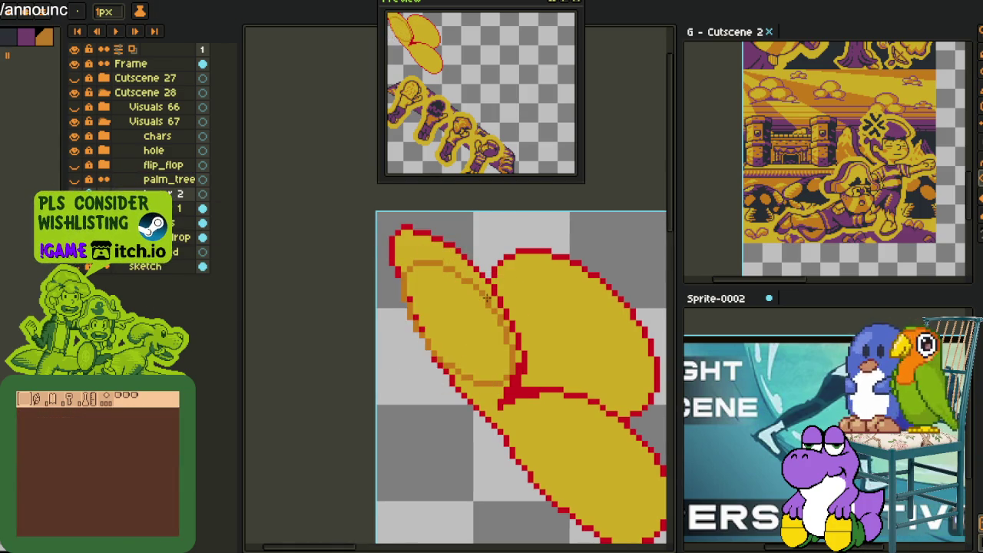
key(ctrl+z)
mouse_move(438, 265)
mouse_down()
mouse_move(486, 381)
mouse_move(483, 309)
mouse_up()
Lasso the orange ellipse, shift it right, and add an orange pixel on the left leaf.
key(q)
mouse_move(401, 235)
mouse_down()
mouse_move(428, 417)
mouse_move(472, 223)
mouse_up()
mouse_move(467, 324)
mouse_down()
mouse_move(476, 319)
mouse_move(481, 351)
mouse_up()
scroll(465, 309, up, 2)
mouse_move(476, 306)
mouse_down()
mouse_move(439, 349)
mouse_move(515, 367)
mouse_up()
key(ctrl+z)
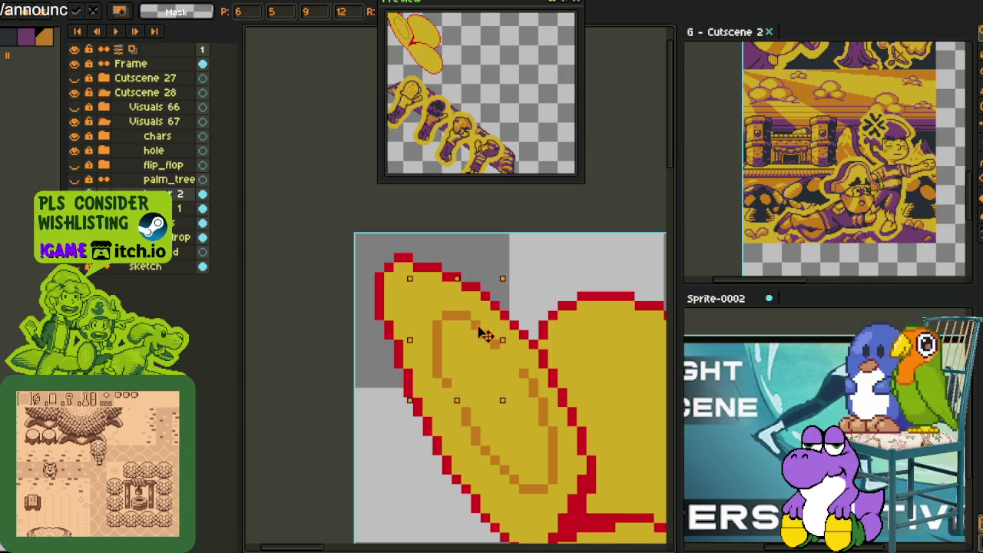
scroll(484, 334, up, 2)
click(493, 367)
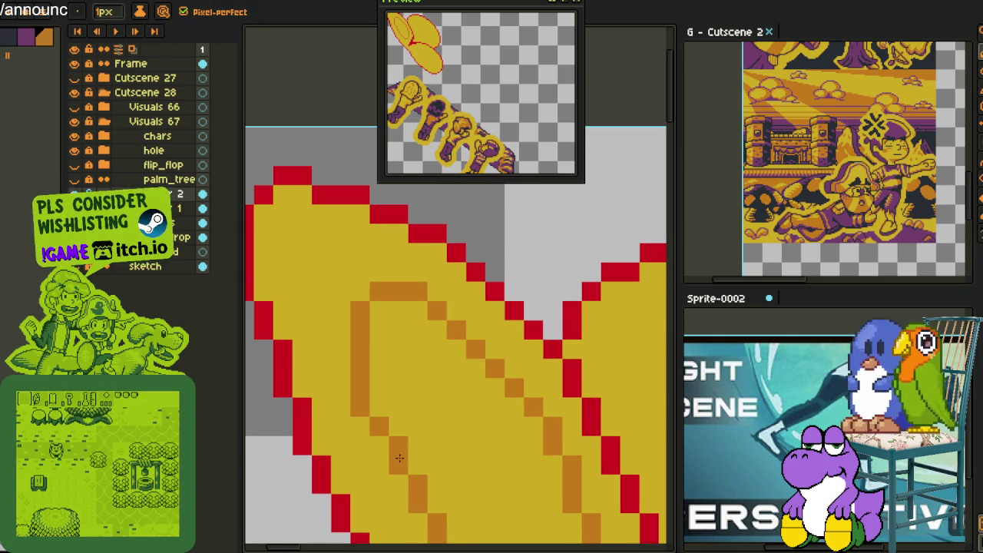
Scroll around the leaf sketch and return to the pencil.
scroll(430, 353, down, 1)
scroll(430, 369, down, 1)
scroll(419, 391, down, 1)
scroll(426, 378, down, 1)
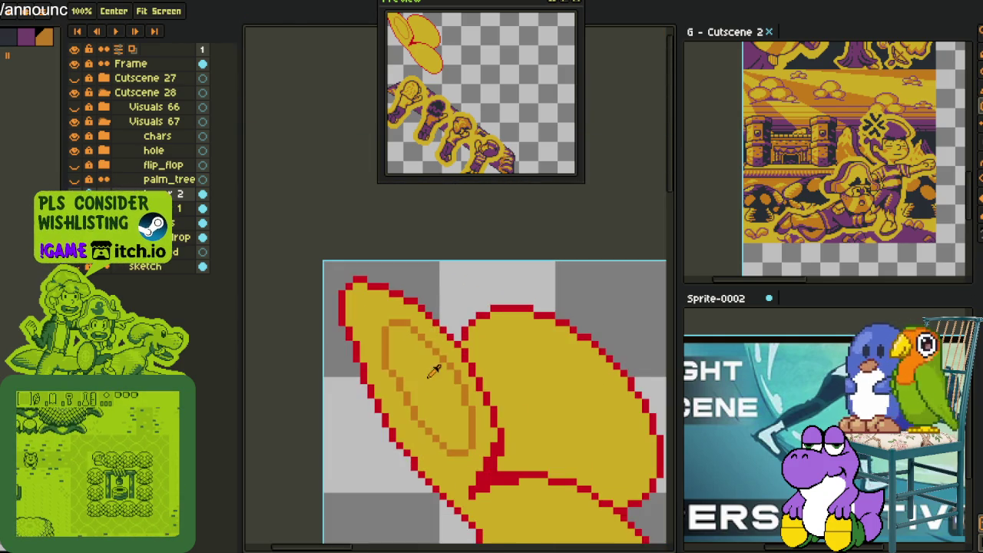
scroll(426, 378, down, 1)
scroll(422, 365, down, 3)
scroll(423, 365, right, 3)
scroll(407, 384, up, 2)
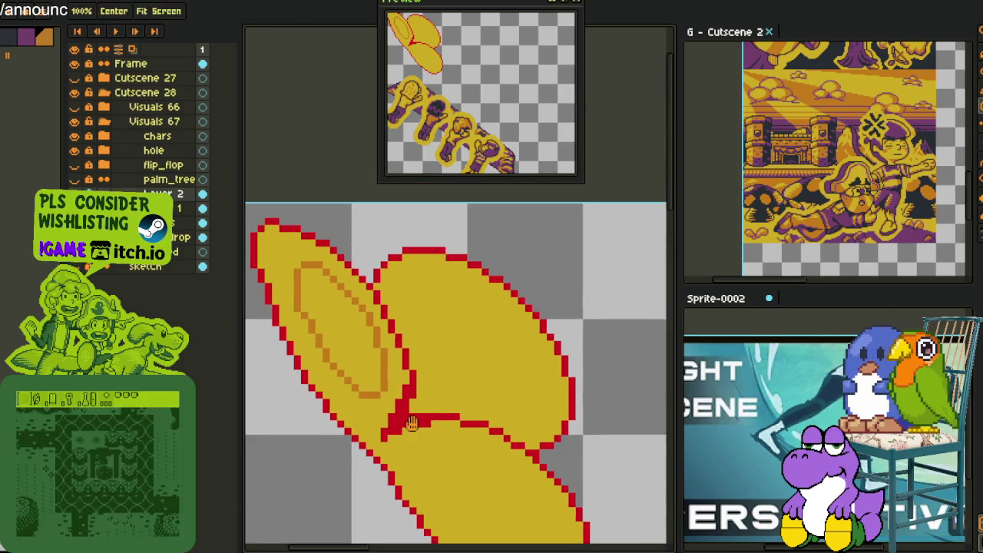
scroll(406, 350, up, 1)
scroll(406, 351, left, 2)
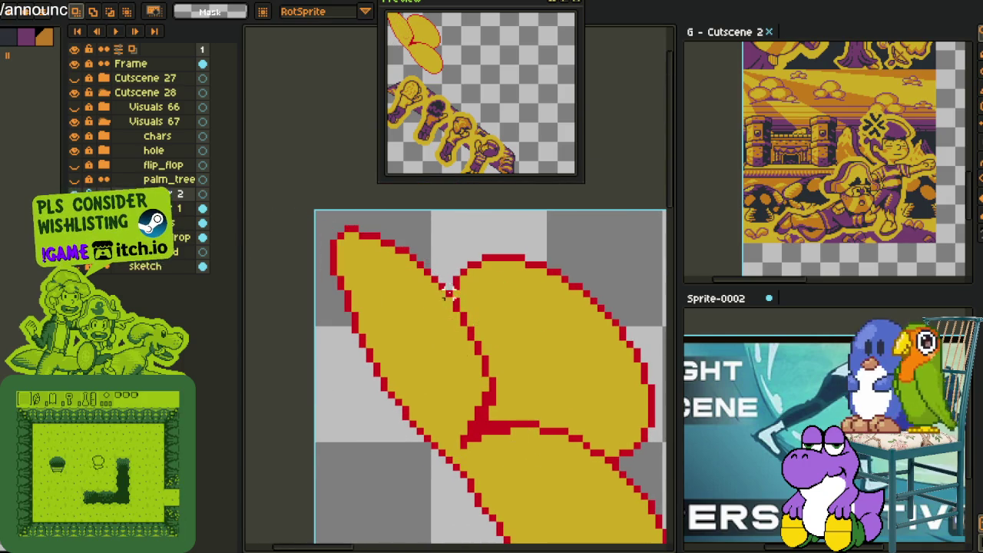
scroll(461, 357, up, 1)
key(b)
scroll(468, 346, up, 1)
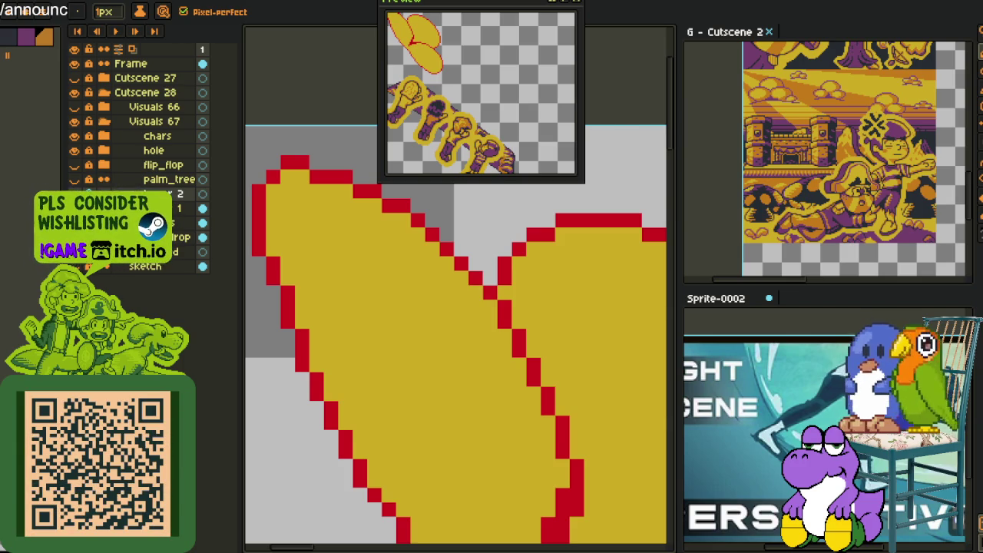
Draw a dark orange shading line inside the leaf's red outline and continue it down the edge.
scroll(476, 292, down, 2)
scroll(463, 287, up, 1)
scroll(463, 287, up, 1)
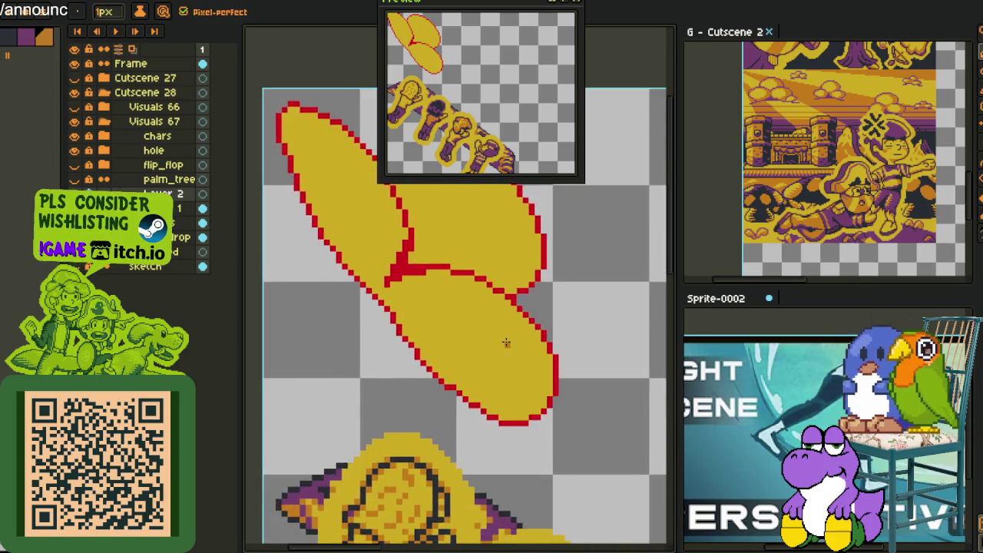
scroll(509, 345, up, 1)
scroll(546, 338, up, 1)
scroll(583, 357, up, 1)
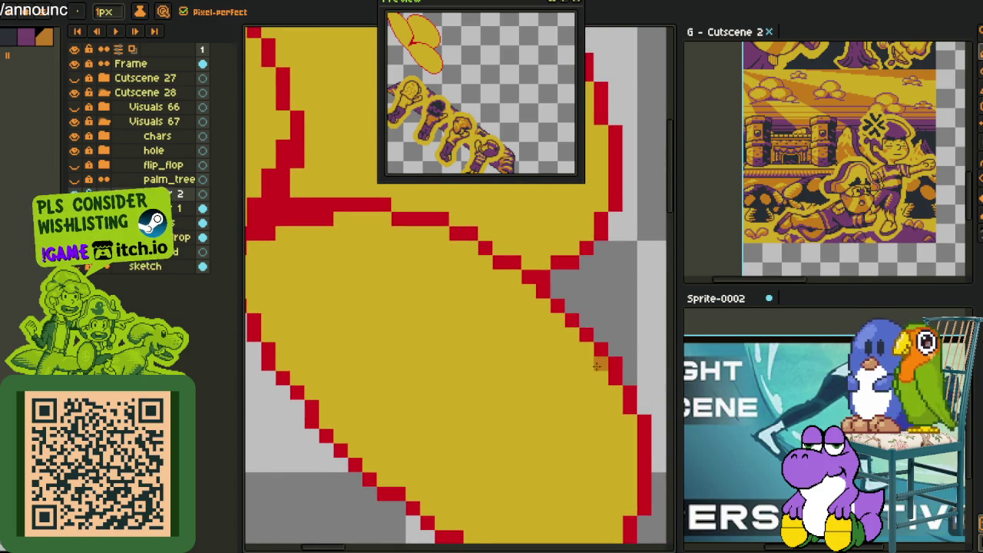
mouse_move(594, 356)
mouse_down()
mouse_move(509, 299)
mouse_move(334, 247)
mouse_up()
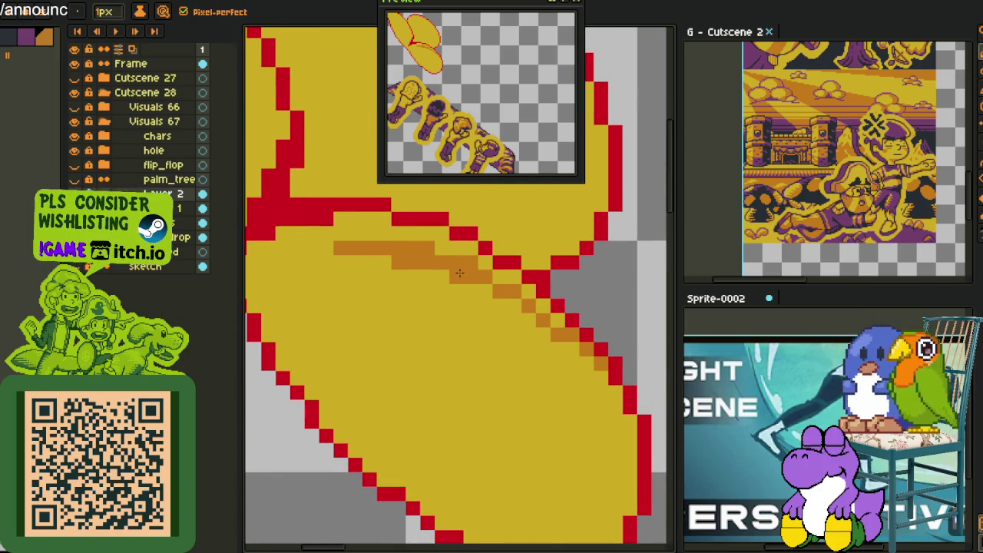
mouse_move(307, 263)
mouse_down()
mouse_move(265, 327)
mouse_move(276, 305)
mouse_up()
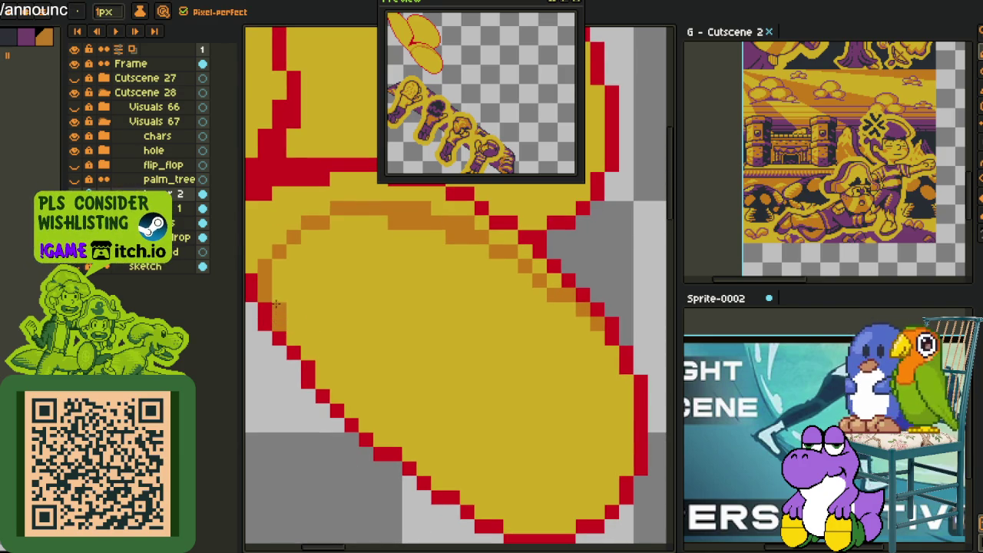
Add orange shading along the leaf's lower edge, extending up-right and up the left edge.
mouse_move(387, 391)
mouse_down()
mouse_move(483, 368)
mouse_move(590, 416)
mouse_move(451, 405)
mouse_move(610, 467)
mouse_move(465, 434)
mouse_up()
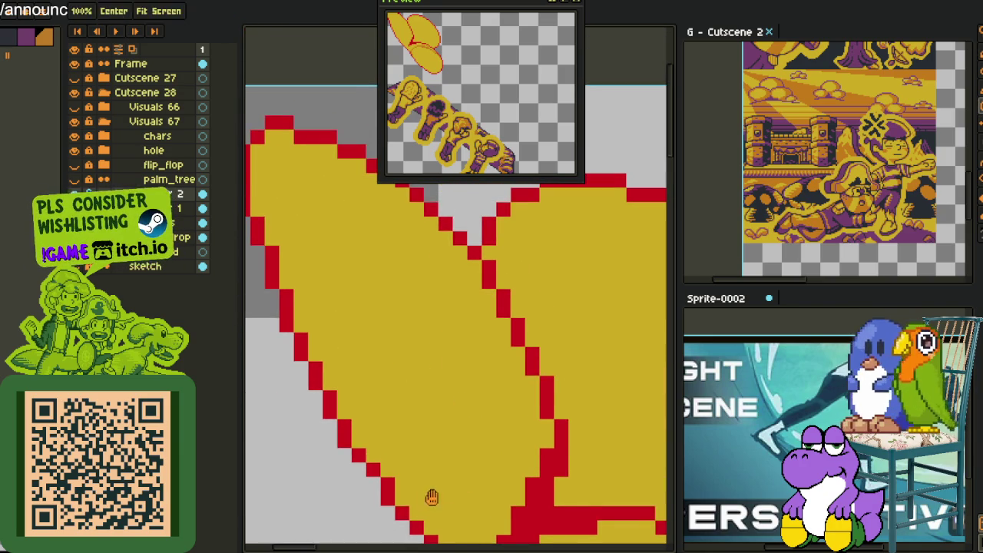
scroll(432, 499, up, 1)
click(369, 436)
click(401, 459)
mouse_move(397, 455)
mouse_down()
mouse_move(476, 457)
mouse_move(525, 383)
mouse_up()
mouse_move(477, 436)
mouse_down()
mouse_move(542, 395)
mouse_move(548, 364)
mouse_up()
mouse_move(532, 396)
mouse_down()
mouse_move(553, 348)
mouse_move(547, 298)
mouse_move(496, 405)
mouse_move(461, 351)
mouse_move(461, 302)
mouse_move(361, 264)
mouse_move(277, 307)
mouse_move(266, 324)
mouse_up()
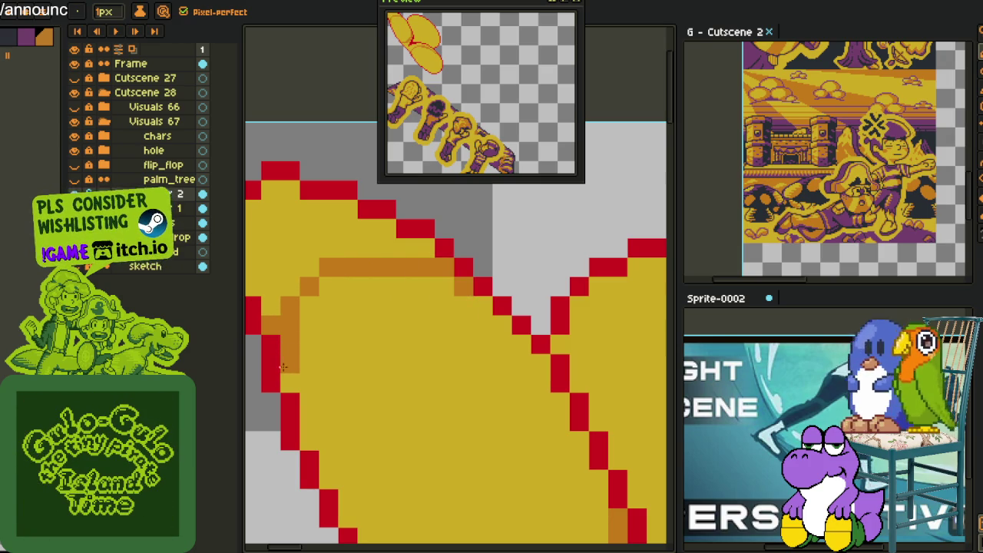
drag(307, 300, 310, 269)
Fill the enclosed shading gaps and a leftover pixel with orange.
key(g)
click(338, 230)
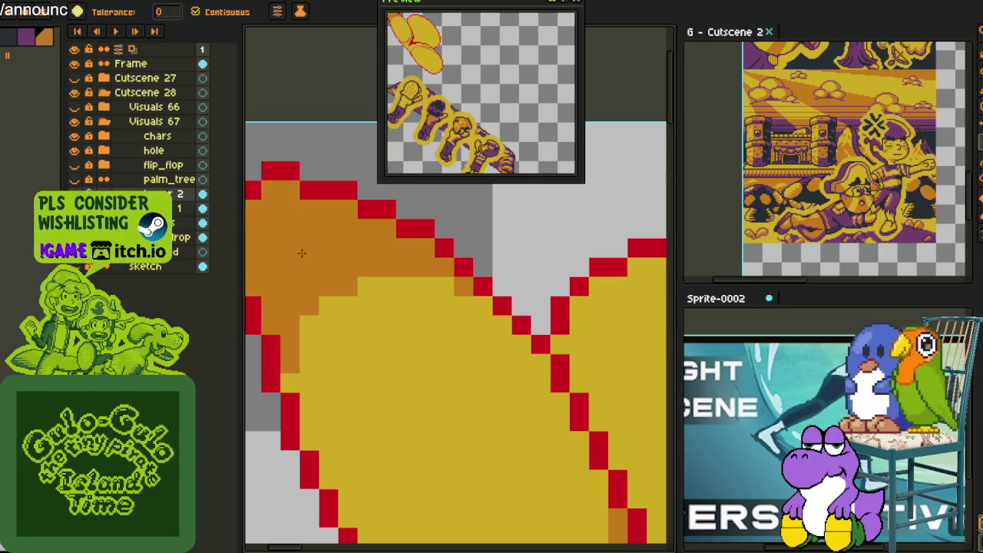
scroll(347, 285, down, 2)
scroll(383, 299, up, 2)
click(403, 308)
scroll(403, 308, right, 2)
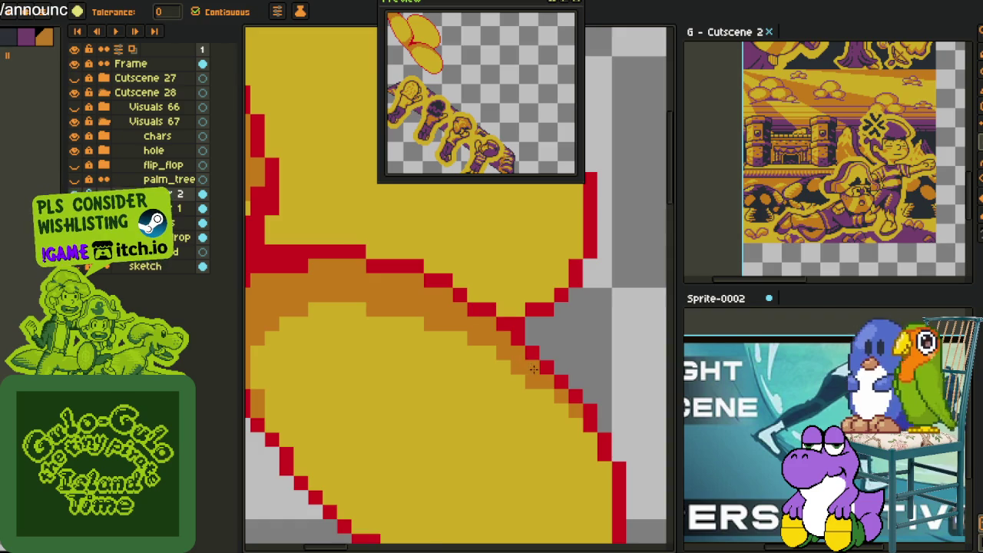
scroll(533, 369, down, 2)
scroll(422, 381, up, 2)
click(441, 334)
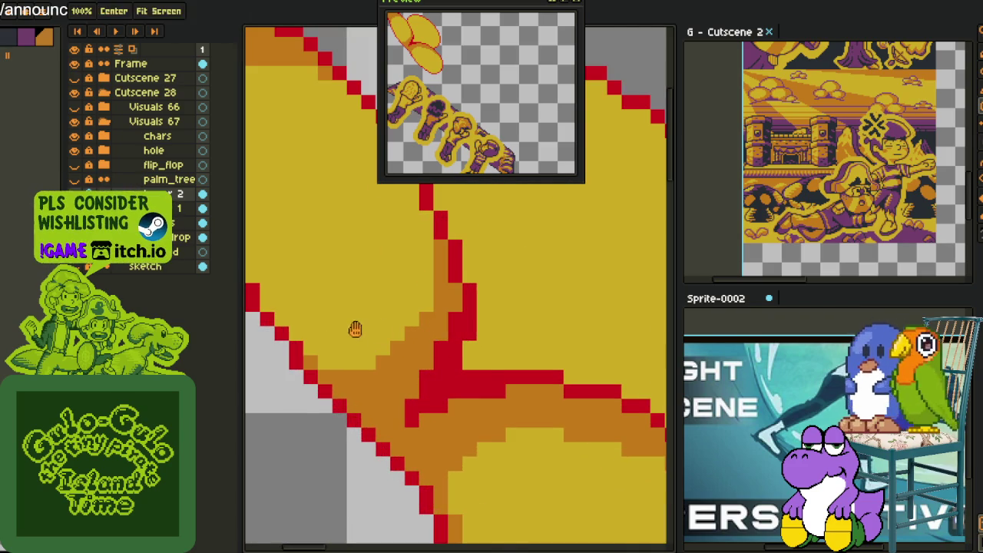
Add orange pixels just inside the left leaf's red edge.
drag(356, 329, 464, 463)
key(b)
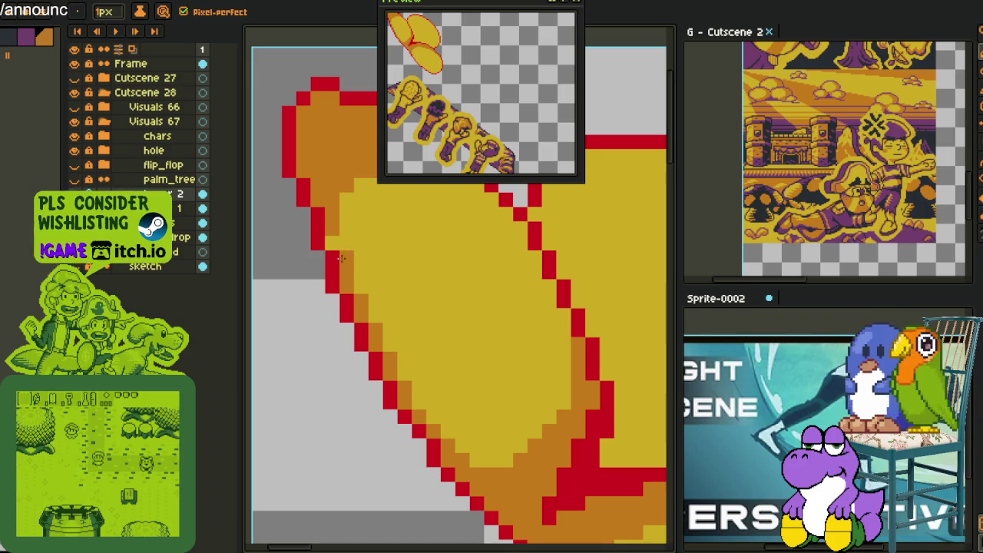
mouse_move(547, 328)
mouse_down()
mouse_move(489, 374)
mouse_move(488, 332)
mouse_up()
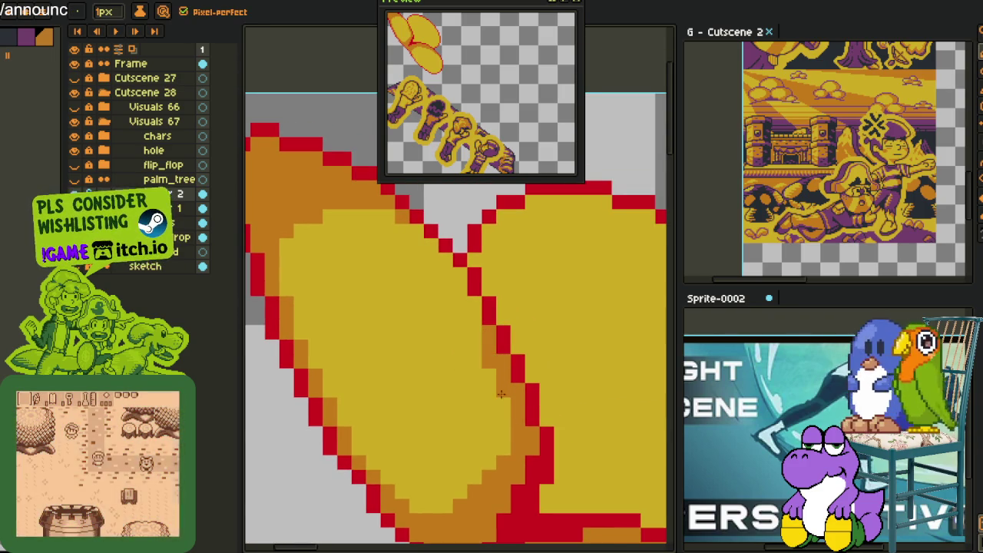
mouse_move(475, 306)
mouse_down()
mouse_move(476, 334)
mouse_move(459, 275)
mouse_move(413, 228)
mouse_up()
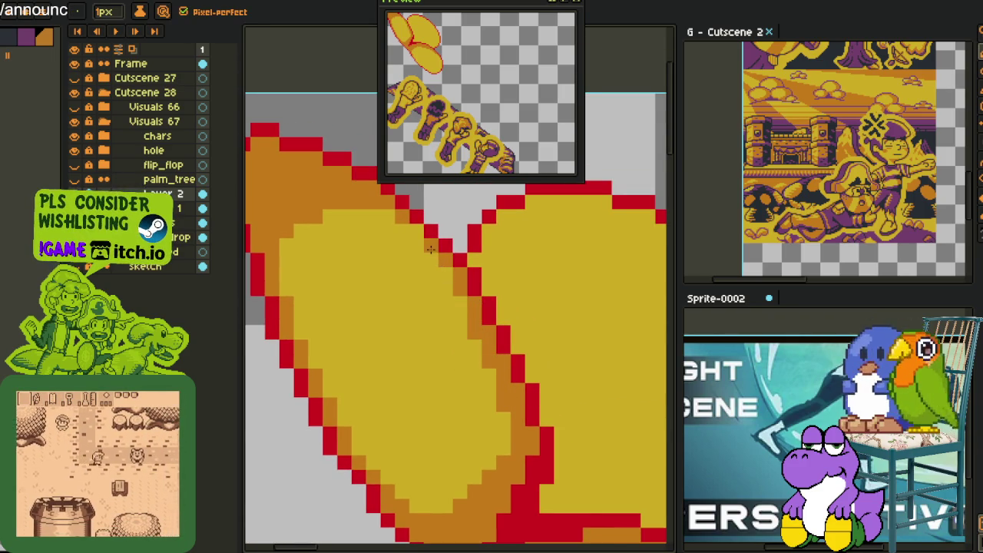
scroll(412, 228, down, 2)
scroll(445, 322, down, 2)
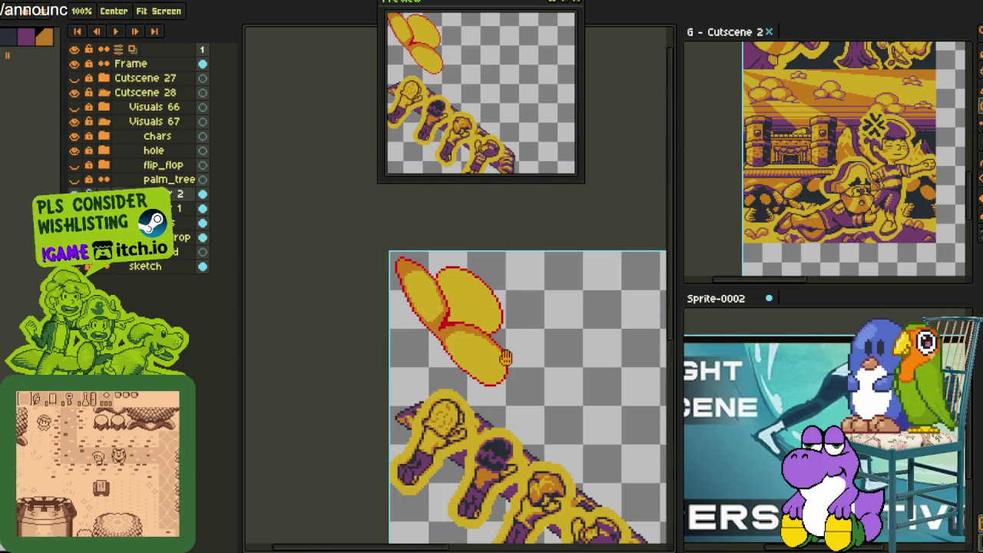
Shade the leaf's inner edge with orange pixels, extending the shading down the edge.
scroll(445, 323, up, 2)
scroll(432, 263, up, 3)
mouse_move(321, 204)
mouse_down()
mouse_move(369, 230)
mouse_move(499, 395)
mouse_up()
scroll(499, 396, down, 2)
drag(548, 437, 514, 384)
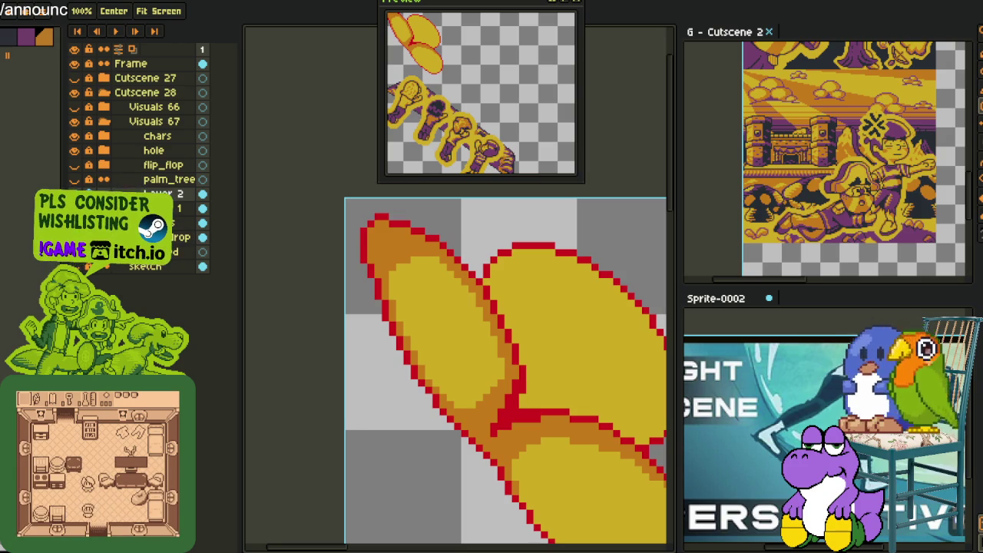
scroll(326, 350, down, 1)
Add orange shading down the leaf's right edge and along its bottom edge.
drag(325, 350, 320, 349)
scroll(325, 350, up, 2)
scroll(326, 350, up, 1)
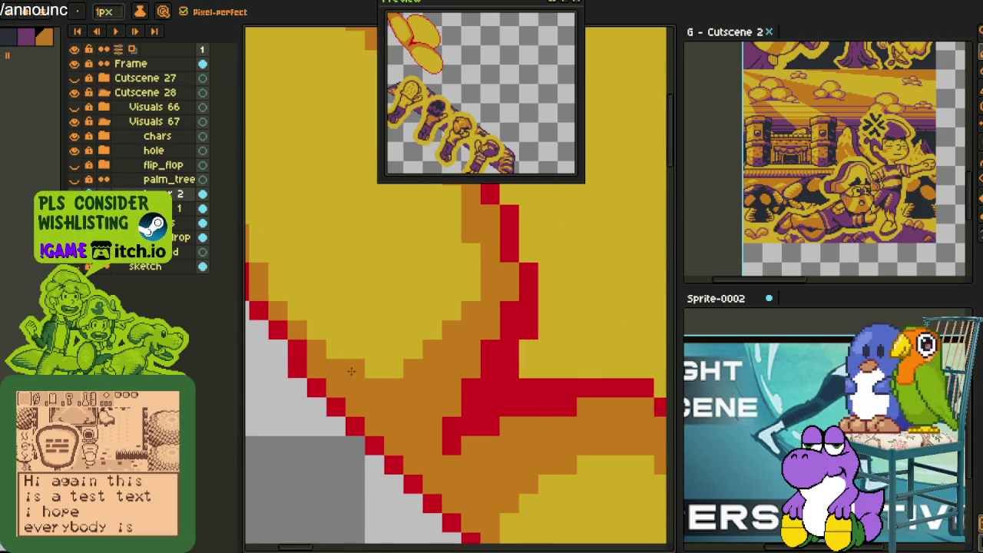
scroll(326, 350, down, 2)
drag(400, 505, 469, 435)
scroll(522, 453, up, 2)
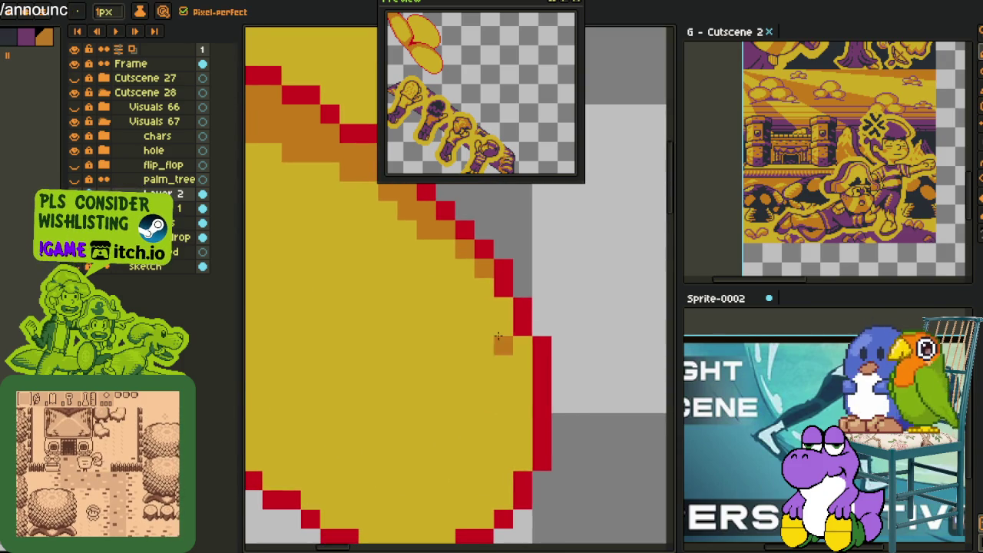
mouse_move(500, 319)
mouse_down()
mouse_move(503, 508)
mouse_move(560, 439)
mouse_up()
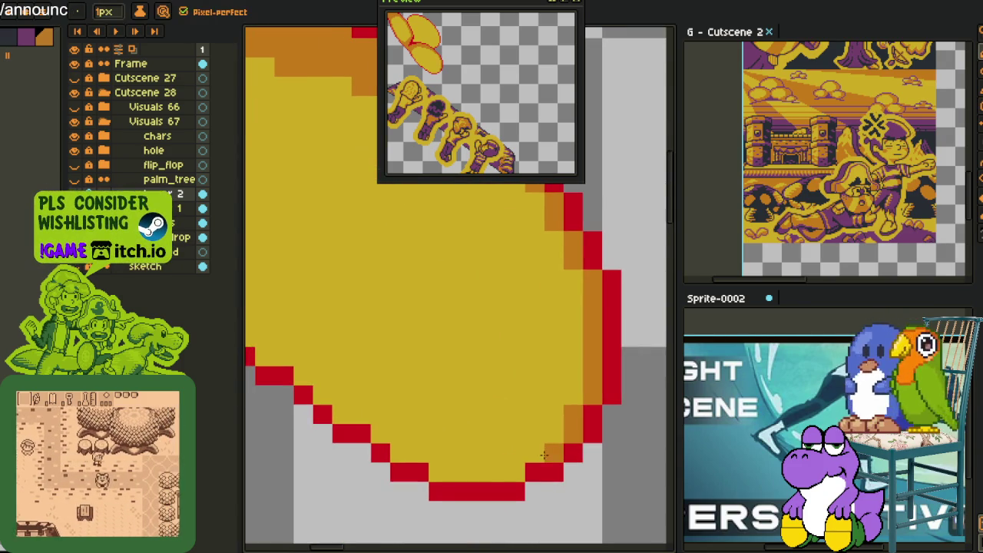
mouse_move(514, 472)
mouse_down()
mouse_move(518, 455)
mouse_move(397, 440)
mouse_move(449, 479)
mouse_up()
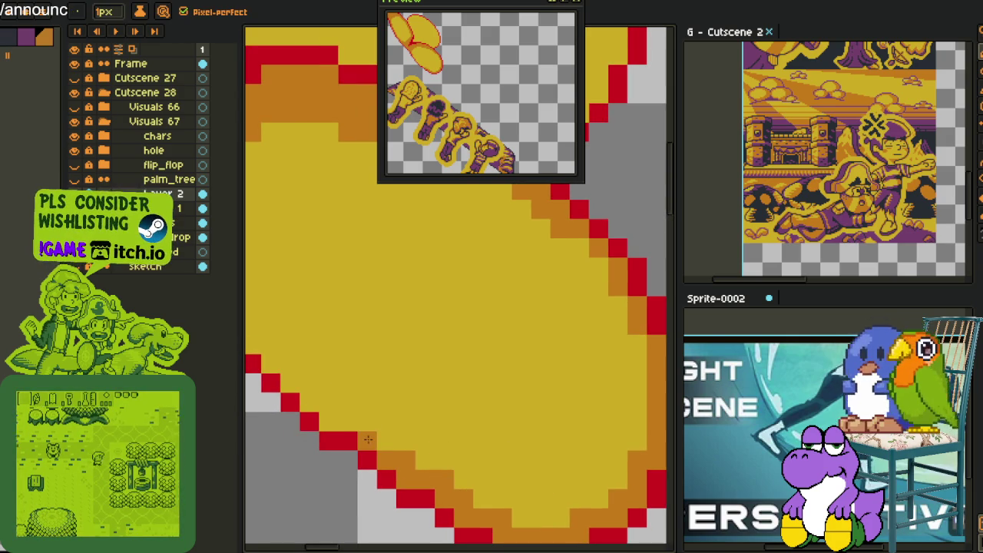
click(376, 436)
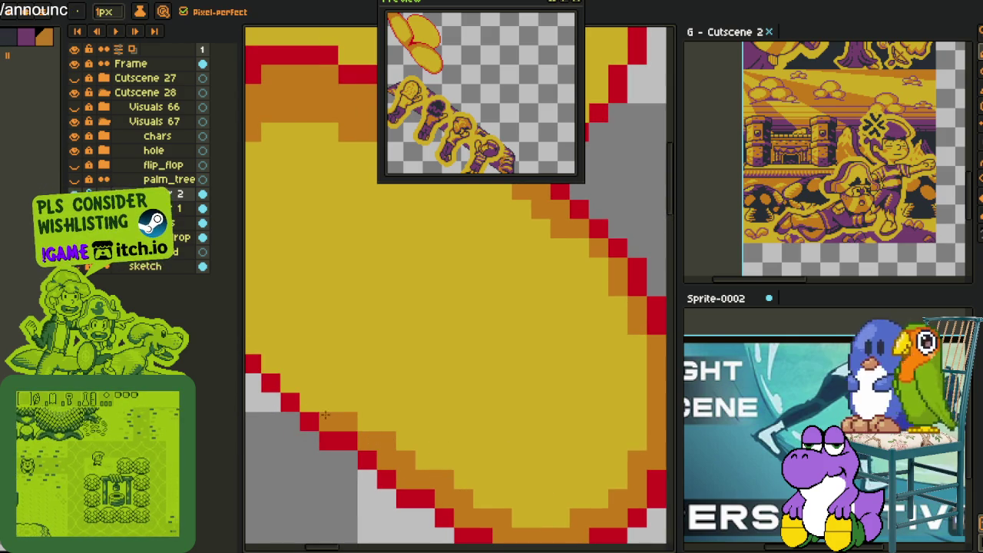
Place single orange shading pixels along the leaf's lower-left edge.
drag(284, 373, 409, 477)
click(380, 433)
click(361, 414)
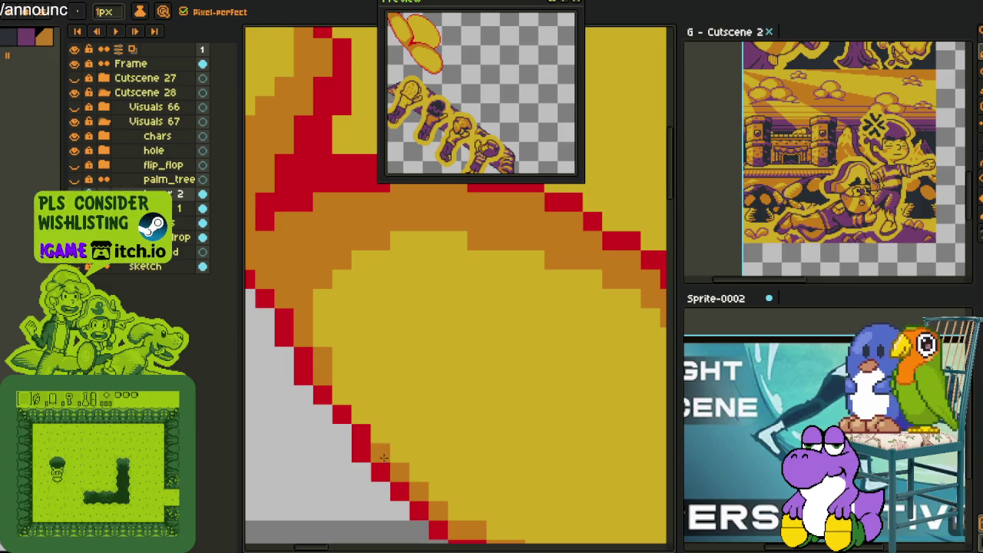
click(343, 395)
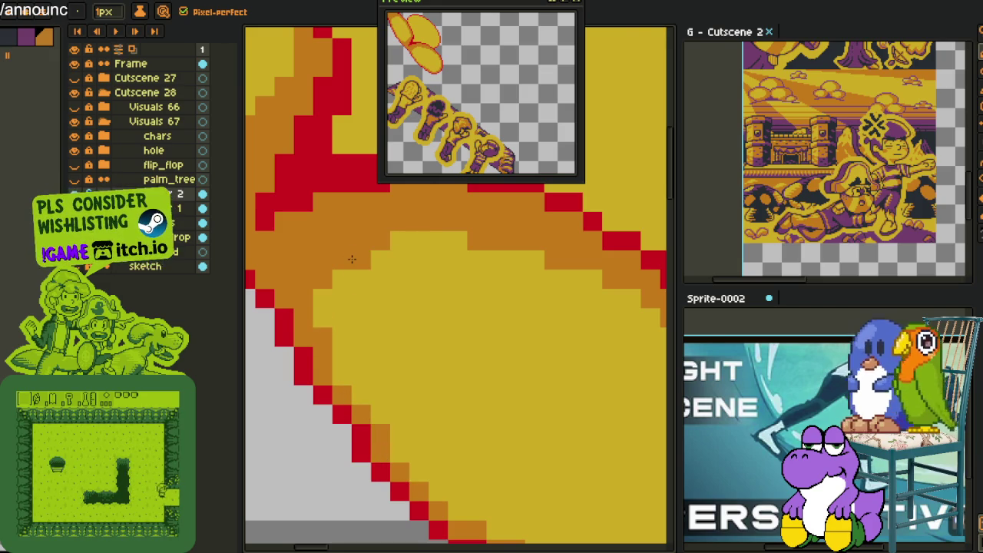
scroll(452, 346, down, 3)
scroll(468, 445, up, 3)
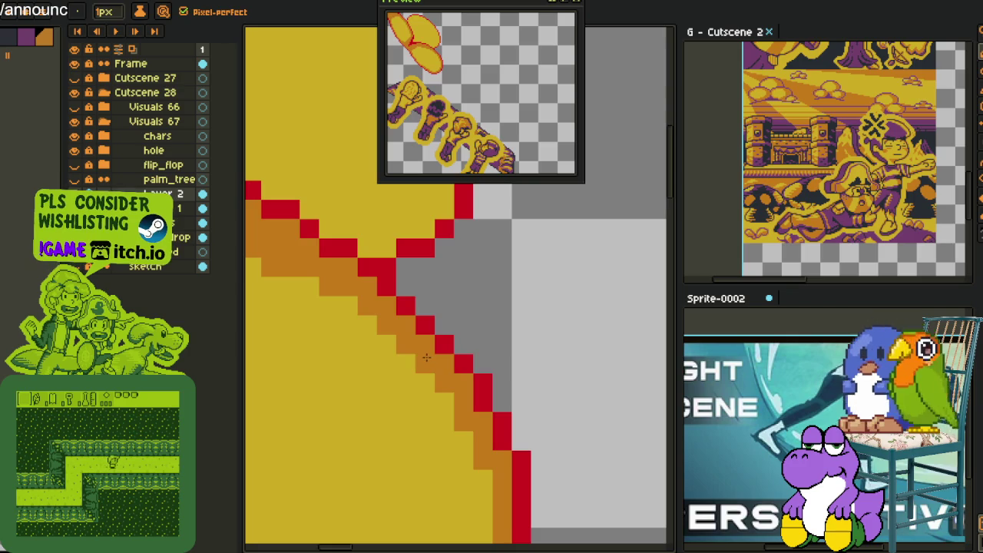
scroll(442, 379, down, 3)
scroll(387, 458, up, 3)
scroll(388, 457, down, 3)
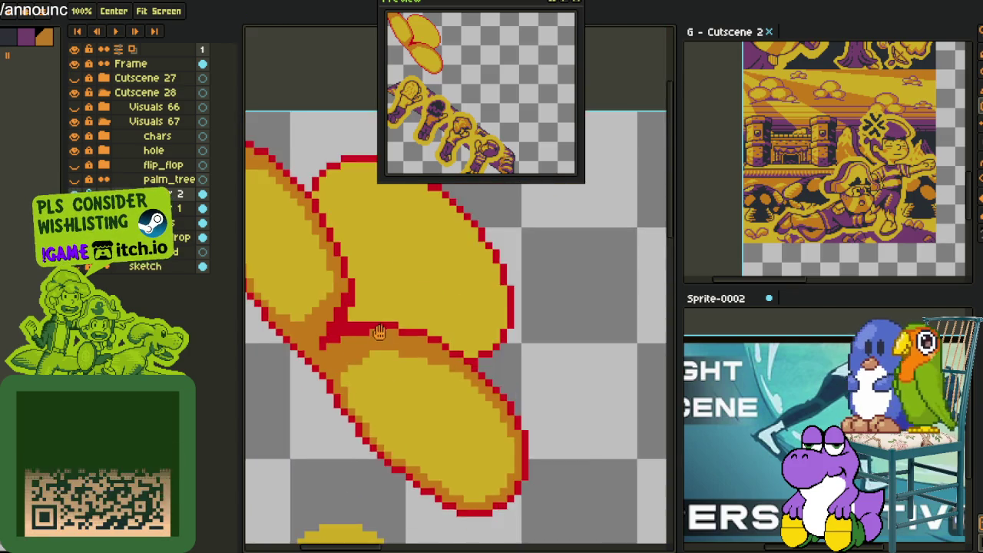
scroll(511, 447, up, 3)
scroll(486, 429, down, 3)
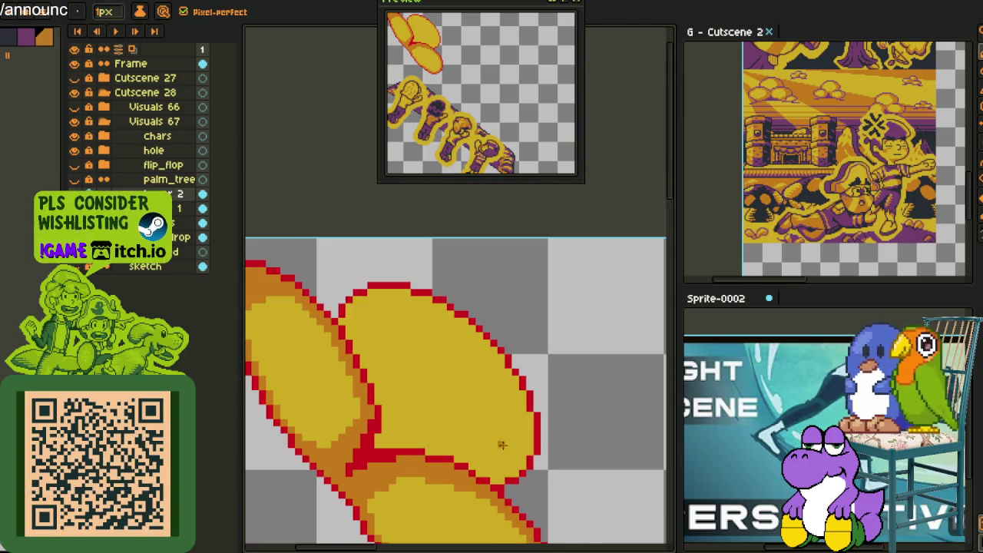
scroll(517, 463, up, 3)
Shade the leaf's upper edge, then redo the lower inner edge shading after undoing a bad stroke.
key(b)
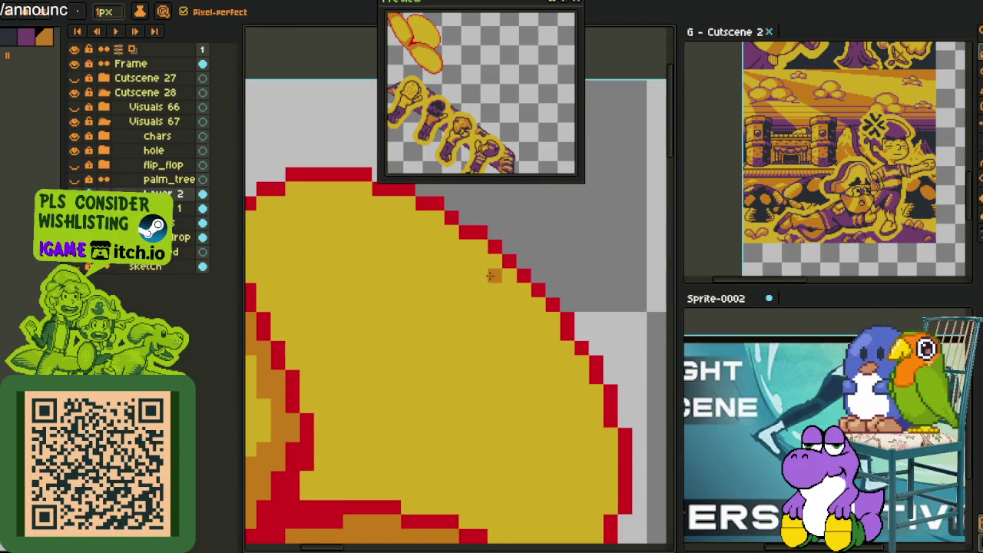
mouse_move(478, 257)
mouse_down()
mouse_move(330, 219)
mouse_move(262, 281)
mouse_up()
mouse_move(495, 275)
mouse_down()
mouse_move(403, 230)
mouse_move(322, 251)
mouse_up()
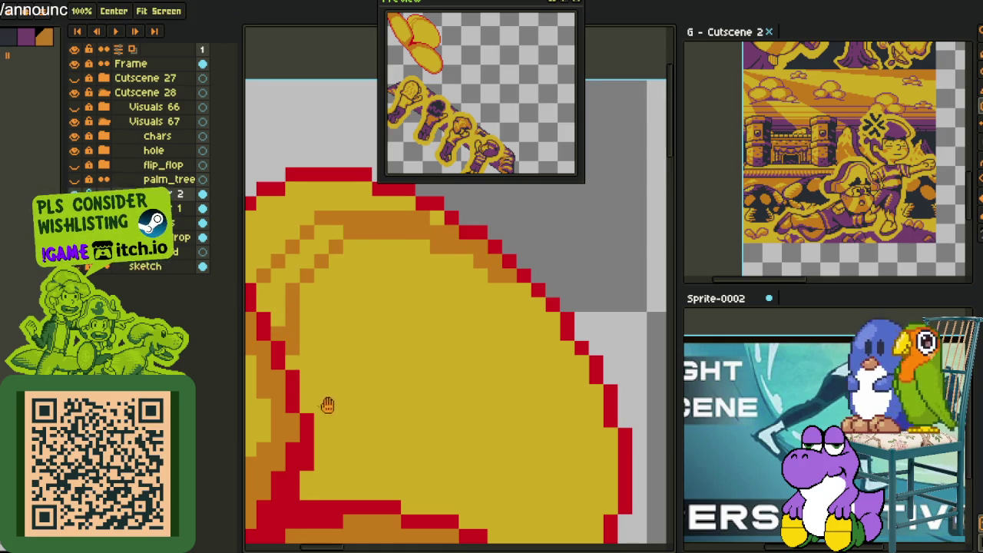
scroll(566, 438, down, 3)
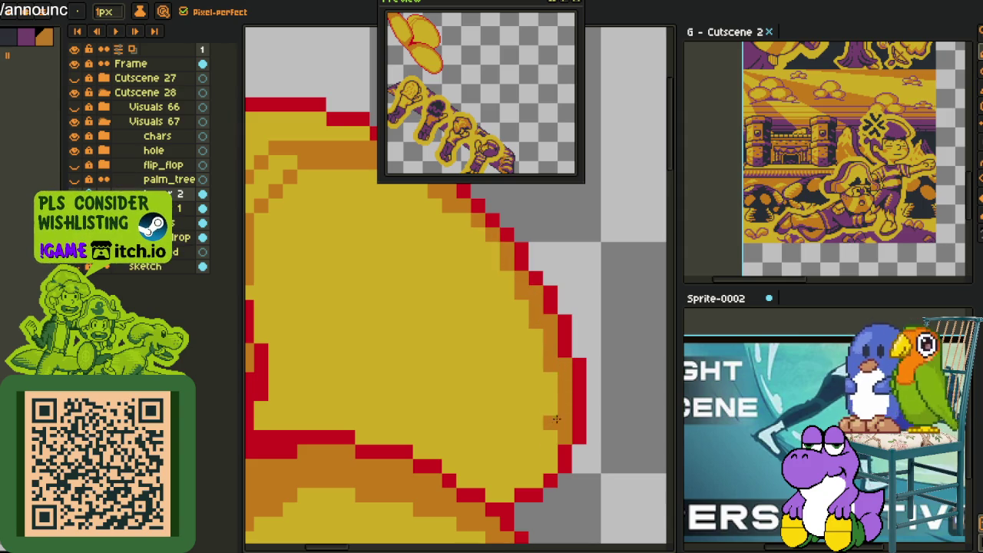
drag(556, 417, 477, 440)
key(ctrl+z)
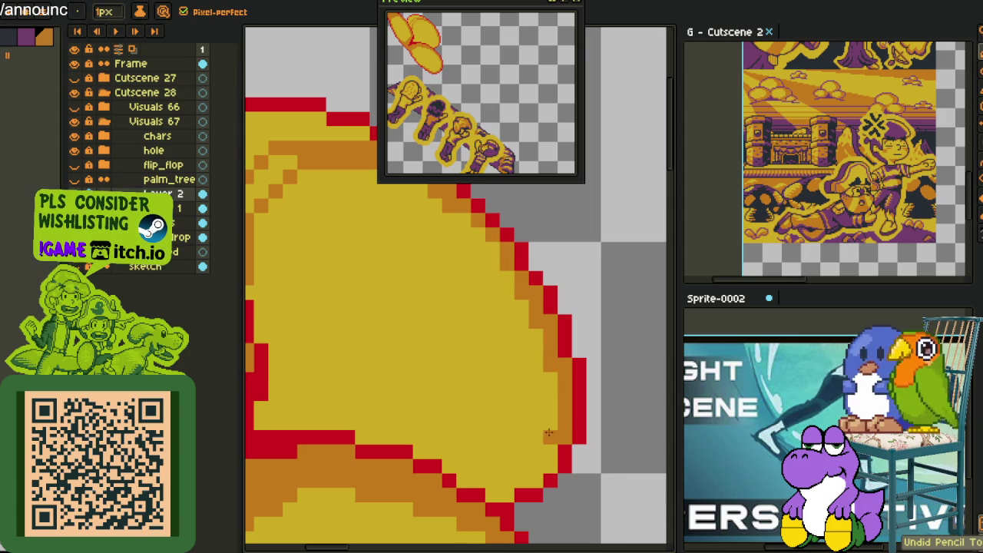
drag(552, 425, 450, 458)
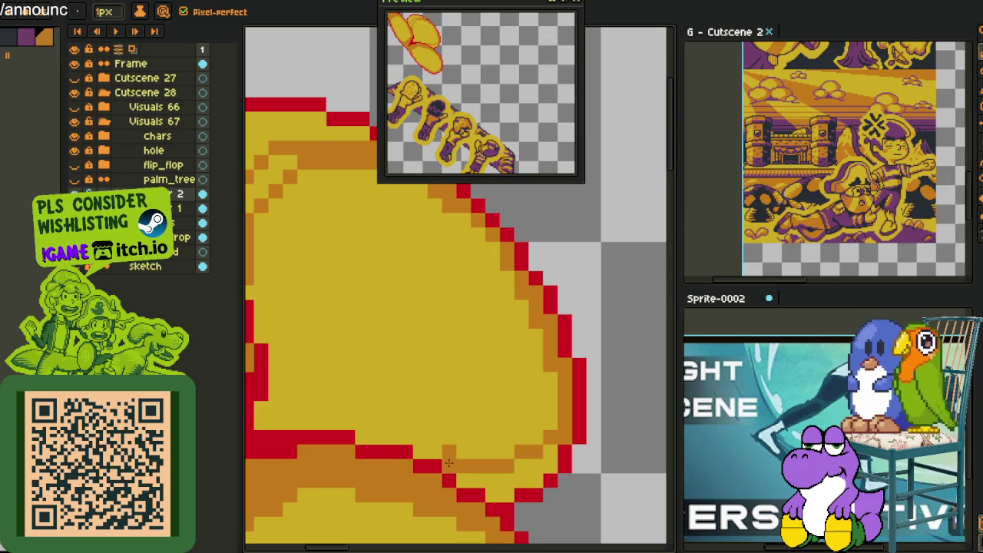
Draw a diagonal orange crease line across the leaf's lower lobe.
key(g)
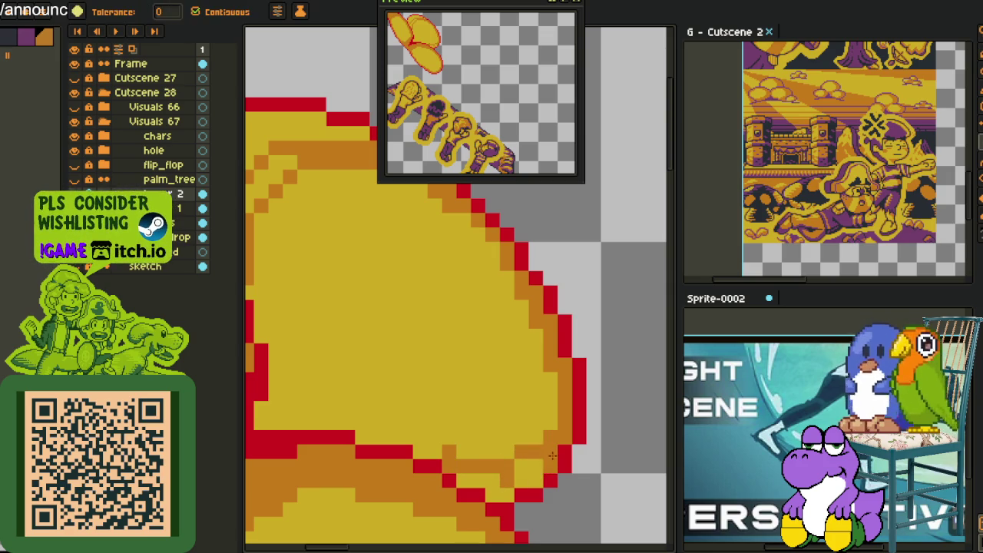
drag(449, 440, 509, 485)
key(b)
click(381, 450)
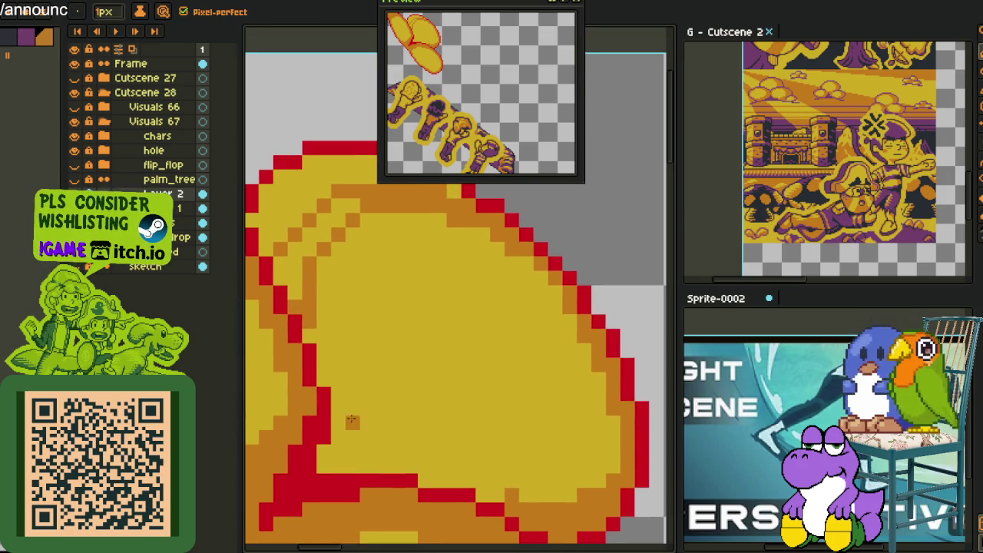
mouse_move(321, 362)
mouse_down()
mouse_move(375, 444)
mouse_move(408, 472)
mouse_up()
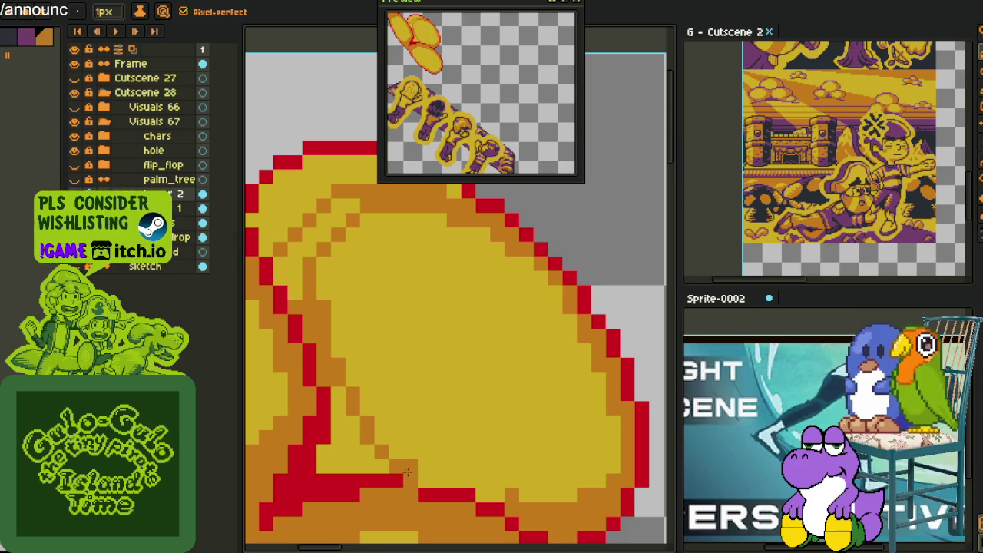
Bucket-fill the area left of the crease orange and touch up pixels near the leaf's bottom.
key(alt)
key(alt)
key(g)
click(361, 445)
key(b)
drag(420, 477, 443, 481)
key(alt)
key(g)
scroll(303, 213, down, 3)
key(i)
scroll(434, 324, down, 3)
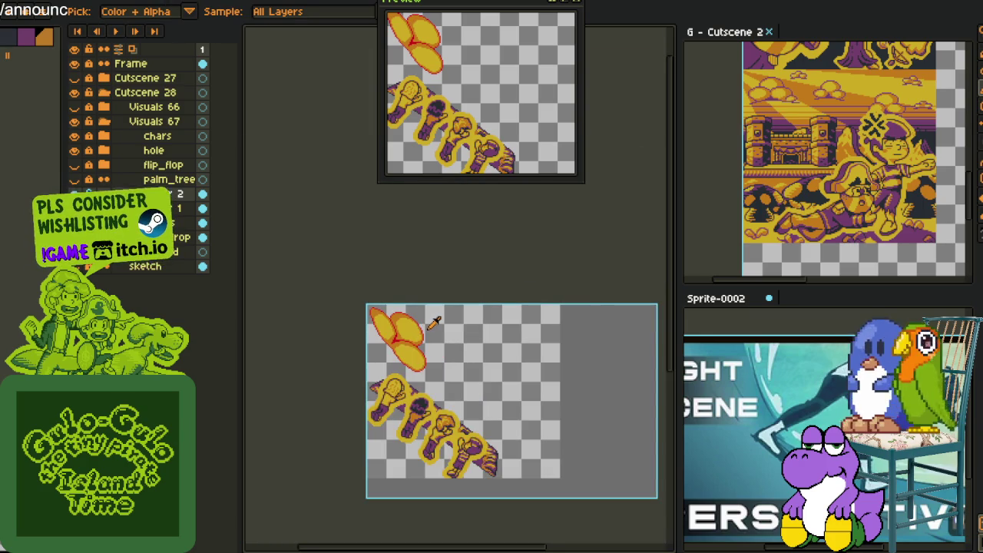
Merge Layer 2 down into Layer 1 and create a fresh Layer 2 above it.
scroll(433, 325, up, 2)
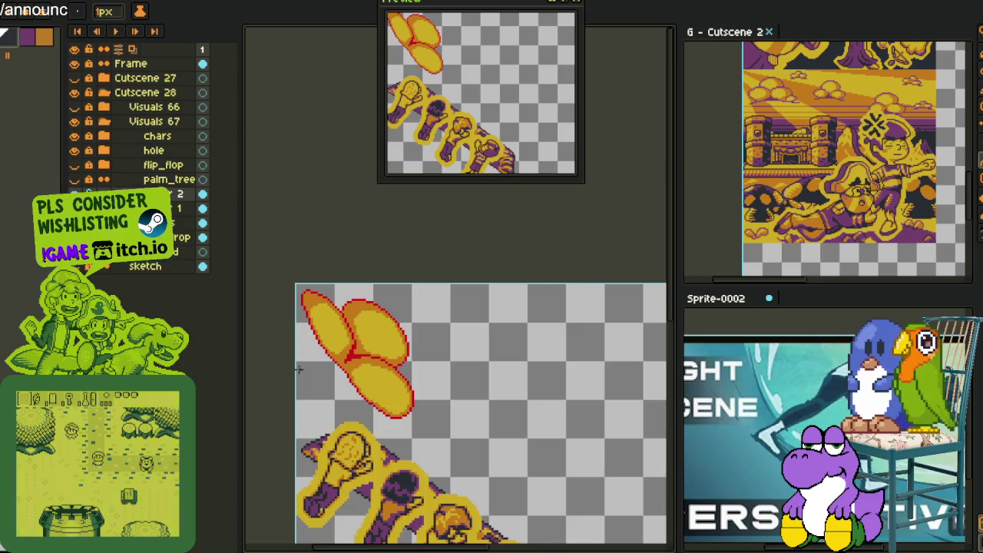
scroll(307, 338, up, 2)
drag(285, 287, 278, 280)
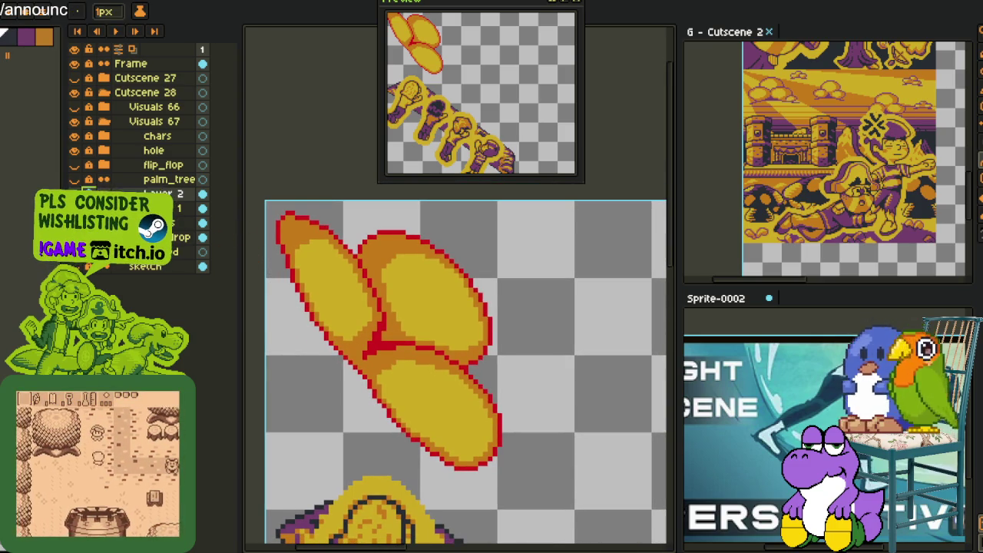
right_click(138, 193)
click(178, 285)
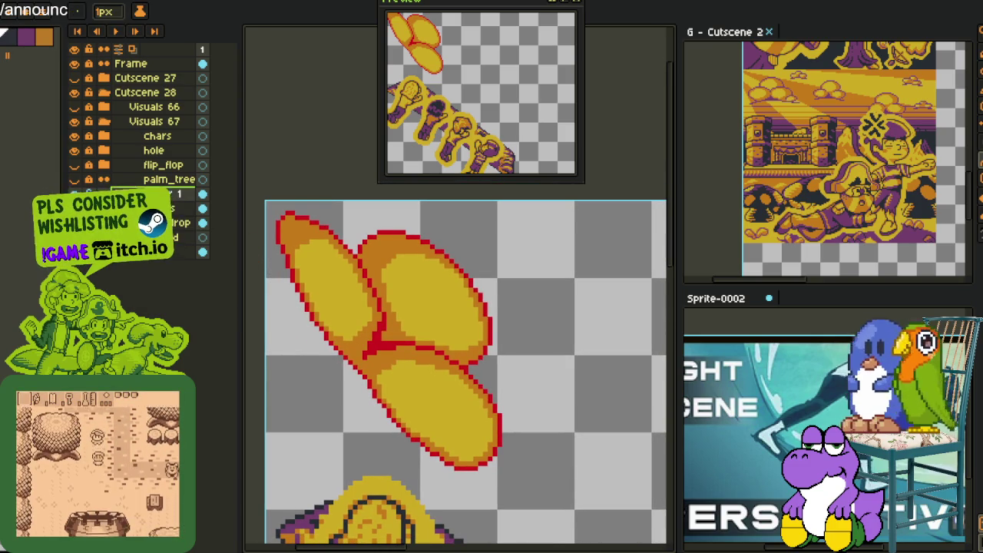
right_click(176, 194)
click(261, 218)
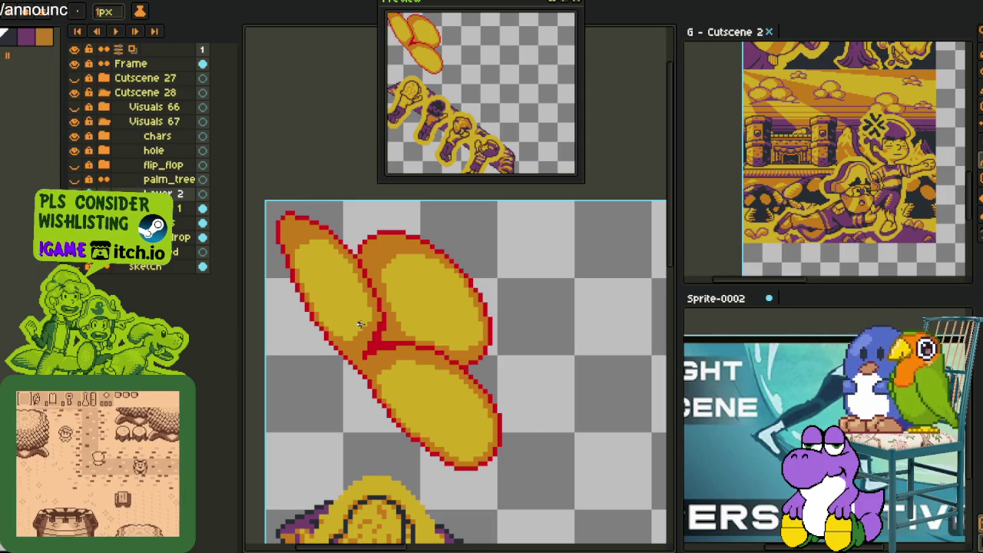
Draw a dark outline line along the leaves' lower-left edge, extending it by a pixel.
scroll(461, 369, up, 2)
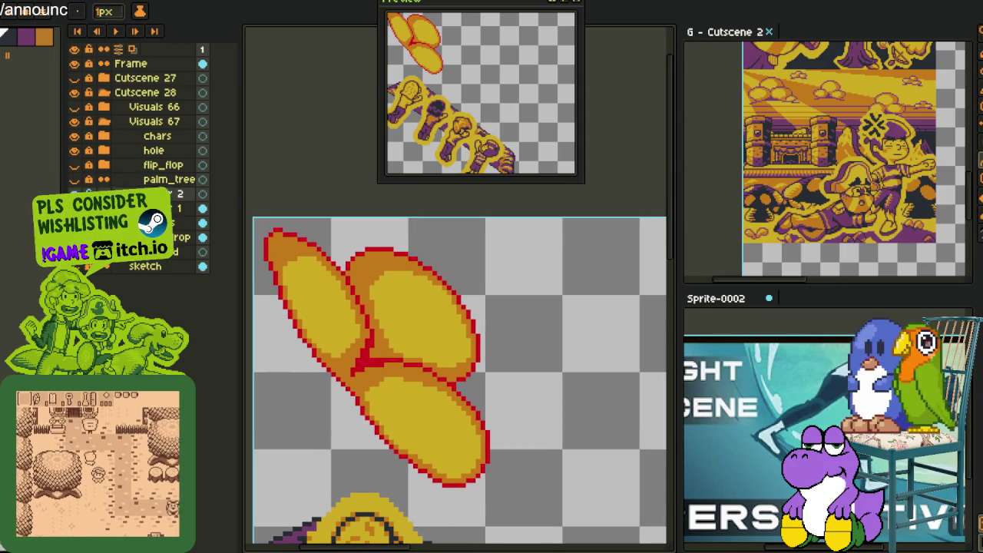
key(ctrl+z)
key(ctrl+y)
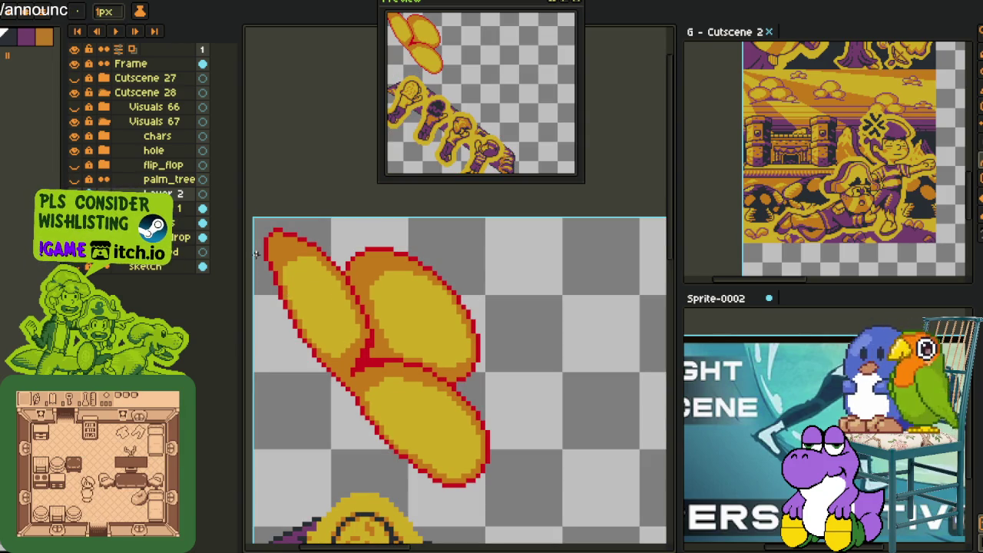
mouse_move(278, 296)
mouse_down()
mouse_move(443, 507)
mouse_move(303, 367)
mouse_move(323, 374)
mouse_up()
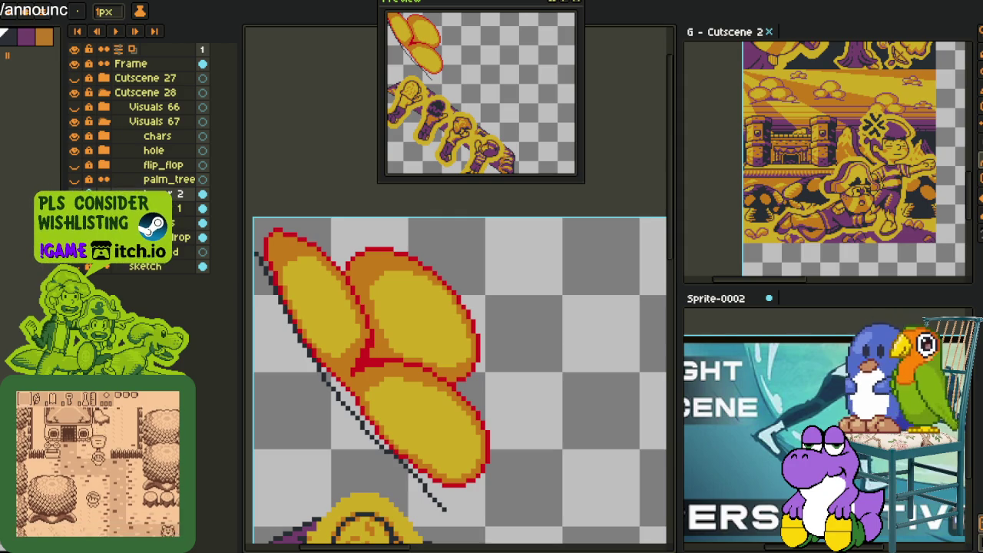
key(b)
scroll(281, 260, up, 1)
scroll(307, 284, up, 2)
scroll(331, 307, up, 2)
scroll(353, 327, up, 2)
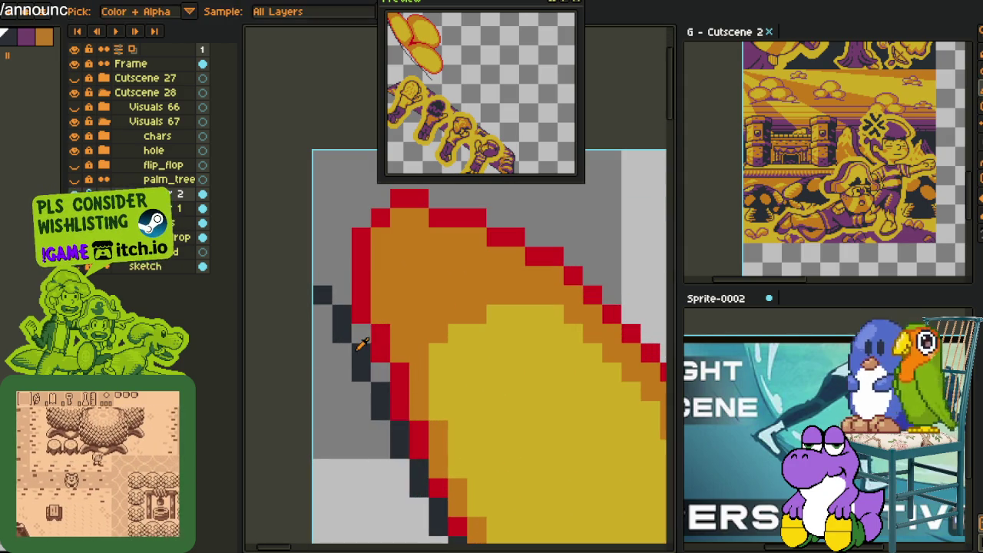
click(331, 315)
Thicken the dark diagonal outline, undoing stray pixels and erasing the lone end pixel.
scroll(334, 311, down, 3)
scroll(438, 358, up, 1)
scroll(352, 365, up, 2)
mouse_move(352, 365)
mouse_down()
mouse_move(458, 485)
mouse_move(317, 258)
mouse_up()
drag(427, 361, 465, 393)
key(b)
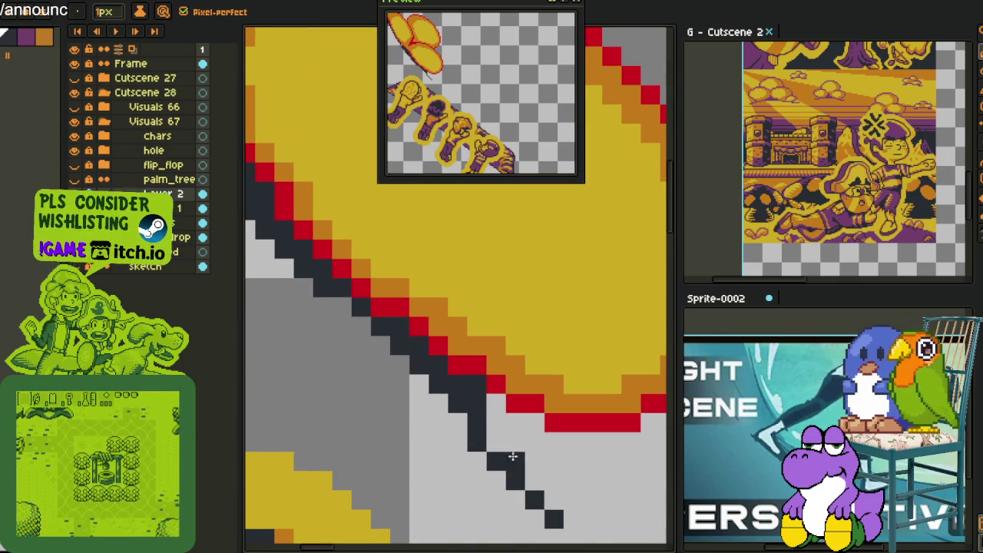
key(ctrl+z)
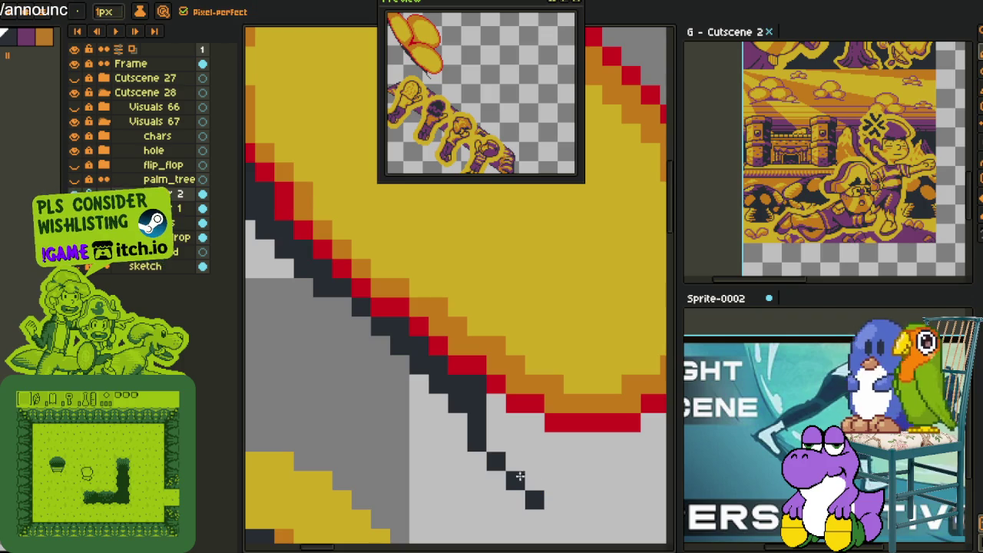
drag(491, 430, 526, 476)
right_click(534, 499)
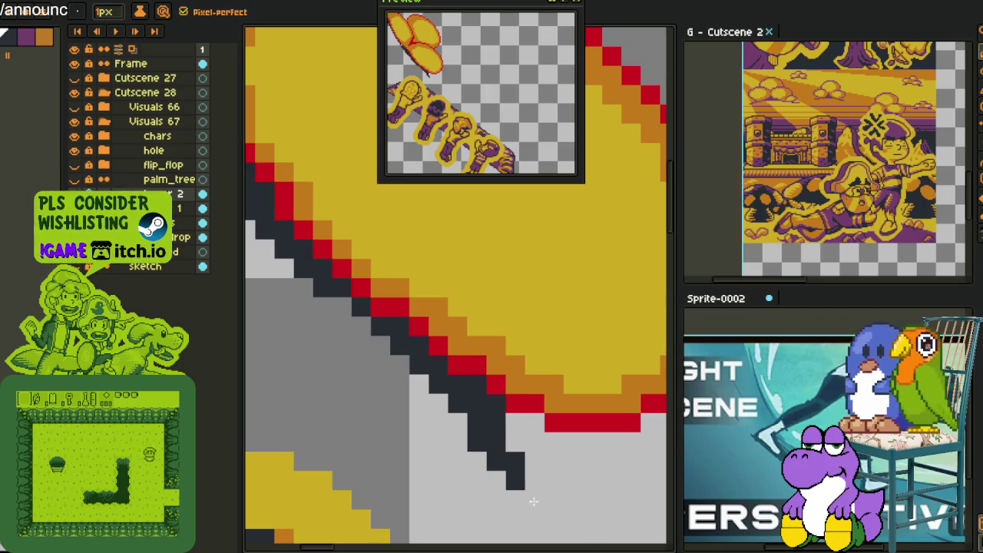
Replace the leaf's red outline colour with dark using Replace Color.
scroll(534, 500, down, 3)
scroll(330, 315, up, 1)
scroll(316, 301, up, 2)
key(i)
key(shift+r)
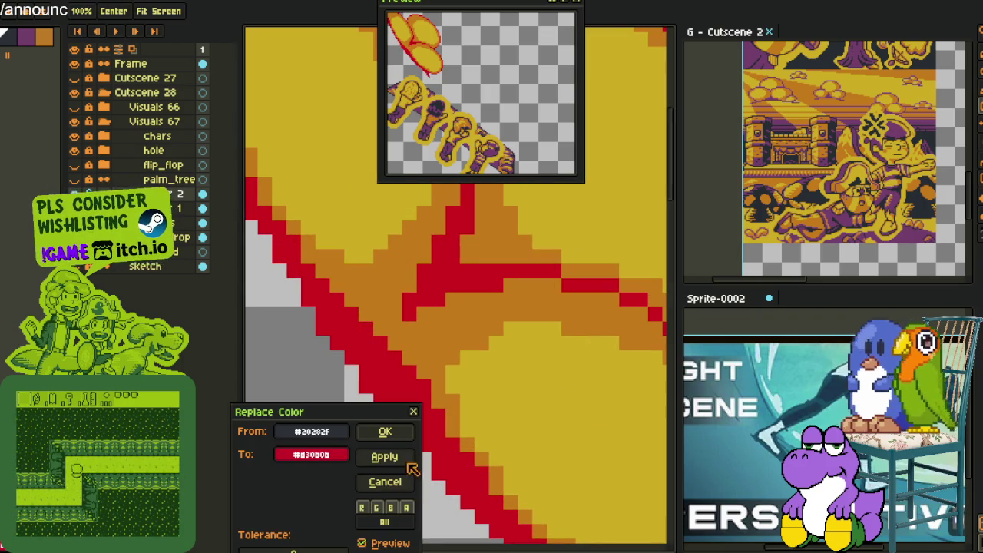
click(401, 437)
scroll(302, 331, down, 2)
click(301, 332)
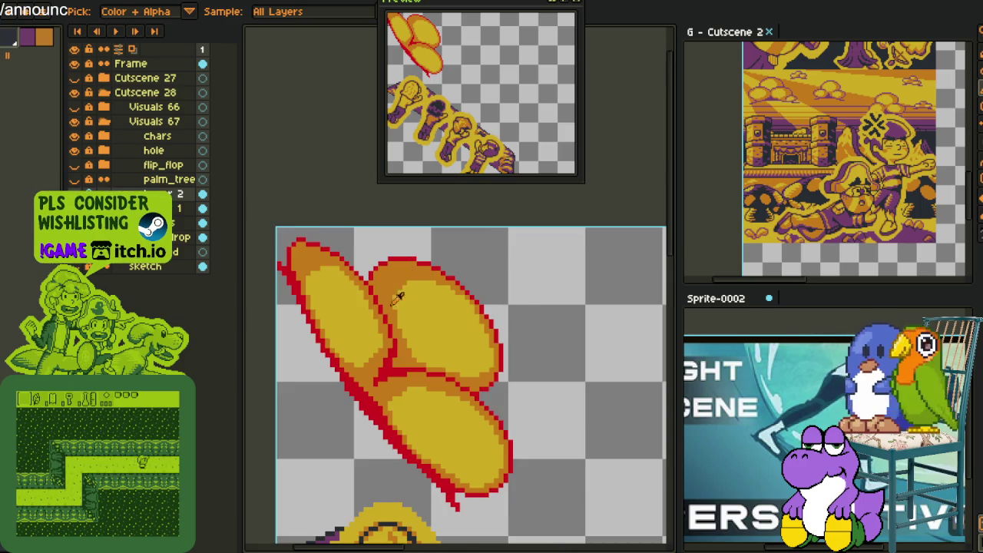
scroll(399, 353, up, 2)
key(shift+r)
click(385, 431)
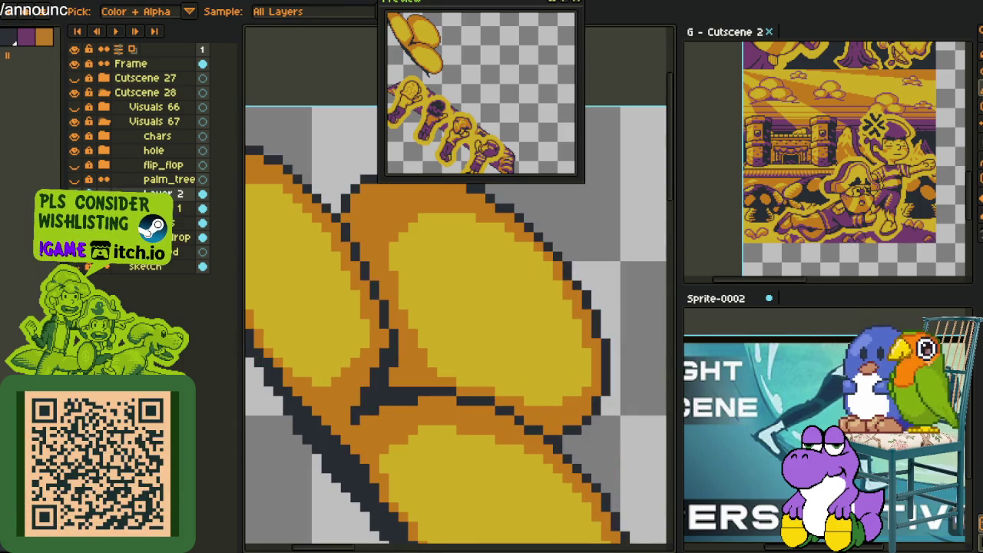
scroll(336, 272, down, 3)
Merge Layer 2 down and lasso-move the leaf shape to the right.
right_click(165, 193)
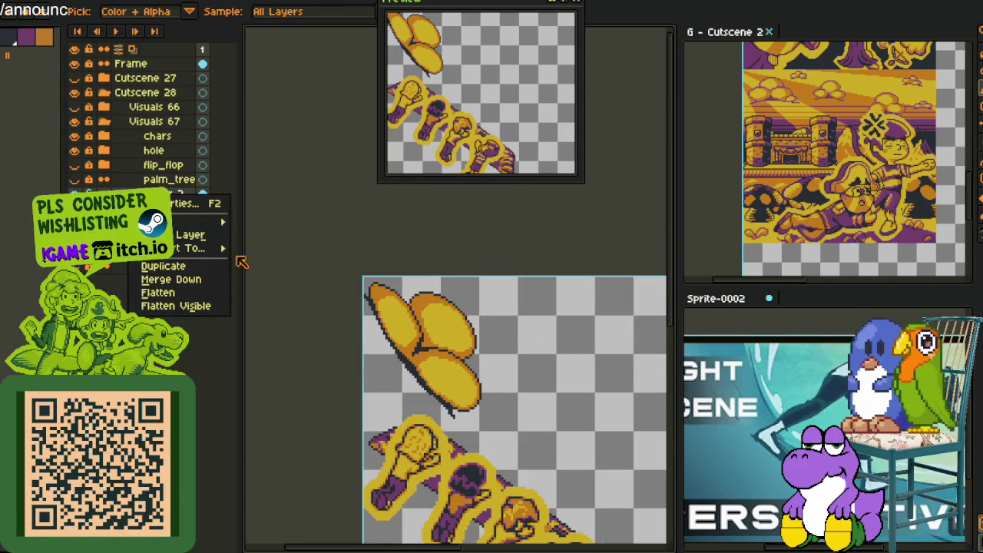
click(223, 281)
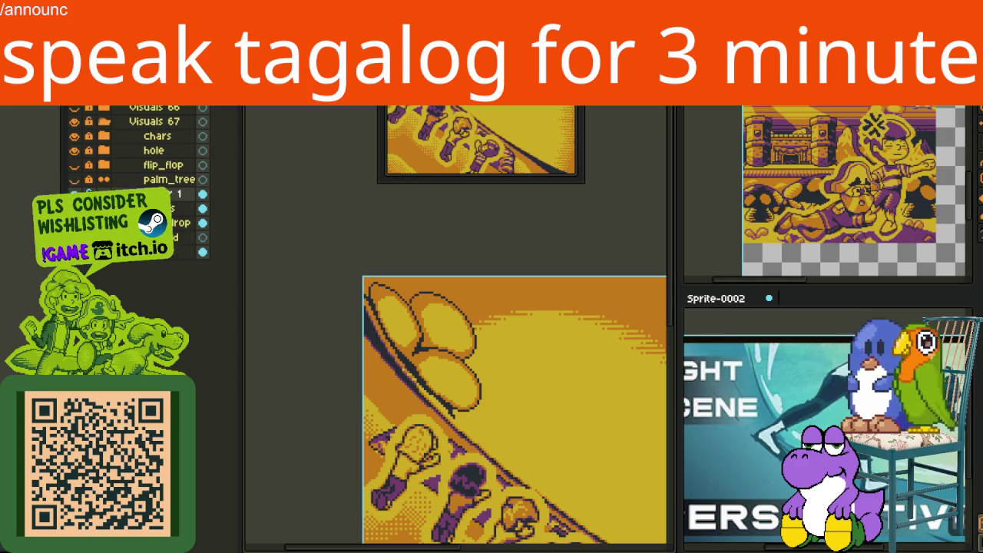
scroll(421, 269, down, 3)
scroll(412, 274, up, 2)
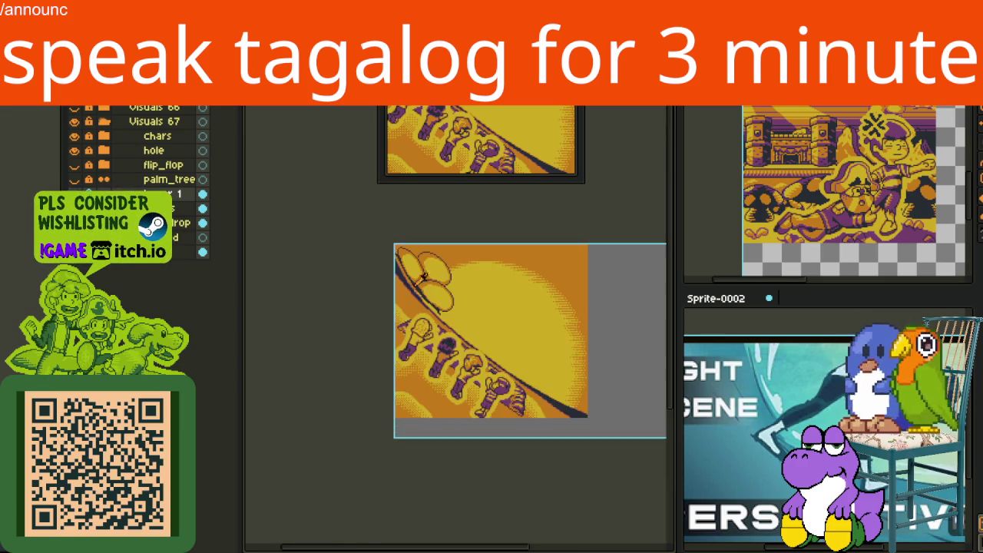
scroll(390, 326, down, 1)
scroll(379, 330, up, 3)
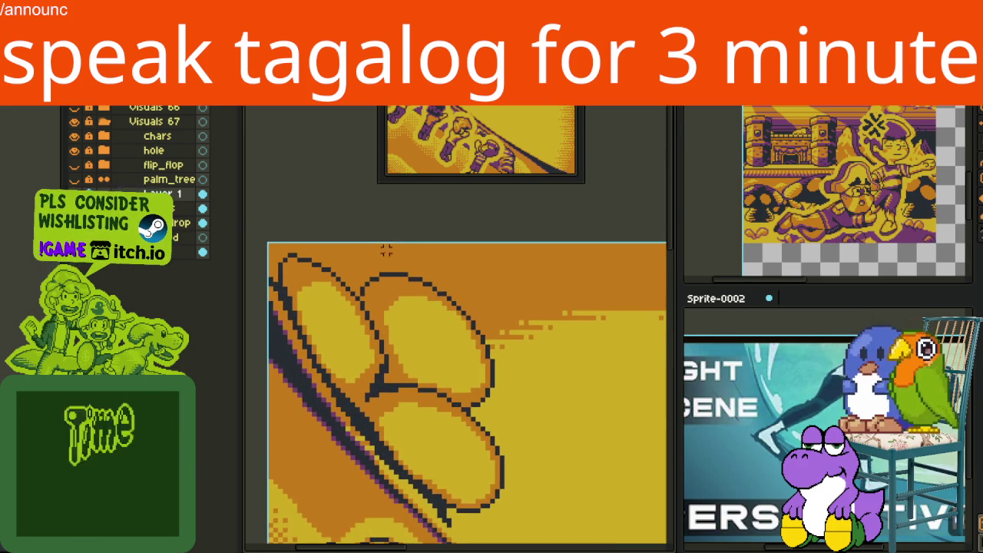
mouse_move(604, 478)
mouse_down()
mouse_move(456, 324)
mouse_move(465, 326)
mouse_up()
Commit the leaf's new position and make the flip_flop speed-line layer visible.
key(Return)
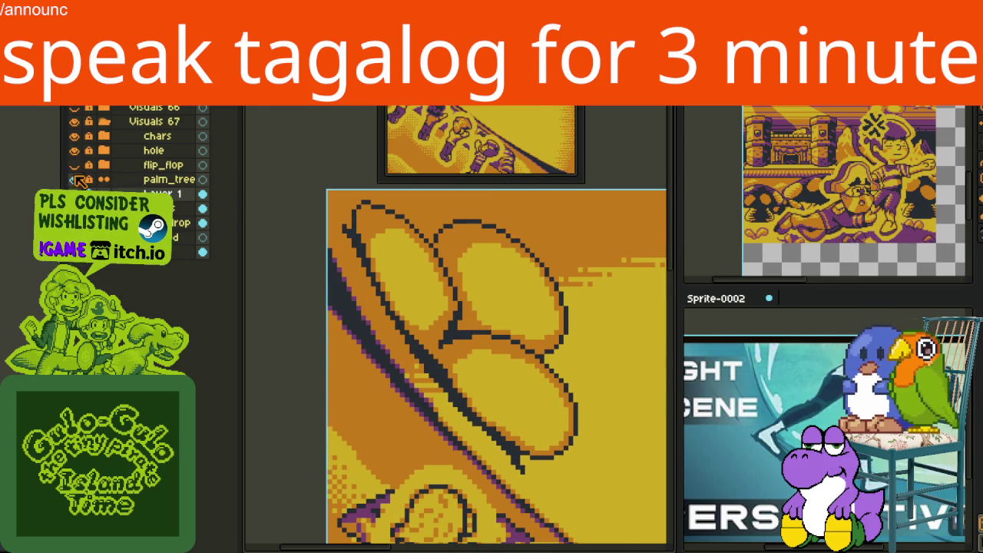
click(75, 165)
scroll(540, 265, down, 3)
scroll(539, 265, down, 2)
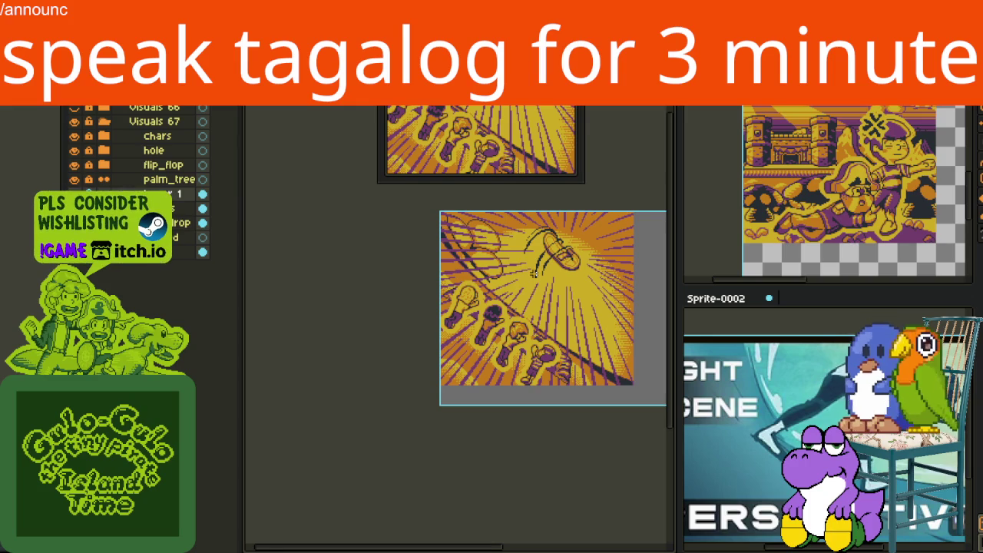
scroll(512, 269, up, 1)
scroll(507, 269, up, 1)
scroll(507, 269, up, 1)
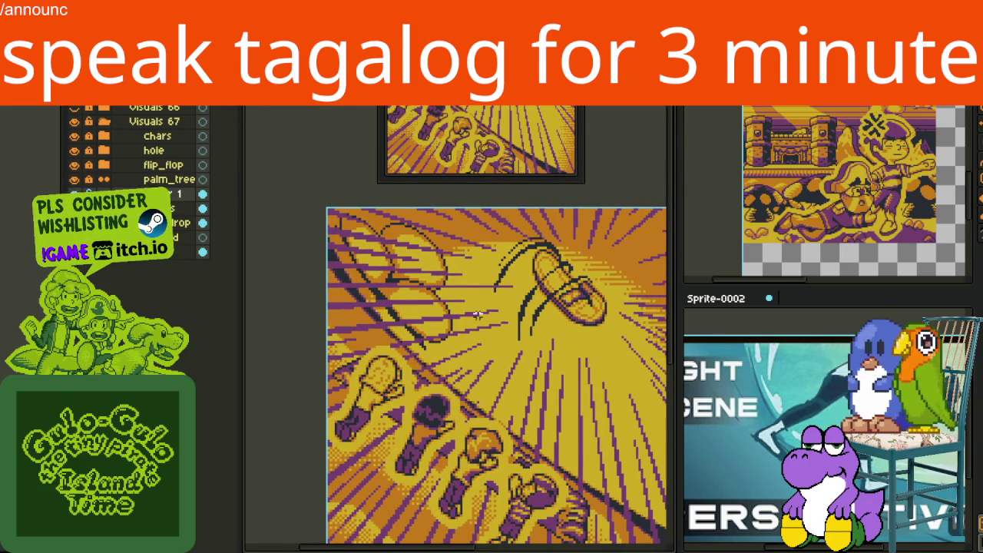
scroll(480, 296, down, 3)
scroll(498, 334, up, 3)
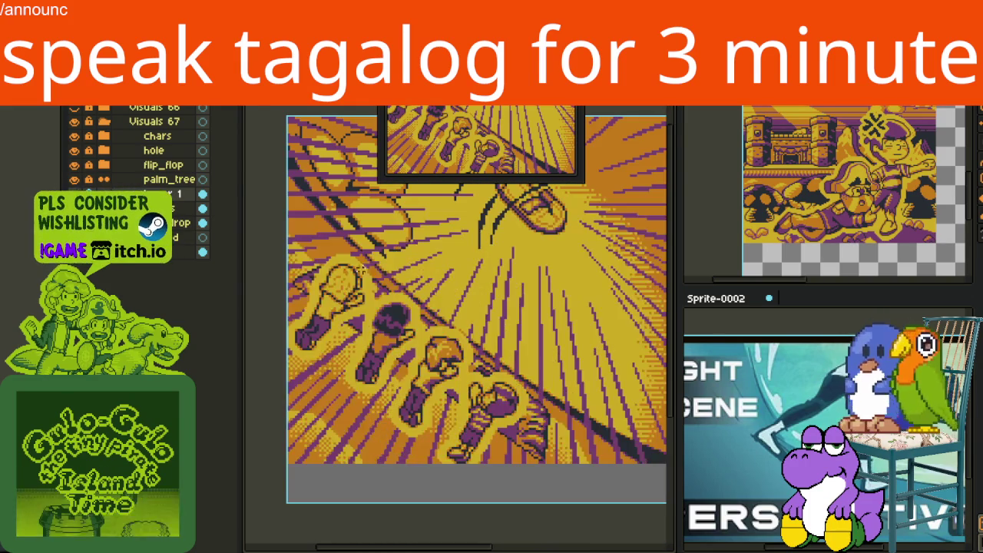
scroll(356, 313, up, 1)
scroll(356, 313, up, 1)
scroll(356, 313, down, 2)
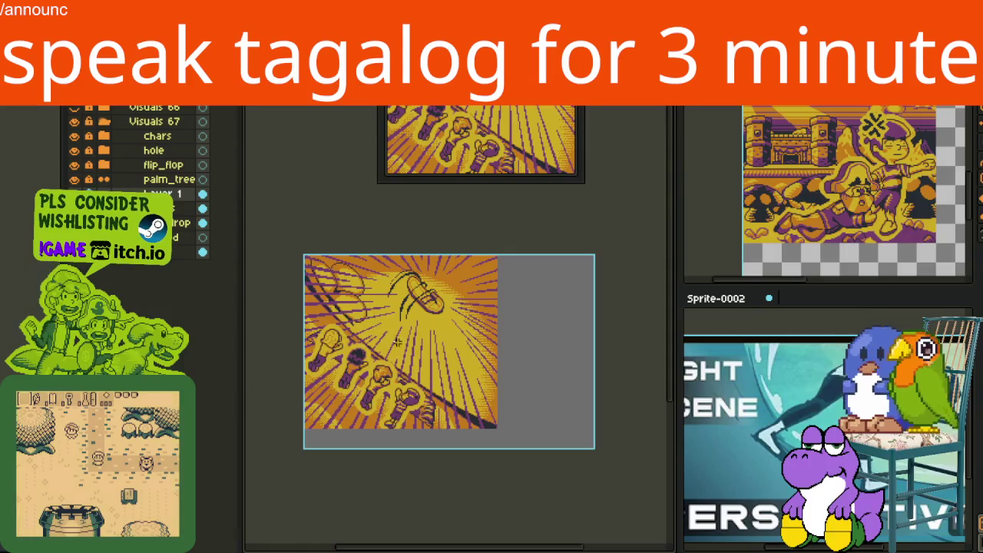
drag(422, 341, 449, 404)
scroll(450, 405, down, 2)
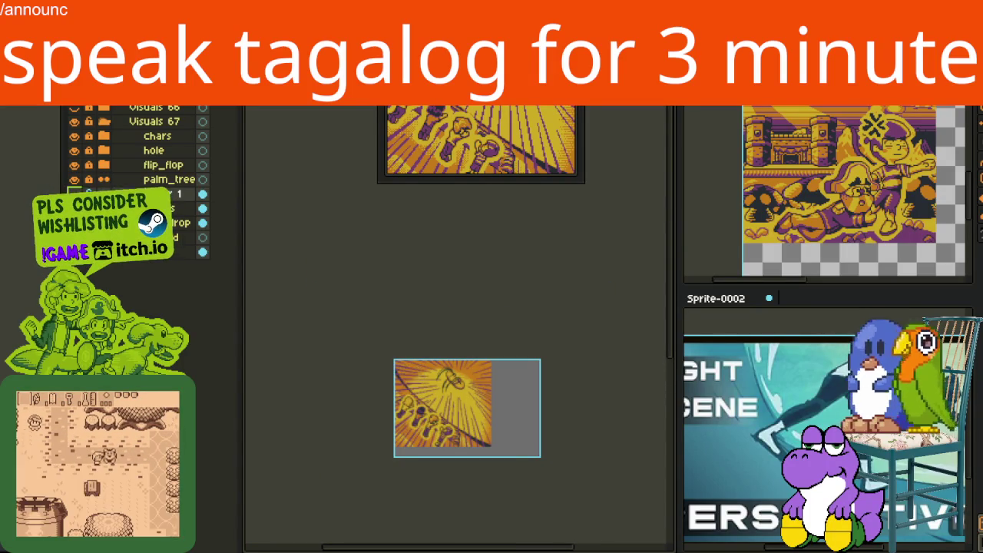
scroll(430, 384, up, 3)
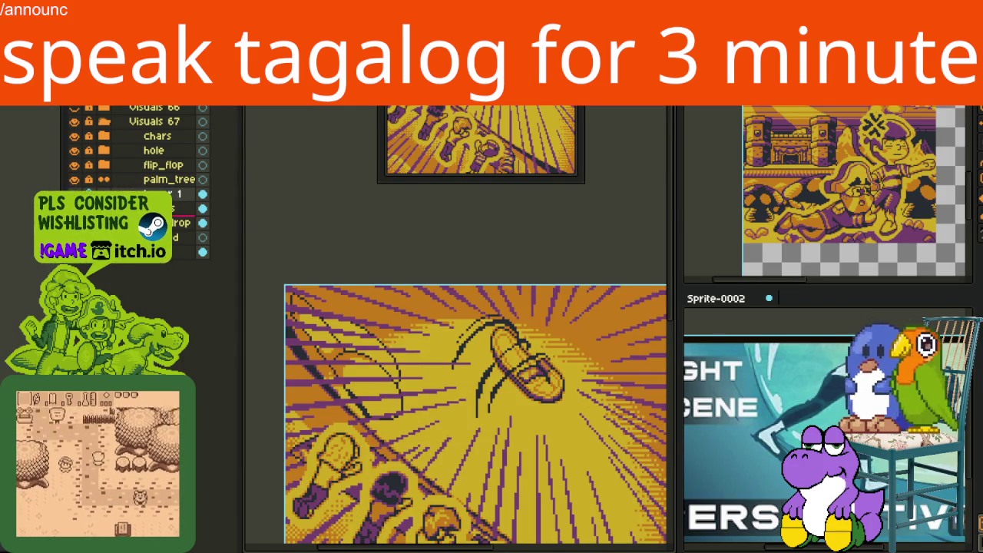
right_click(134, 198)
Rename the selected layer to 'clouds'.
click(273, 233)
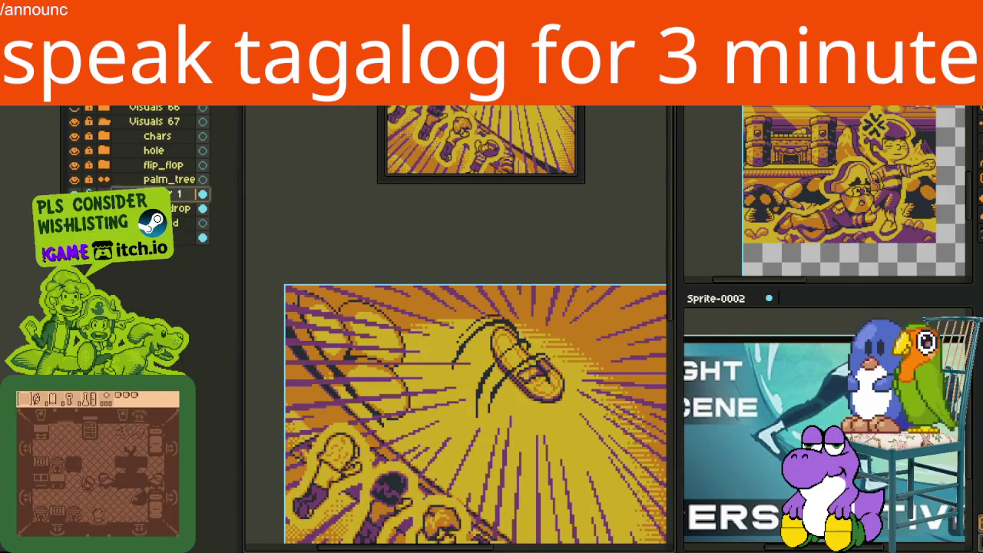
double_click(161, 193)
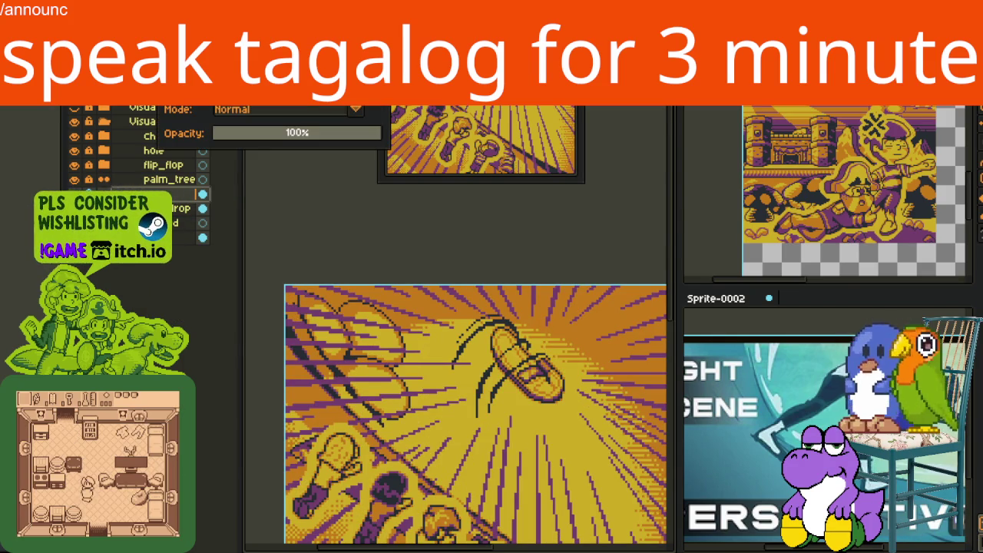
text(clouds)
key(Return)
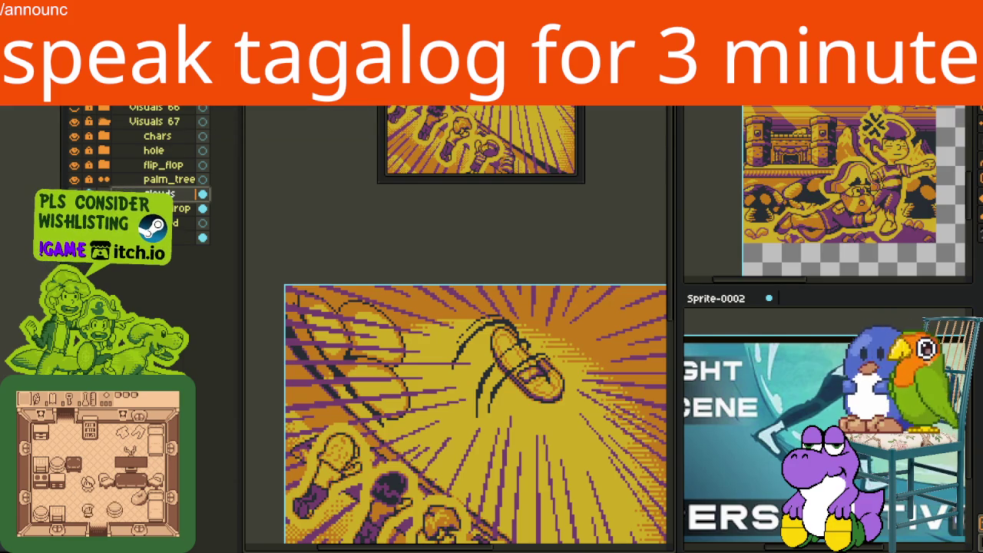
Add a new empty Layer 1 from the layer menu.
scroll(443, 261, down, 3)
scroll(443, 262, up, 1)
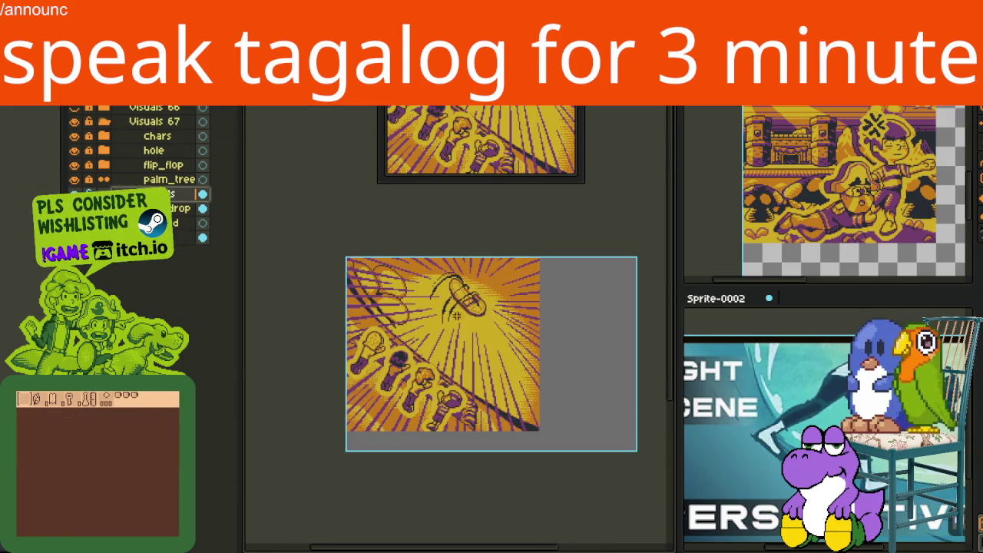
scroll(443, 262, up, 1)
mouse_move(443, 313)
mouse_down()
mouse_move(415, 278)
mouse_move(427, 294)
mouse_up()
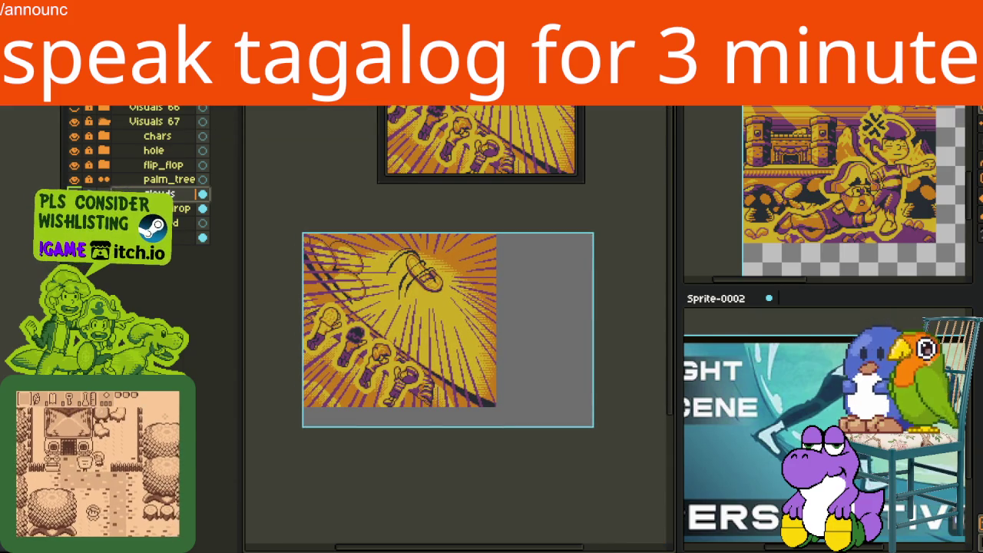
right_click(174, 198)
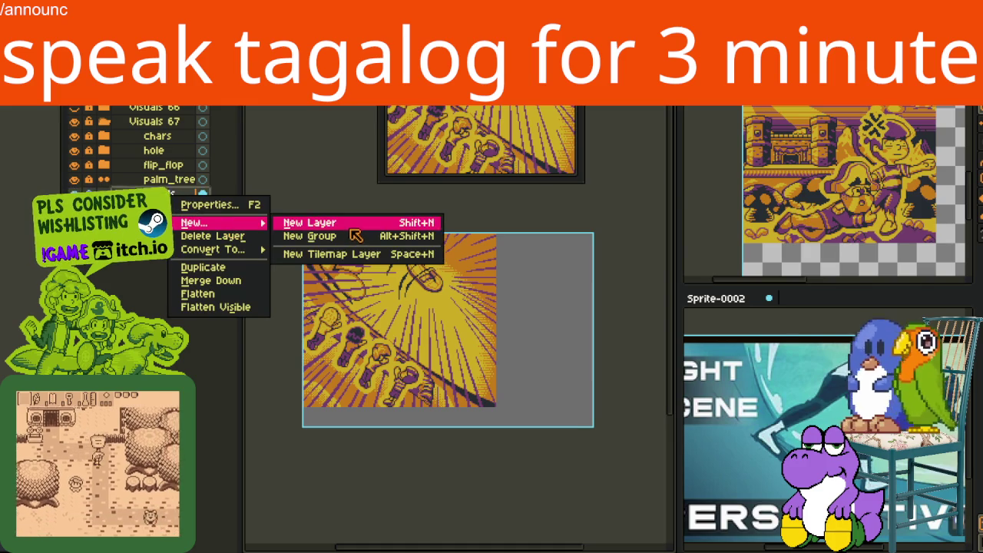
click(323, 220)
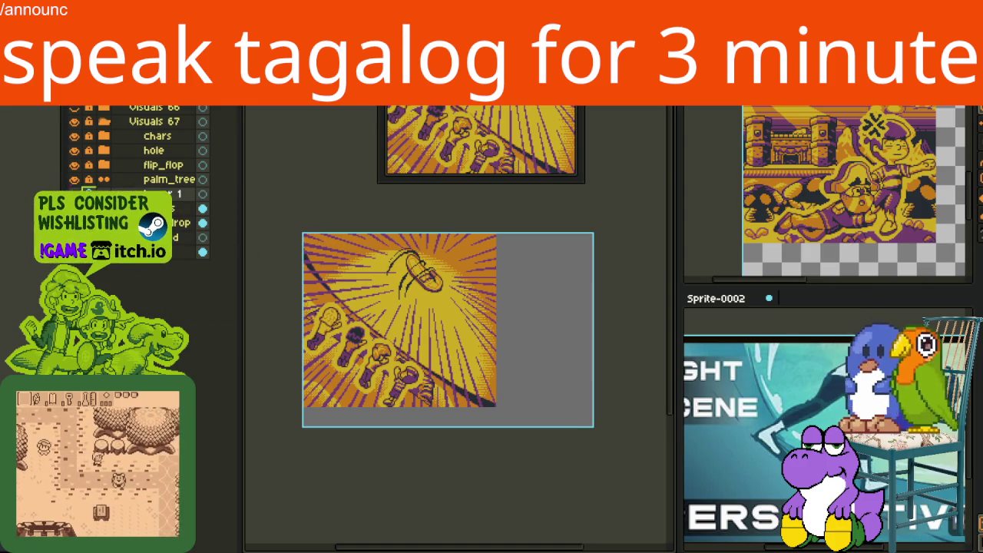
Hide the flip_flop speed-line layer so the plain sunset slope shows.
click(73, 165)
scroll(383, 288, up, 1)
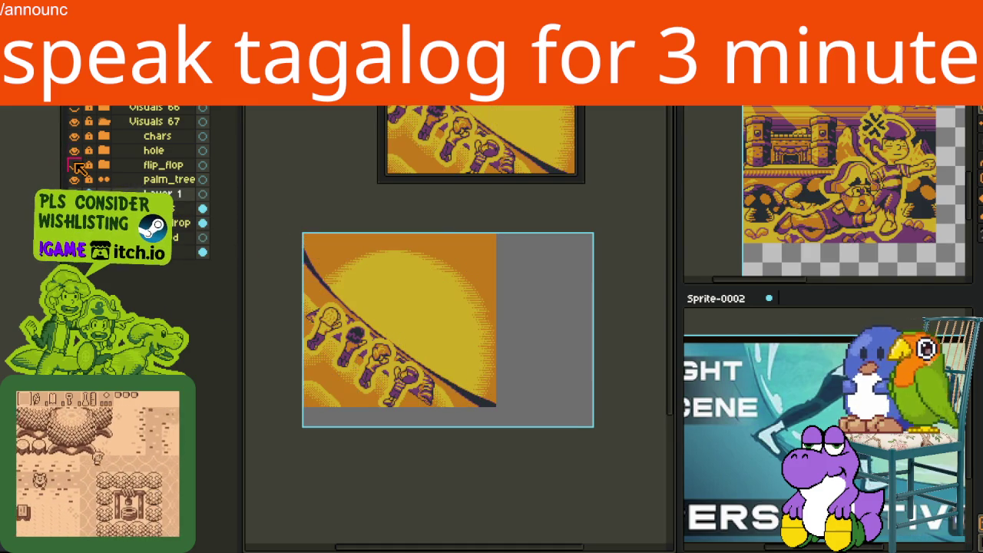
scroll(383, 289, up, 1)
scroll(382, 288, up, 2)
scroll(382, 289, down, 1)
scroll(383, 288, down, 1)
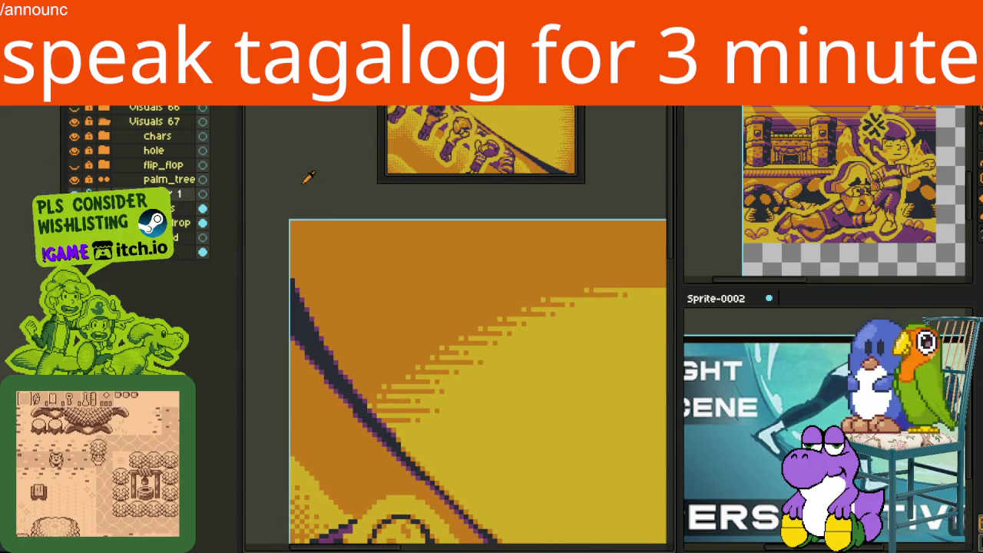
scroll(438, 352, down, 1)
scroll(439, 352, up, 2)
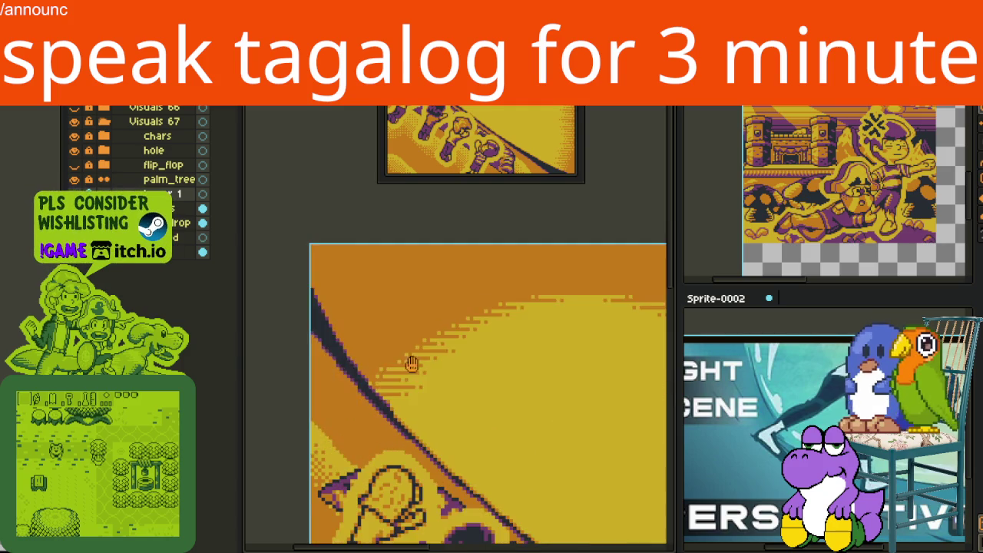
scroll(438, 351, down, 1)
scroll(438, 352, up, 1)
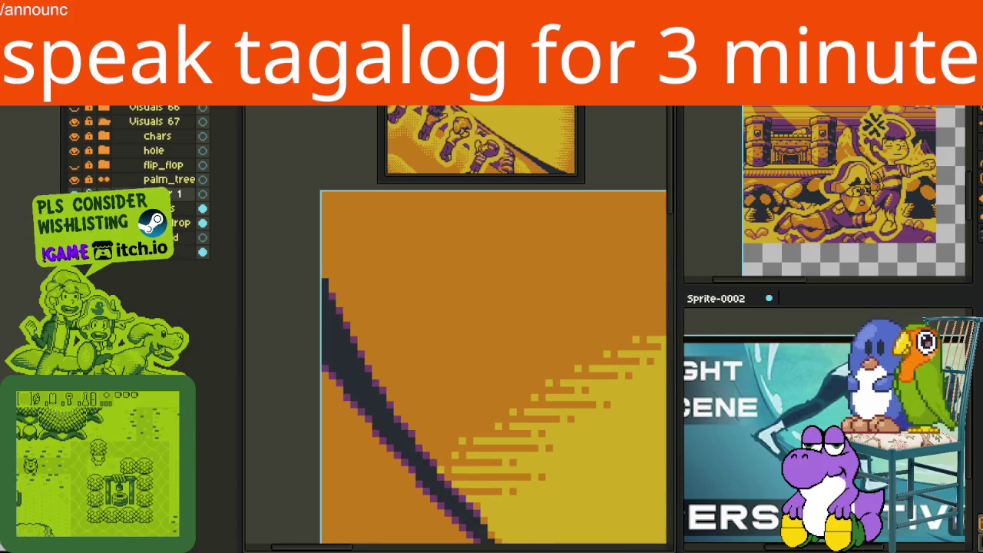
click(46, 9)
mouse_move(138, 110)
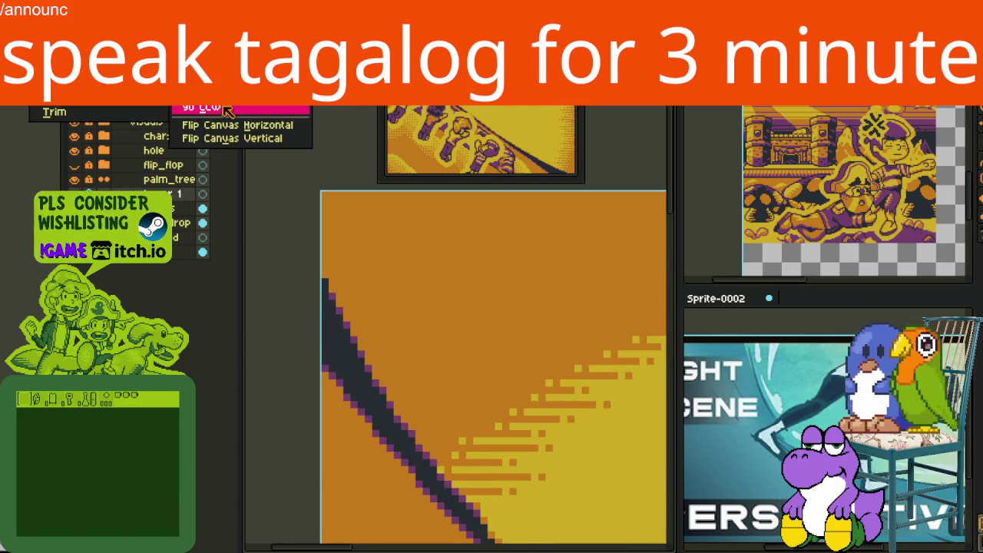
Rotate the canvas a quarter turn, zoom in, and sketch dark strokes beside the diagonal band.
click(217, 109)
scroll(462, 372, up, 2)
scroll(384, 391, up, 2)
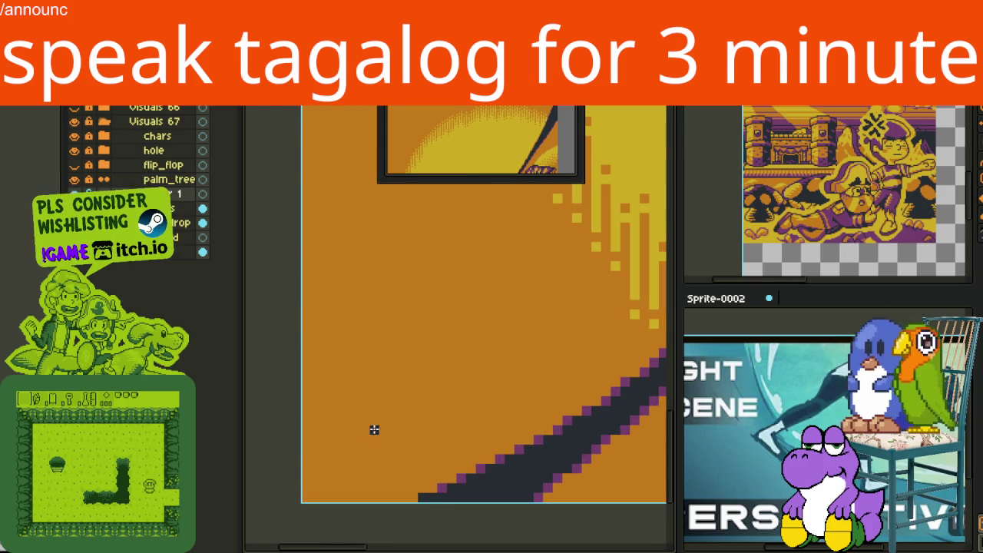
scroll(384, 400, up, 1)
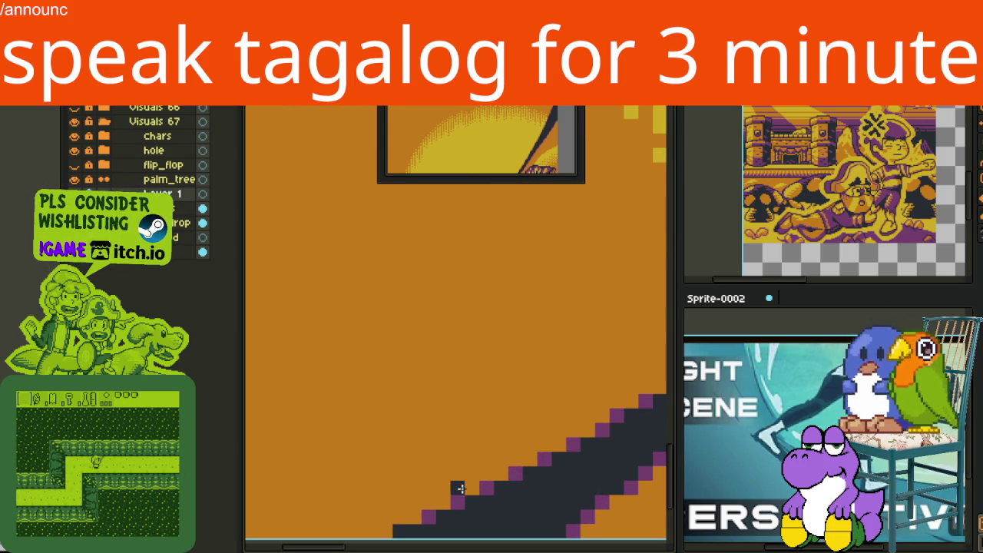
drag(459, 484, 338, 428)
drag(444, 460, 444, 508)
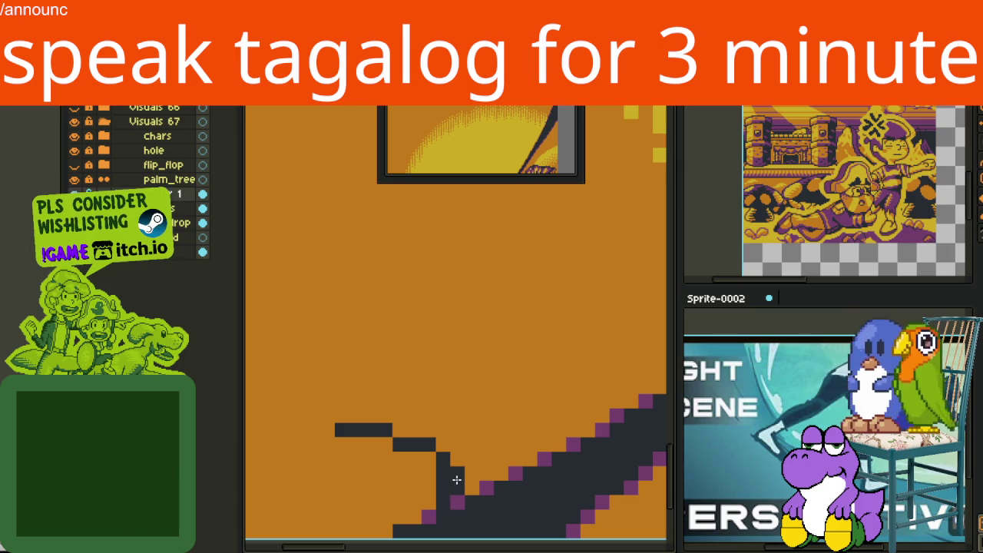
mouse_move(369, 434)
mouse_down()
mouse_move(430, 491)
mouse_move(384, 430)
mouse_up()
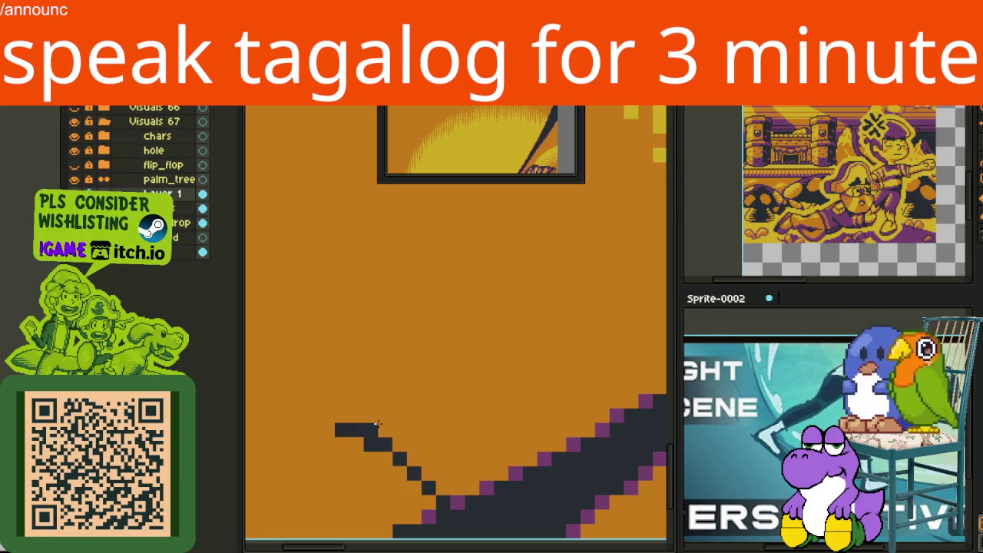
Draw two parallel stepped diagonal leaf edges, adding and erasing single dark pixels.
drag(514, 459, 373, 382)
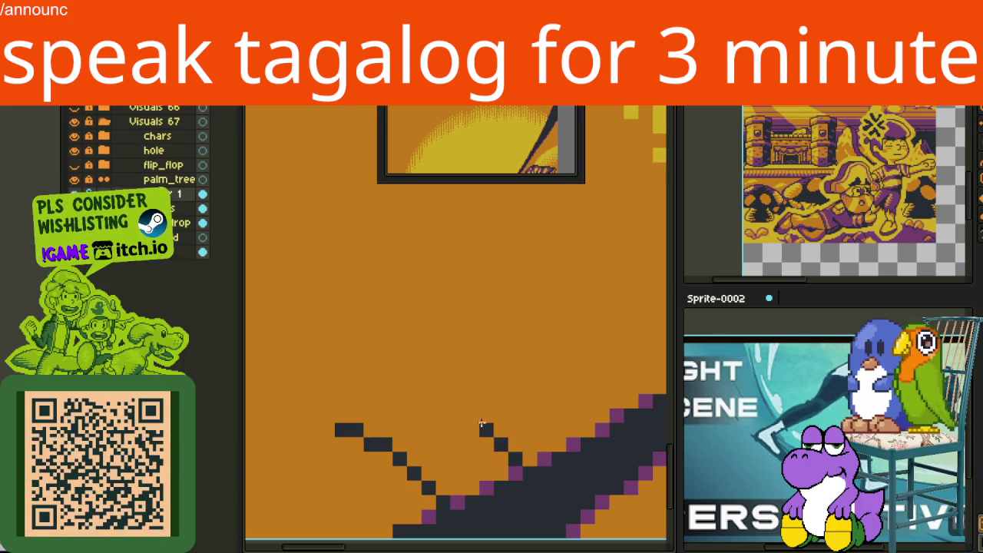
key(ctrl+z)
drag(355, 386, 505, 461)
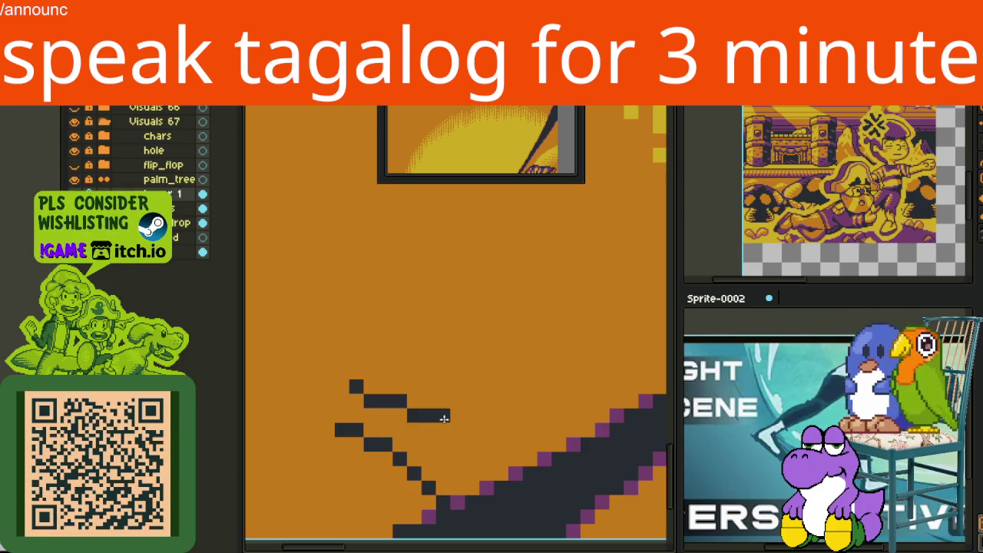
drag(453, 426, 501, 440)
click(461, 446)
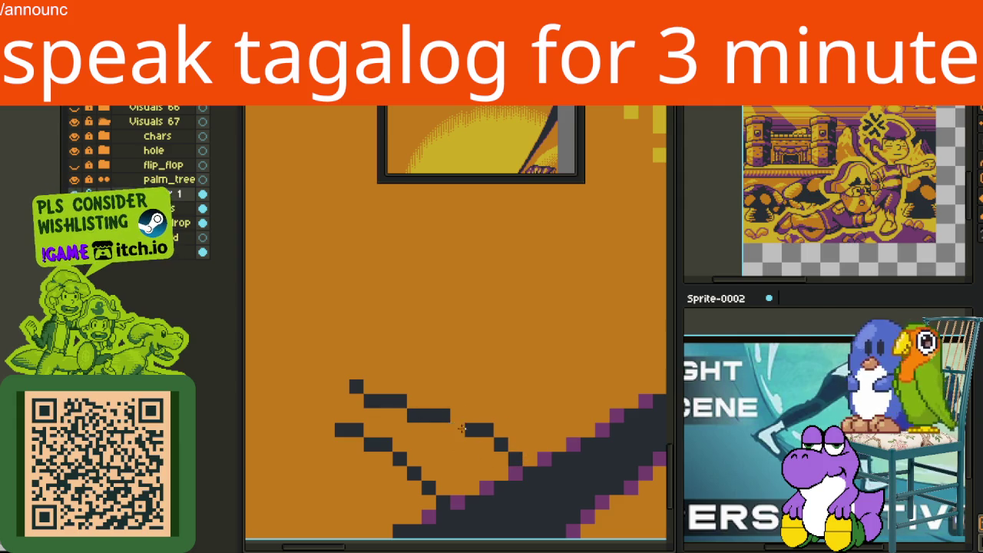
right_click(414, 417)
click(412, 404)
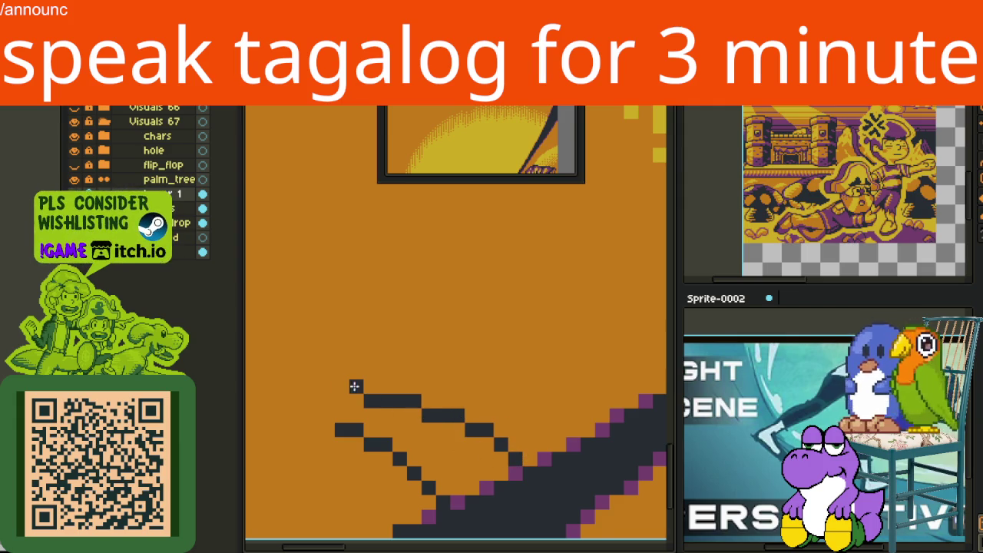
Draw the leaf's curving left edge and a vertical line joined to the diagonal stroke.
scroll(356, 387, down, 2)
scroll(372, 411, up, 1)
scroll(384, 420, up, 1)
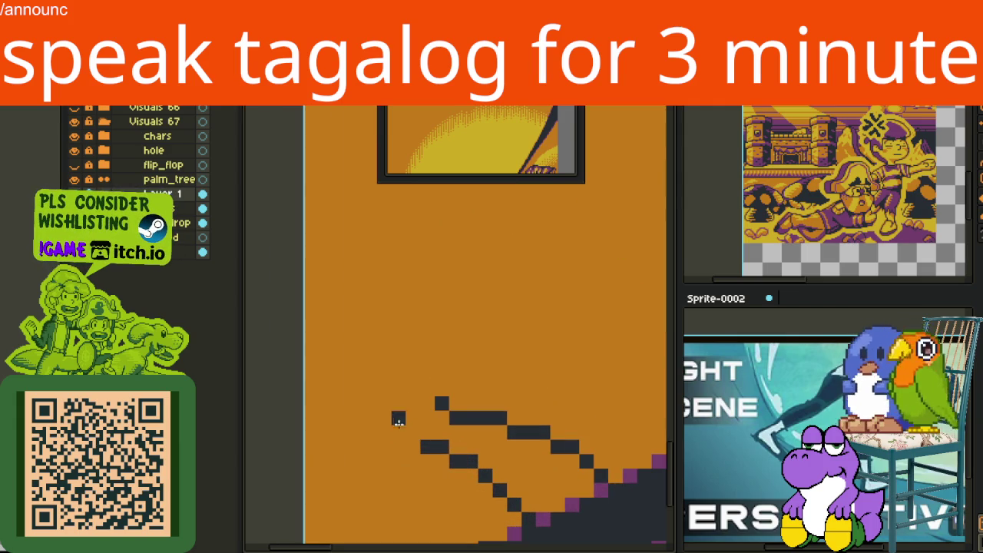
mouse_move(383, 403)
mouse_down()
mouse_move(340, 412)
mouse_move(353, 447)
mouse_move(329, 339)
mouse_up()
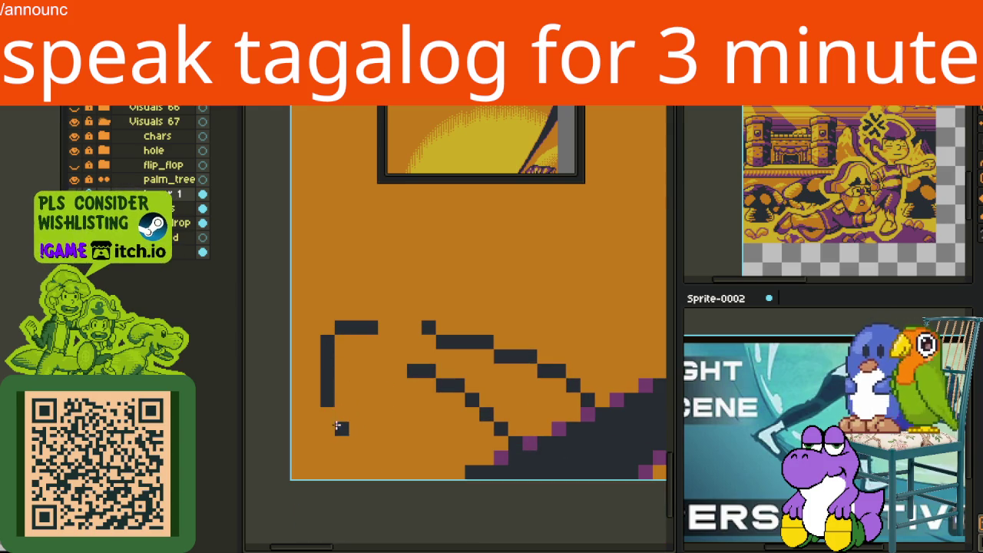
drag(339, 427, 372, 457)
key(ctrl+z)
key(ctrl+z)
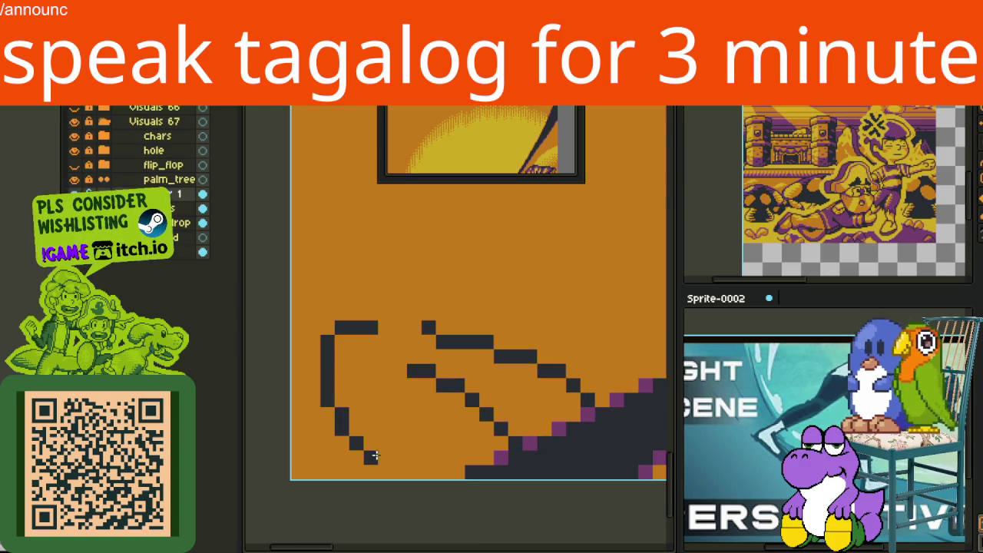
drag(388, 455, 383, 412)
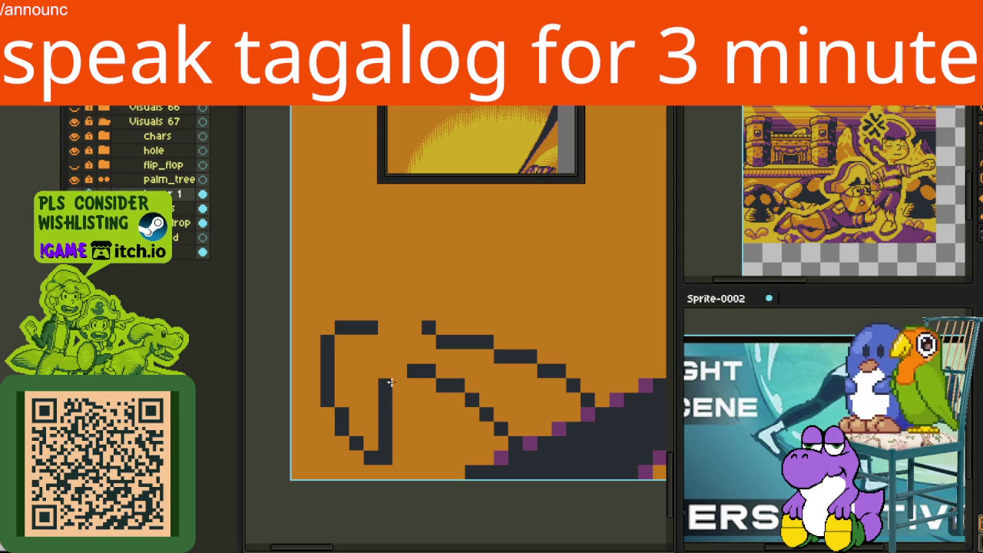
drag(411, 367, 381, 385)
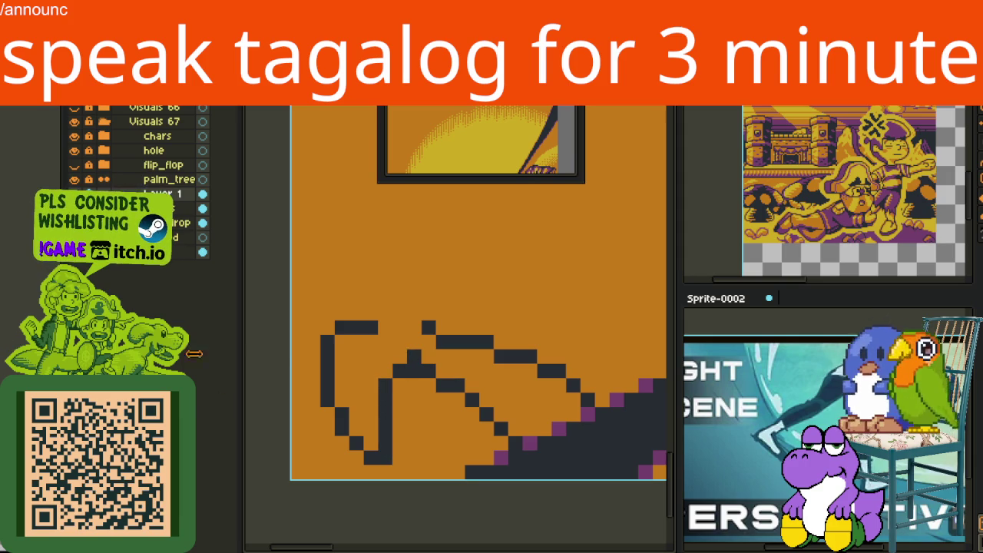
Add a curved top edge above the leaf shape with a short stroke beneath it.
drag(328, 334, 328, 388)
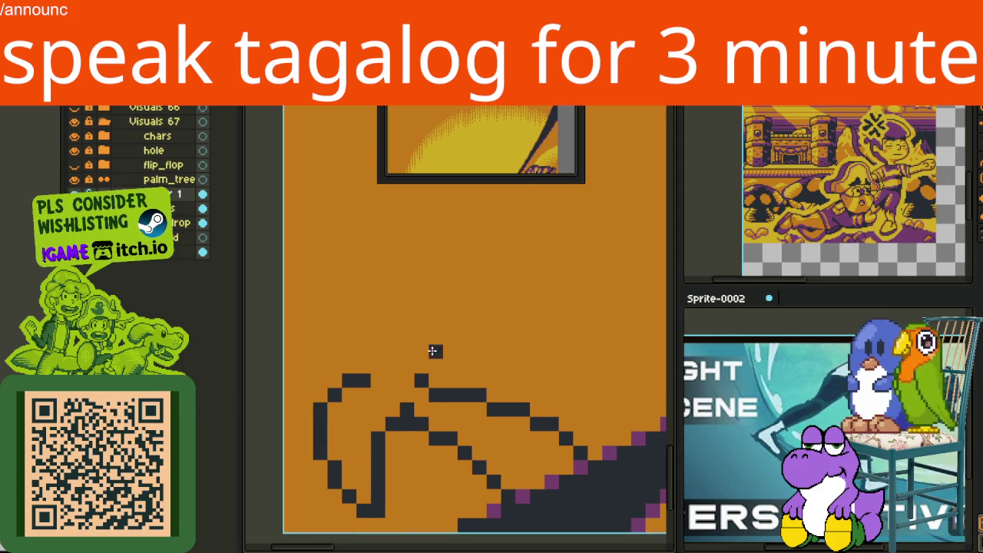
mouse_move(519, 361)
mouse_down()
mouse_move(380, 337)
mouse_move(363, 354)
mouse_move(373, 350)
mouse_up()
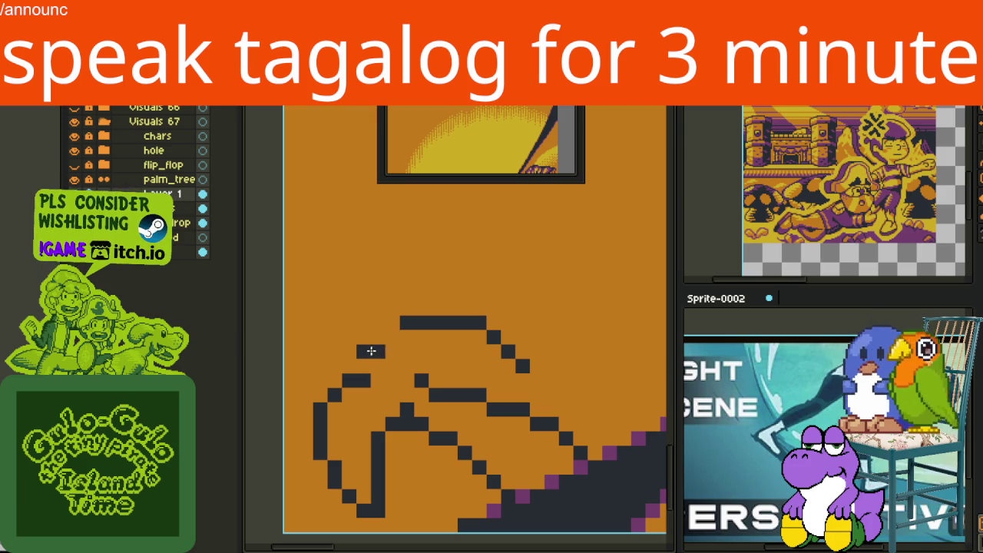
drag(461, 325, 478, 339)
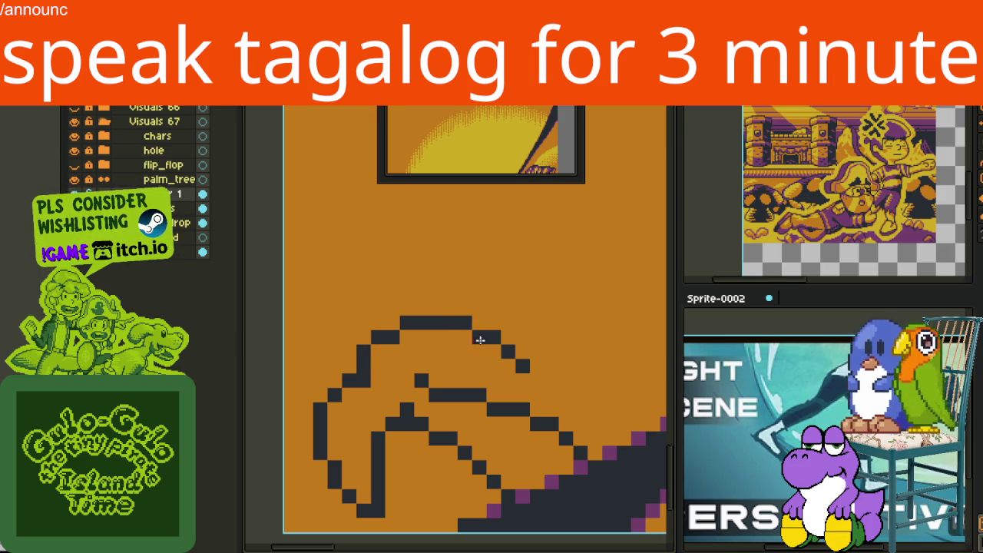
drag(522, 373, 461, 365)
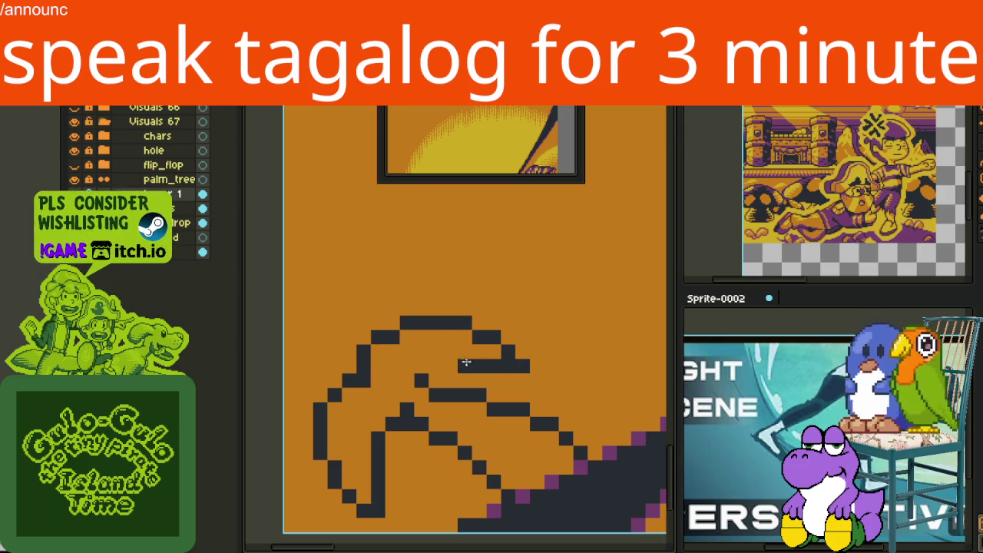
scroll(431, 368, down, 3)
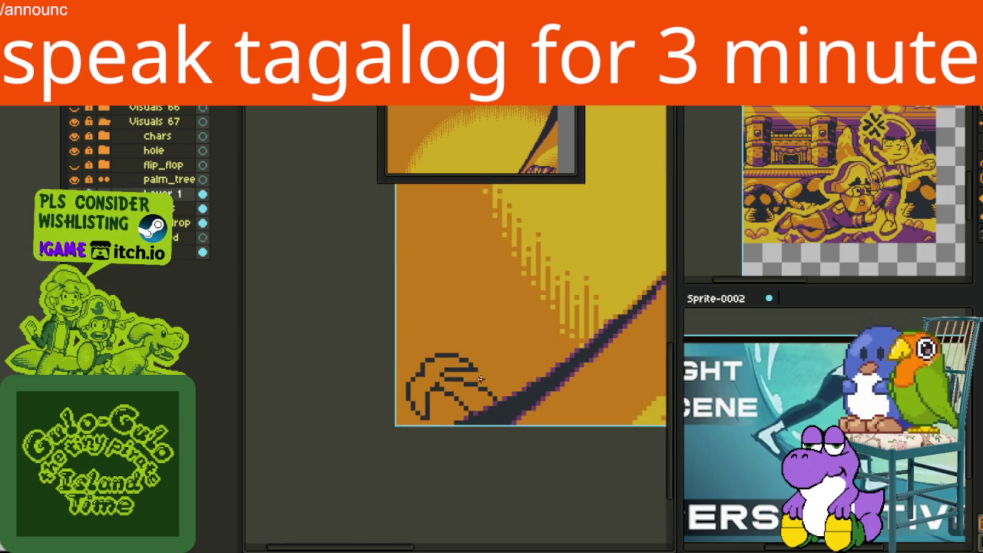
Fill the first leaf outline solid dark with the Paint Bucket.
scroll(476, 380, down, 1)
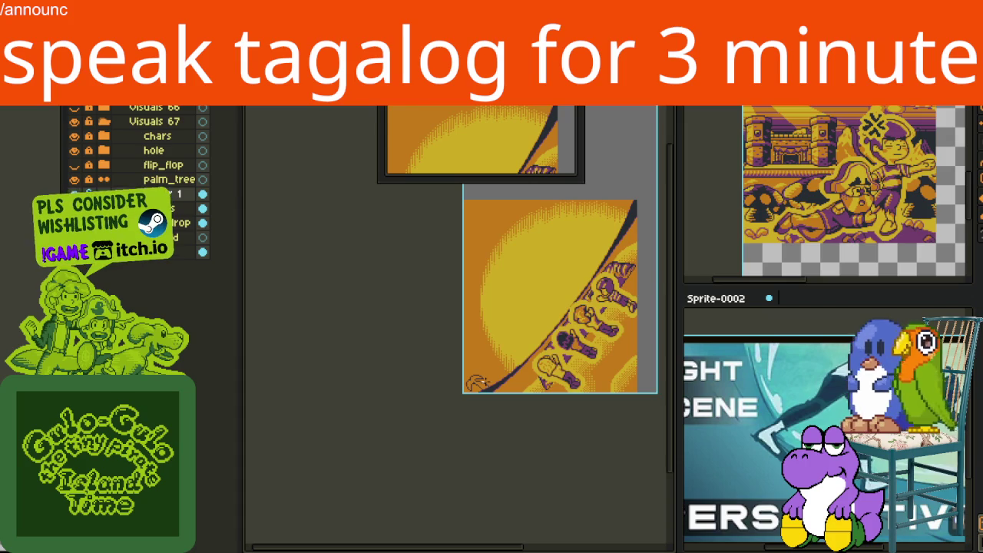
scroll(475, 382, up, 1)
scroll(472, 384, up, 1)
scroll(470, 385, up, 1)
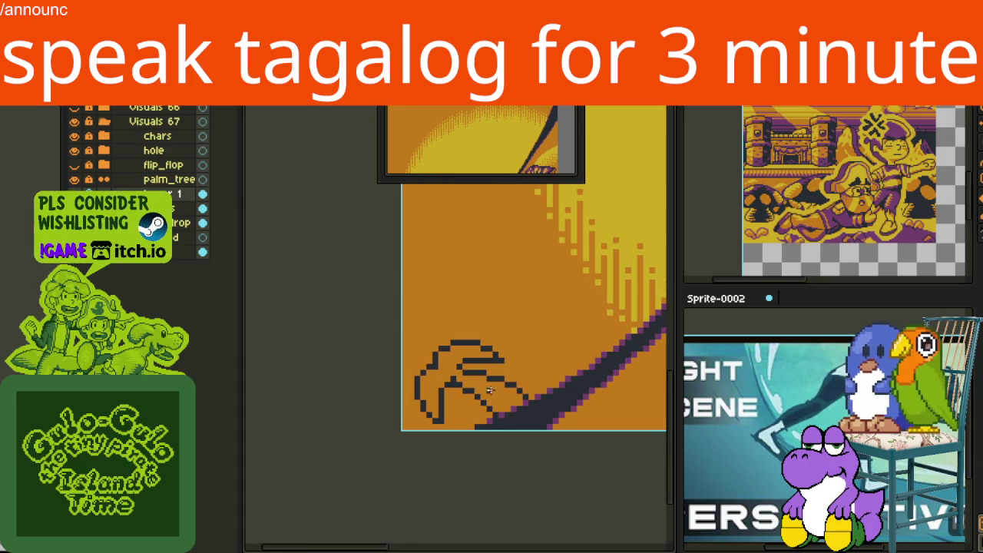
click(495, 391)
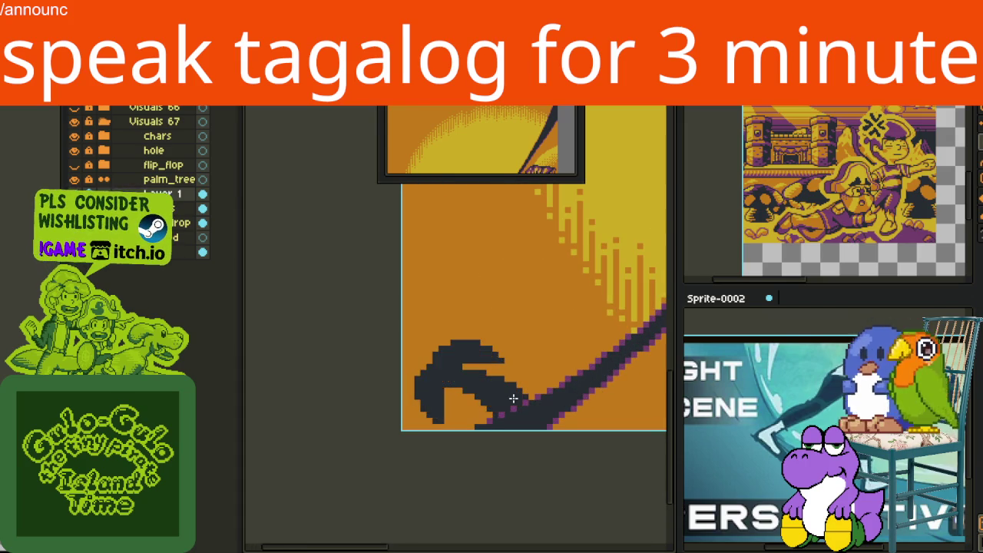
Start a second leaf's curved dark outline above the band.
scroll(499, 395, down, 1)
scroll(522, 407, down, 1)
scroll(507, 395, up, 2)
scroll(460, 380, up, 2)
scroll(460, 380, up, 1)
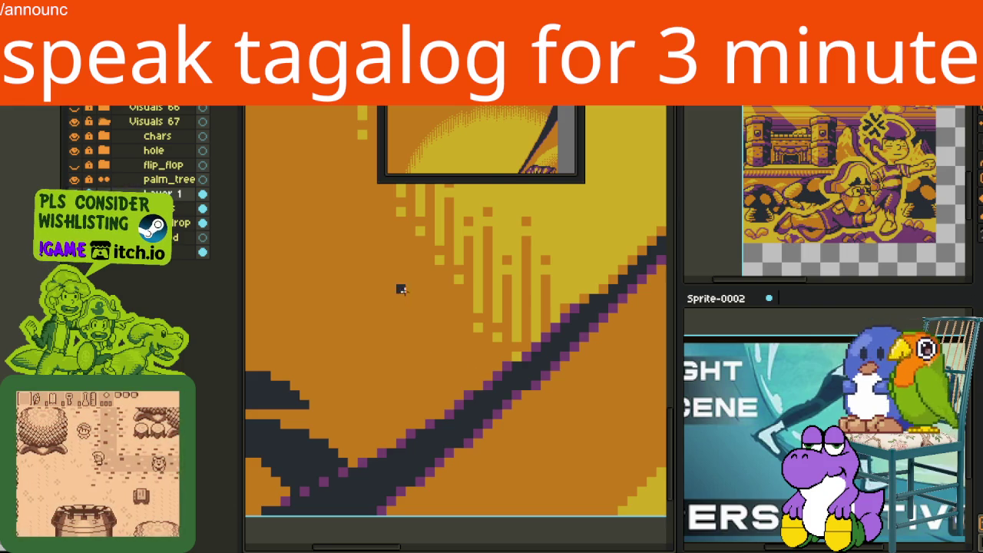
mouse_move(400, 317)
mouse_down()
mouse_move(401, 364)
mouse_move(373, 339)
mouse_up()
key(ctrl+z)
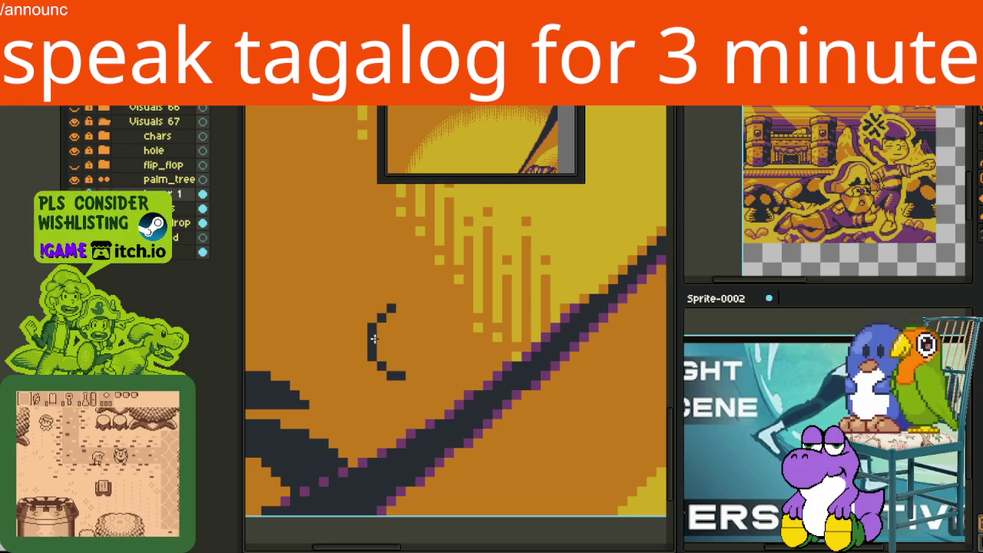
drag(390, 306, 421, 309)
Draw the second leaf's diagonal inner lines and fill its top and inner parts dark.
mouse_move(381, 338)
mouse_down()
mouse_move(439, 344)
mouse_move(476, 381)
mouse_up()
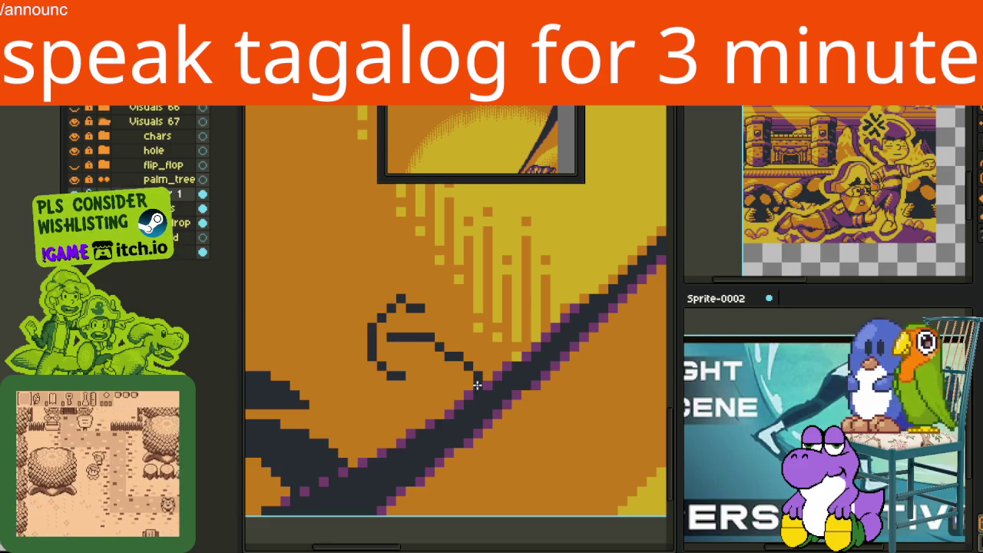
drag(430, 344, 469, 386)
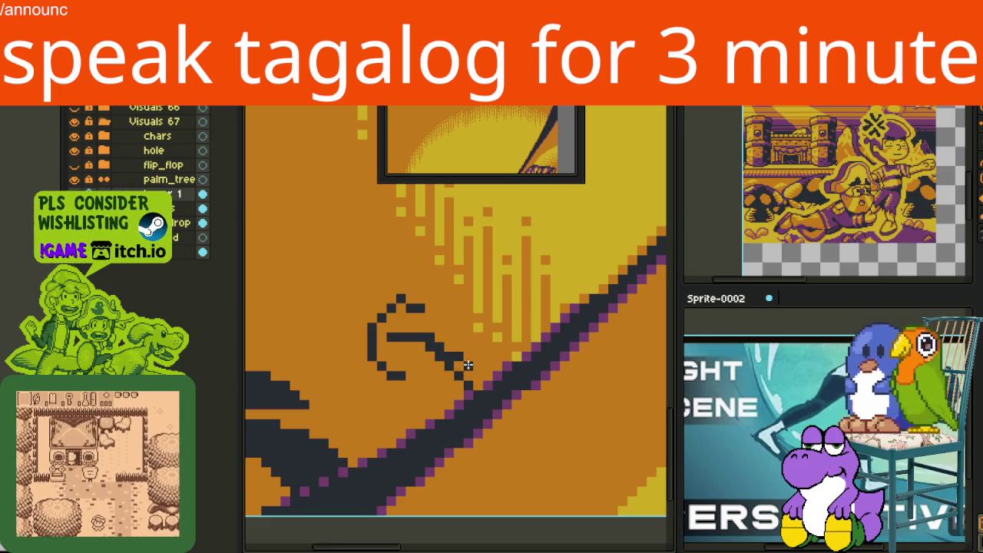
mouse_move(505, 357)
mouse_down()
mouse_move(407, 319)
mouse_move(453, 278)
mouse_move(417, 302)
mouse_up()
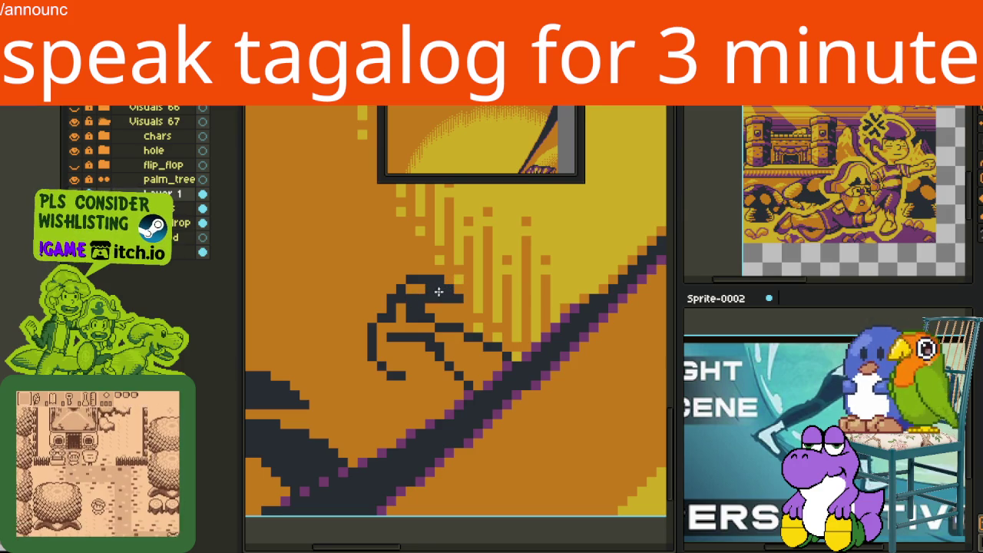
click(405, 312)
click(393, 364)
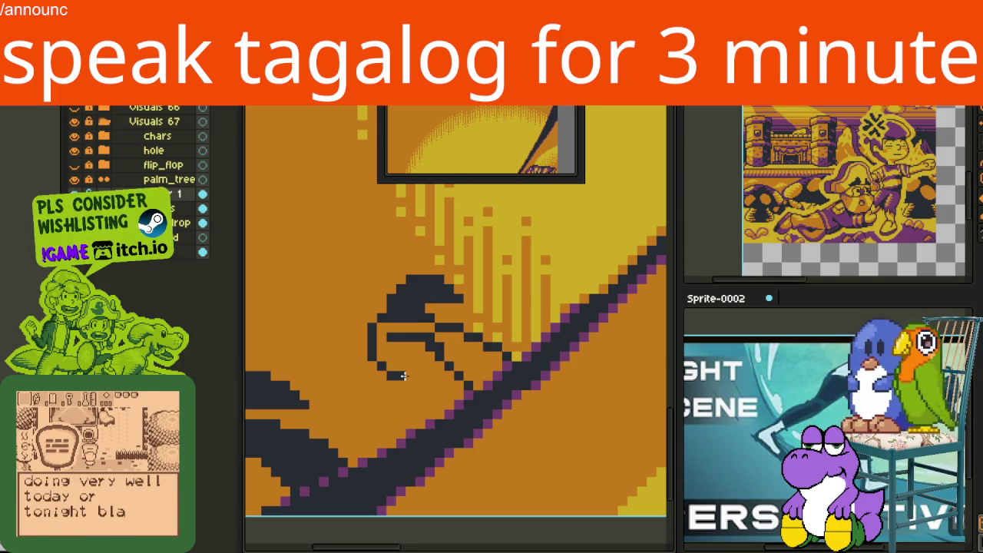
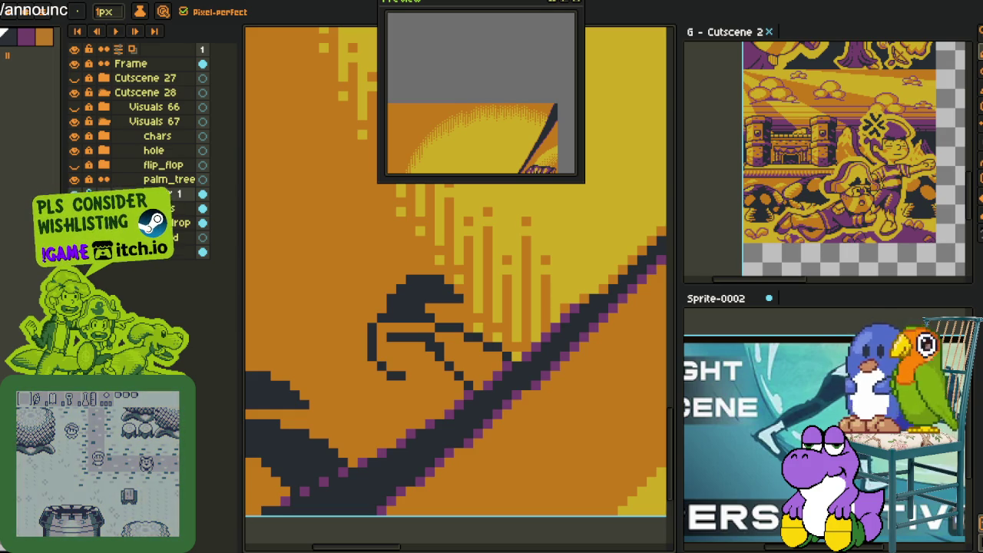
Close the palm-leaf outline with dark pixels and bucket-fill the leaf solid dark.
key(space)
scroll(438, 357, up, 3)
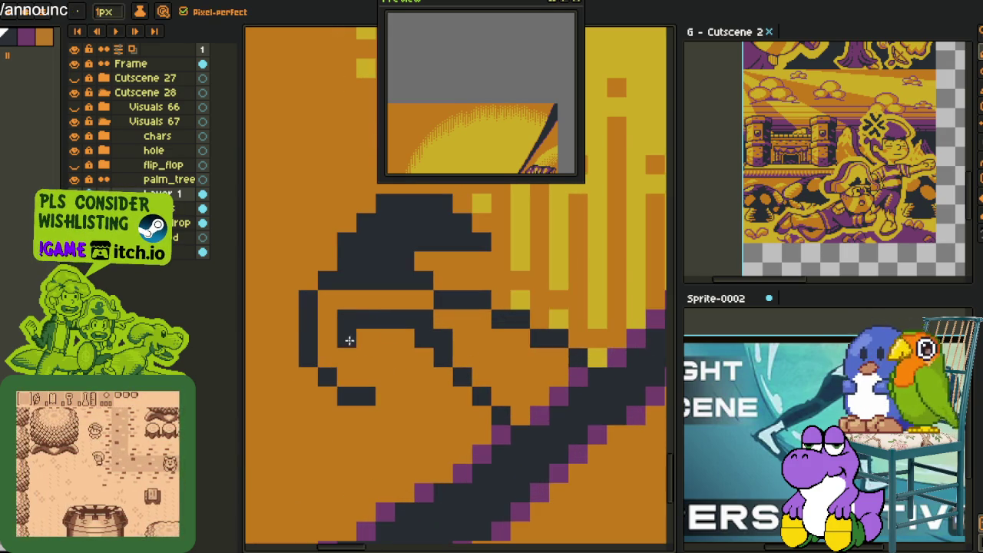
mouse_move(344, 320)
mouse_down()
mouse_move(364, 398)
mouse_move(364, 377)
mouse_move(329, 345)
mouse_move(328, 294)
mouse_move(403, 285)
mouse_up()
click(397, 298)
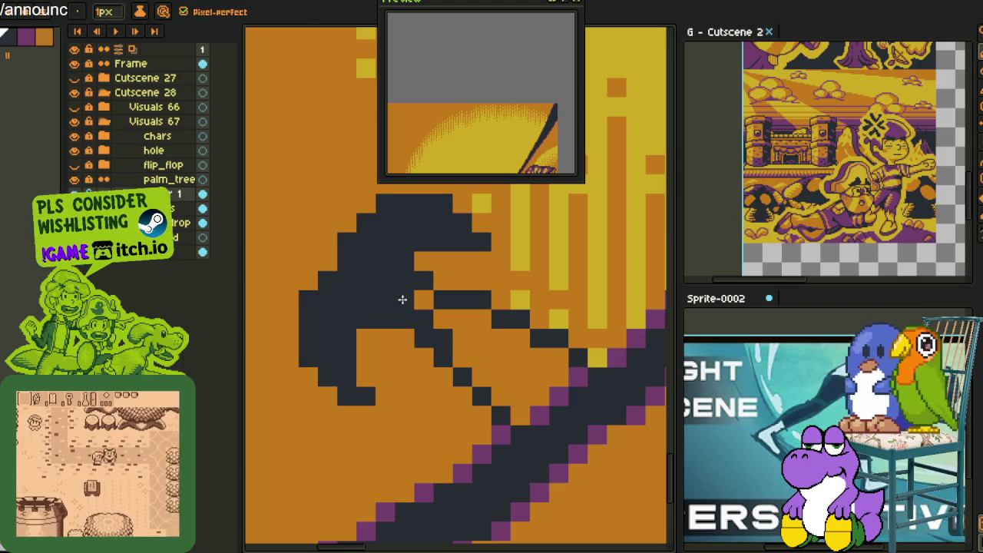
key(g)
click(465, 330)
scroll(499, 338, down, 3)
key(h)
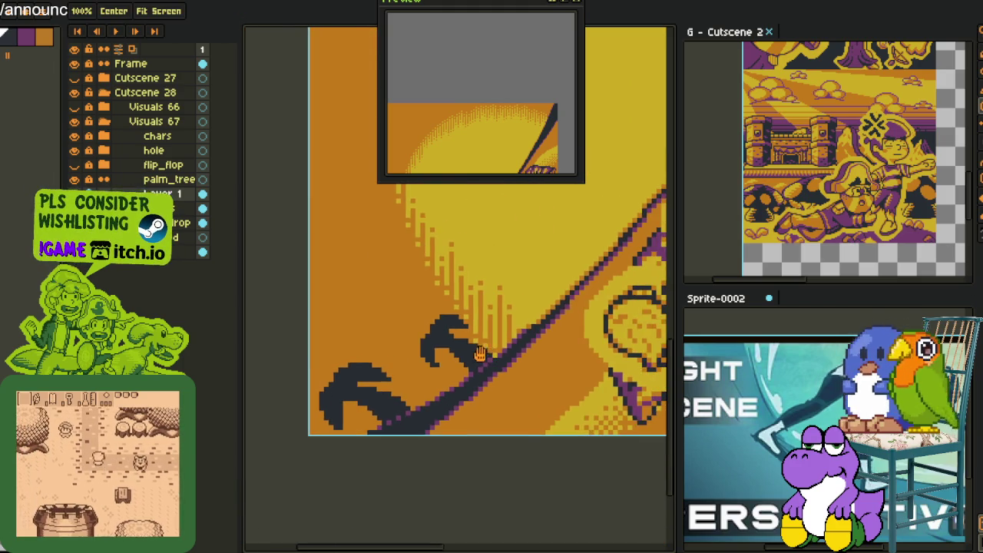
scroll(461, 346, down, 2)
scroll(438, 357, down, 3)
scroll(431, 360, up, 1)
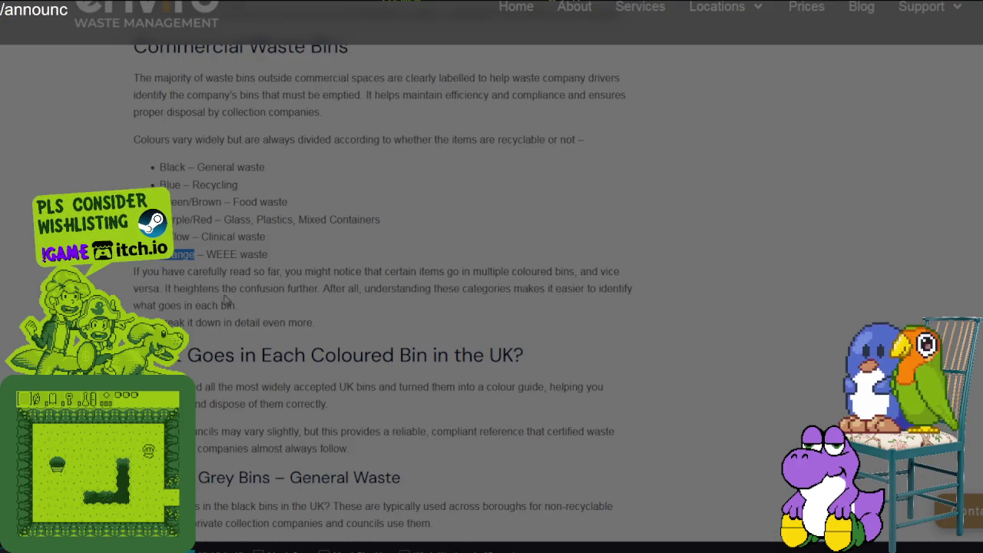
Find the commercial bin list and highlight the Green/Brown and Purple/Red entries.
scroll(219, 285, up, 1)
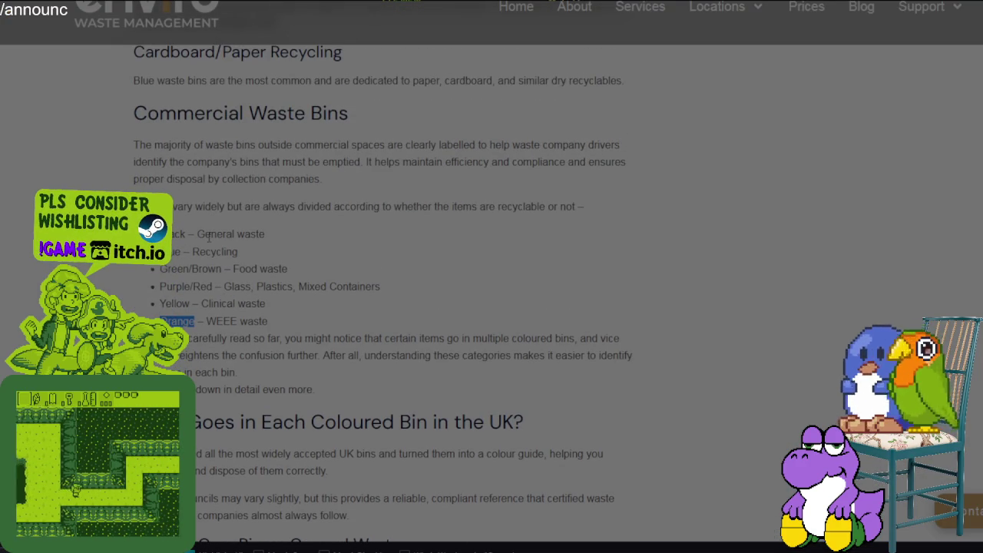
scroll(209, 236, down, 3)
scroll(159, 119, up, 1)
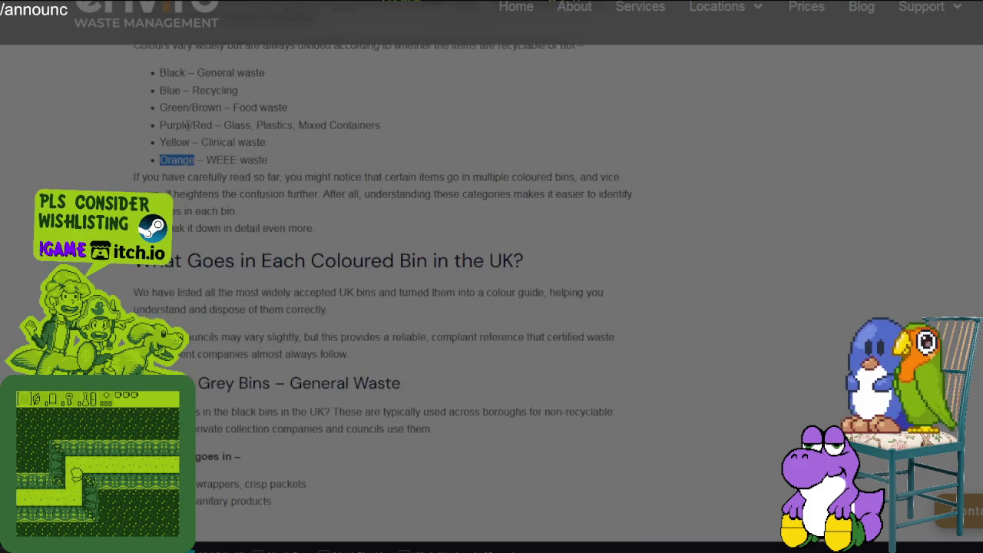
drag(166, 135, 285, 136)
drag(166, 152, 388, 160)
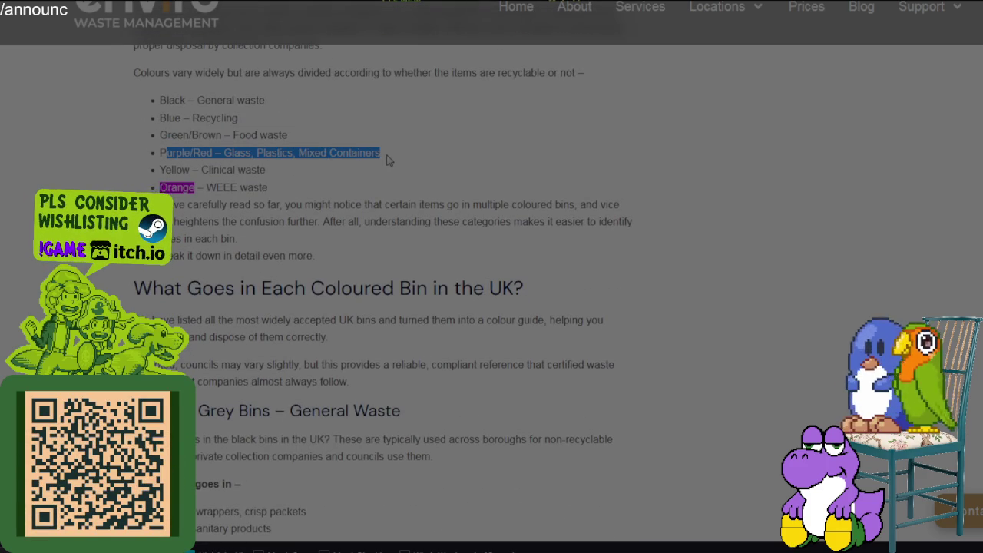
click(388, 160)
Highlight the Green/Brown and Purple/Red labels, then the Orange – WEEE waste line.
drag(169, 135, 232, 136)
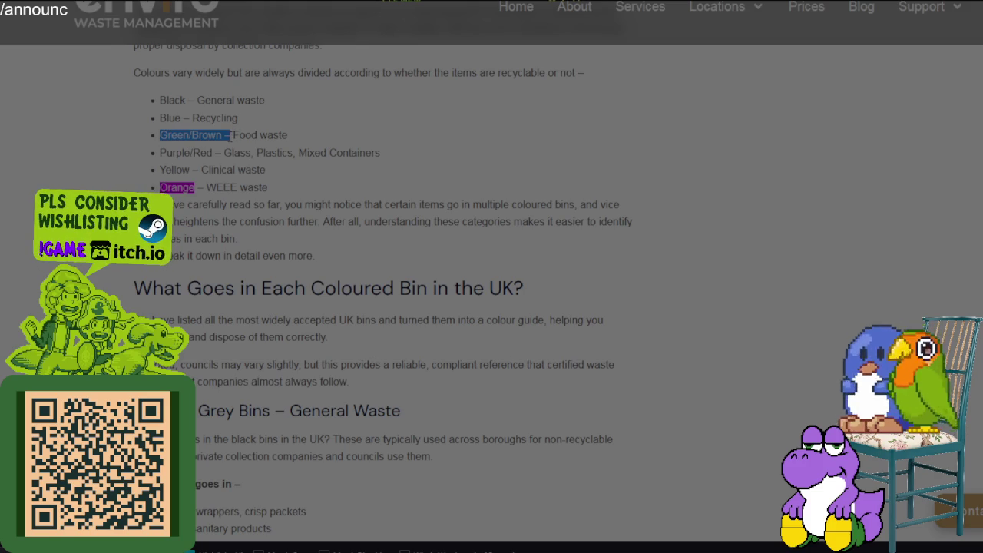
drag(160, 153, 212, 152)
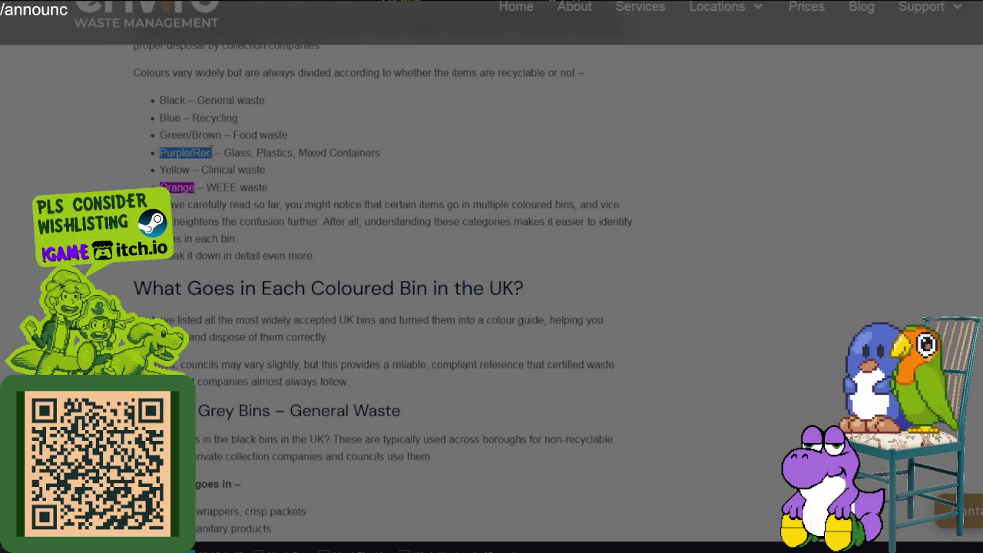
click(157, 182)
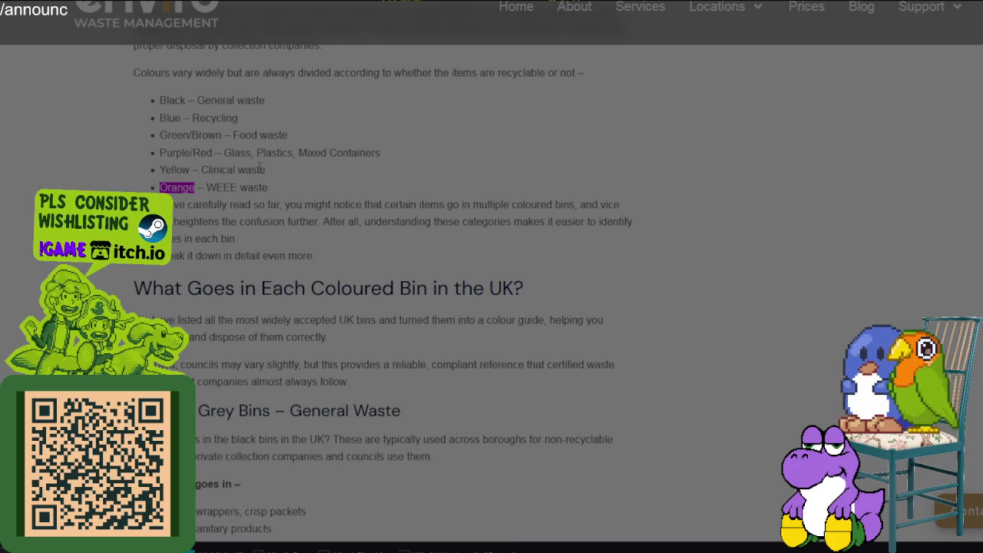
drag(178, 188, 314, 198)
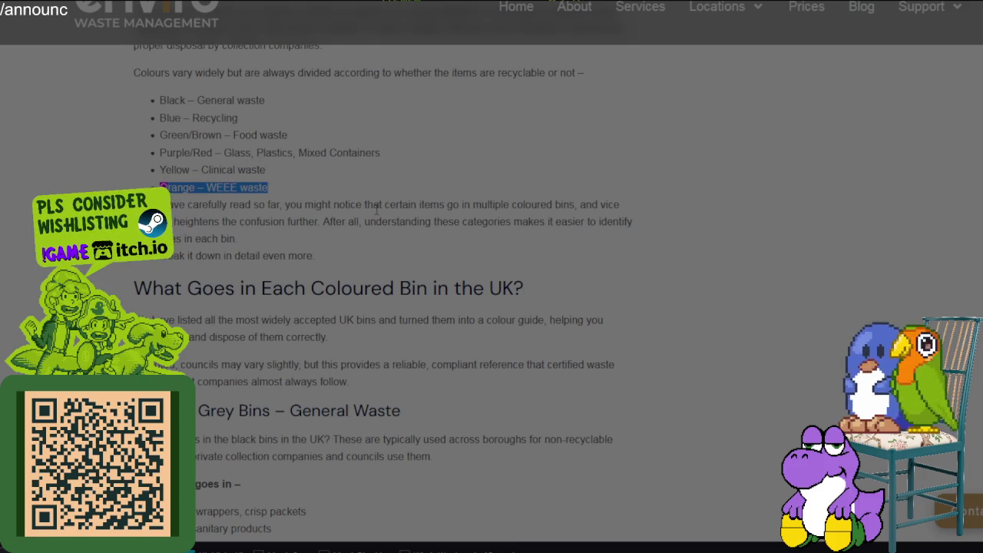
scroll(376, 207, down, 3)
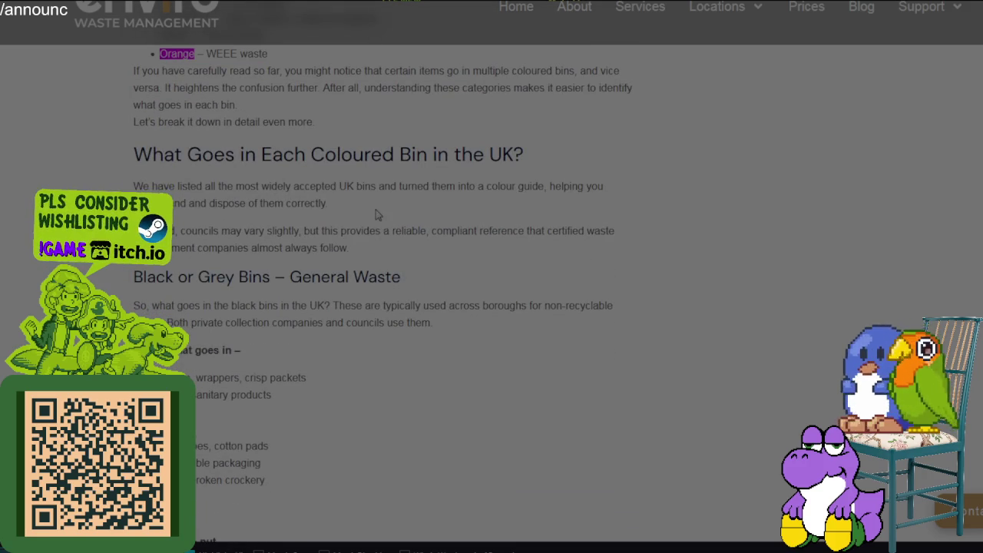
Highlight the WEEE Waste (Commercial) heading and its hazardous-materials sentence.
scroll(376, 212, down, 10)
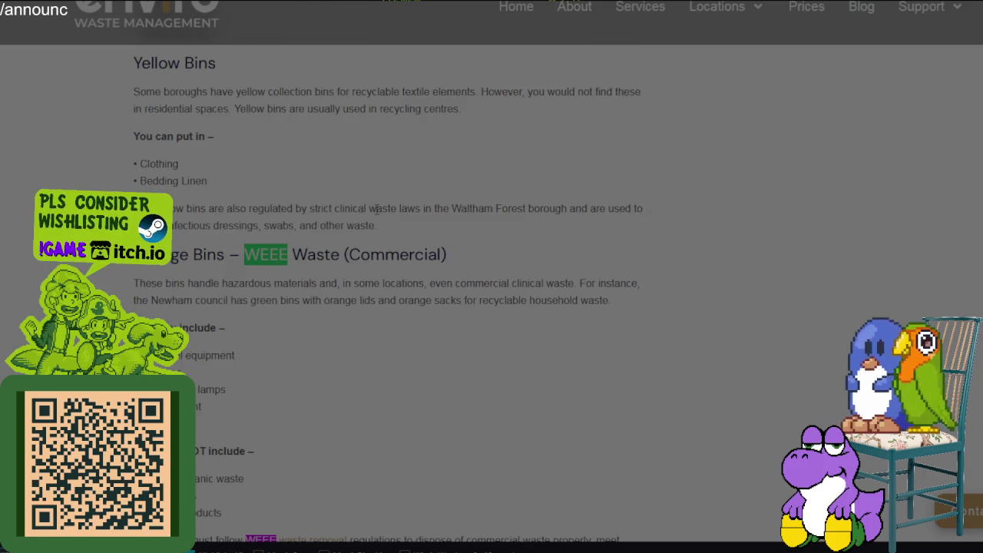
scroll(355, 202, down, 3)
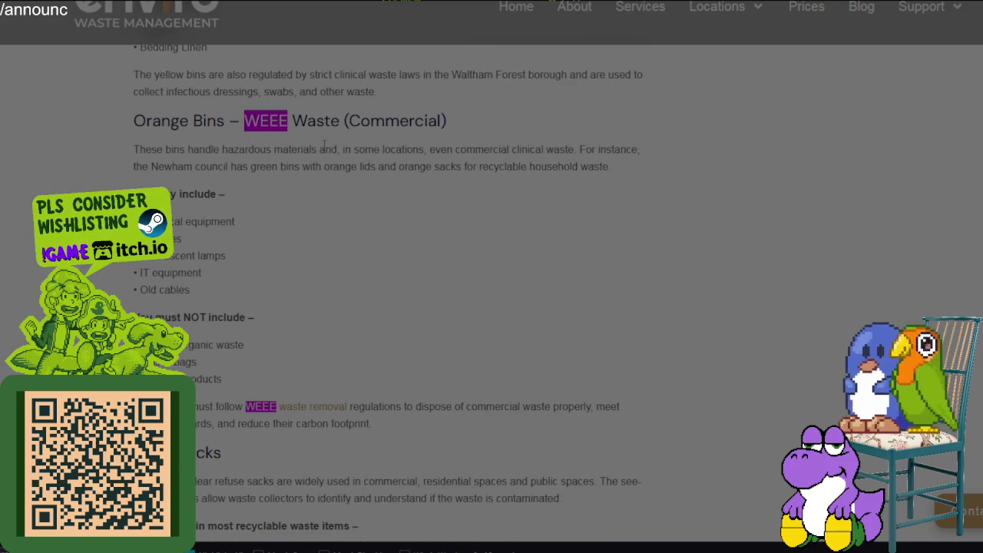
drag(257, 136, 424, 122)
drag(152, 149, 602, 154)
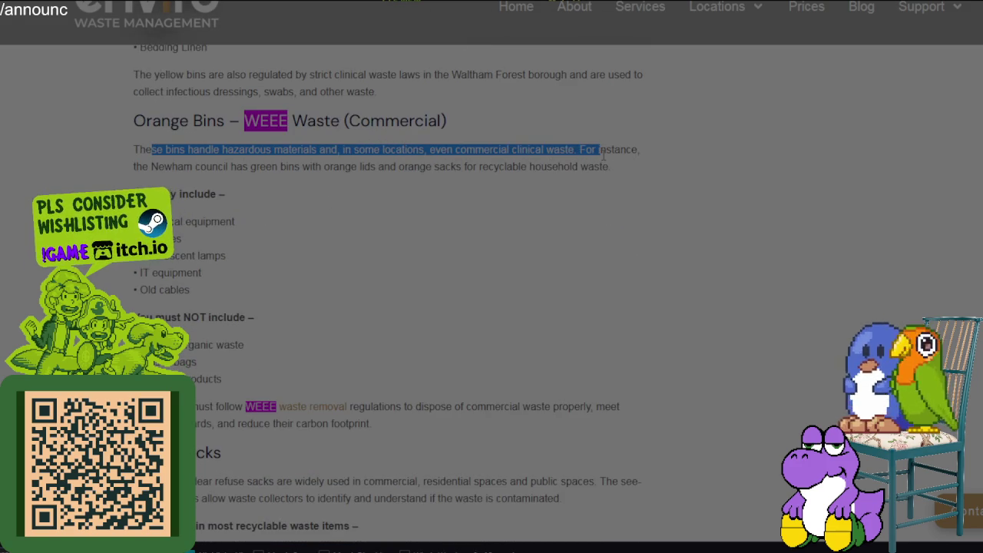
Scroll up through the article and back down to the Orange Bins section.
scroll(603, 151, up, 3)
scroll(432, 221, up, 1)
scroll(423, 243, up, 2)
scroll(424, 240, up, 3)
scroll(423, 241, up, 3)
scroll(423, 241, up, 2)
scroll(424, 242, up, 1)
scroll(426, 242, down, 1)
scroll(426, 243, up, 1)
scroll(425, 242, up, 3)
scroll(425, 244, up, 3)
scroll(423, 243, up, 4)
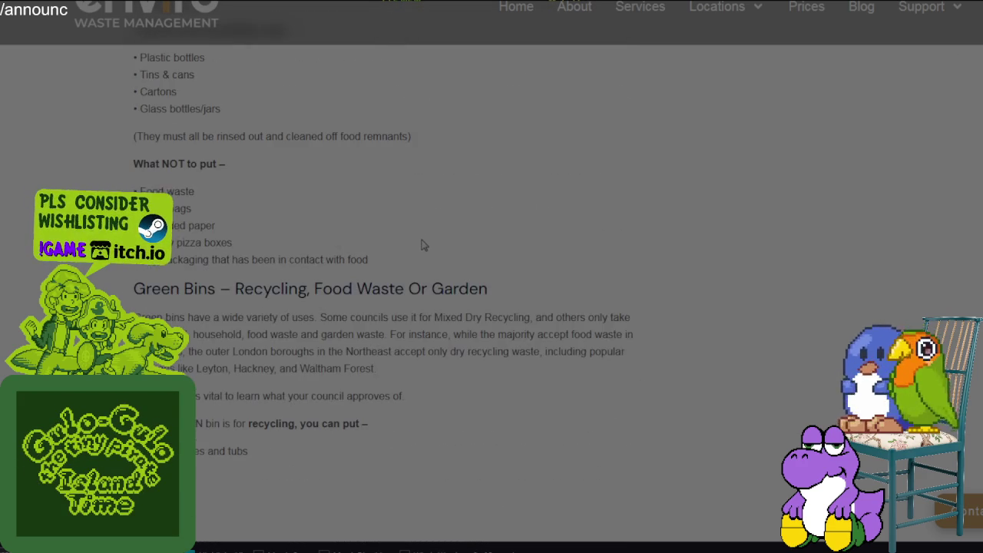
scroll(423, 243, up, 1)
scroll(425, 241, up, 4)
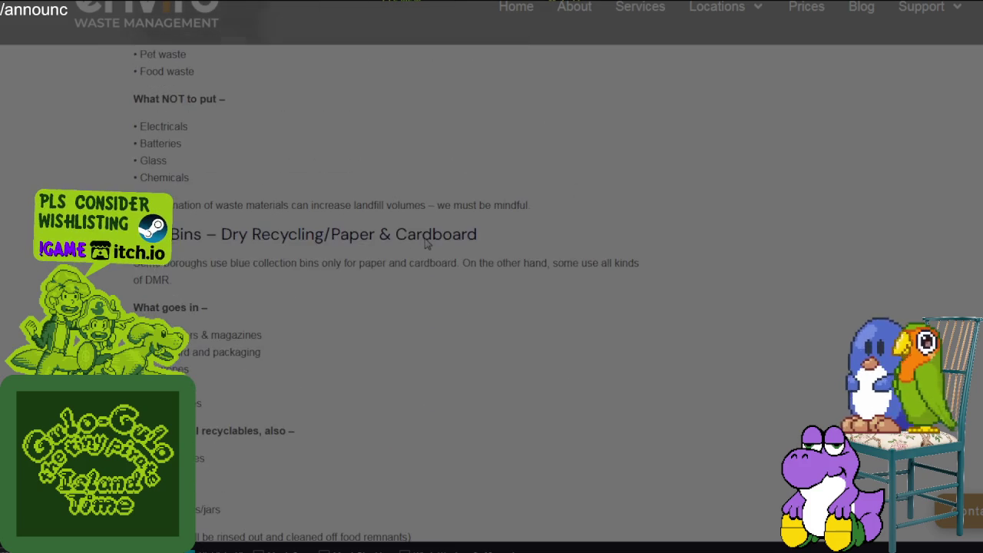
scroll(426, 241, up, 2)
scroll(427, 241, up, 2)
scroll(428, 241, up, 1)
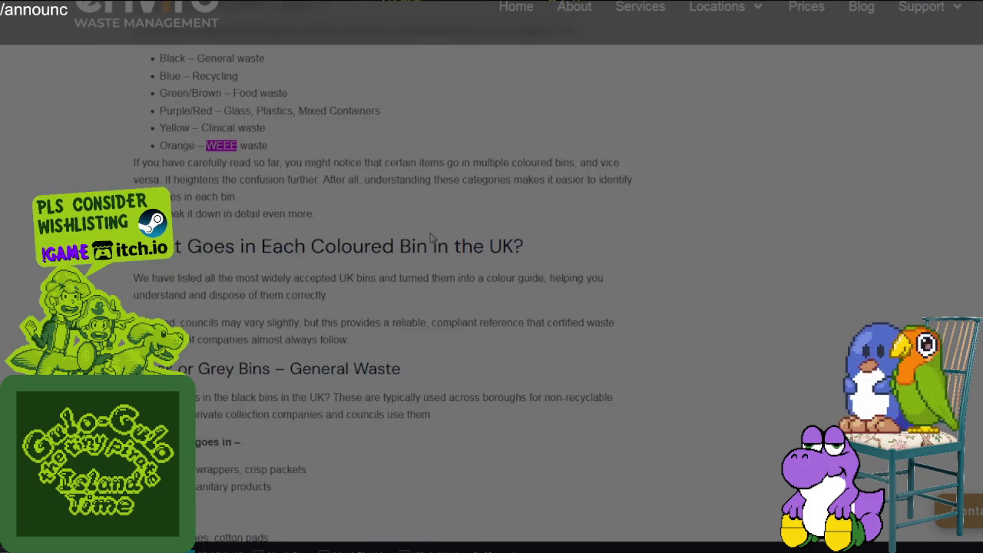
scroll(430, 240, up, 3)
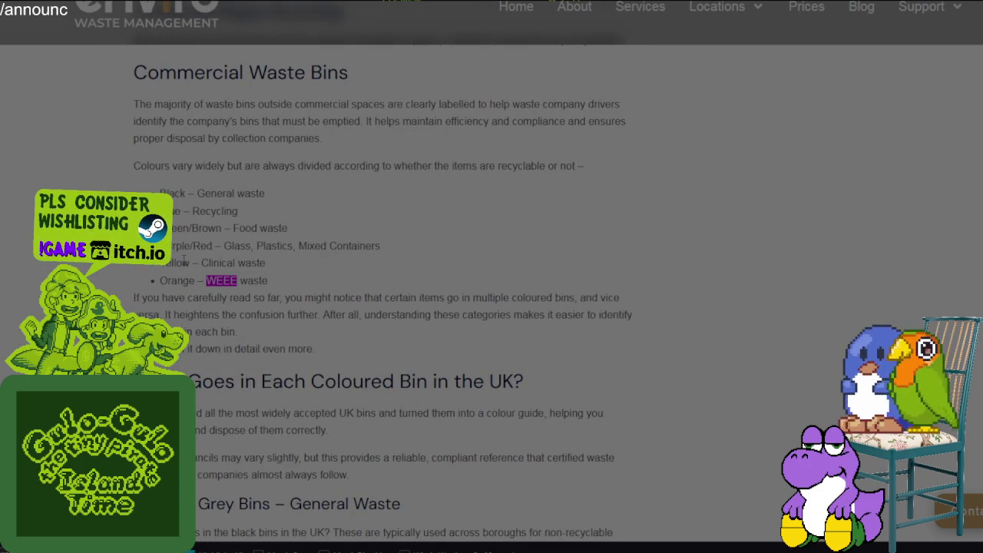
scroll(246, 273, down, 3)
scroll(284, 283, down, 2)
scroll(345, 285, down, 4)
scroll(415, 288, down, 4)
scroll(419, 290, down, 5)
scroll(416, 292, down, 2)
scroll(412, 295, down, 4)
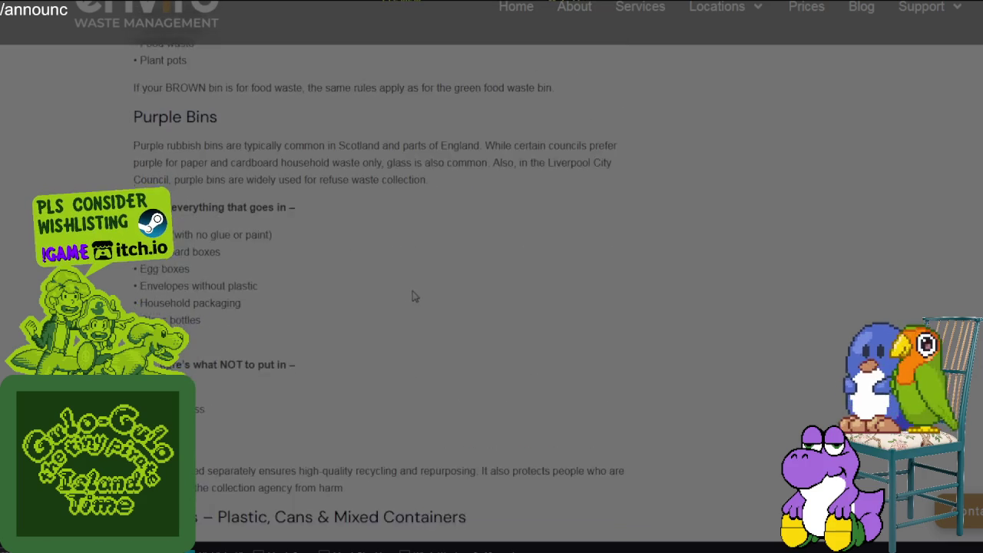
scroll(408, 297, down, 3)
scroll(408, 297, down, 6)
scroll(408, 298, down, 3)
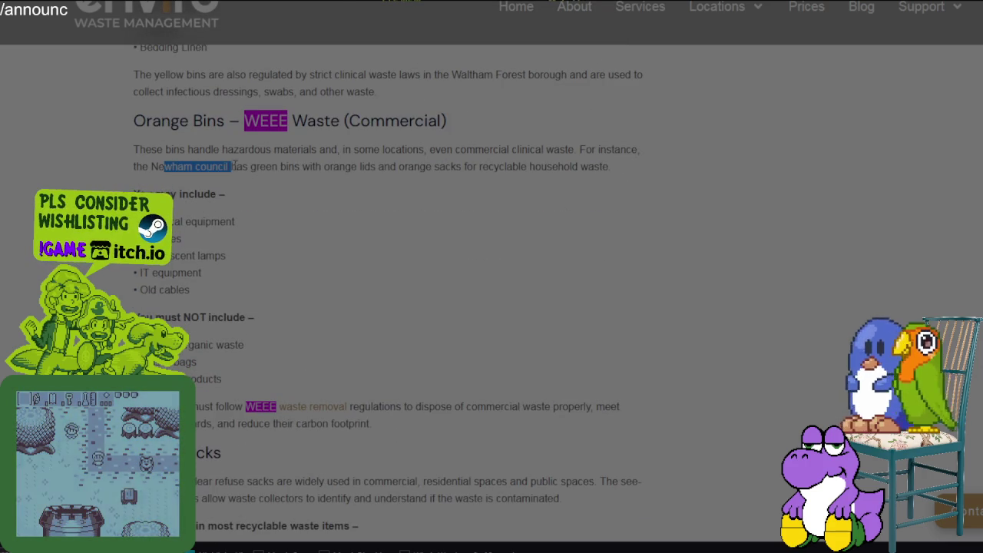
Highlight the Newham council sentence, the green-bins phrase and the may-include list start.
drag(272, 166, 459, 167)
drag(494, 169, 601, 172)
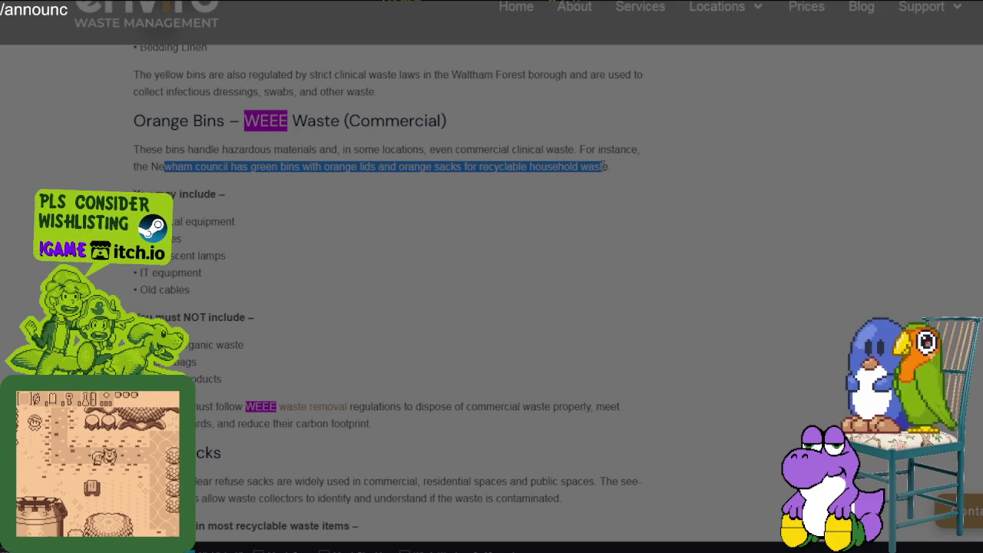
drag(224, 167, 357, 167)
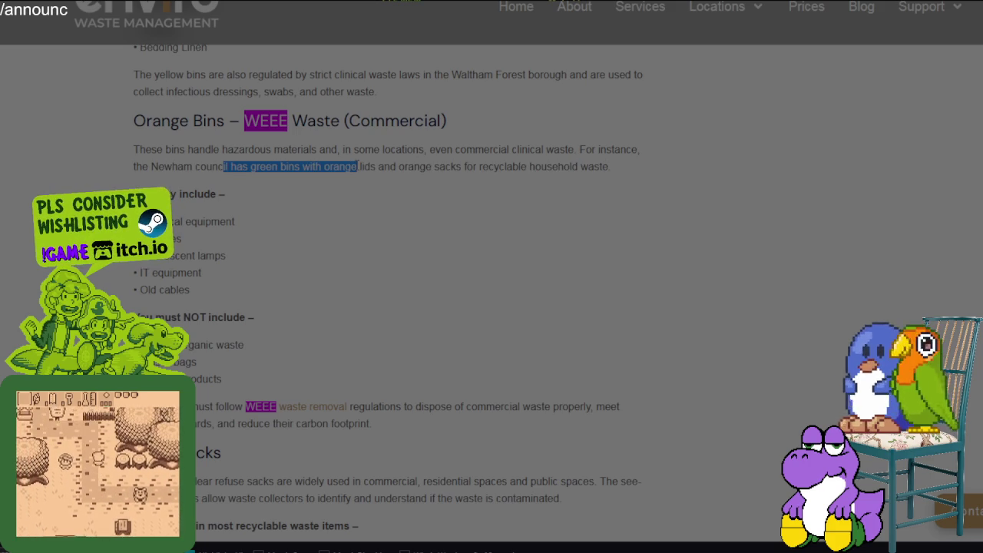
click(214, 194)
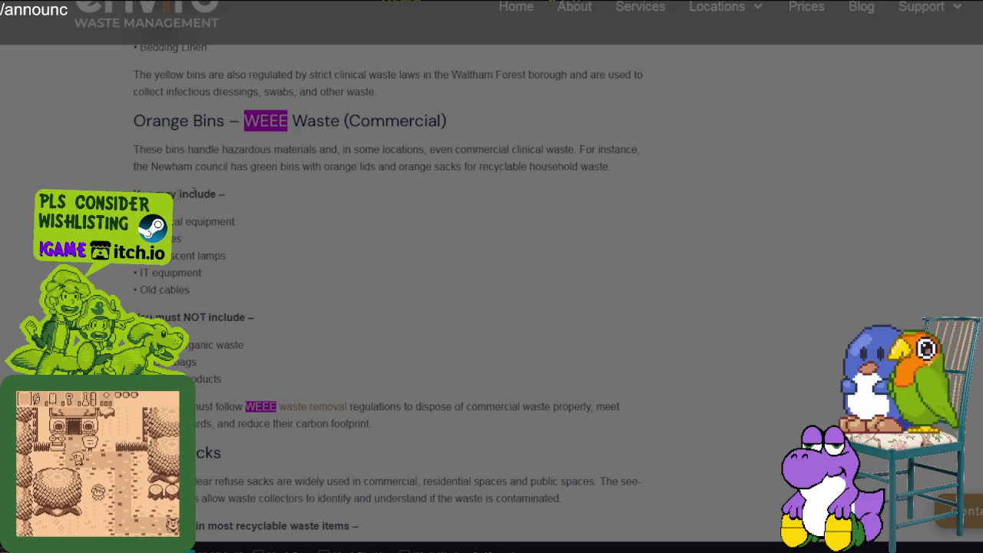
mouse_move(146, 195)
mouse_down()
mouse_move(184, 234)
mouse_move(184, 317)
mouse_up()
Highlight sentences in the Clear Sacks section, then return to Aseprite.
scroll(184, 317, down, 3)
mouse_move(159, 273)
mouse_down()
mouse_move(366, 311)
mouse_move(536, 292)
mouse_move(592, 274)
mouse_move(342, 296)
mouse_move(407, 301)
mouse_up()
scroll(411, 294, down, 1)
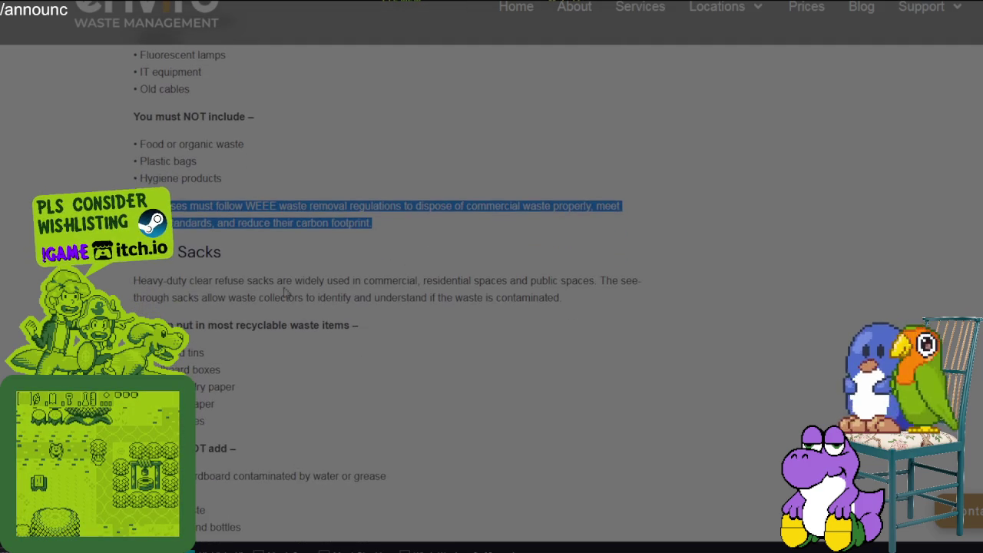
mouse_move(133, 280)
mouse_down()
mouse_move(377, 281)
mouse_move(441, 299)
mouse_move(466, 284)
mouse_move(633, 282)
mouse_move(493, 299)
mouse_move(338, 297)
mouse_move(556, 299)
mouse_up()
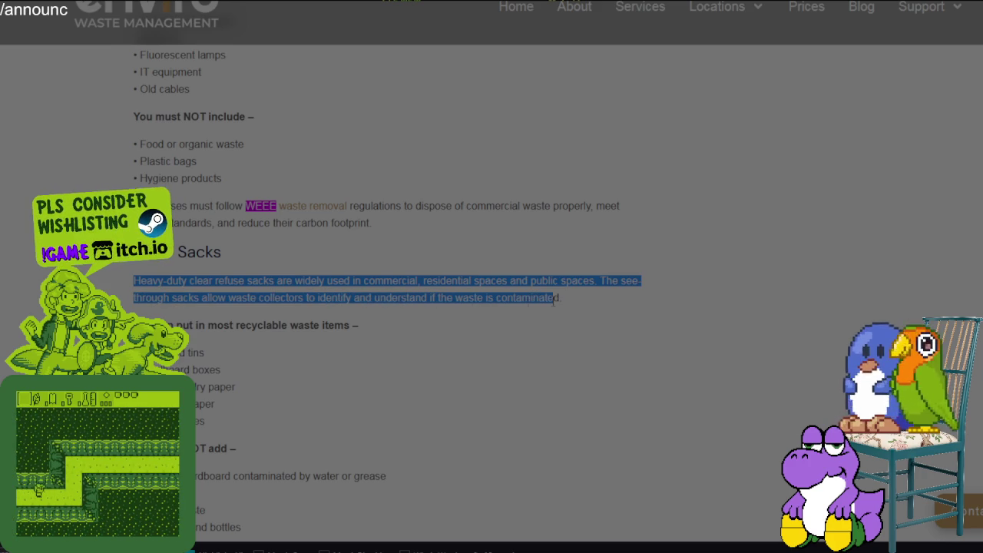
key(alt+Tab)
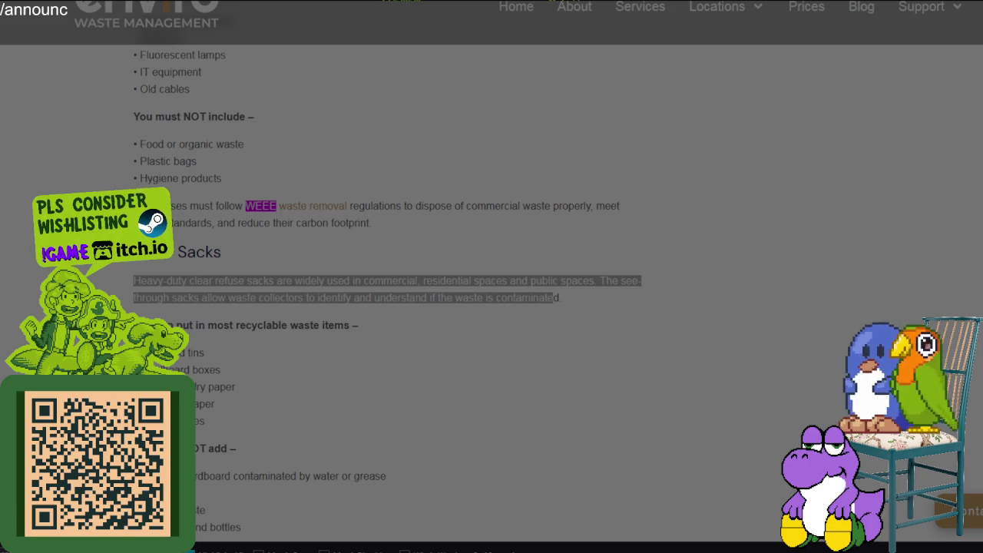
scroll(344, 319, down, 4)
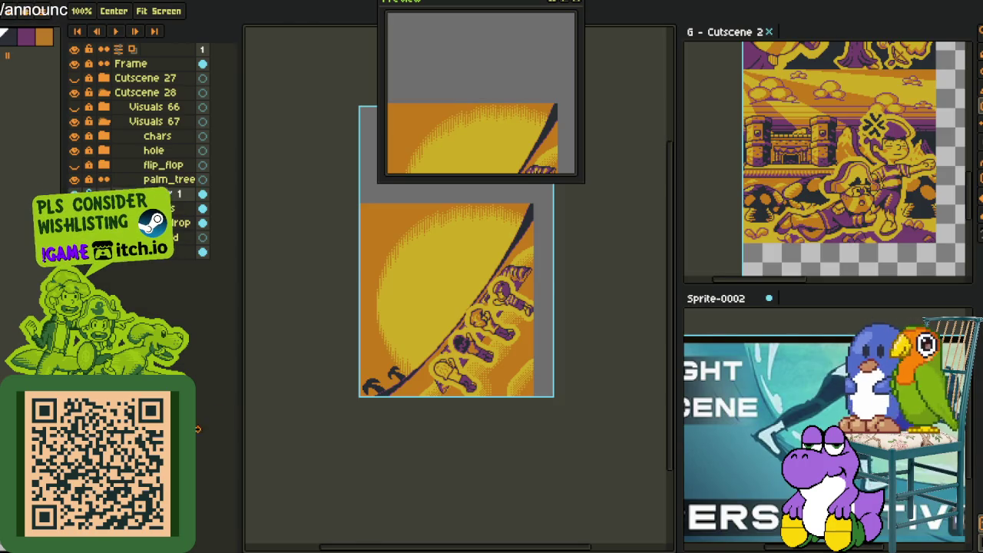
key(g)
scroll(418, 361, down, 3)
scroll(417, 361, up, 5)
scroll(418, 361, up, 2)
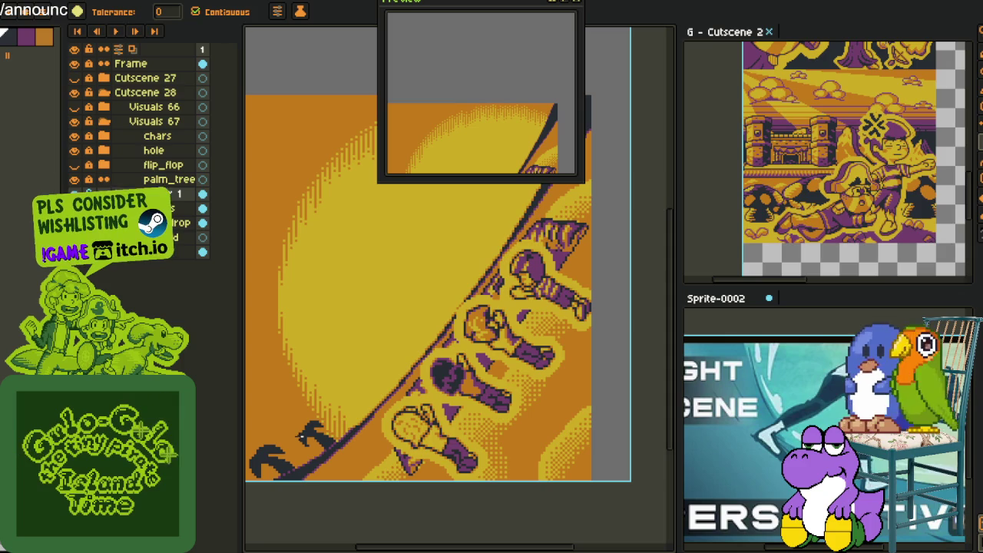
scroll(315, 434, up, 2)
scroll(330, 431, up, 2)
scroll(360, 430, up, 3)
key(b)
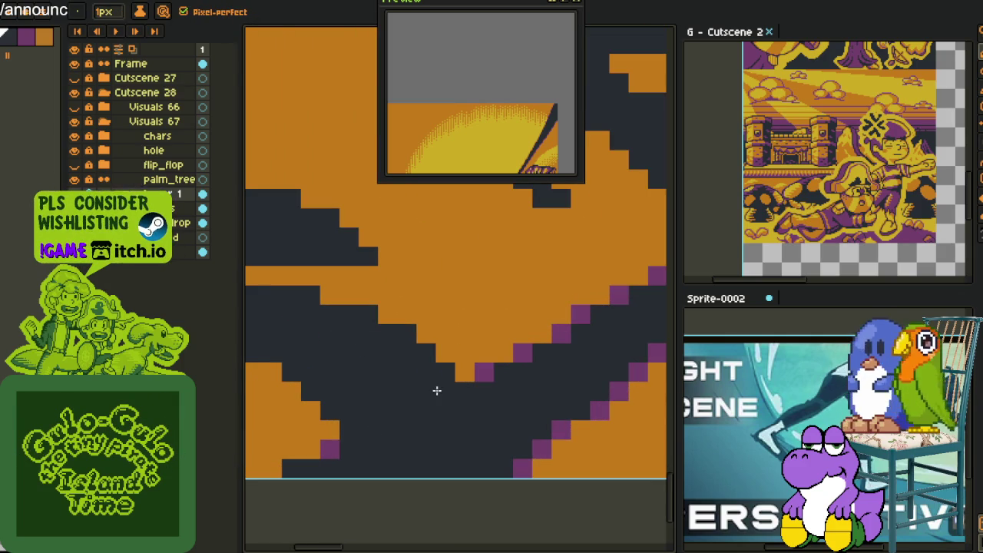
key(space)
drag(435, 391, 253, 499)
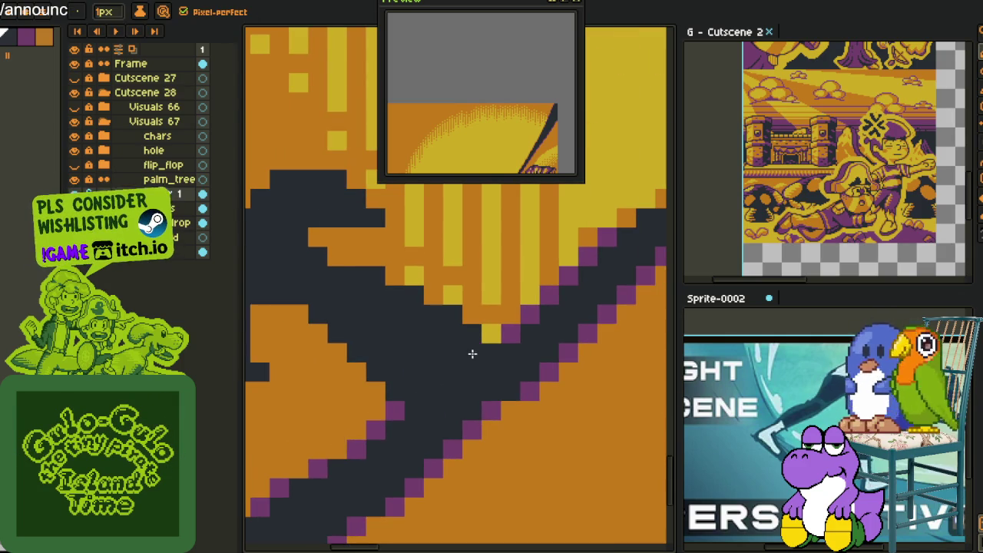
scroll(468, 353, down, 5)
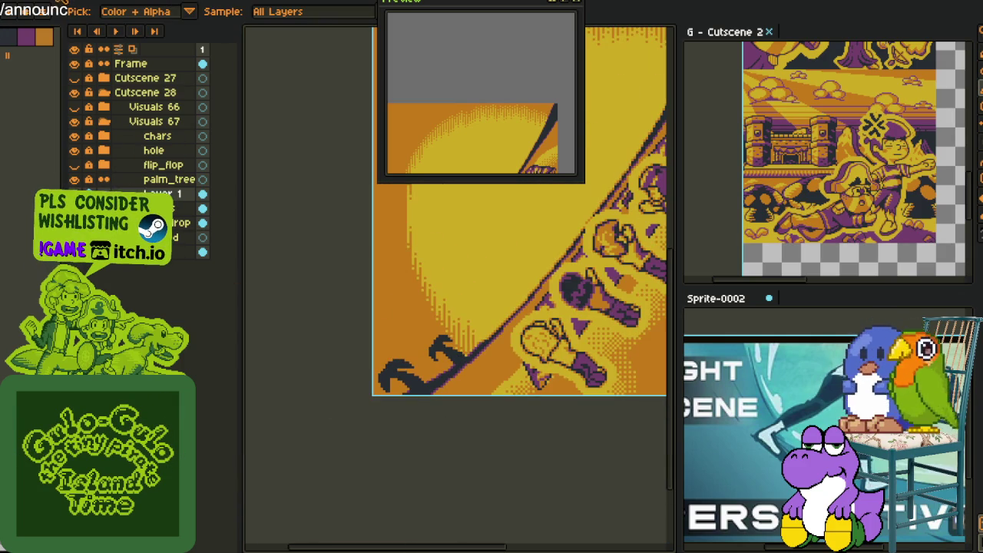
Flip the whole canvas horizontally with Flip Canvas Horizontal.
click(61, 2)
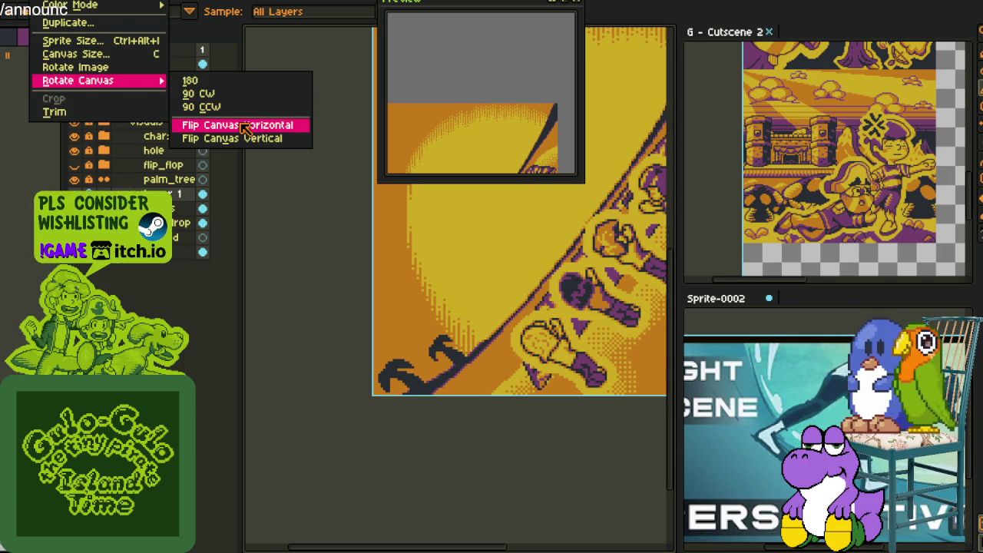
click(239, 123)
scroll(399, 200, down, 3)
scroll(402, 373, up, 5)
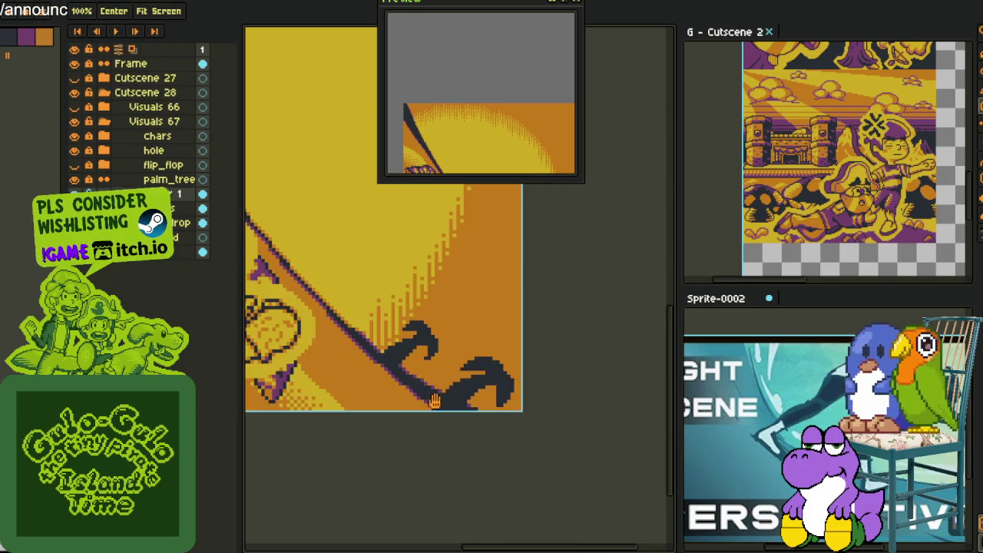
scroll(476, 447, up, 2)
drag(476, 447, 566, 533)
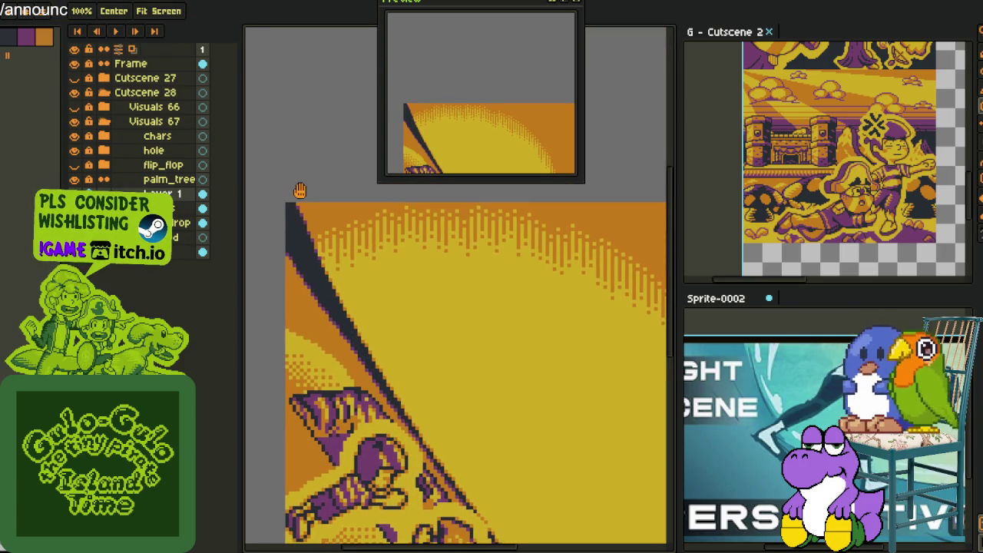
Rotate the canvas 90° counter-clockwise, then 90° clockwise back to landscape.
click(77, 1)
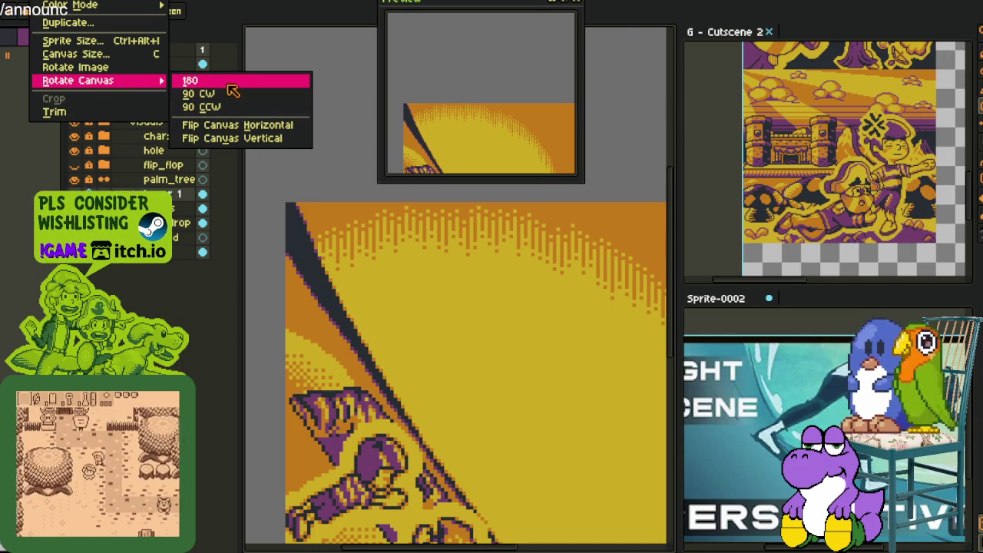
click(231, 107)
scroll(384, 199, up, 2)
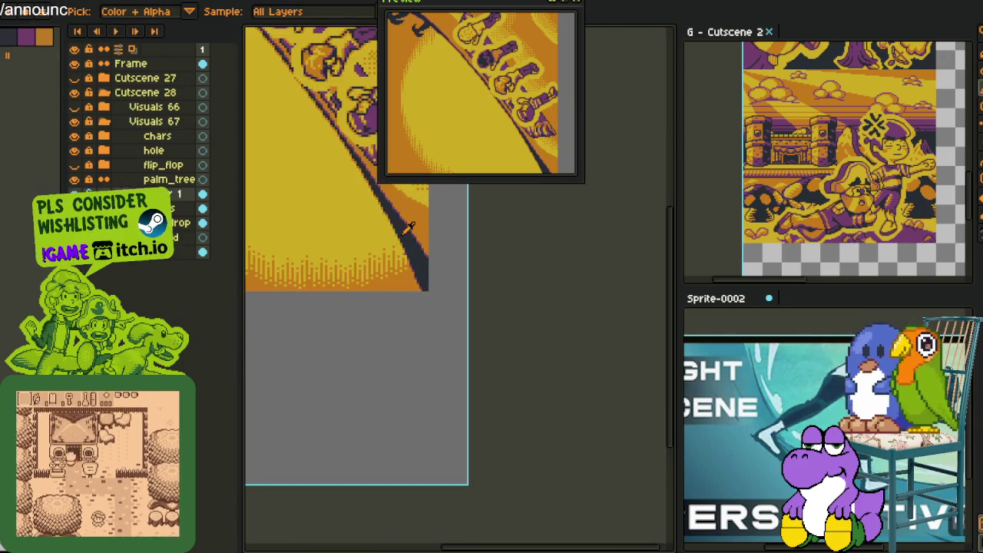
scroll(384, 200, up, 1)
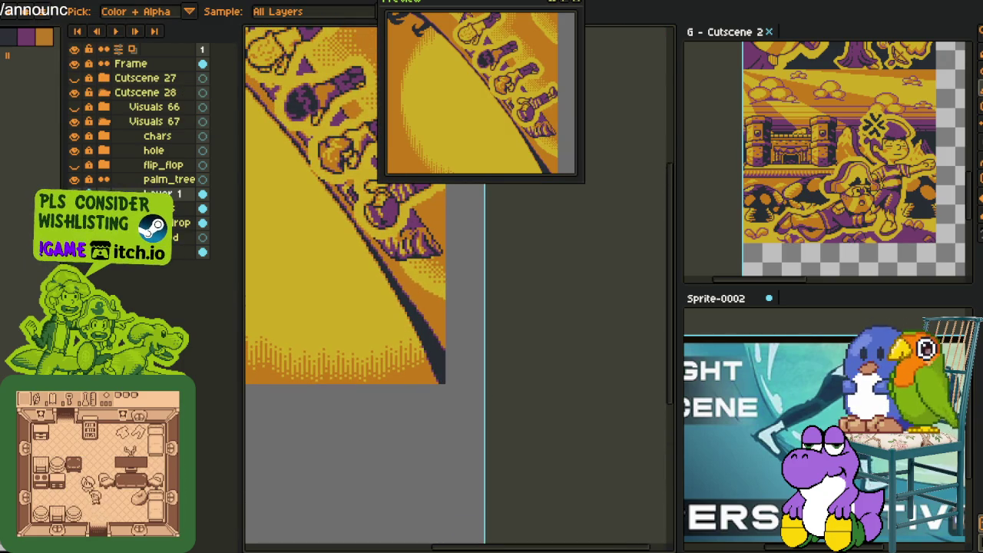
click(46, 0)
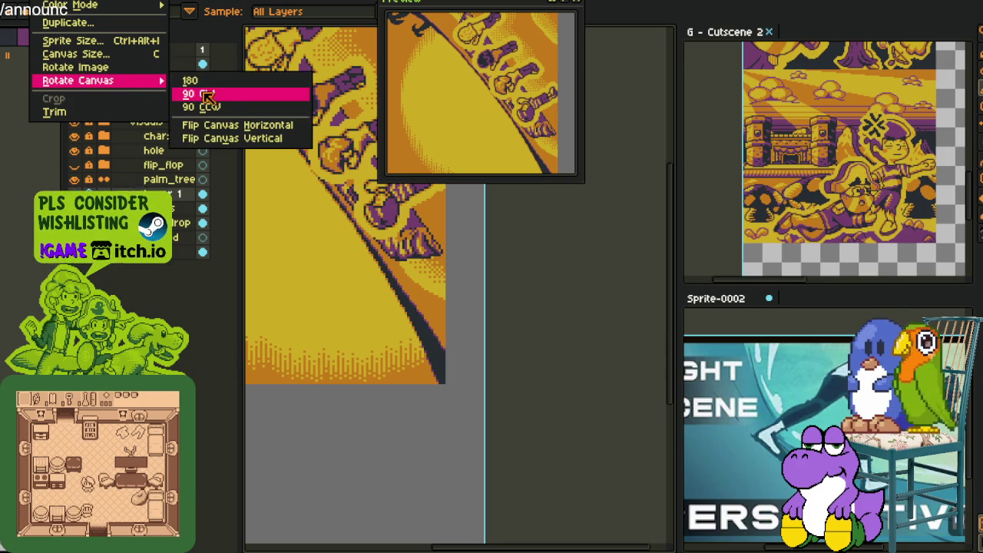
click(205, 95)
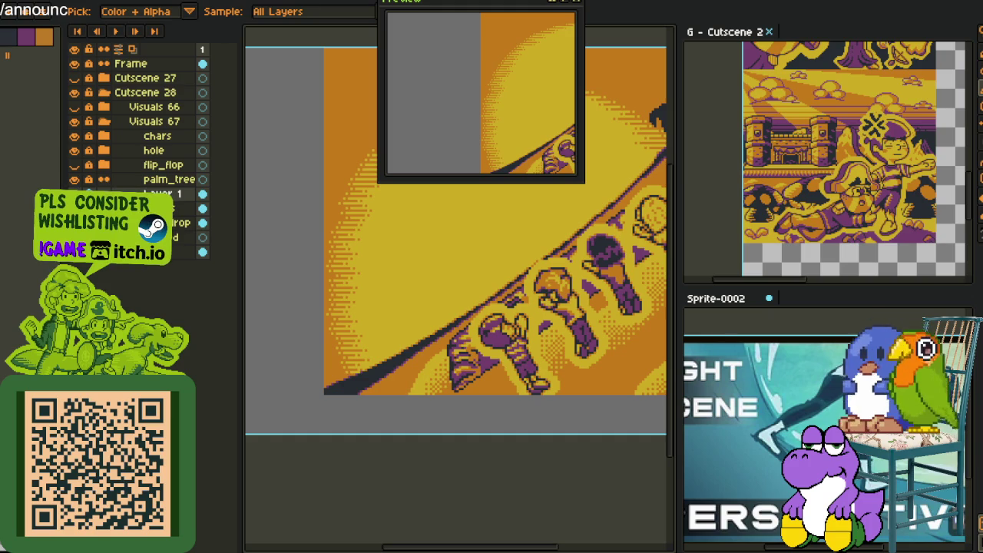
scroll(268, 391, down, 3)
Zoom to the sun's edge and draw dark strokes along the ridge and across the sun.
scroll(384, 337, up, 3)
scroll(430, 353, up, 2)
mouse_move(444, 370)
mouse_down()
mouse_move(456, 279)
mouse_move(532, 205)
mouse_move(410, 279)
mouse_move(279, 436)
mouse_up()
scroll(330, 357, up, 1)
scroll(345, 346, up, 1)
scroll(376, 327, up, 1)
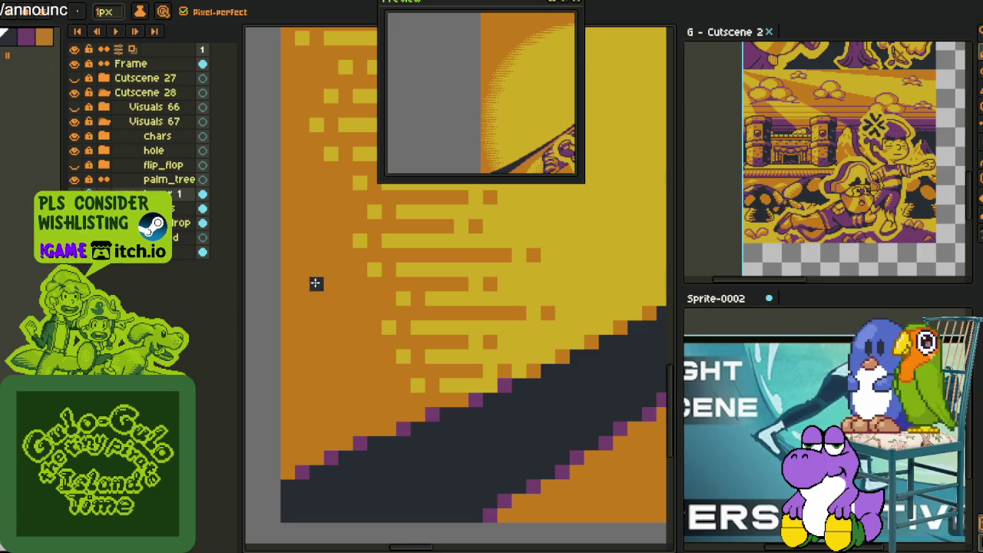
mouse_move(345, 282)
mouse_down()
mouse_move(460, 350)
mouse_move(461, 403)
mouse_up()
drag(453, 359, 405, 322)
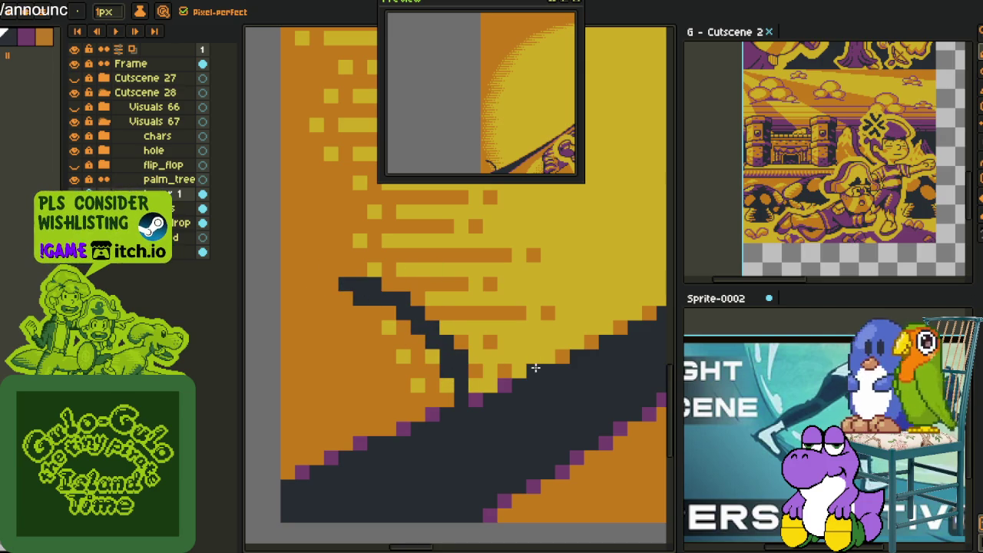
mouse_move(549, 357)
mouse_down()
mouse_move(474, 296)
mouse_move(350, 267)
mouse_move(443, 301)
mouse_move(445, 315)
mouse_move(436, 317)
mouse_move(458, 331)
mouse_move(478, 402)
mouse_move(530, 377)
mouse_move(501, 371)
mouse_move(491, 354)
mouse_move(531, 353)
mouse_move(471, 314)
mouse_move(495, 314)
mouse_up()
Outline and fill the dark frond, fix a stray orange pixel, then enlarge the Vatican 1€ coin image.
mouse_move(341, 277)
mouse_down()
mouse_move(383, 307)
mouse_move(344, 316)
mouse_move(353, 393)
mouse_move(388, 415)
mouse_move(384, 298)
mouse_move(357, 331)
mouse_move(375, 401)
mouse_move(359, 388)
mouse_up()
mouse_move(381, 287)
mouse_down()
mouse_move(363, 320)
mouse_move(376, 265)
mouse_move(420, 268)
mouse_up()
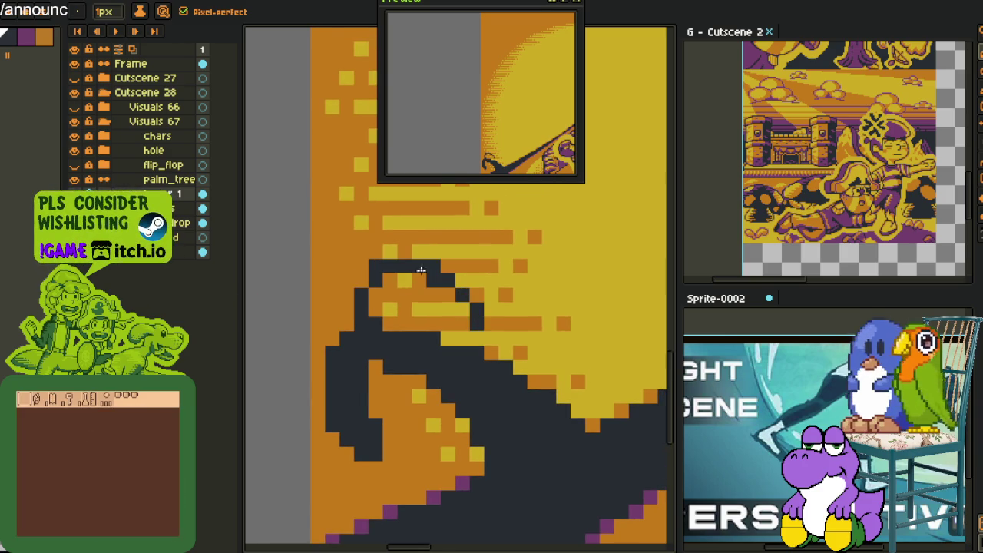
mouse_move(384, 281)
mouse_down()
mouse_move(398, 270)
mouse_move(470, 328)
mouse_move(438, 307)
mouse_move(374, 304)
mouse_up()
click(374, 304)
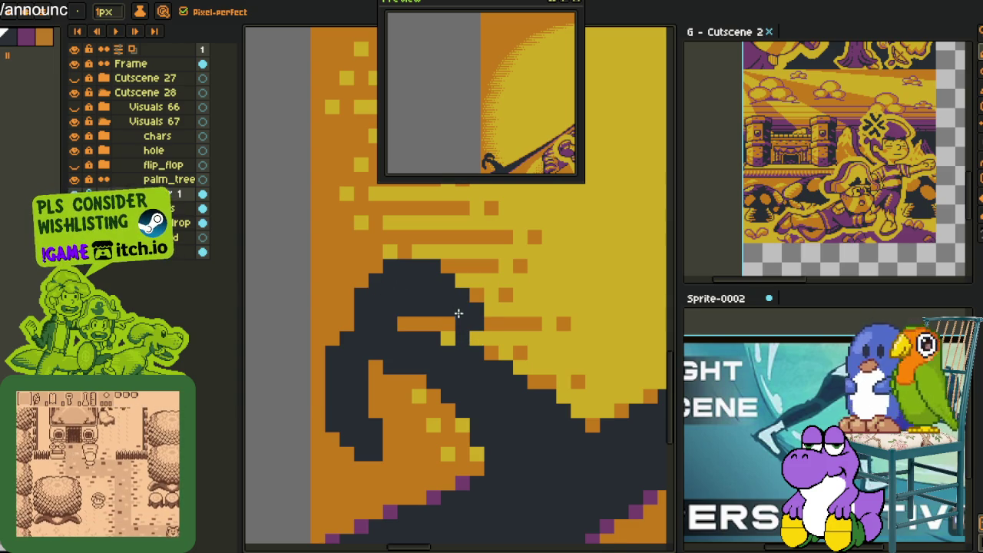
scroll(457, 312, down, 3)
scroll(465, 315, down, 1)
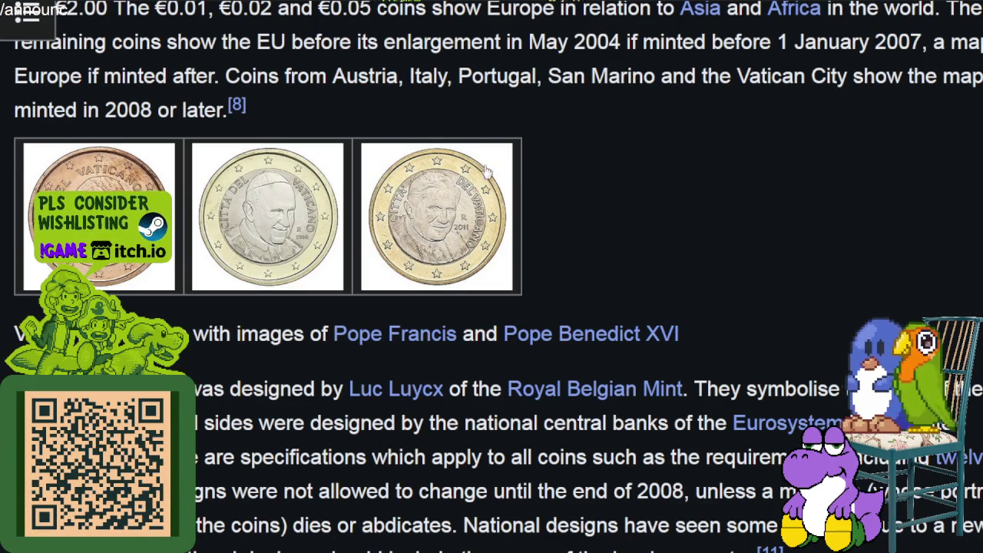
click(455, 235)
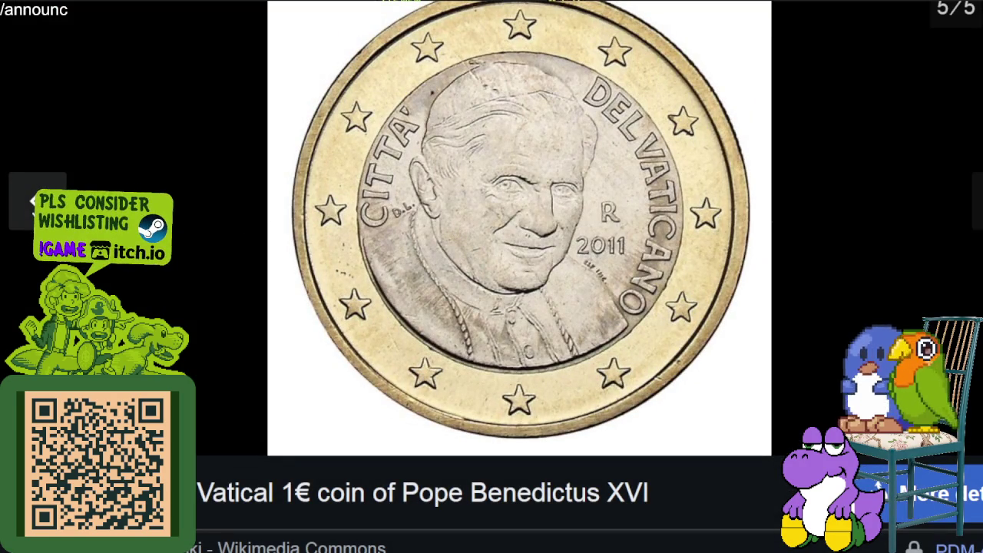
Step back through the coin images to the 1 euro cent coin and close the viewer.
click(37, 201)
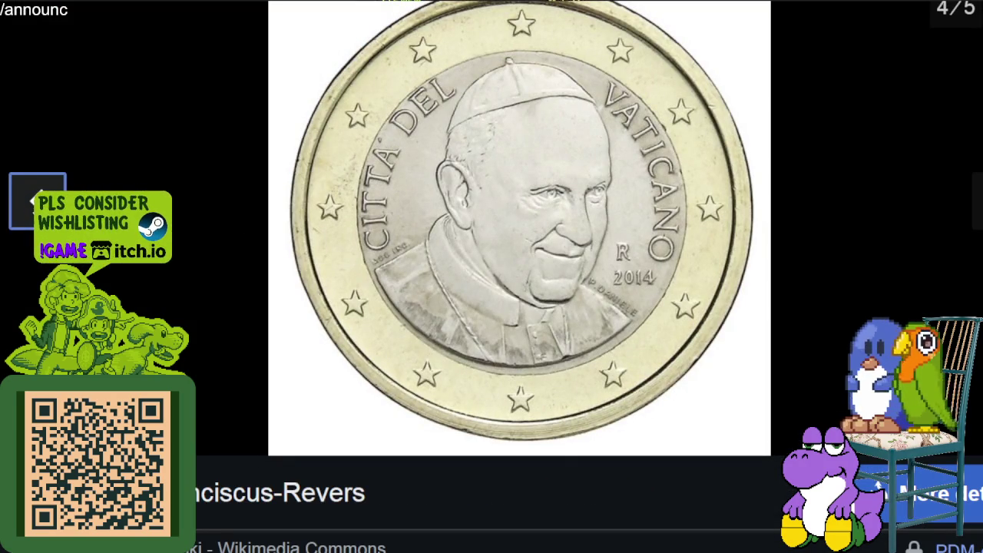
click(36, 201)
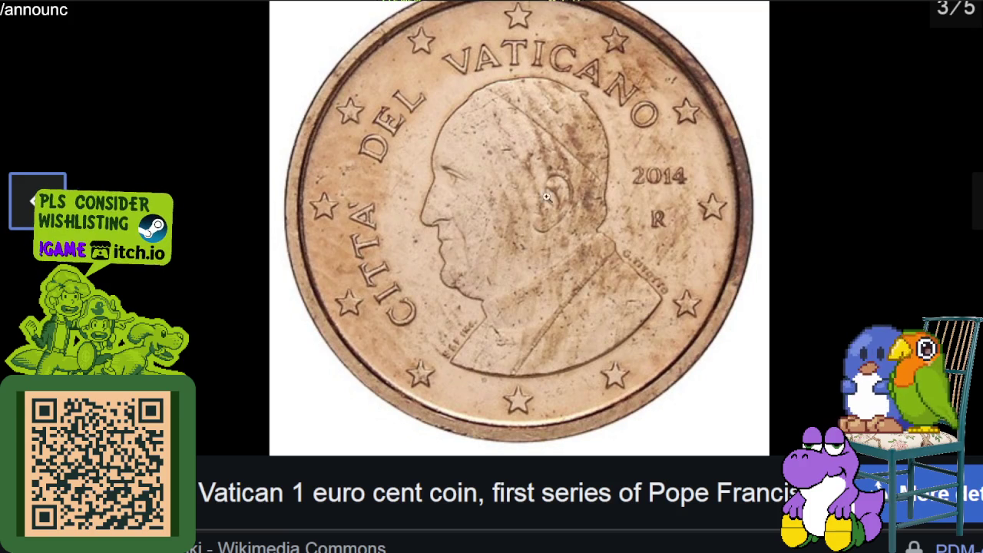
key(Escape)
Browse the common-side coin table, then follow the 1 euro coin link.
scroll(539, 249, down, 5)
scroll(539, 249, down, 5)
scroll(539, 249, down, 5)
scroll(539, 249, down, 5)
scroll(539, 250, up, 4)
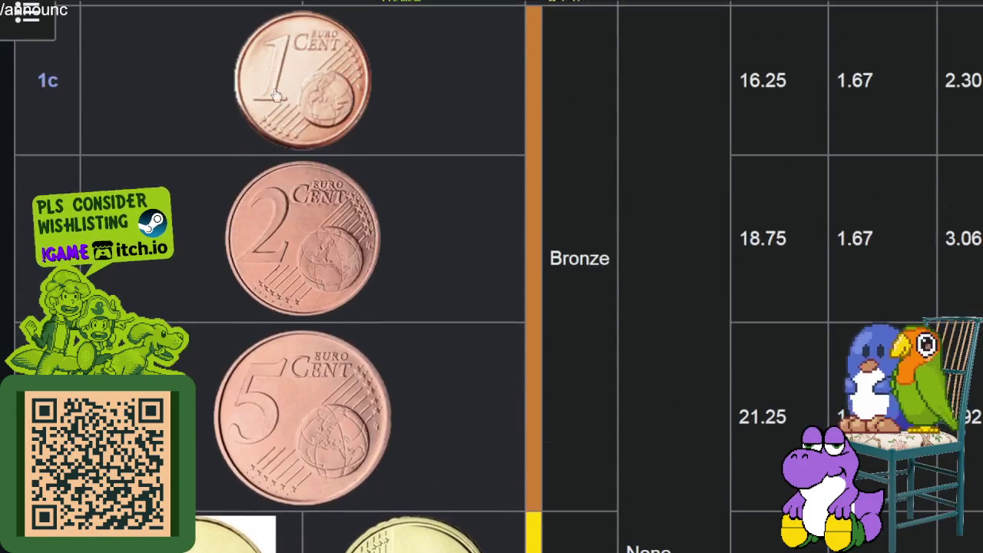
scroll(299, 192, down, 2)
scroll(313, 307, down, 5)
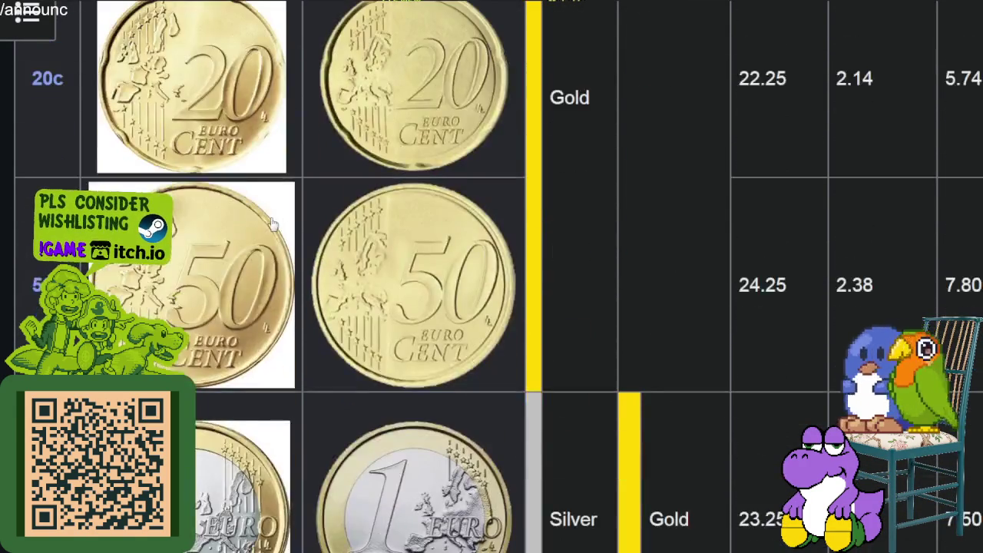
scroll(339, 276, up, 7)
scroll(339, 276, up, 3)
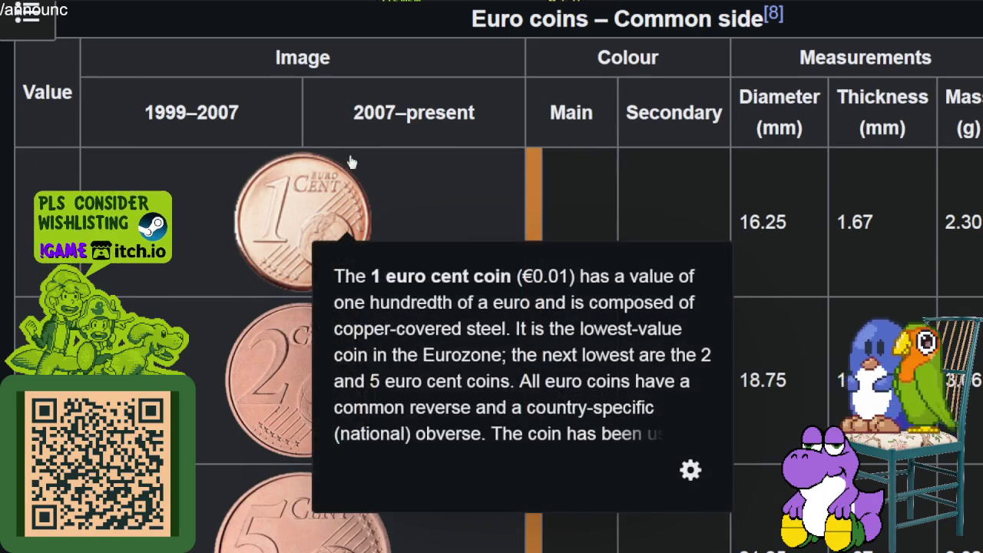
scroll(361, 349, down, 3)
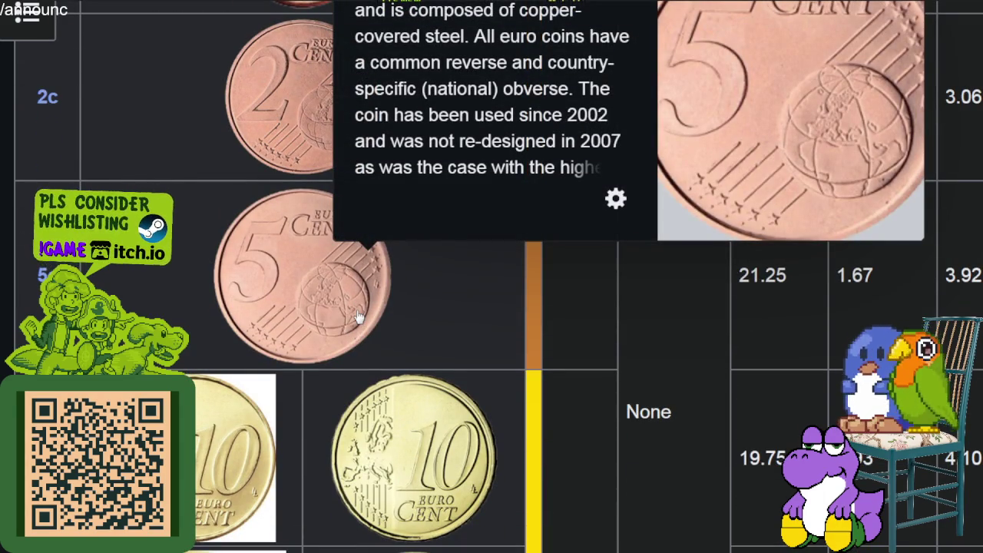
scroll(391, 350, down, 3)
scroll(430, 329, down, 3)
scroll(420, 326, down, 3)
scroll(435, 292, down, 5)
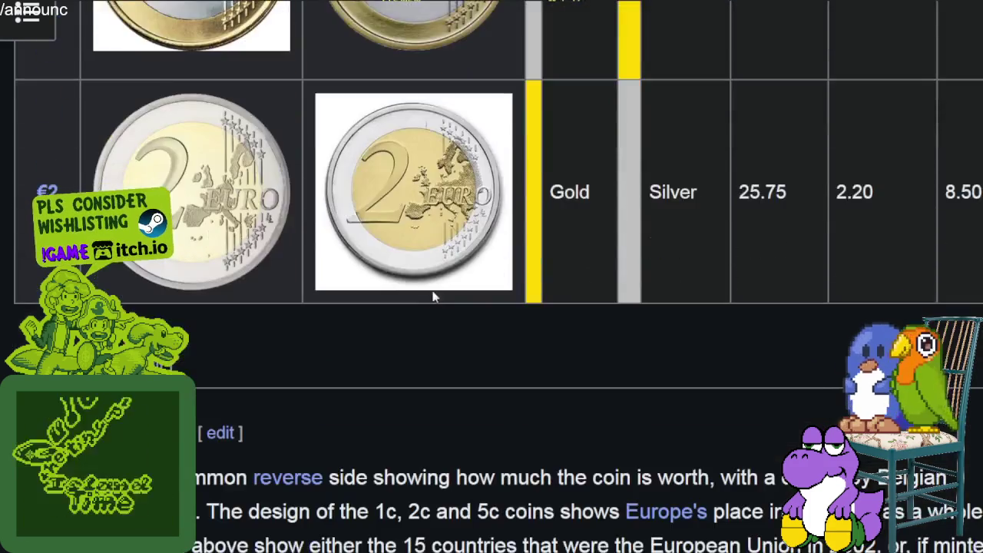
scroll(439, 298, down, 5)
scroll(461, 288, down, 2)
scroll(481, 281, down, 5)
scroll(484, 292, down, 5)
scroll(487, 290, down, 5)
scroll(487, 289, down, 5)
scroll(488, 288, down, 5)
scroll(488, 289, down, 5)
scroll(490, 290, down, 5)
scroll(490, 290, down, 5)
scroll(491, 291, down, 5)
scroll(492, 291, down, 5)
scroll(493, 292, down, 5)
scroll(493, 292, down, 5)
scroll(489, 291, down, 5)
scroll(489, 290, down, 5)
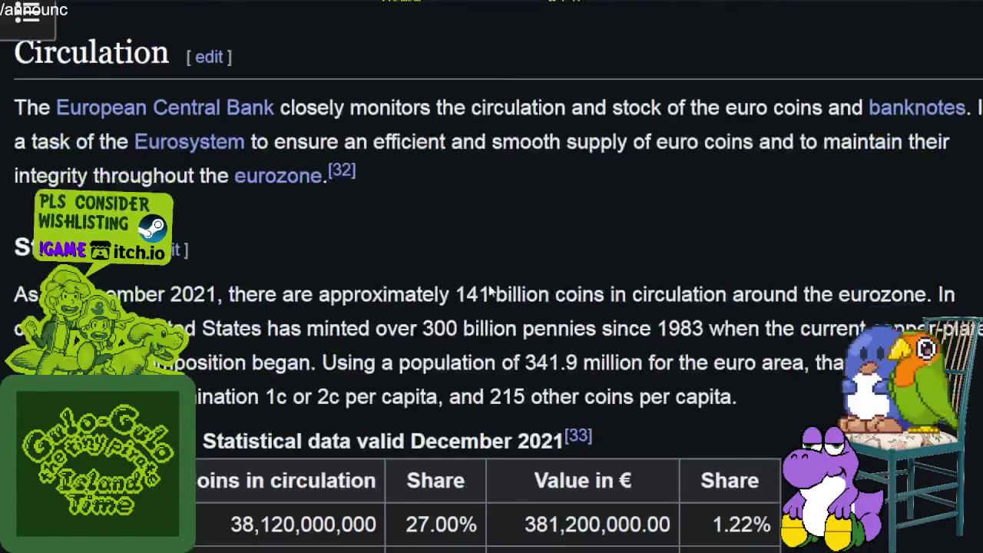
scroll(489, 290, down, 5)
scroll(489, 290, down, 5)
scroll(491, 290, down, 5)
scroll(495, 289, down, 5)
scroll(509, 292, down, 5)
scroll(583, 295, down, 5)
scroll(759, 330, down, 5)
scroll(771, 331, down, 5)
scroll(789, 329, down, 5)
scroll(798, 332, up, 10)
scroll(801, 333, up, 5)
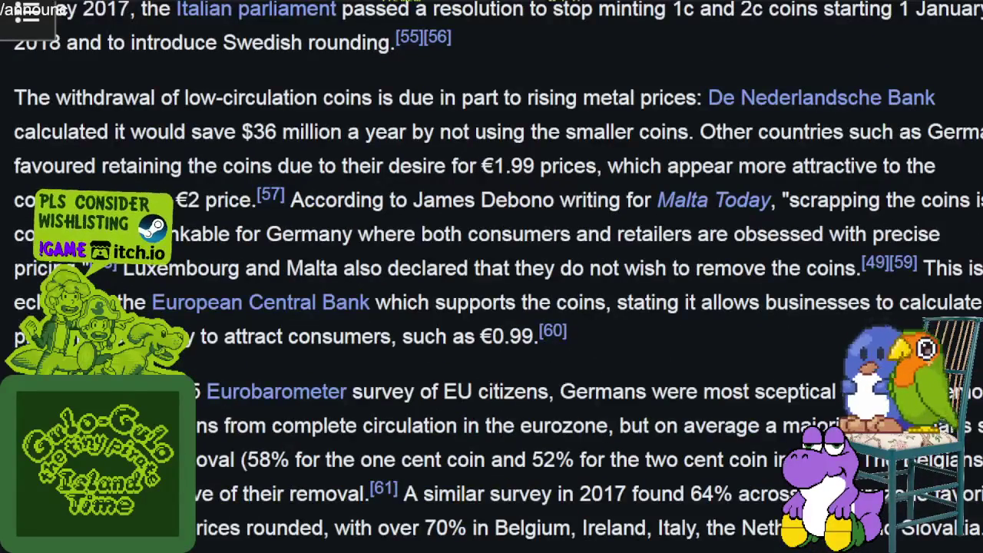
scroll(801, 333, up, 5)
scroll(492, 277, up, 5)
scroll(491, 277, up, 5)
scroll(492, 276, up, 5)
scroll(492, 276, up, 5)
scroll(491, 276, up, 5)
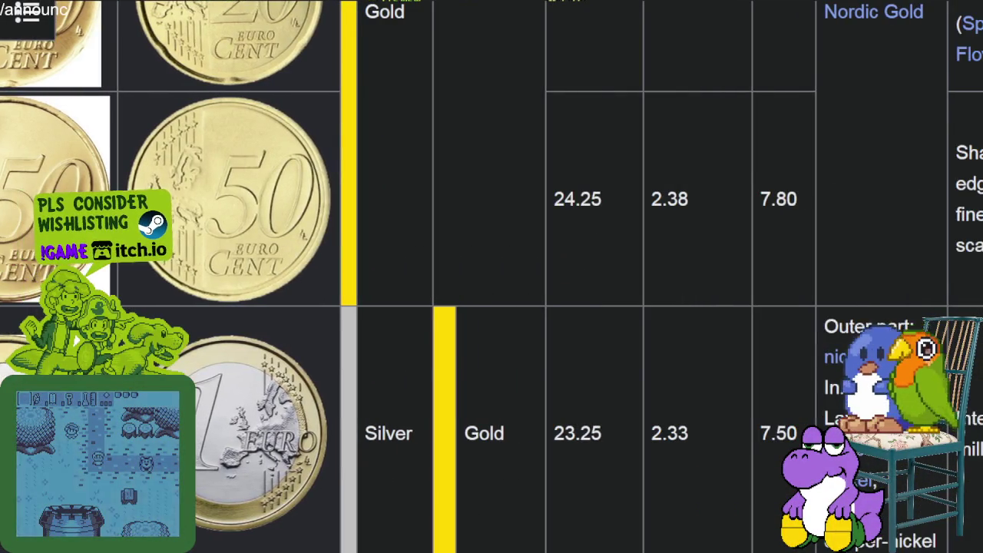
scroll(865, 461, up, 5)
scroll(865, 461, down, 10)
scroll(260, 388, down, 3)
scroll(259, 388, down, 5)
scroll(259, 388, down, 5)
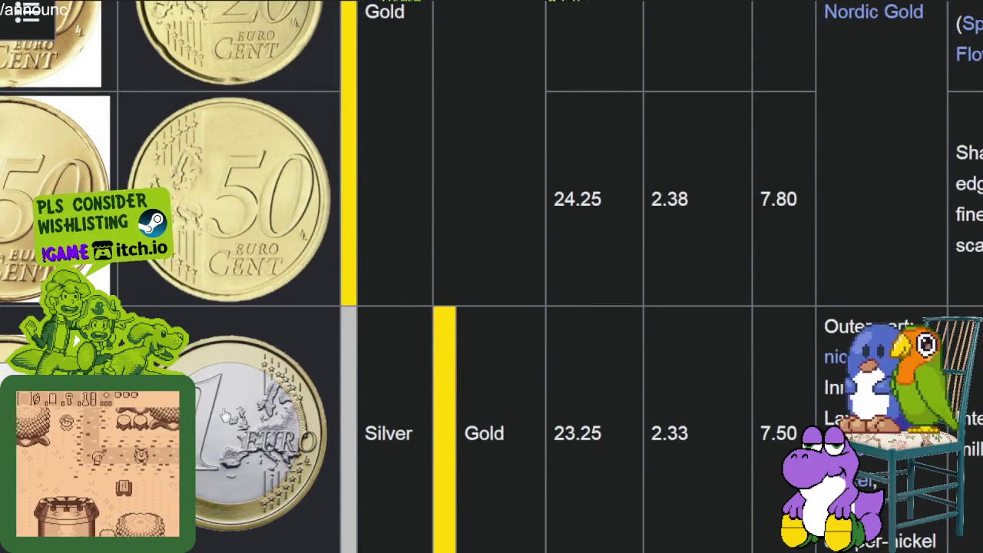
click(222, 408)
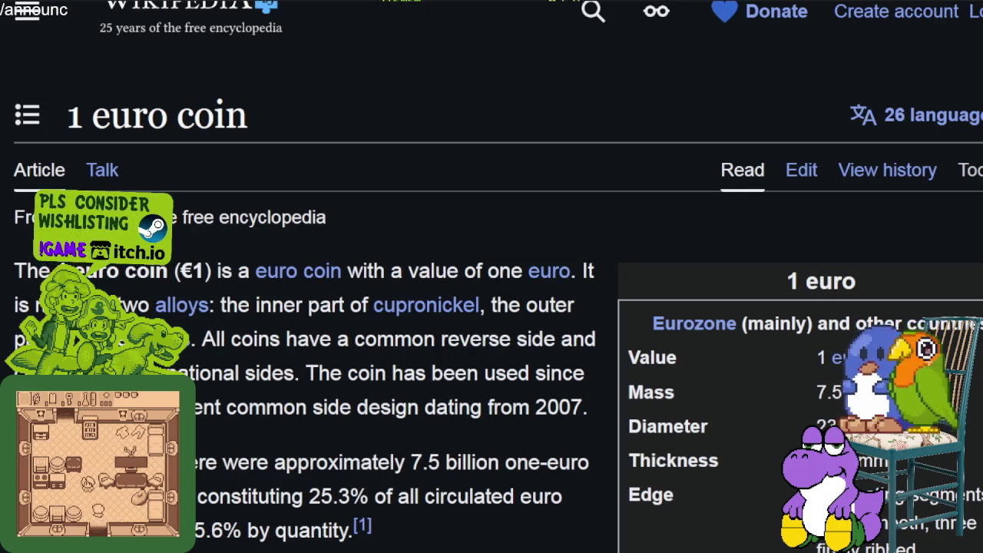
Scroll to the national sides table and enlarge Andorra's 2014 one-euro coin image.
scroll(497, 380, down, 1)
scroll(496, 380, down, 5)
scroll(503, 388, down, 3)
scroll(508, 395, down, 5)
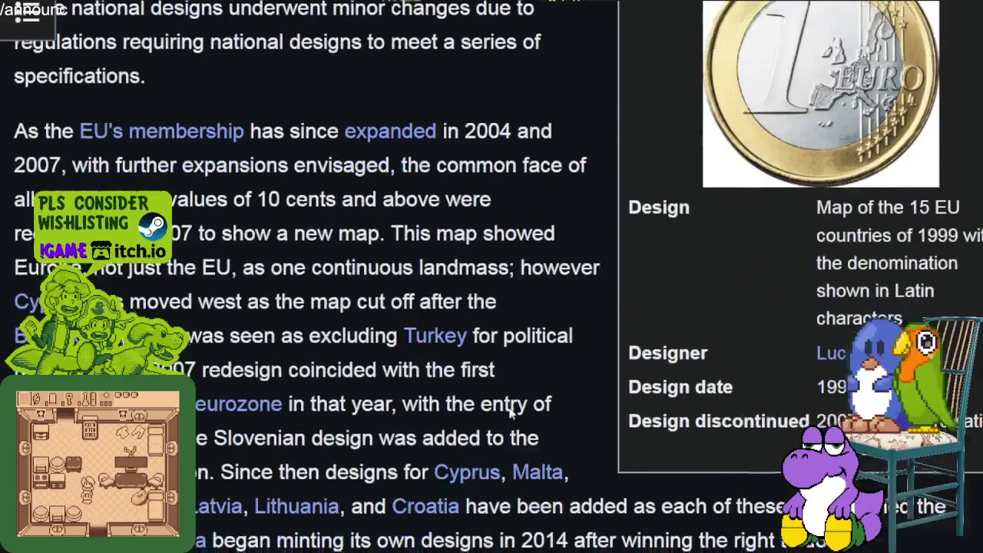
scroll(515, 404, down, 5)
scroll(515, 404, down, 5)
scroll(568, 392, down, 5)
scroll(622, 376, down, 5)
scroll(676, 365, down, 5)
scroll(734, 352, up, 5)
scroll(733, 352, up, 3)
scroll(733, 351, up, 1)
scroll(733, 351, up, 2)
click(967, 461)
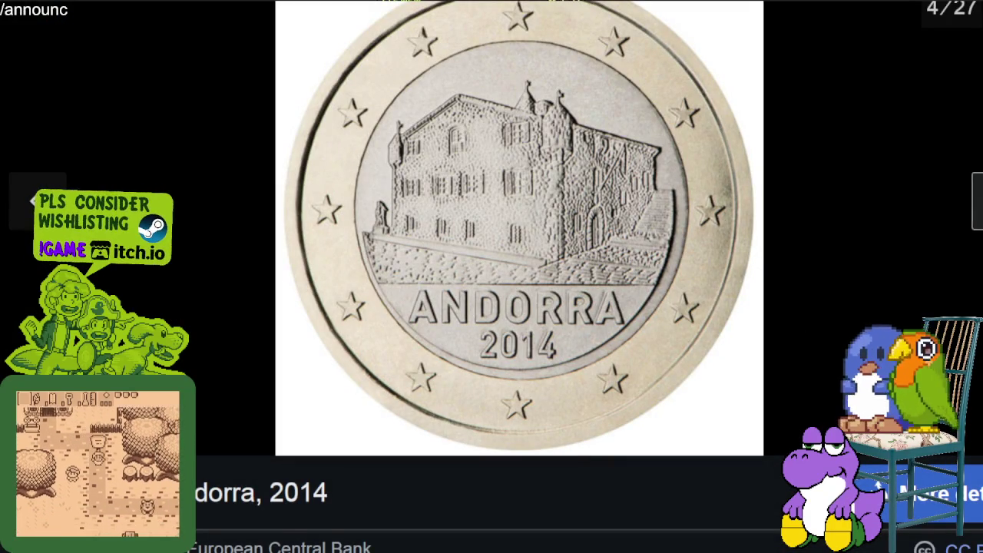
Cycle through the coins from Austria, Belgium, Bulgaria, Croatia and Cyprus on to Italy.
click(976, 202)
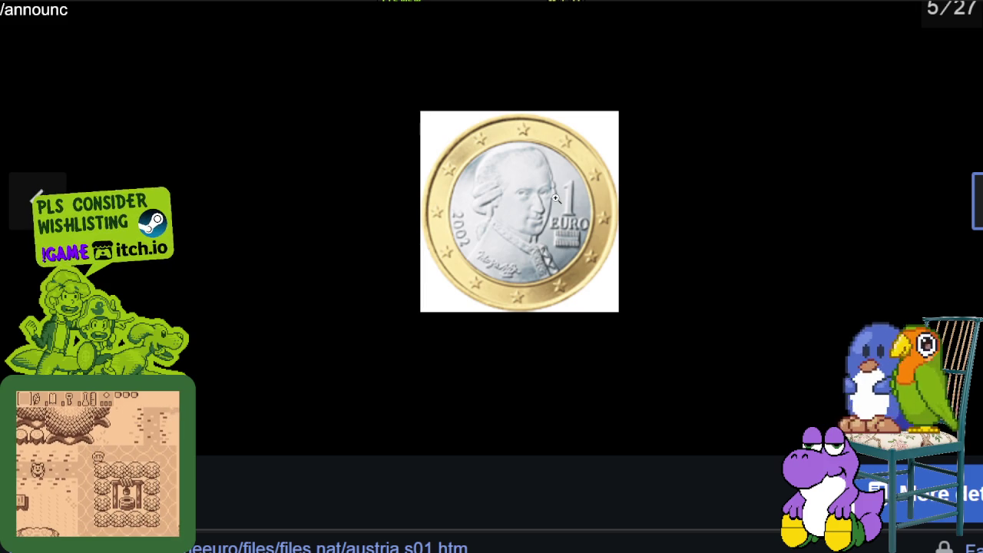
key(Right)
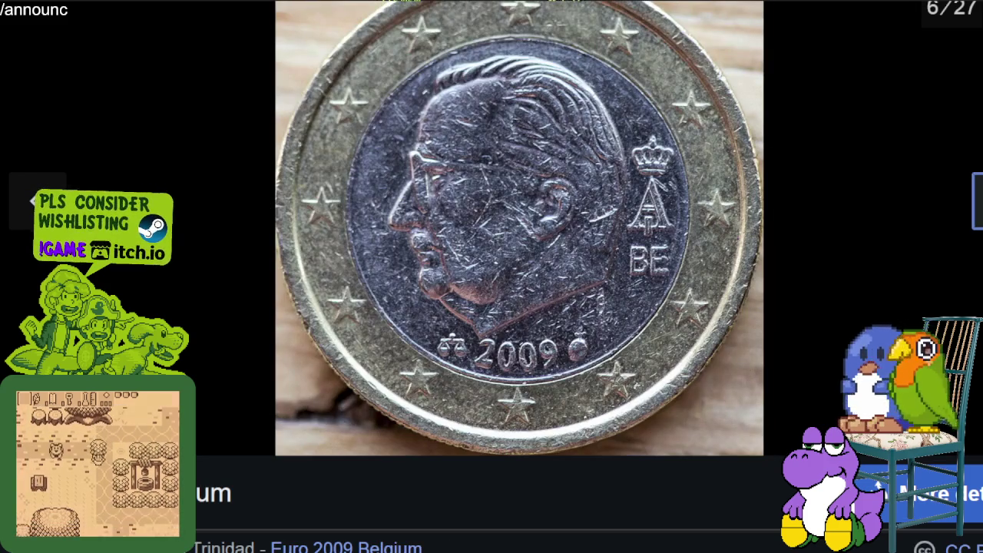
key(Right)
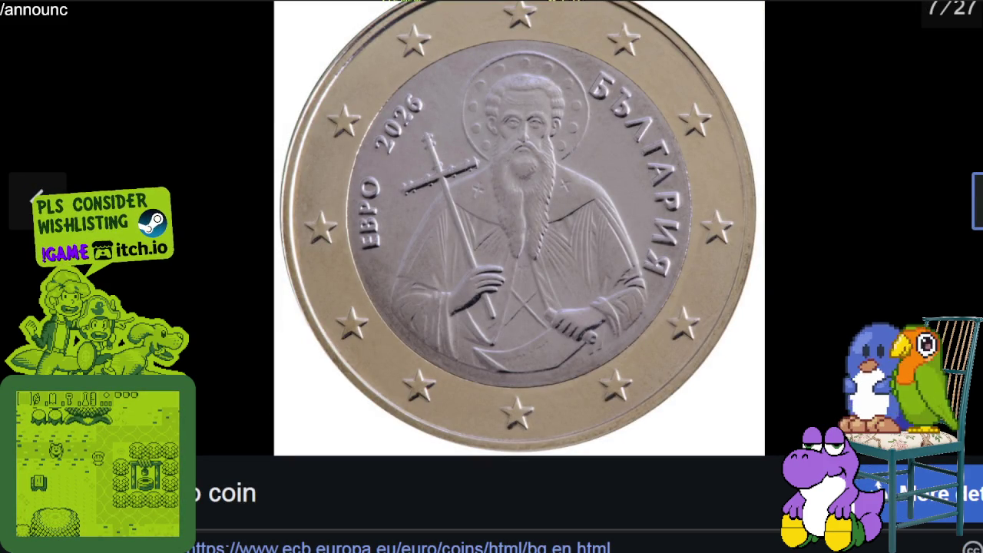
key(Right)
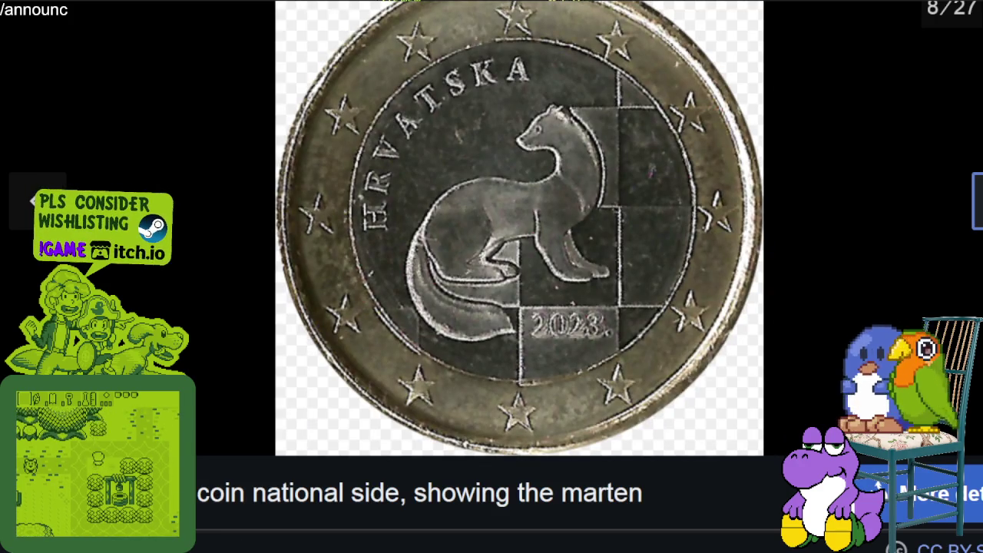
key(Right)
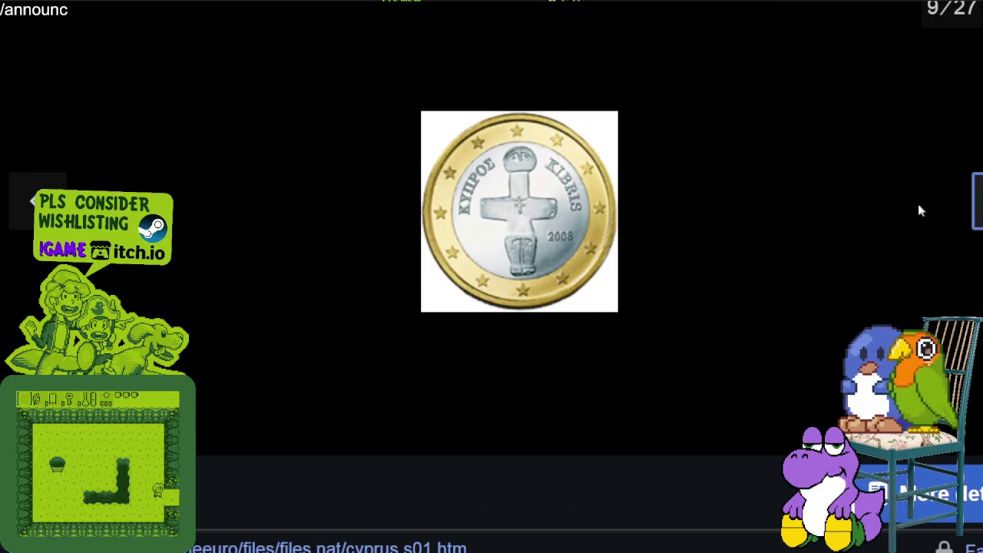
key(Right)
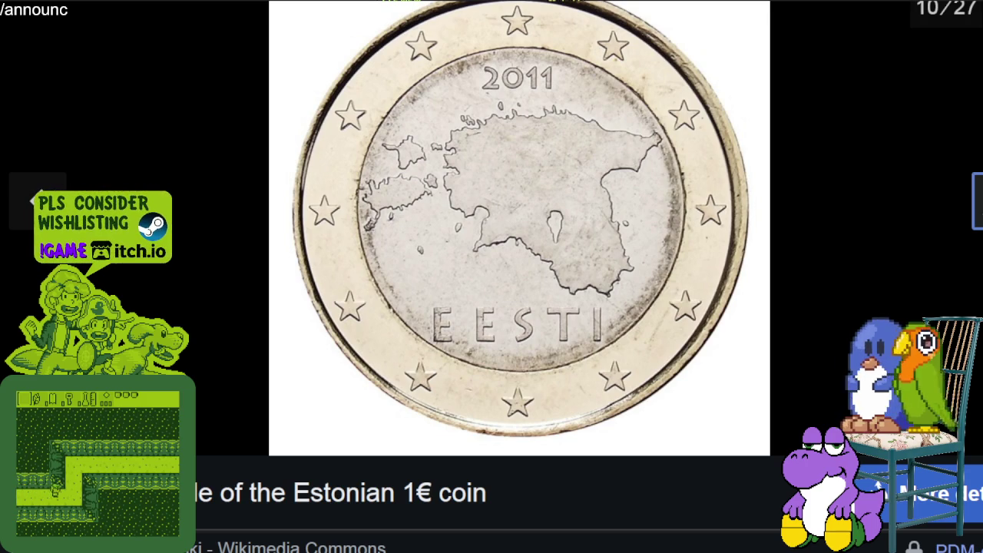
key(Right)
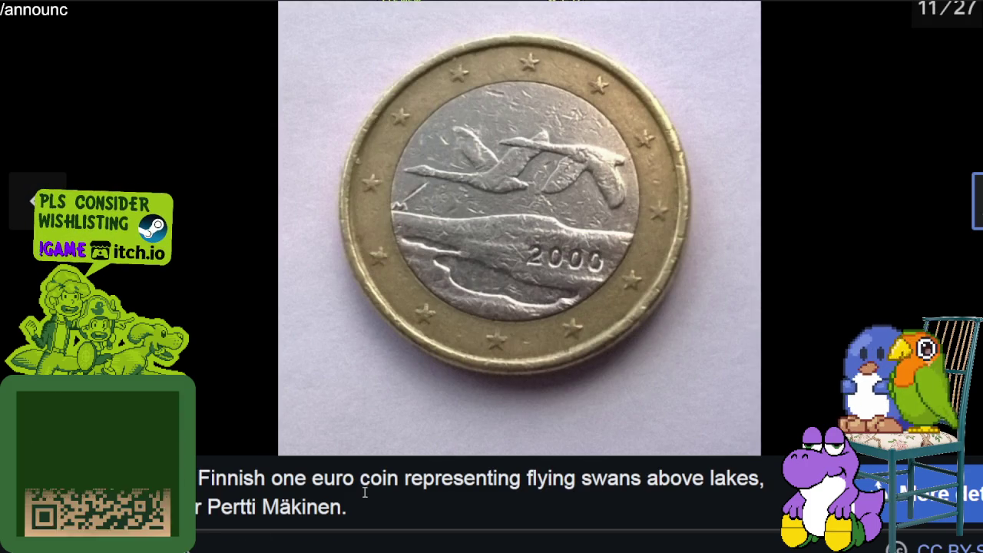
click(978, 220)
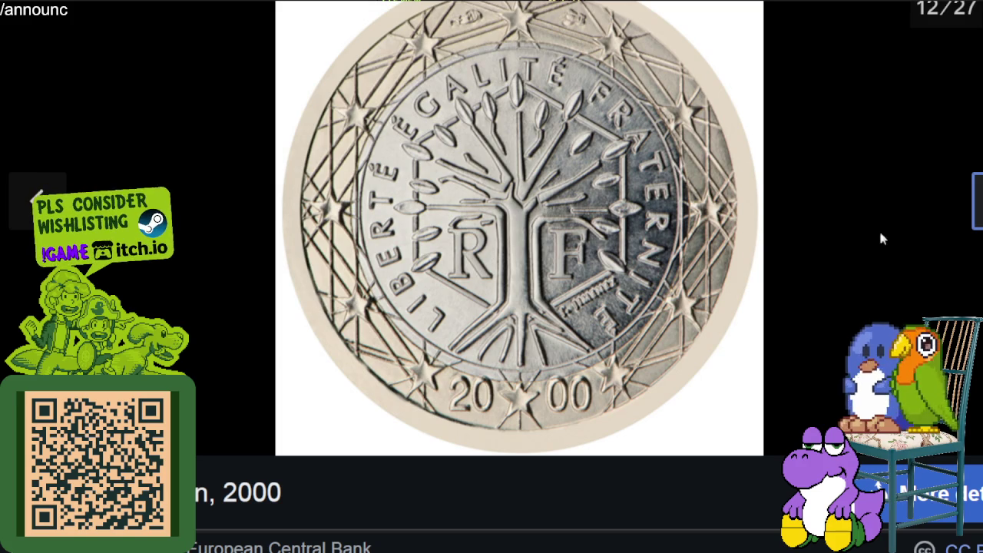
click(966, 210)
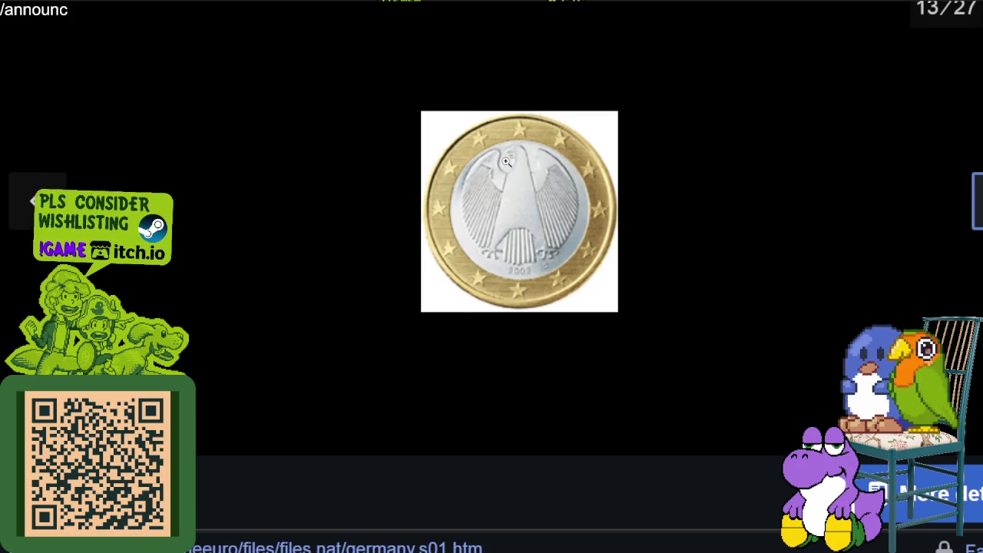
click(975, 234)
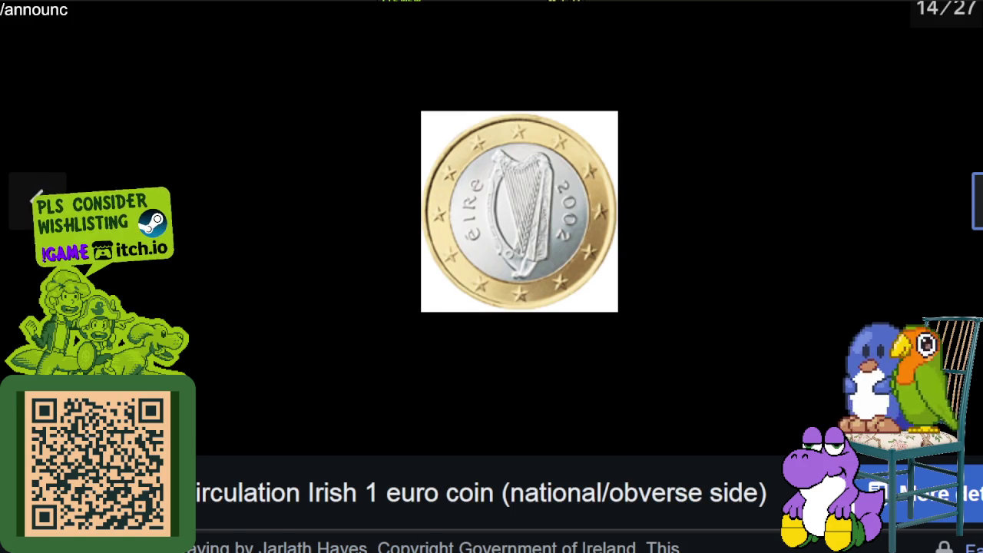
key(Right)
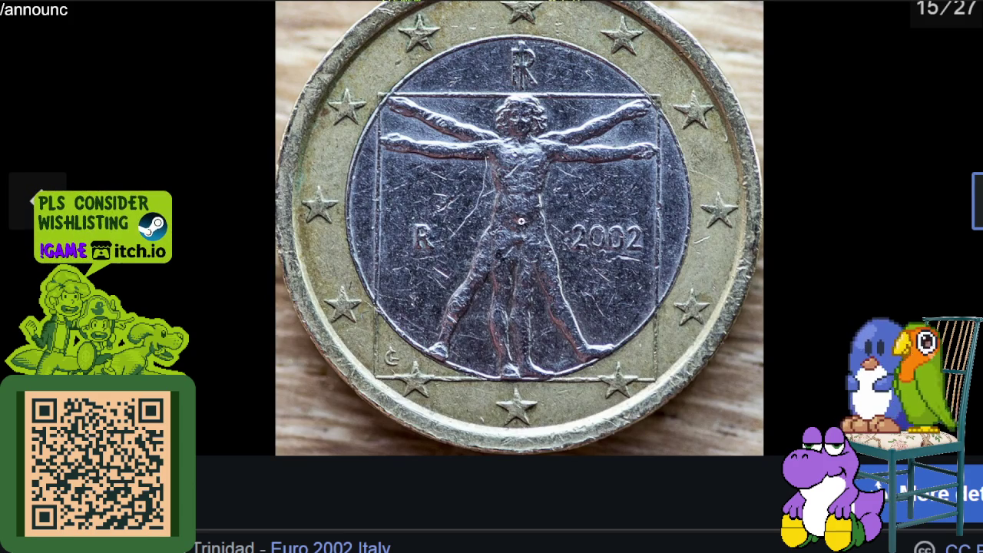
Continue through the Latvian, Lithuanian, Maltese, Monaco, Dutch, Portuguese and San Marino coins to Slovenia.
click(977, 201)
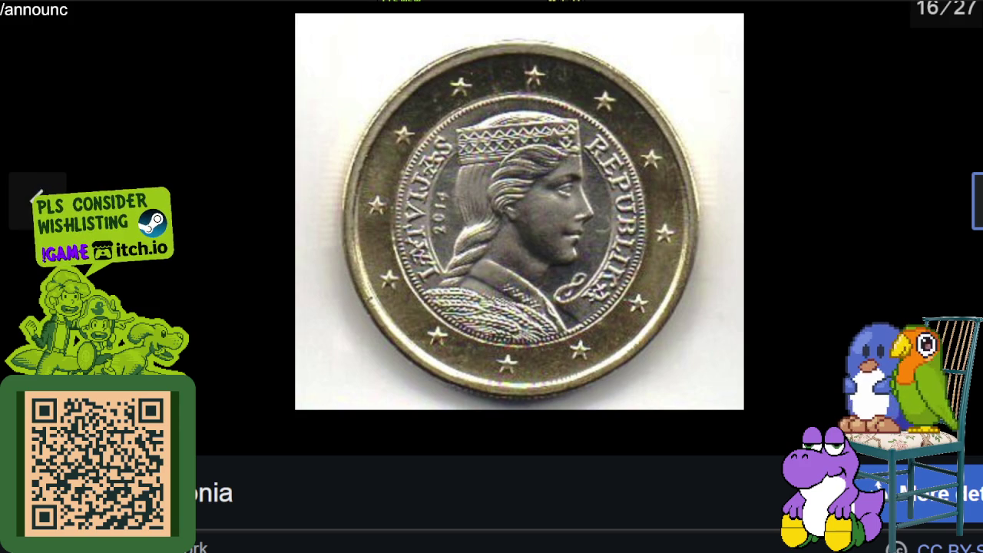
click(976, 201)
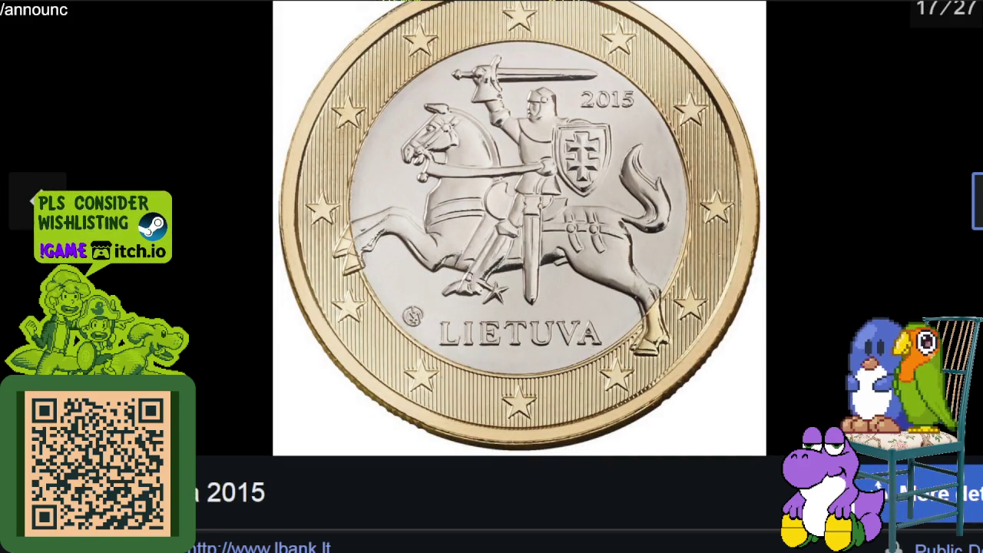
click(977, 201)
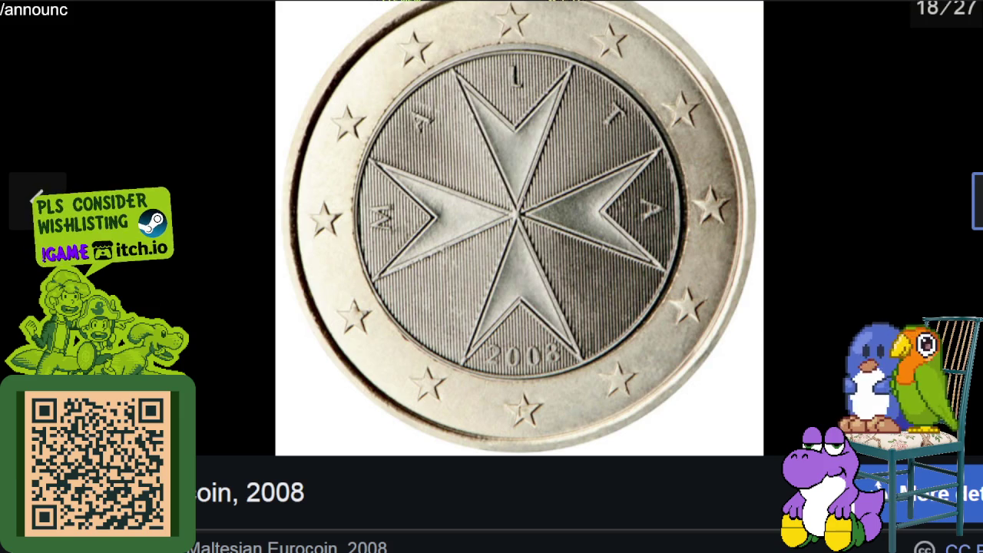
click(976, 201)
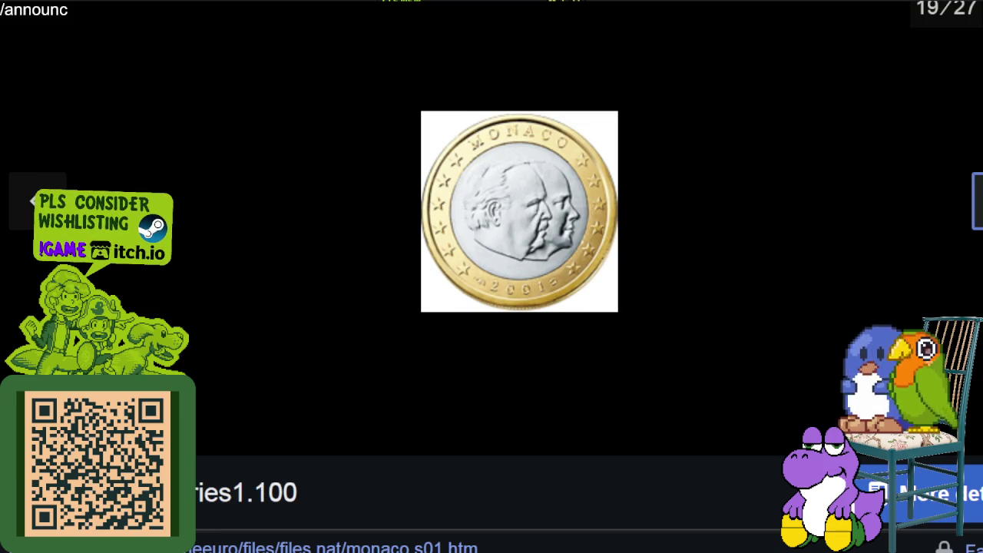
click(976, 201)
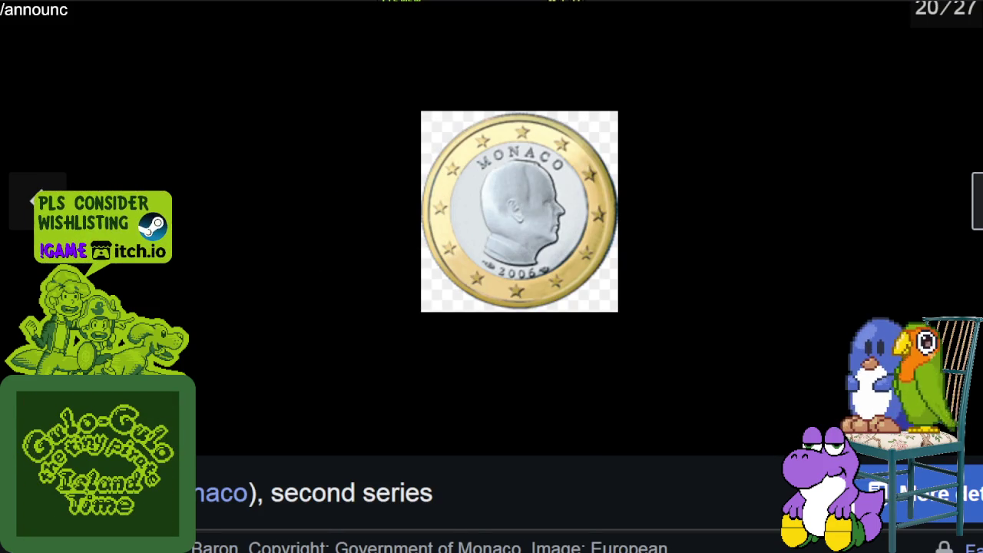
click(976, 201)
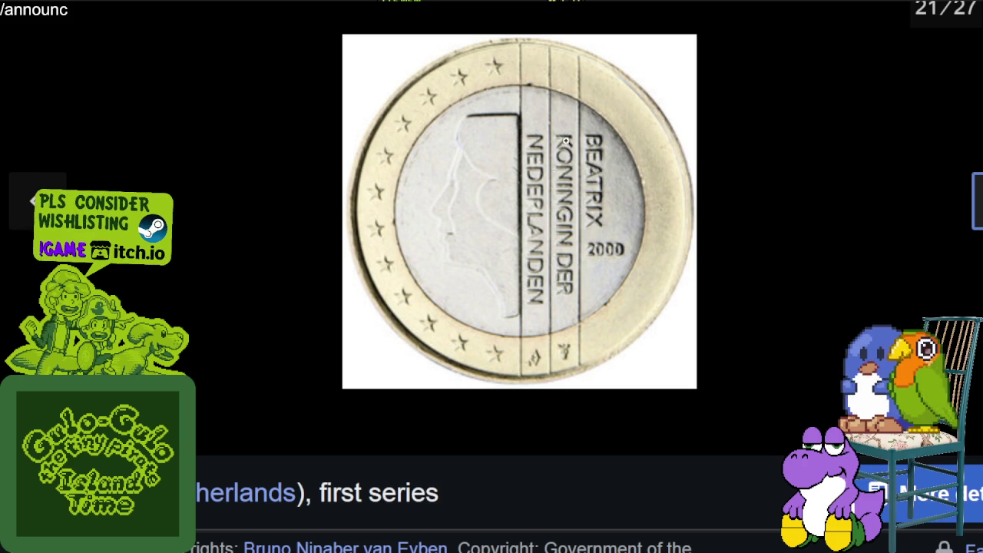
click(977, 218)
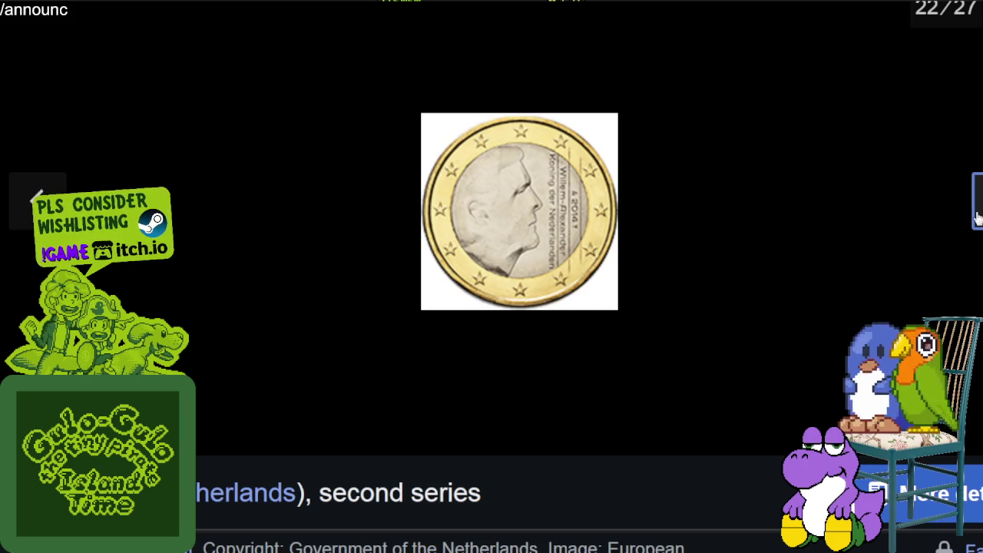
click(977, 218)
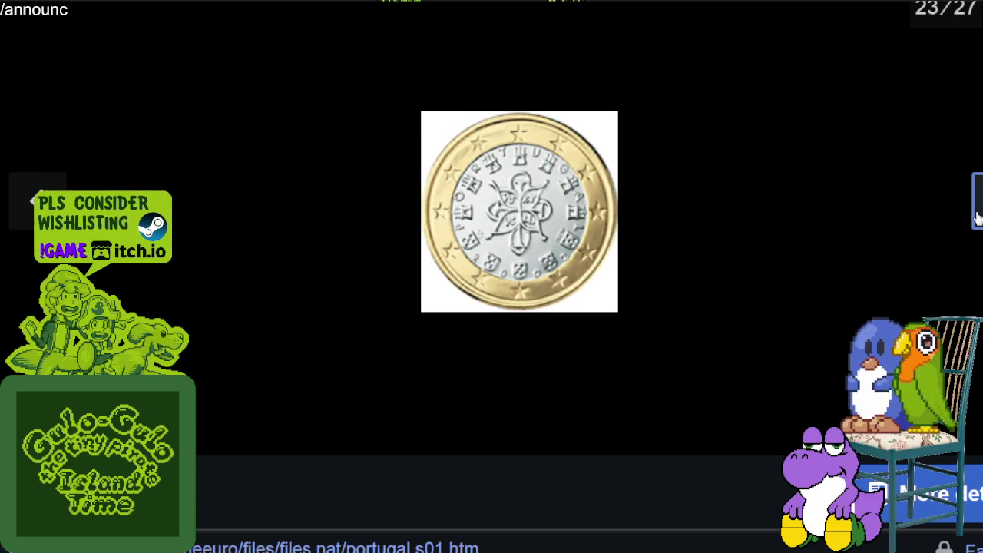
click(976, 218)
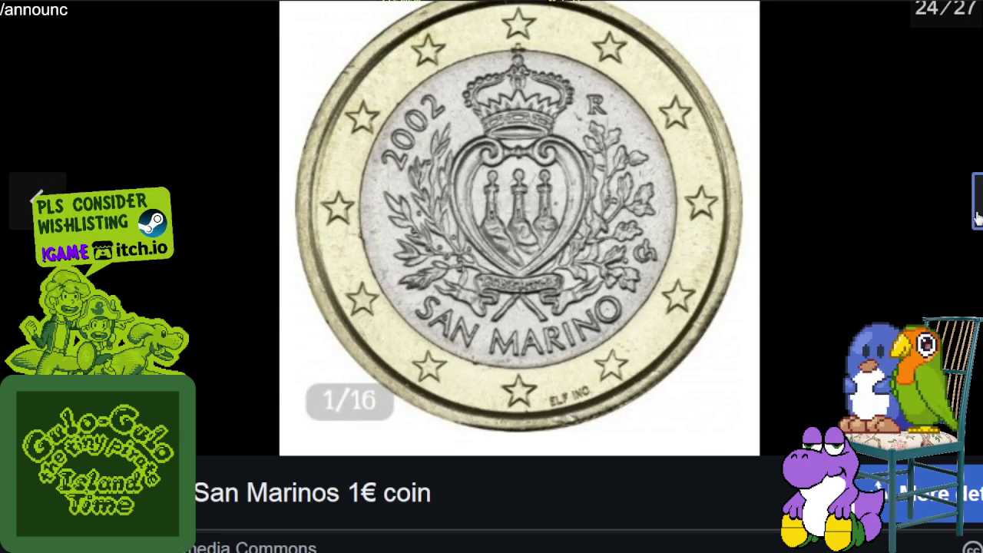
click(977, 218)
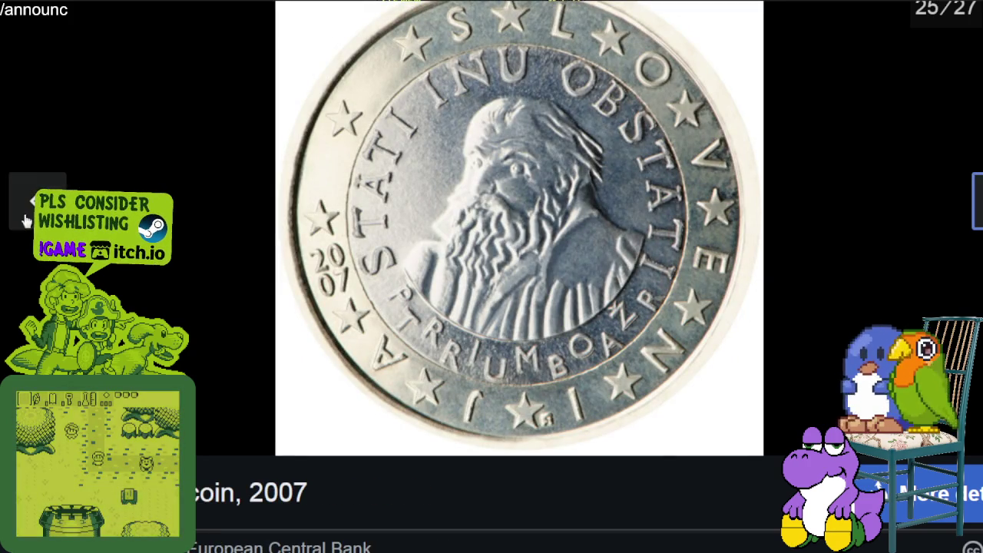
Revisit San Marino, then go past the Vatican coin, wrap round to Austria and close the viewer.
click(30, 201)
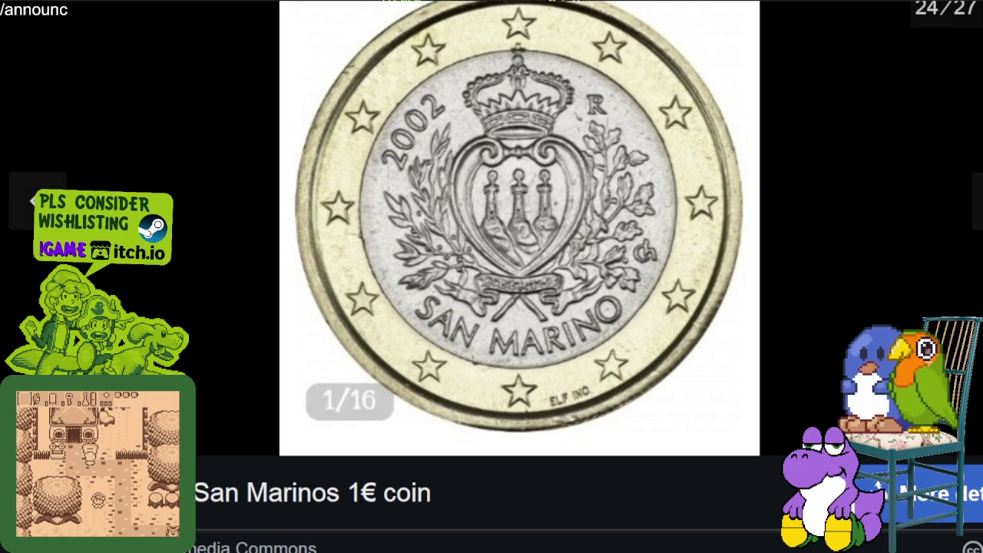
key(Right)
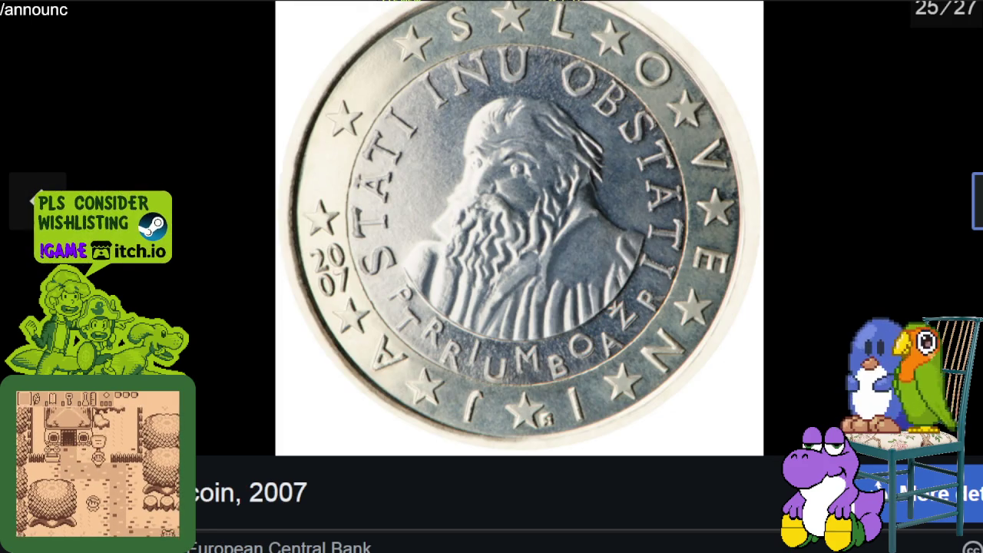
key(Right)
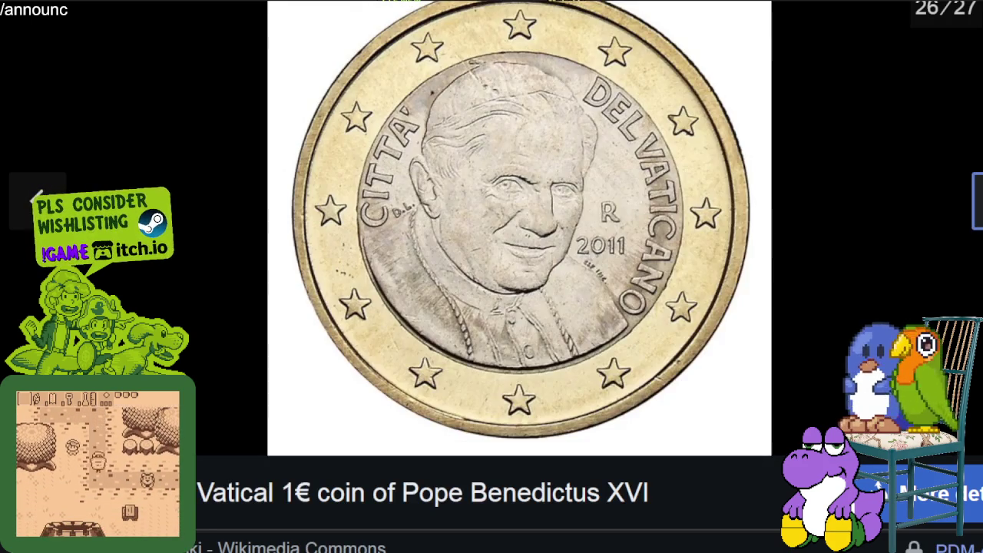
key(Right)
key(Right)
key(Right)
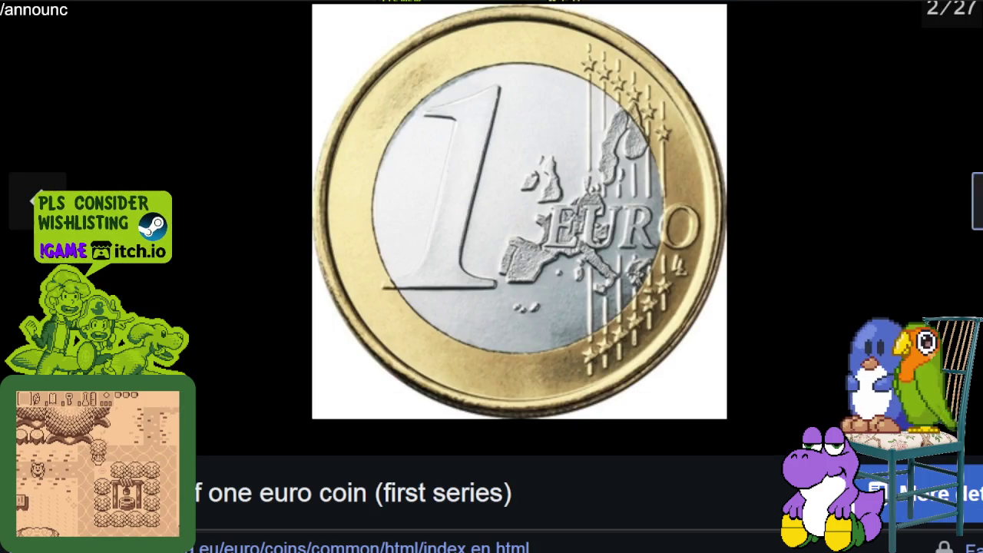
key(Right)
key(Right)
key(Right)
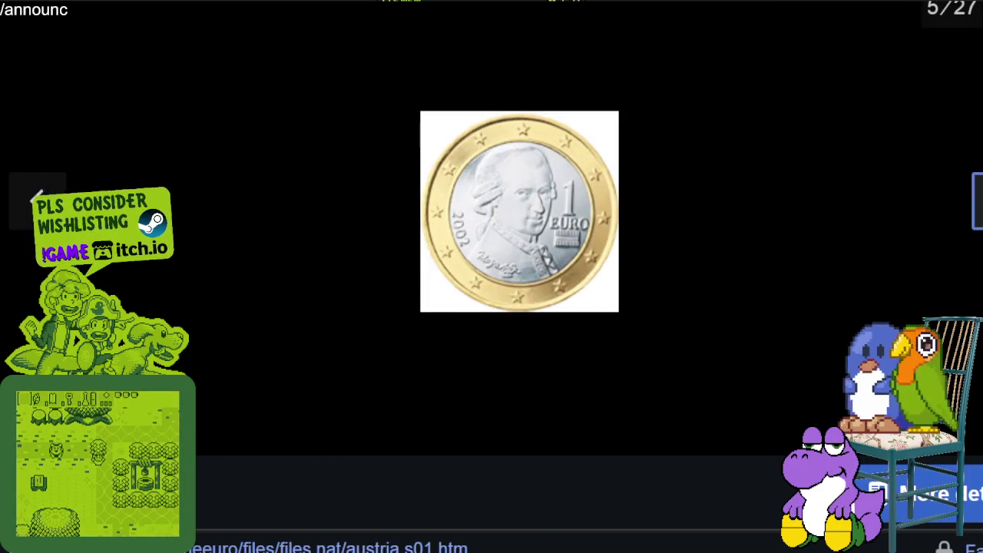
key(Right)
key(Escape)
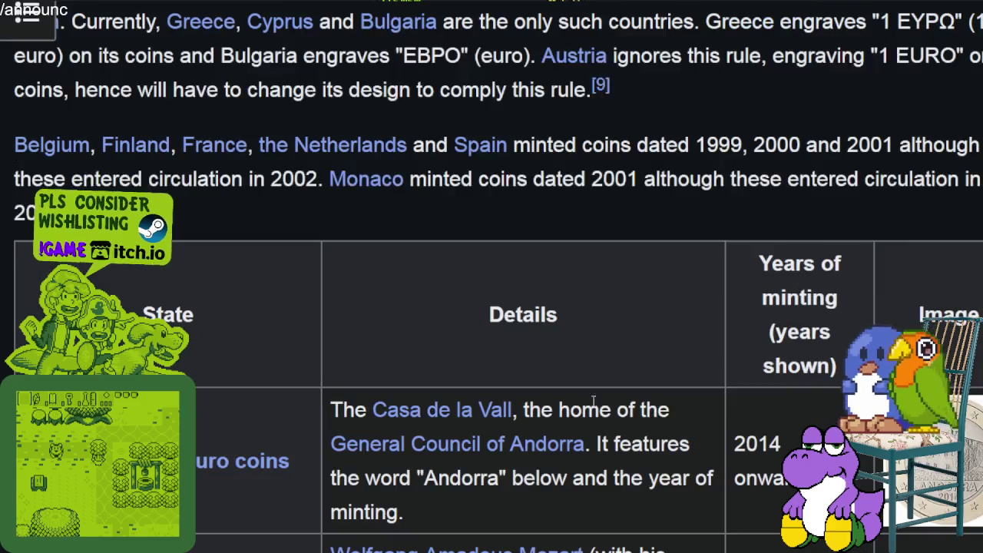
Scroll down through the 1 euro coin national designs table.
scroll(634, 432, down, 5)
scroll(634, 432, down, 5)
scroll(634, 433, down, 5)
scroll(634, 432, down, 5)
scroll(634, 432, down, 5)
scroll(634, 432, down, 5)
scroll(634, 432, down, 5)
scroll(639, 418, down, 5)
scroll(640, 419, down, 5)
scroll(639, 419, down, 5)
Find 'spain' in the article, view Spain's coin designs, and return to Aseprite.
key(ctrl+f)
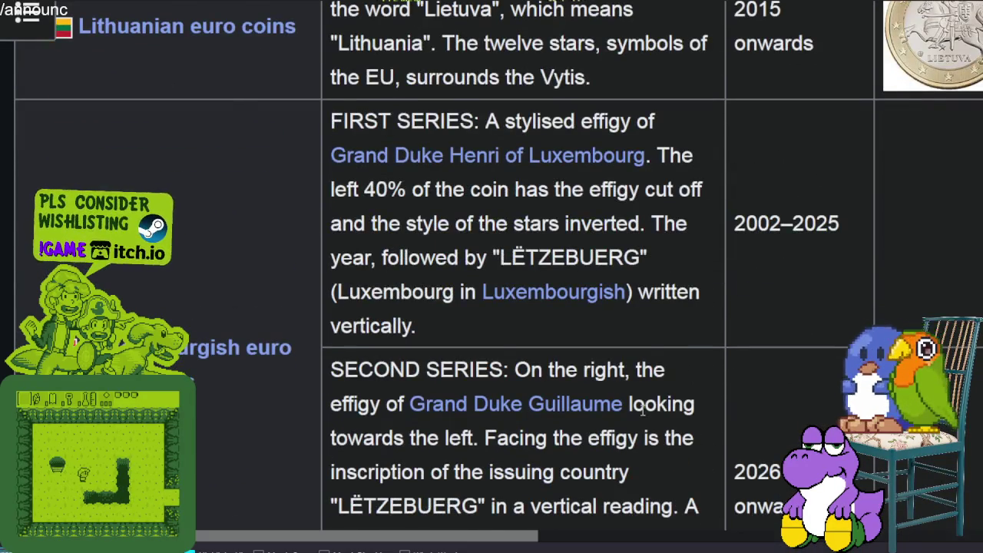
text(spain)
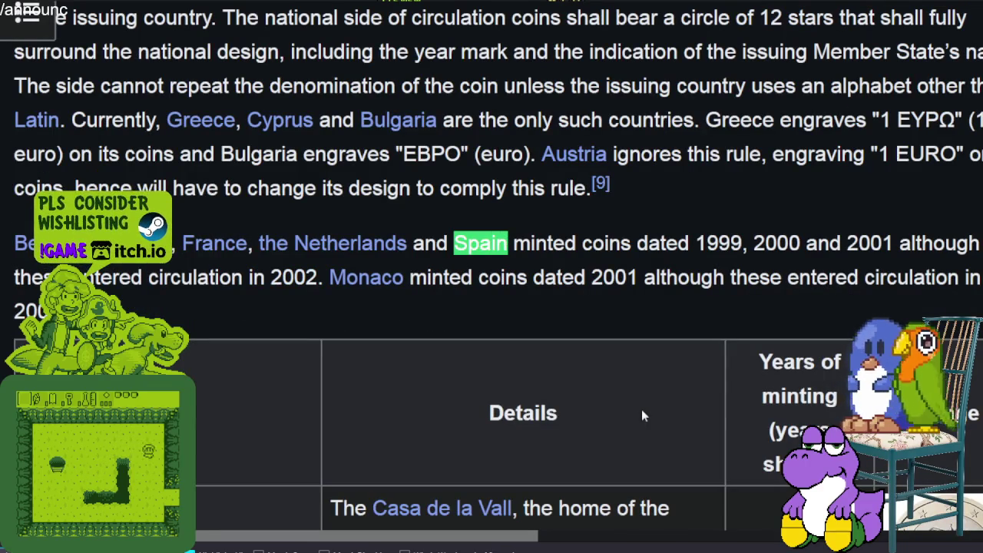
key(Return)
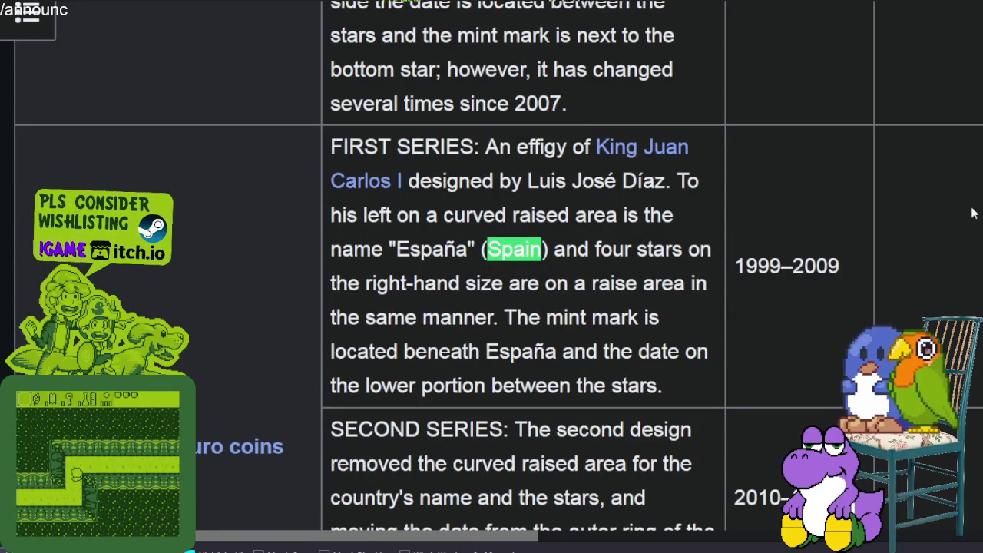
scroll(949, 213, down, 4)
scroll(444, 175, up, 4)
scroll(925, 263, down, 10)
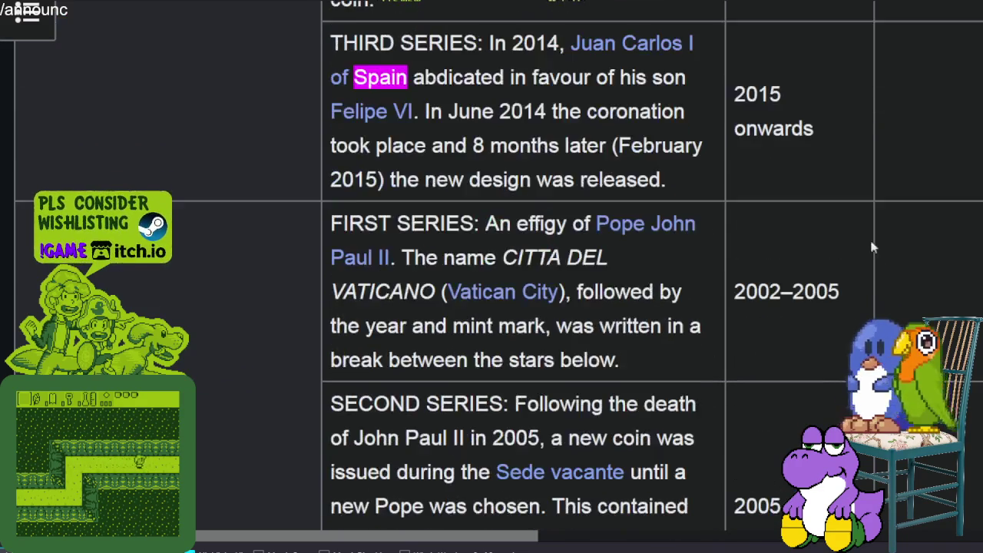
scroll(925, 263, down, 5)
scroll(926, 263, down, 3)
scroll(925, 264, up, 3)
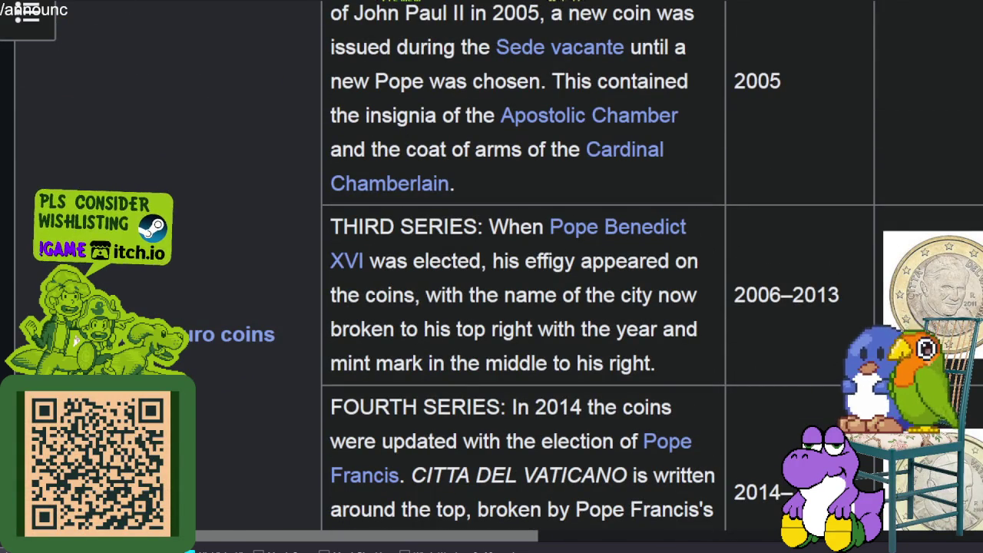
key(alt+Tab)
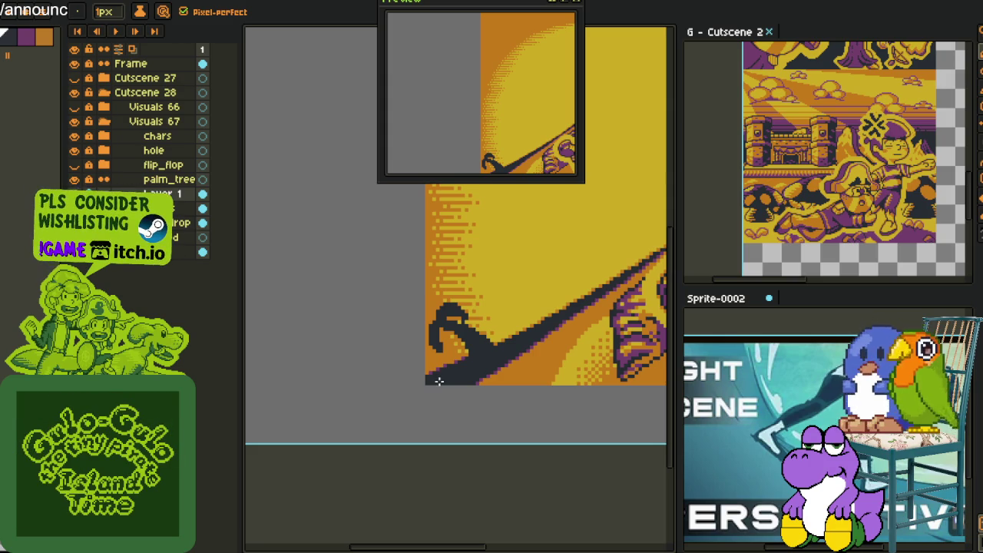
Zoom in on the ridge, eyedrop its dark colour and switch to the Pencil.
scroll(439, 377, up, 2)
scroll(399, 337, up, 2)
scroll(362, 308, up, 2)
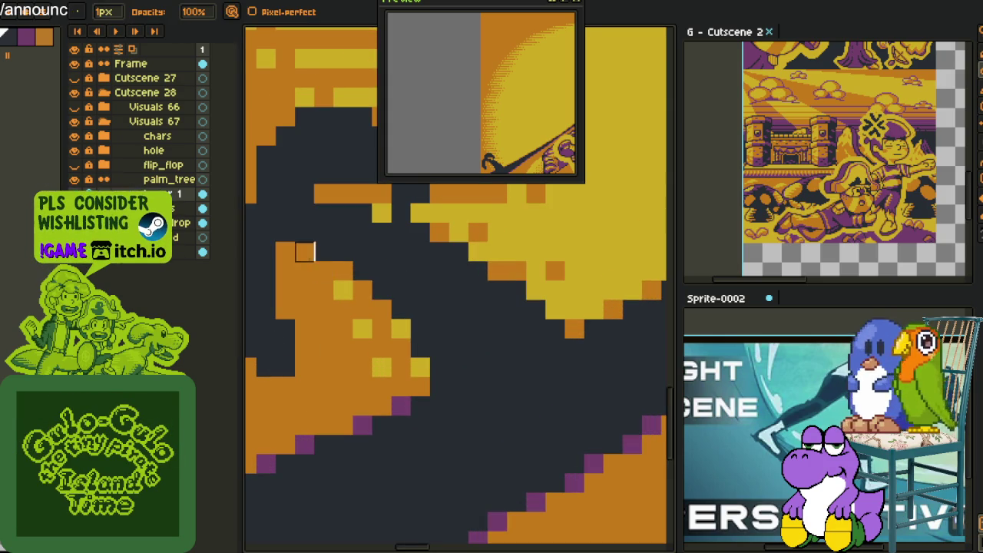
scroll(440, 361, down, 4)
key(i)
scroll(443, 357, up, 3)
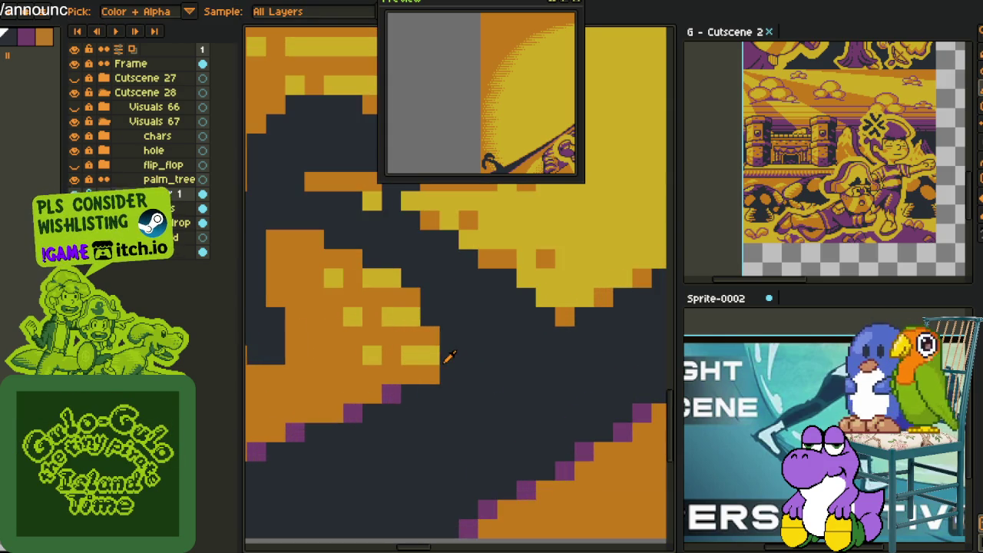
scroll(442, 303, down, 3)
scroll(442, 301, up, 1)
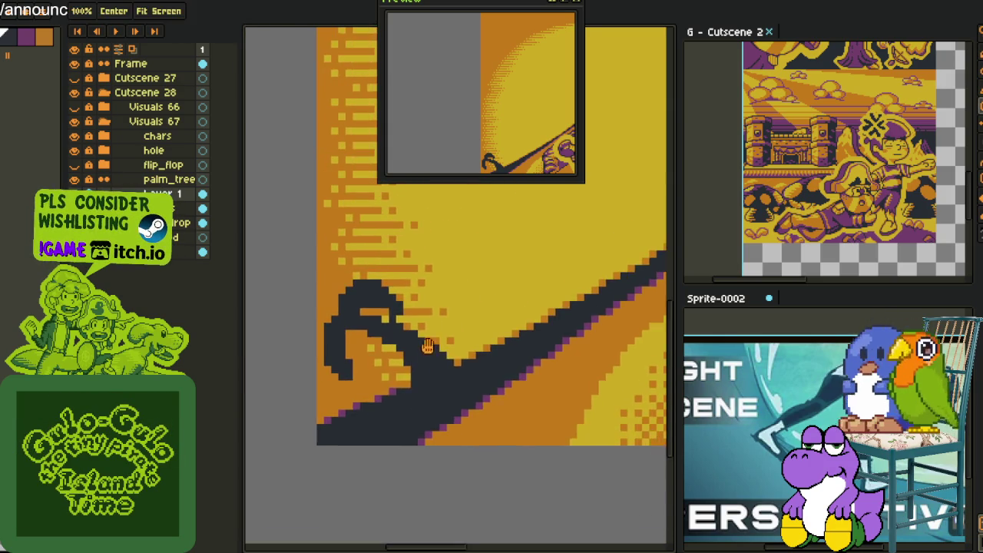
scroll(460, 299, up, 1)
scroll(389, 351, up, 2)
key(b)
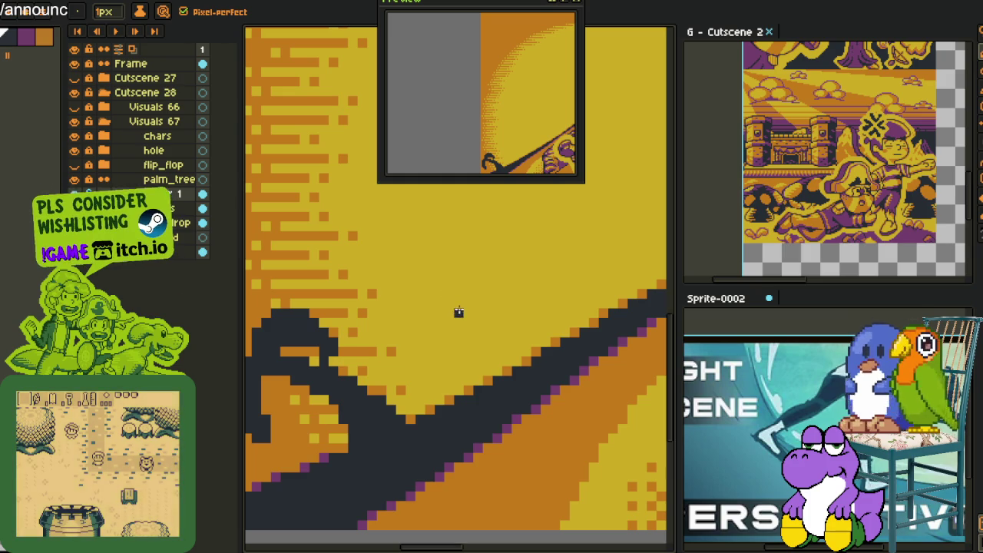
Draw dark frond strokes up from the ridge and fill stray yellow pixels inside.
scroll(458, 312, down, 2)
scroll(453, 311, down, 2)
scroll(430, 315, down, 1)
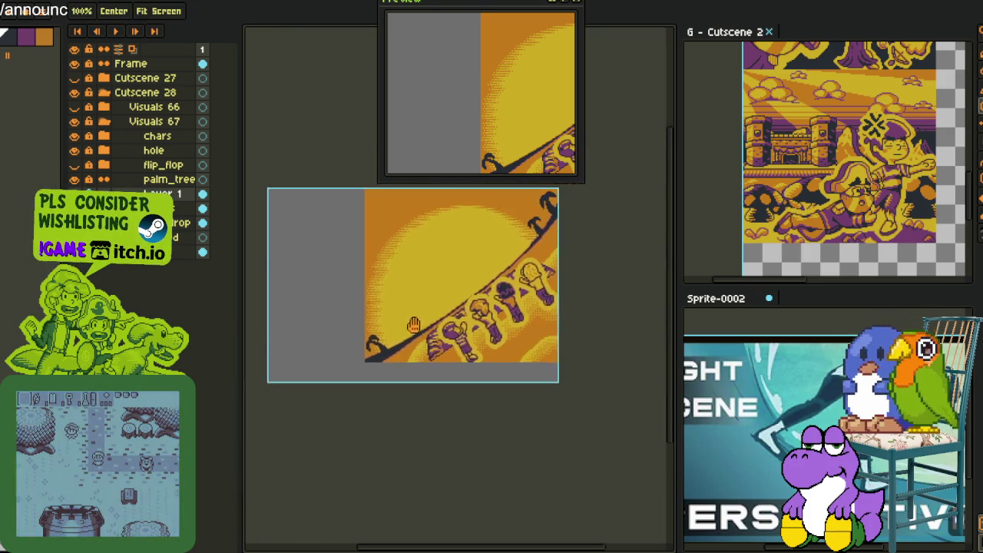
scroll(424, 317, up, 3)
scroll(369, 337, up, 1)
drag(336, 311, 386, 355)
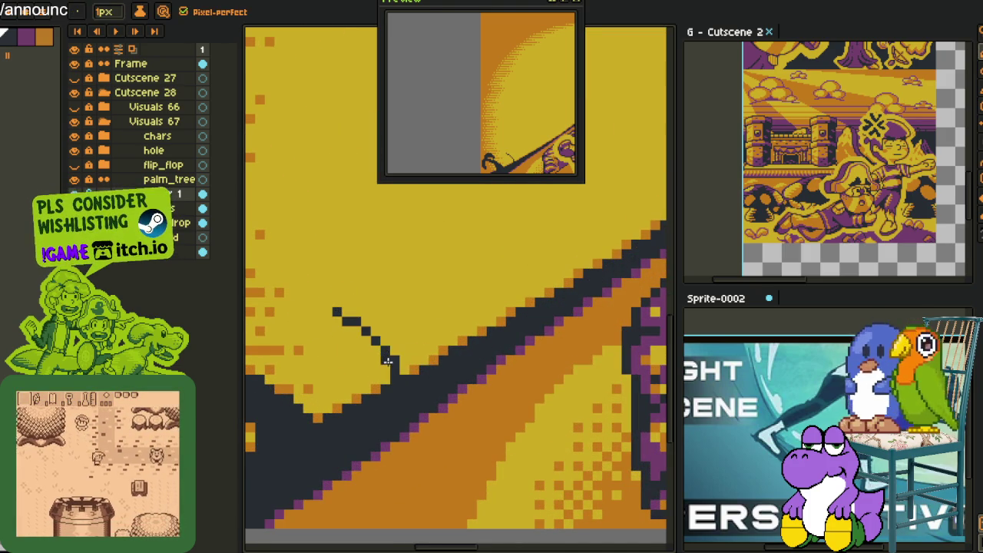
scroll(364, 327, up, 1)
click(335, 305)
mouse_move(325, 293)
mouse_down()
mouse_move(412, 355)
mouse_move(393, 339)
mouse_move(433, 394)
mouse_move(441, 366)
mouse_move(437, 376)
mouse_up()
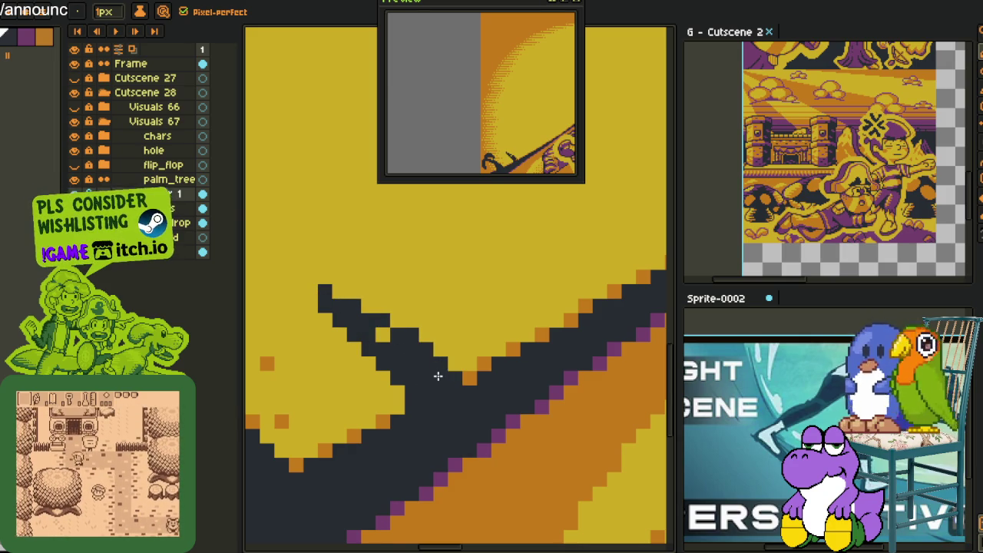
click(384, 336)
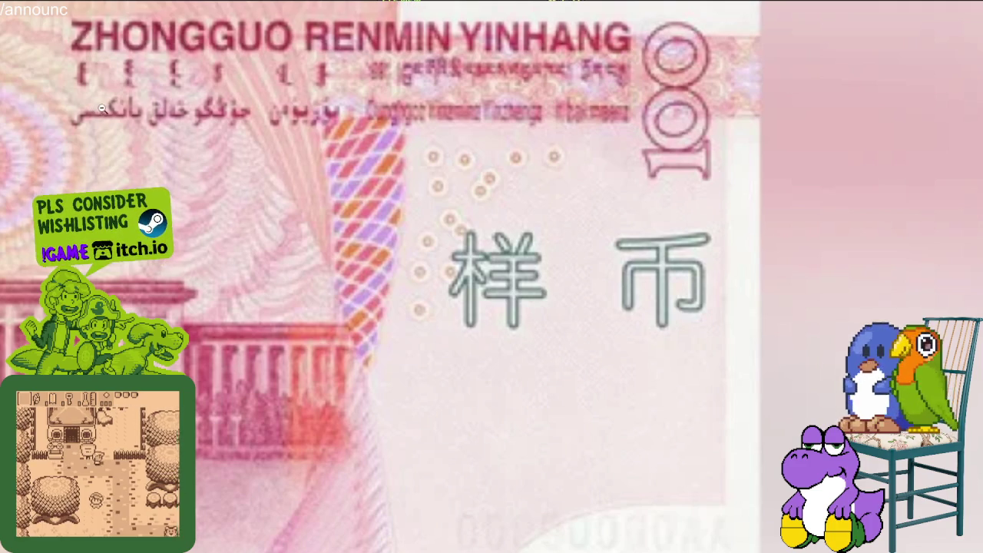
Scroll past the Canadian specimen banknote sheet and bring the Aseprite cutscene canvas back.
scroll(311, 184, up, 3)
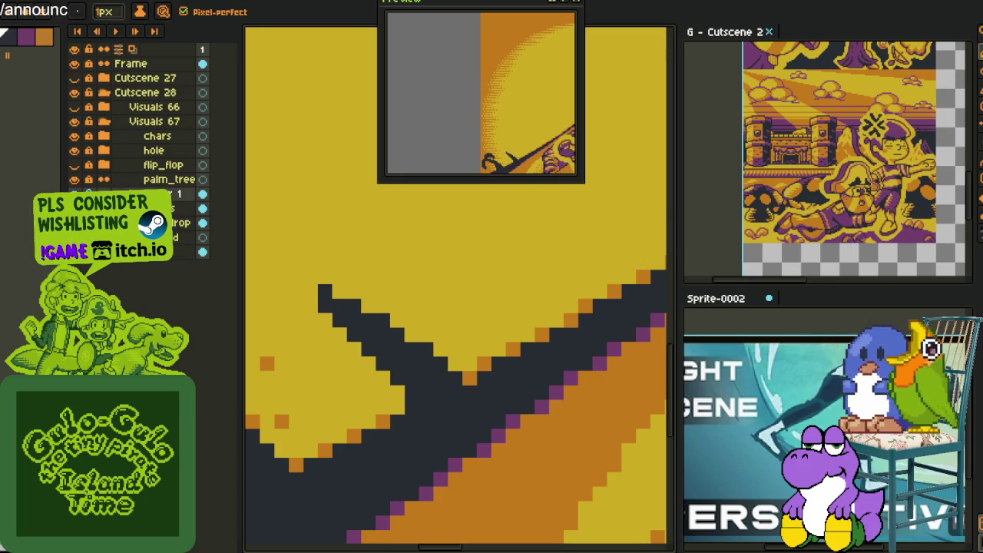
scroll(246, 471, down, 2)
scroll(307, 399, down, 2)
scroll(333, 375, up, 3)
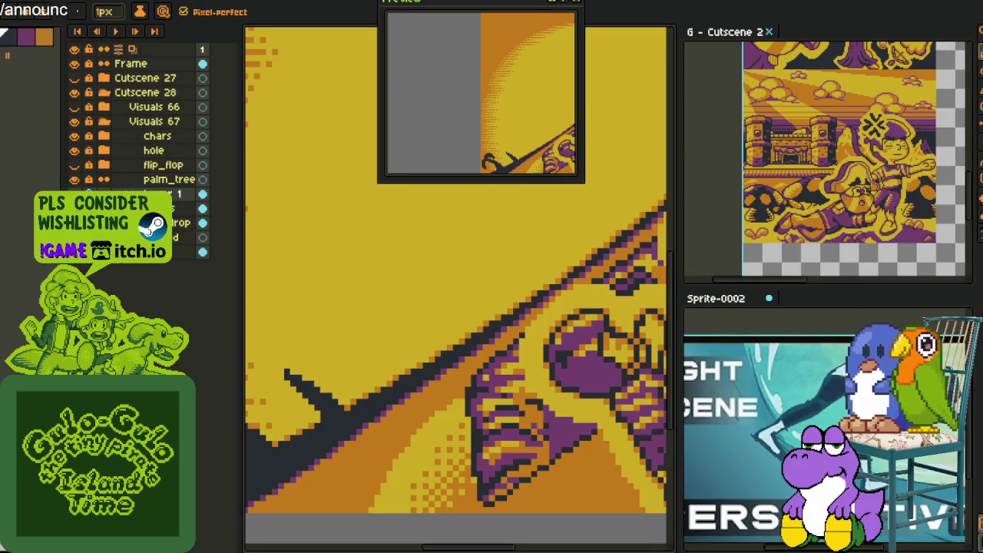
scroll(311, 384, down, 2)
Sketch dark palm frond pixels on the left, undoing the extended frond stroke.
scroll(311, 384, up, 2)
scroll(311, 384, up, 2)
drag(380, 326, 342, 450)
mouse_move(346, 373)
mouse_down()
mouse_move(365, 456)
mouse_move(361, 367)
mouse_move(377, 333)
mouse_move(397, 331)
mouse_move(476, 269)
mouse_move(520, 303)
mouse_move(531, 332)
mouse_move(497, 322)
mouse_move(476, 288)
mouse_move(456, 288)
mouse_move(431, 341)
mouse_move(385, 326)
mouse_move(443, 274)
mouse_up()
key(ctrl+z)
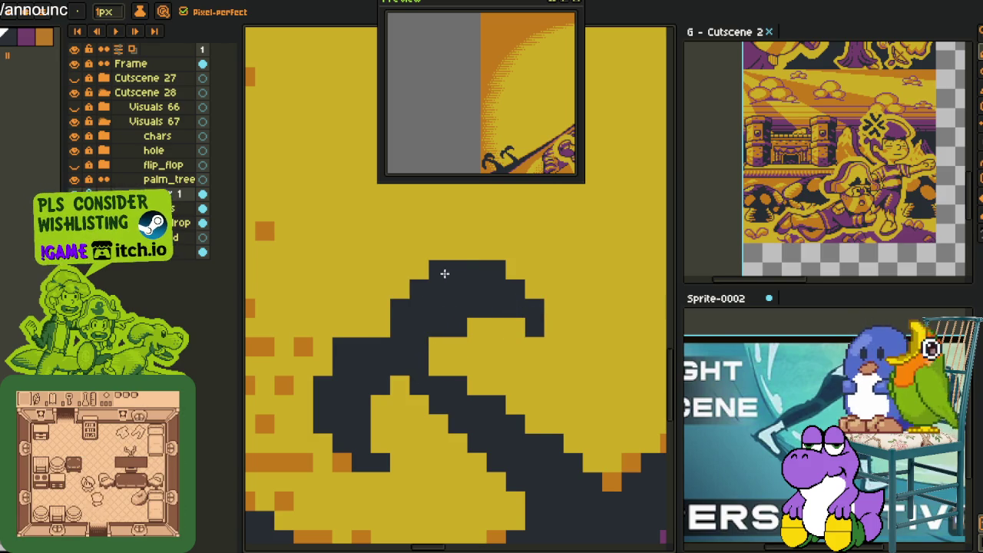
Draw a new dark palm trunk line running diagonally down to the ridge.
scroll(461, 291, down, 3)
scroll(476, 308, down, 2)
scroll(476, 307, down, 2)
scroll(460, 315, down, 2)
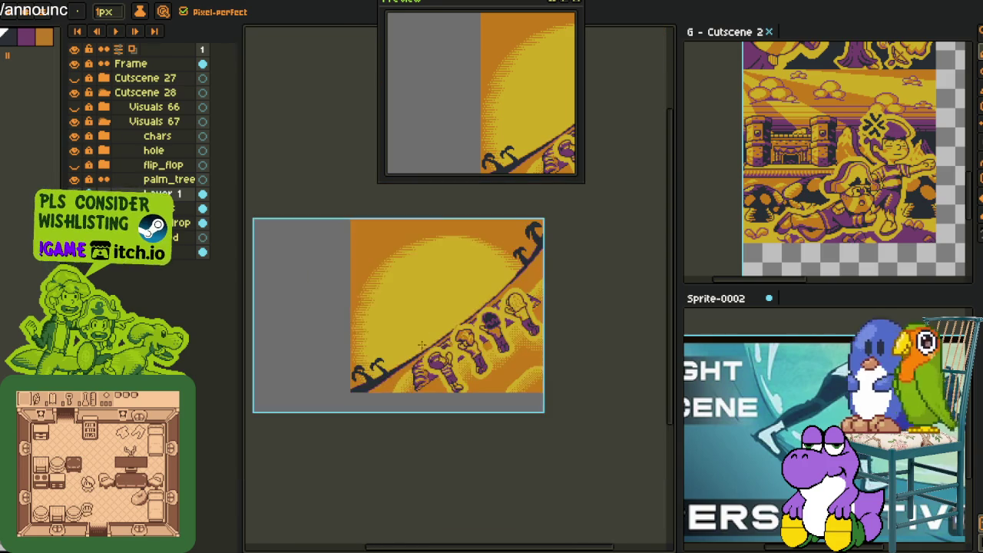
scroll(407, 338, down, 1)
scroll(399, 346, up, 3)
scroll(395, 360, up, 2)
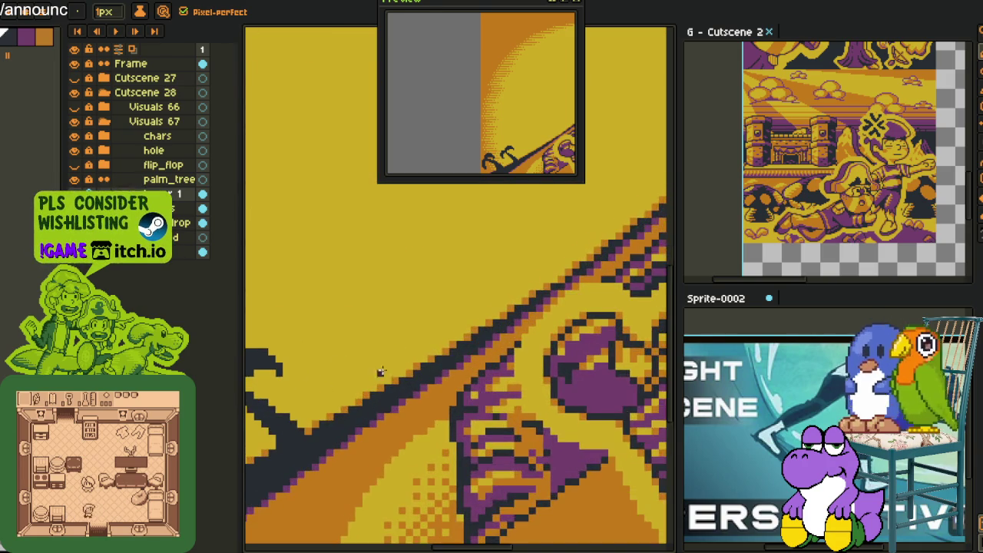
scroll(384, 369, up, 1)
scroll(400, 371, up, 1)
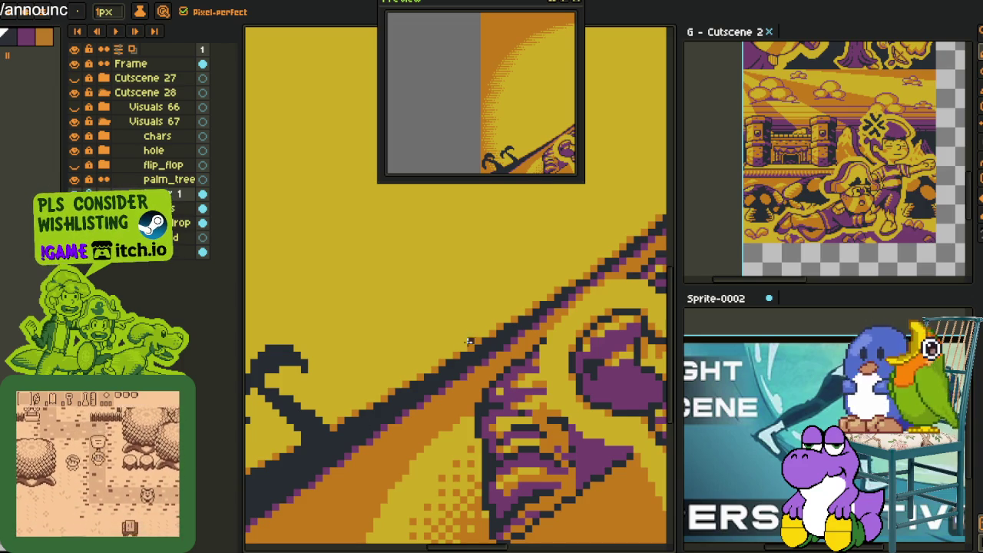
drag(472, 342, 506, 364)
scroll(506, 364, up, 1)
scroll(460, 384, up, 1)
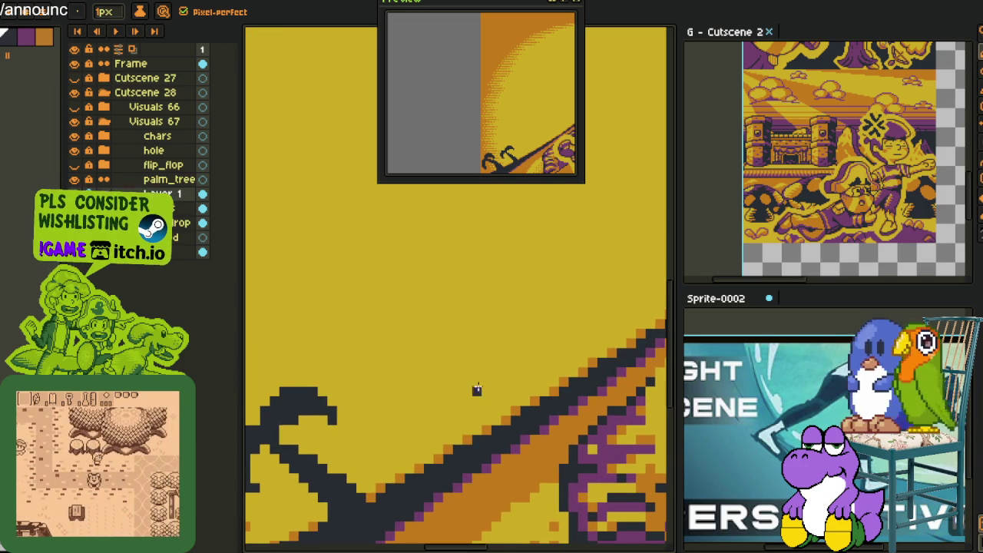
drag(464, 370, 530, 415)
click(525, 397)
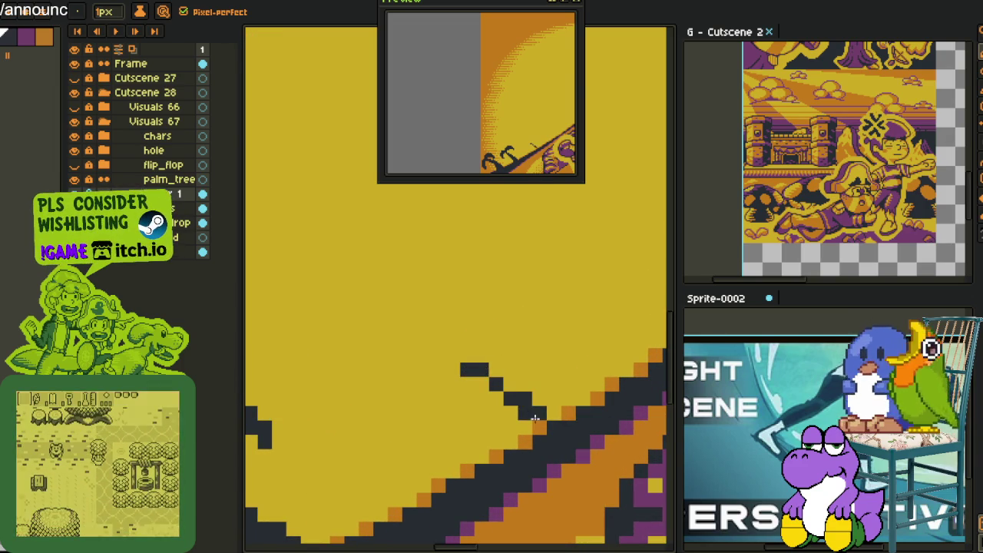
click(475, 360)
drag(476, 360, 515, 383)
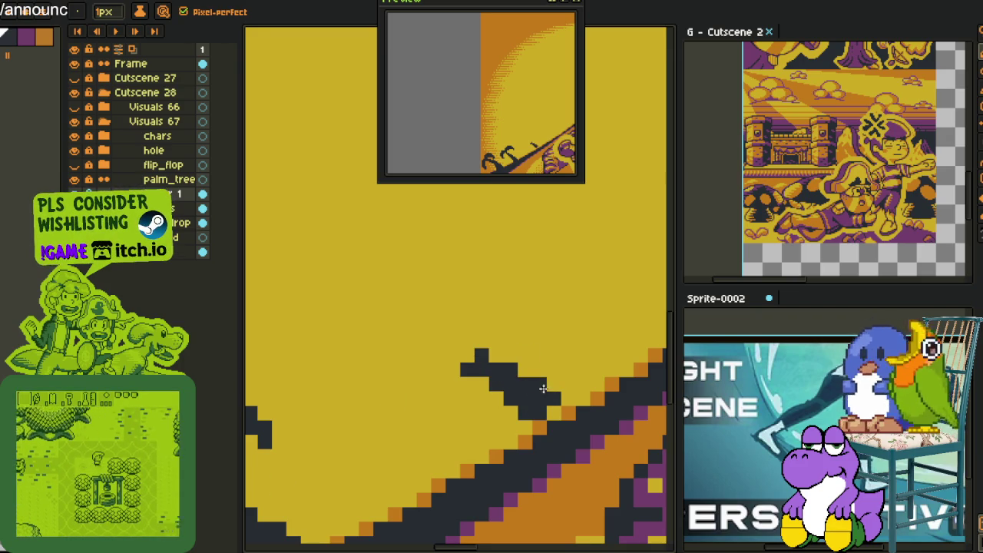
Thicken the dark trunk, add its left edge, and fill the remaining gaps.
mouse_move(555, 408)
mouse_down()
mouse_move(535, 417)
mouse_move(566, 401)
mouse_up()
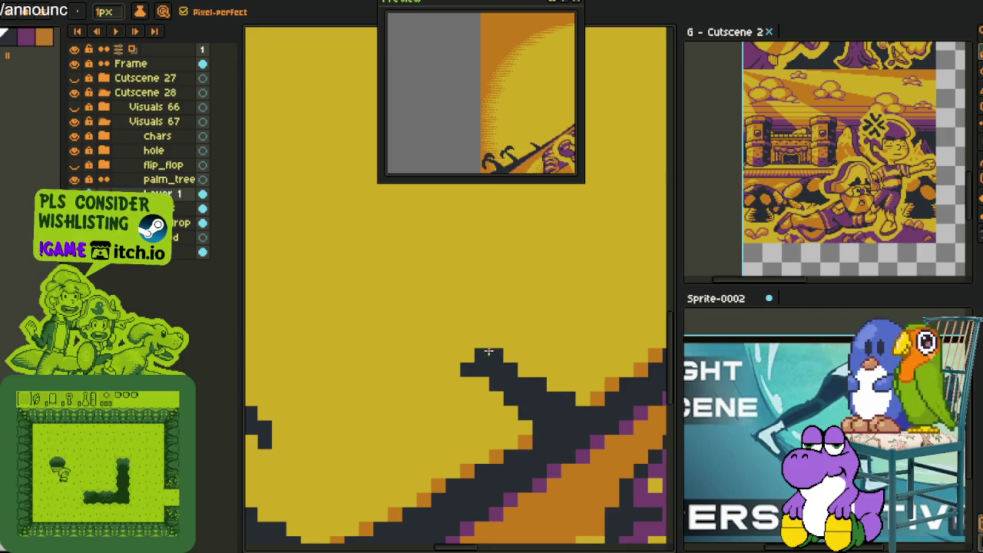
mouse_move(466, 355)
mouse_down()
mouse_move(434, 412)
mouse_move(453, 426)
mouse_up()
click(437, 396)
click(452, 384)
click(452, 370)
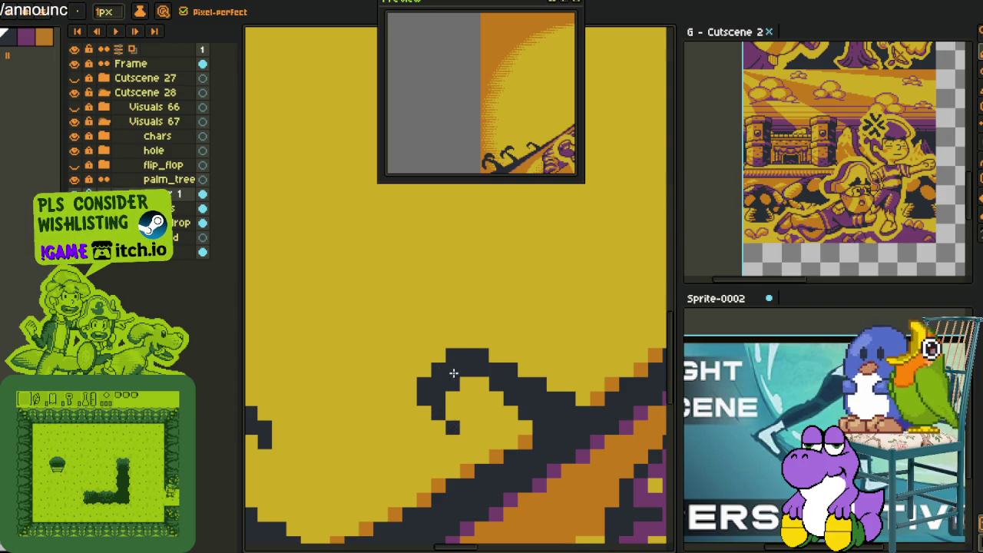
scroll(449, 376, down, 3)
scroll(447, 380, up, 2)
scroll(446, 387, up, 2)
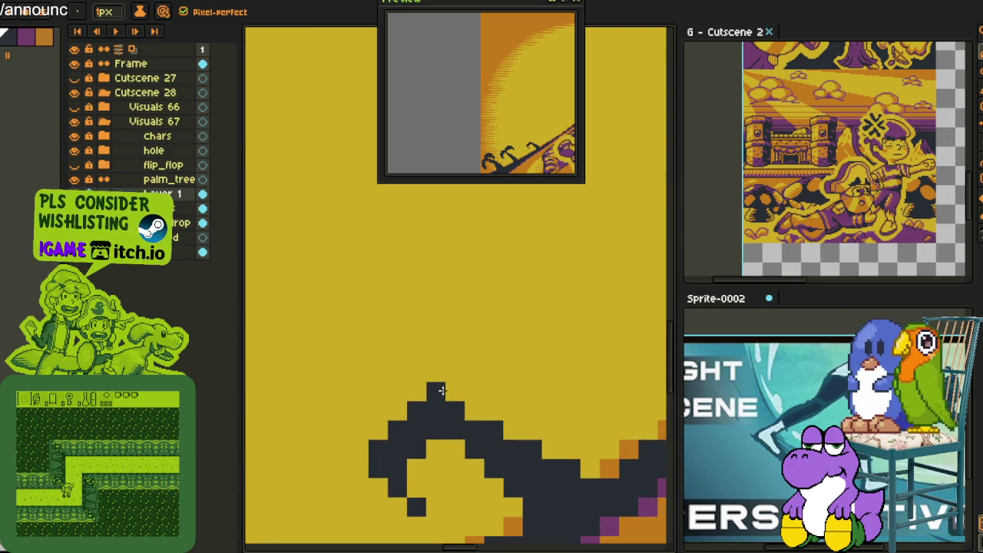
Extend the trunk upward and top it with a curling frond and tip pixels.
click(401, 377)
click(416, 357)
click(438, 333)
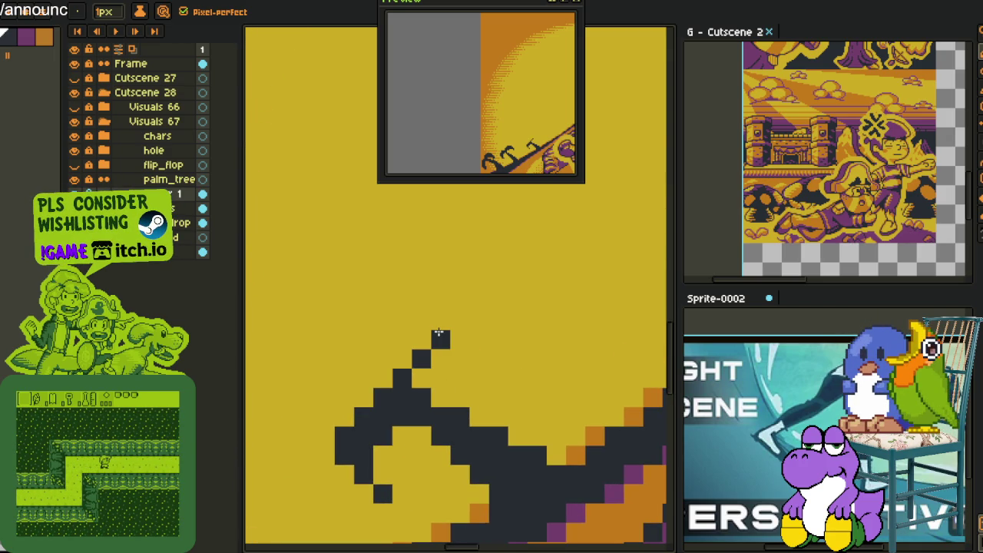
mouse_move(439, 333)
mouse_down()
mouse_move(515, 360)
mouse_move(430, 373)
mouse_move(452, 343)
mouse_up()
key(ctrl+z)
click(515, 357)
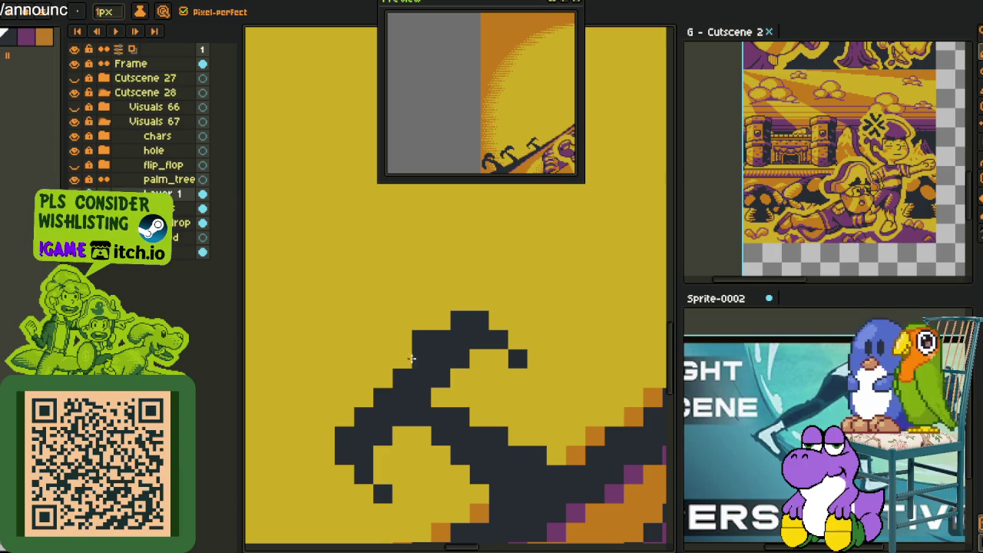
click(440, 323)
scroll(388, 361, down, 2)
scroll(383, 357, down, 2)
scroll(381, 354, down, 2)
scroll(381, 354, down, 1)
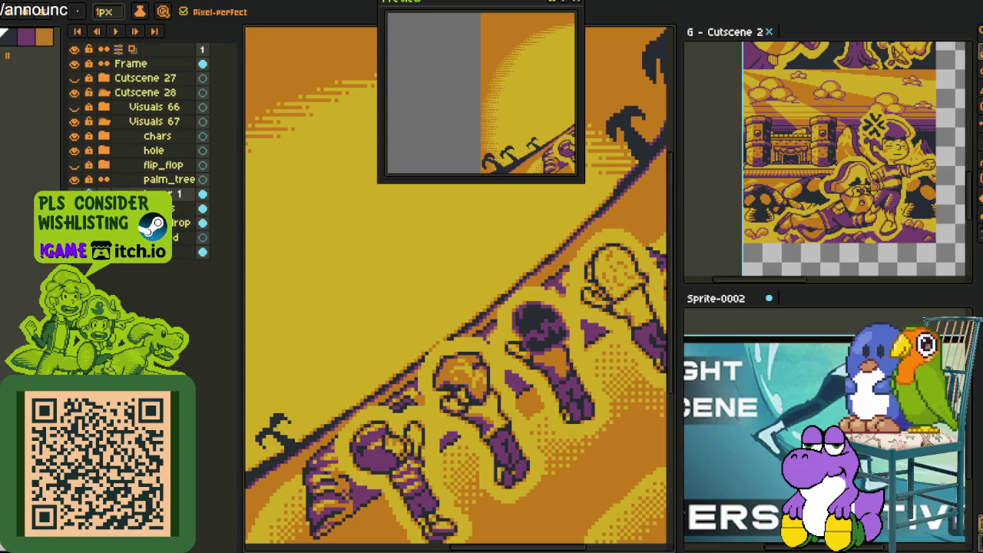
drag(350, 375, 366, 422)
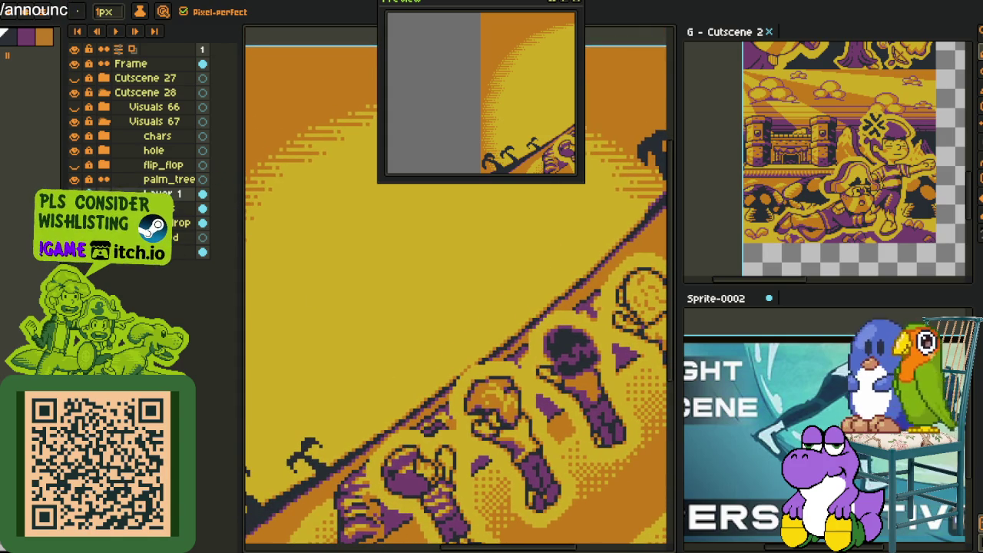
Rotate the canvas 90° counter-clockwise, then 90° clockwise, before switching to the £20 search.
click(73, 6)
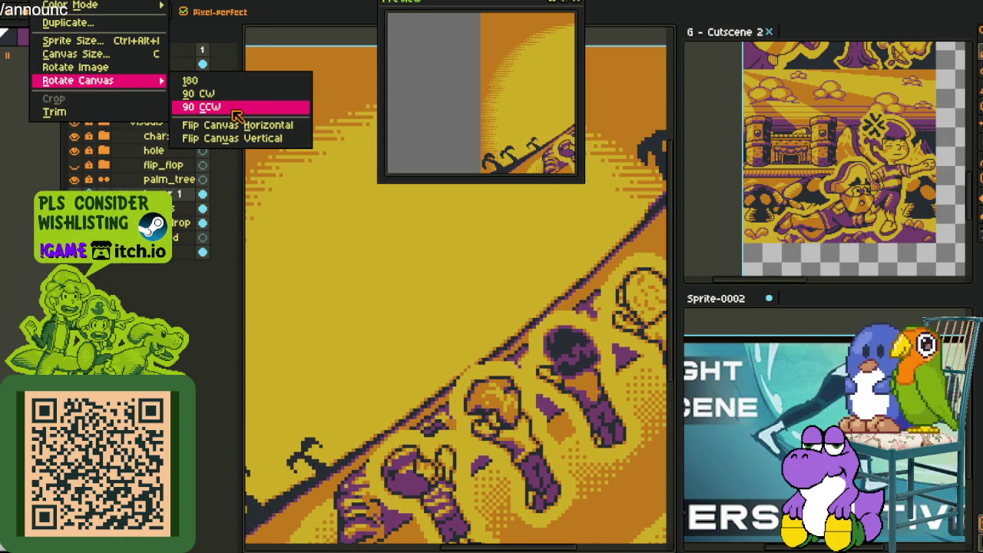
click(228, 108)
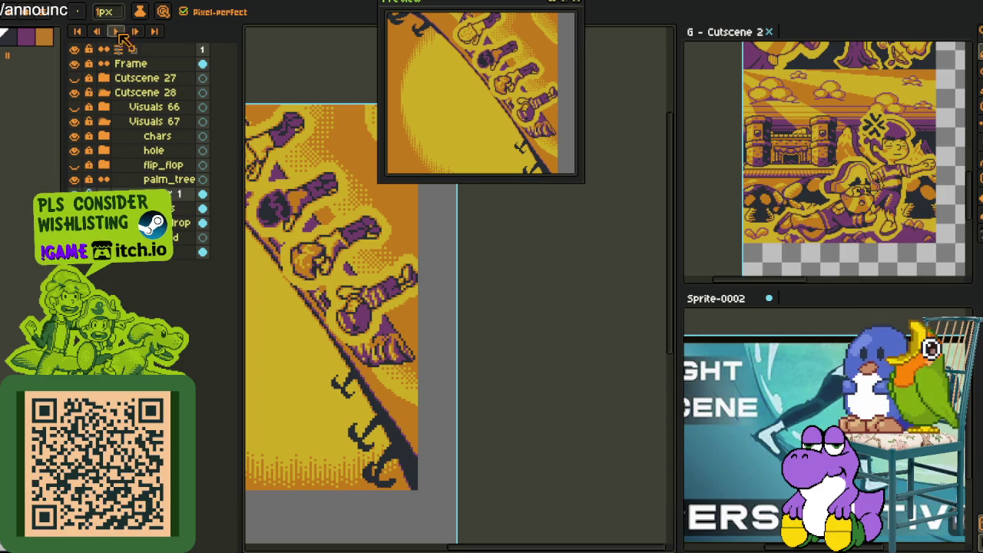
click(73, 6)
mouse_move(77, 80)
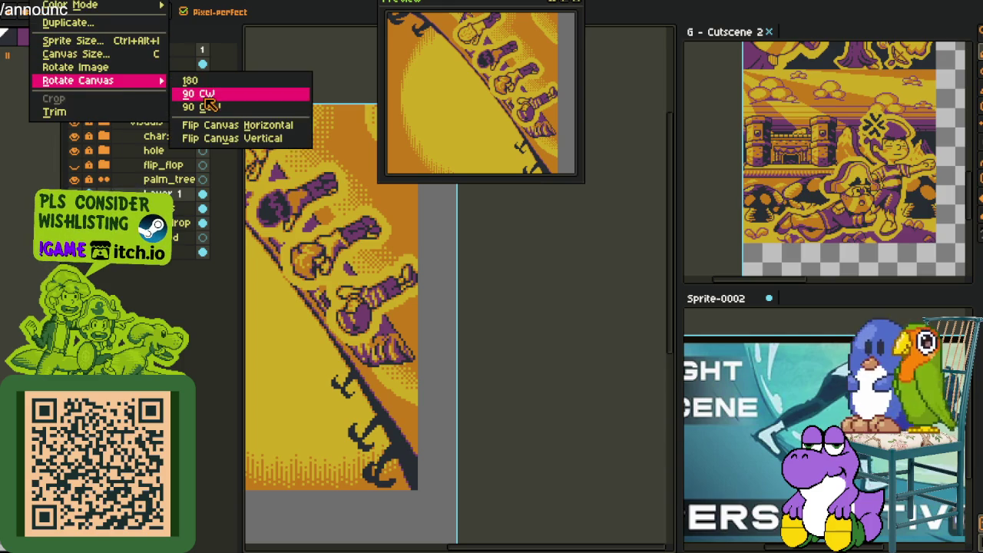
click(209, 93)
scroll(362, 340, down, 3)
scroll(362, 341, up, 3)
scroll(454, 327, up, 1)
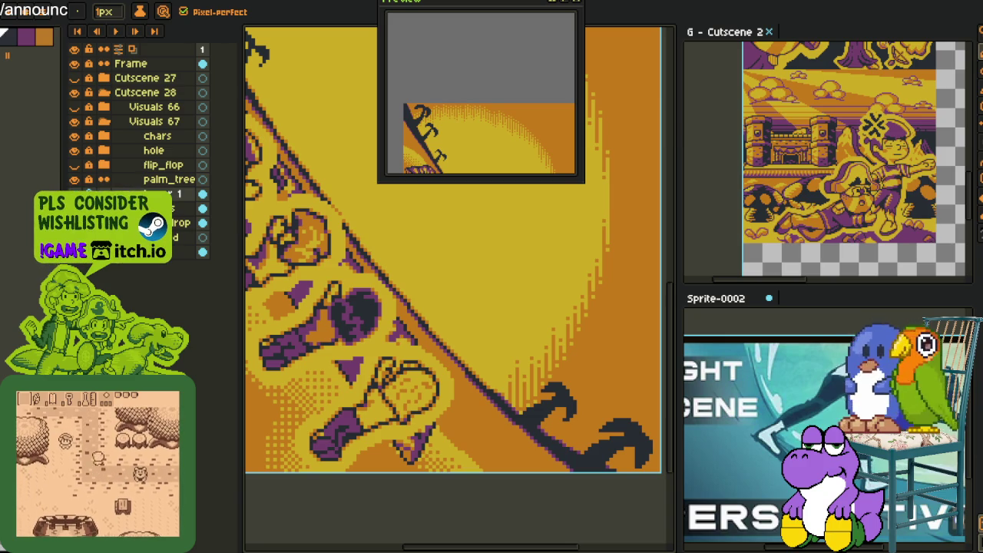
key(alt+Tab)
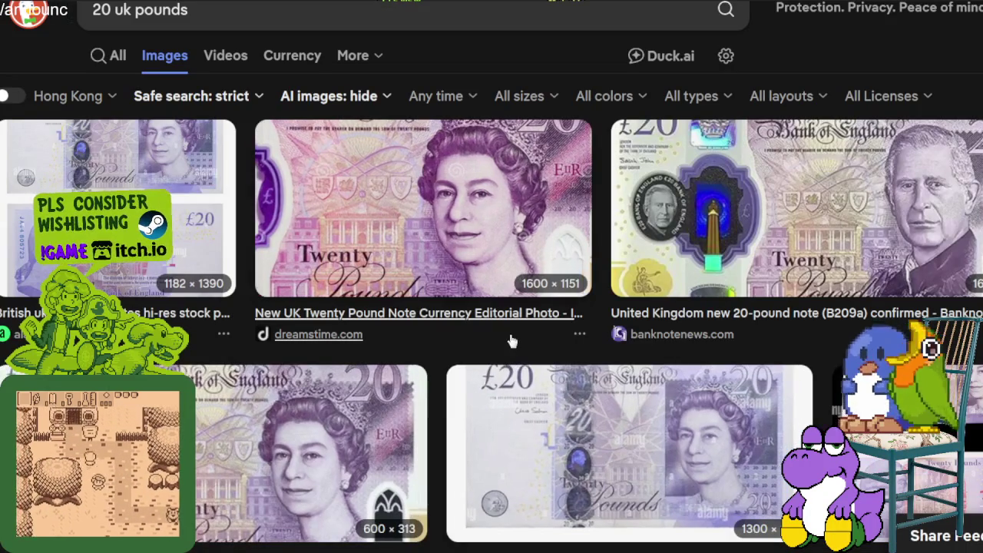
Compare the King Charles and Queen's £20 note previews.
click(845, 206)
scroll(591, 265, down, 2)
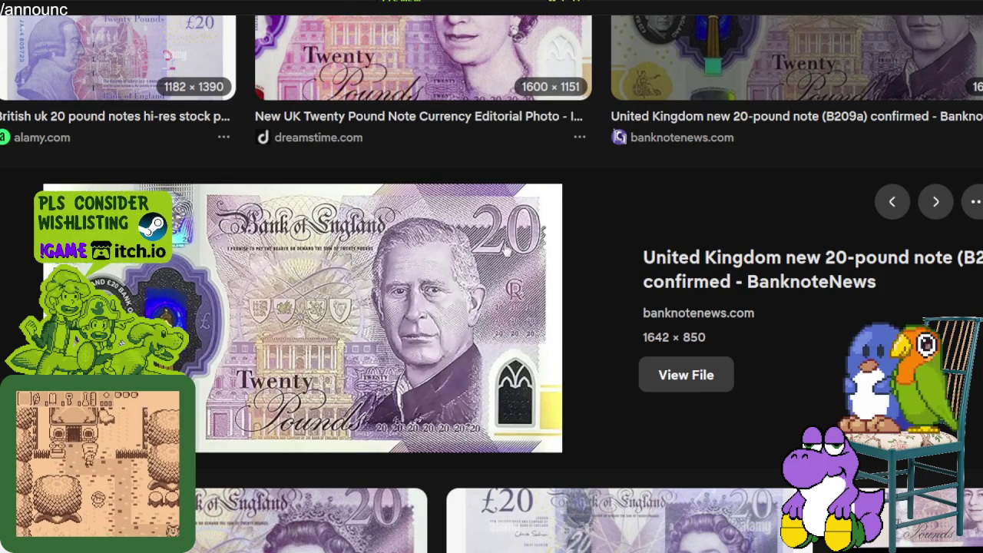
scroll(503, 250, down, 2)
scroll(483, 199, up, 5)
click(476, 186)
scroll(474, 175, down, 2)
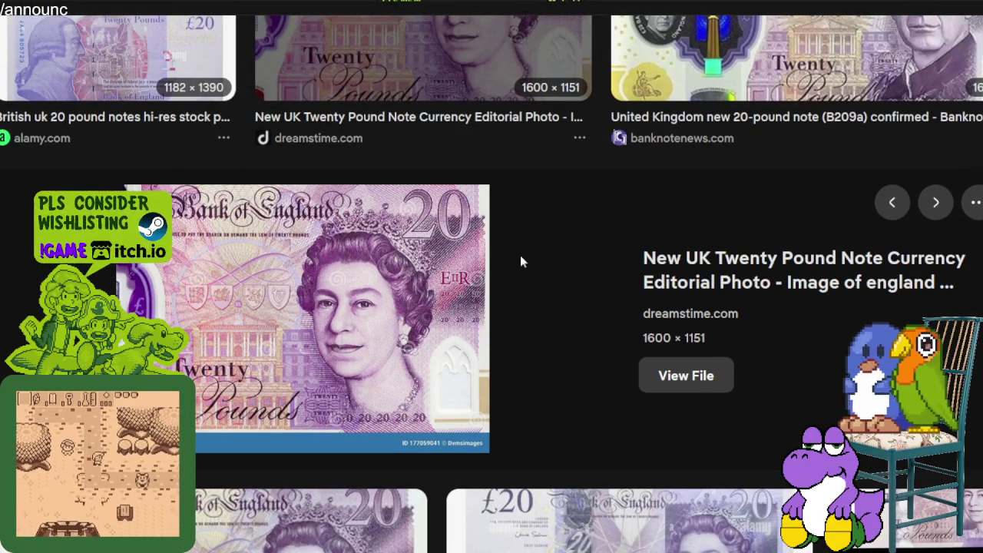
scroll(520, 255, up, 2)
click(783, 220)
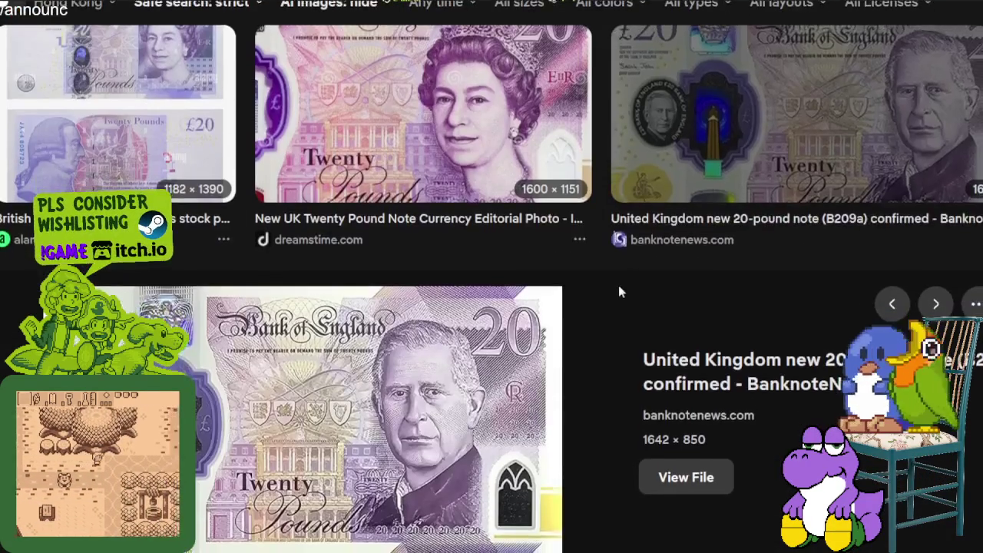
scroll(619, 288, down, 1)
scroll(618, 288, up, 2)
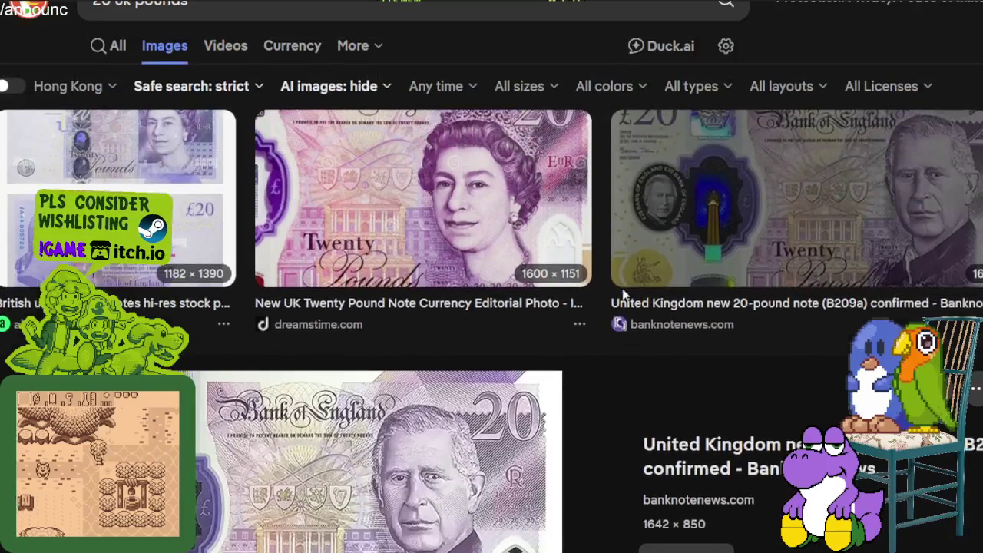
scroll(620, 292, down, 3)
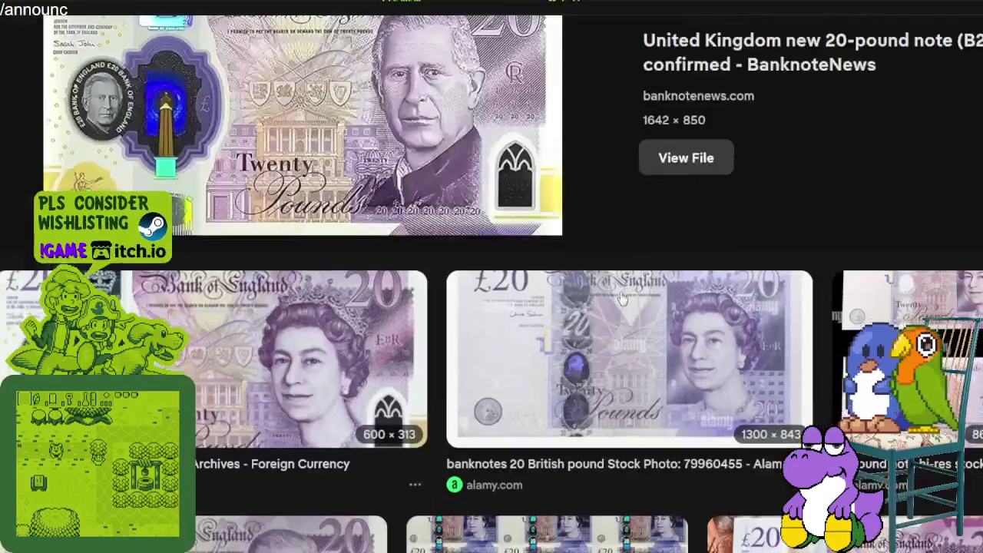
View the alamy front-and-back £20 image, then enlarge the 2019 British Pounds banknote.
click(154, 54)
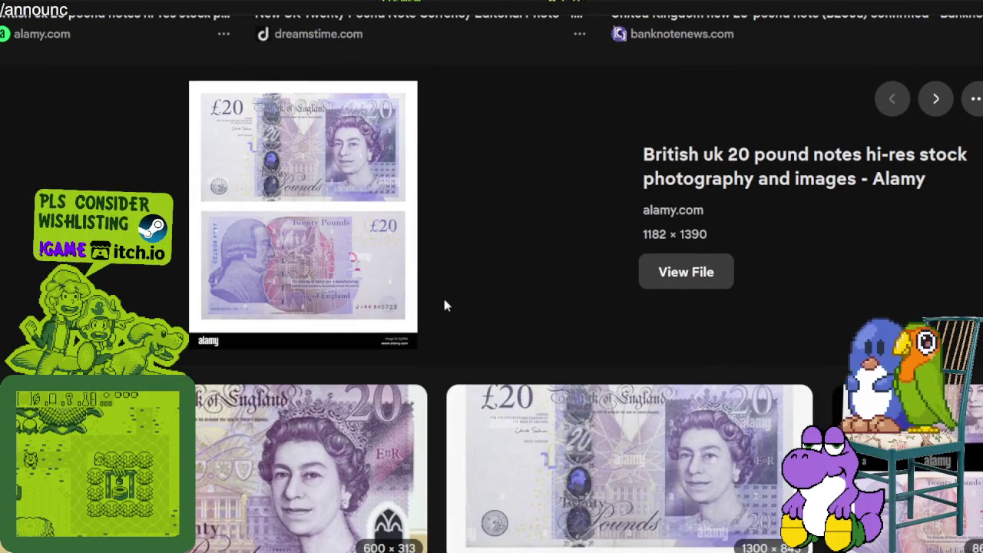
scroll(443, 291, down, 5)
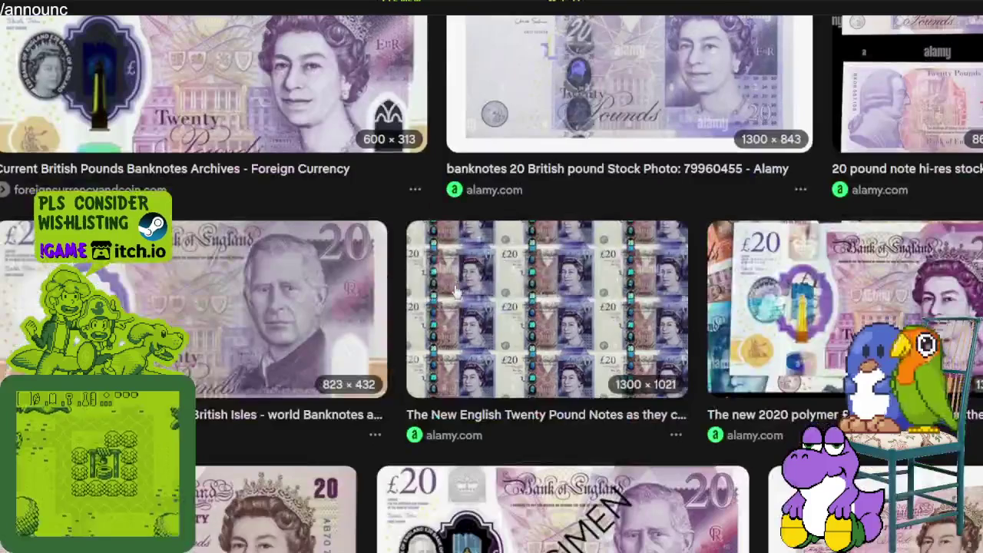
scroll(456, 292, down, 1)
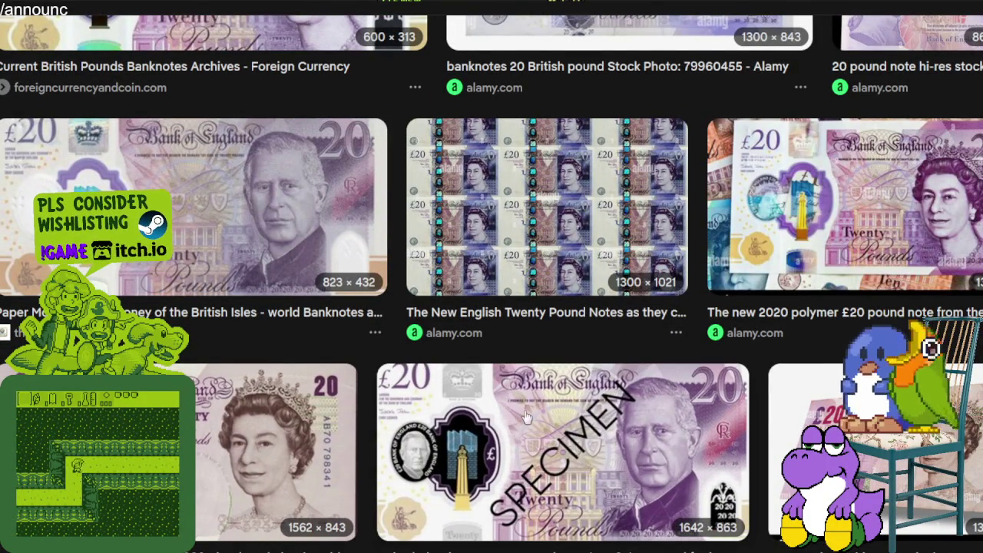
scroll(518, 411, down, 3)
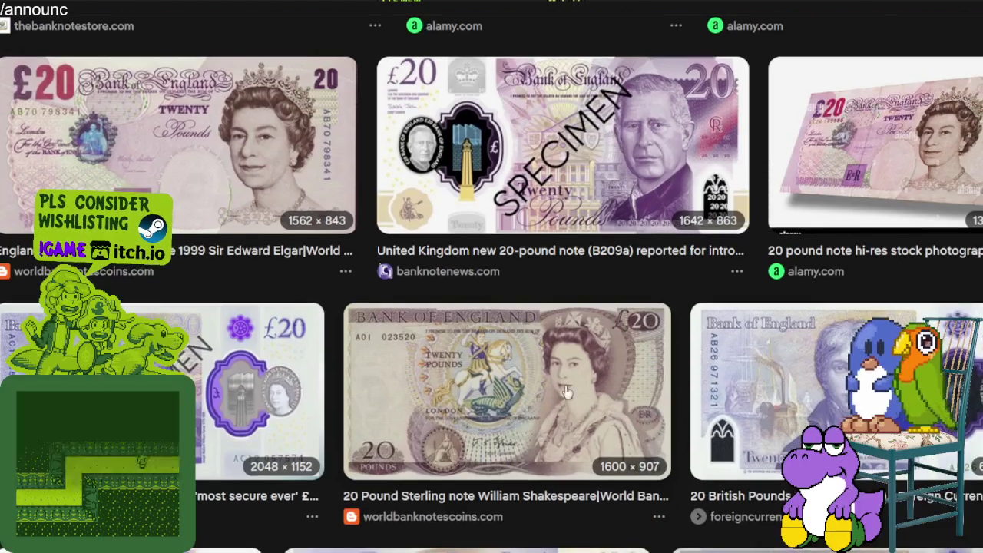
scroll(571, 388, down, 2)
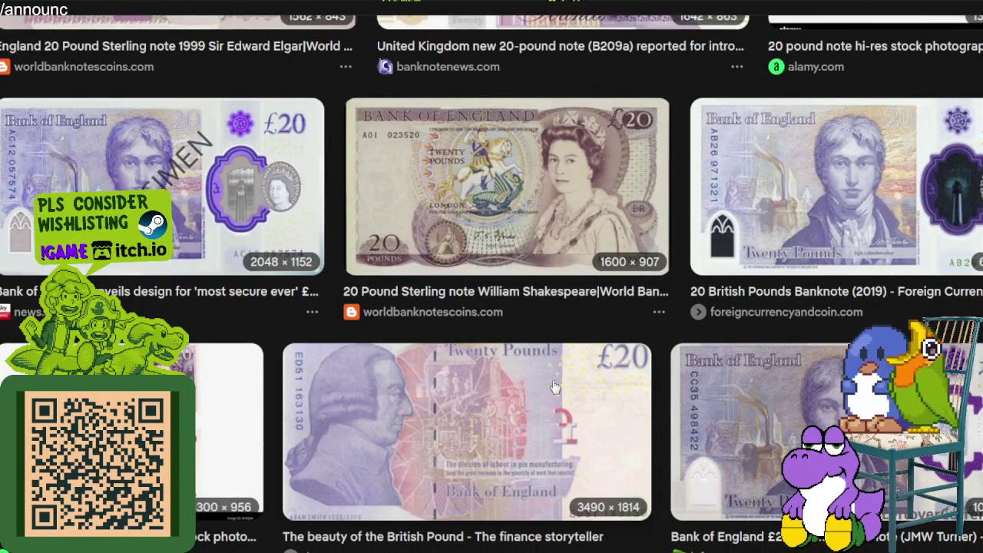
click(806, 215)
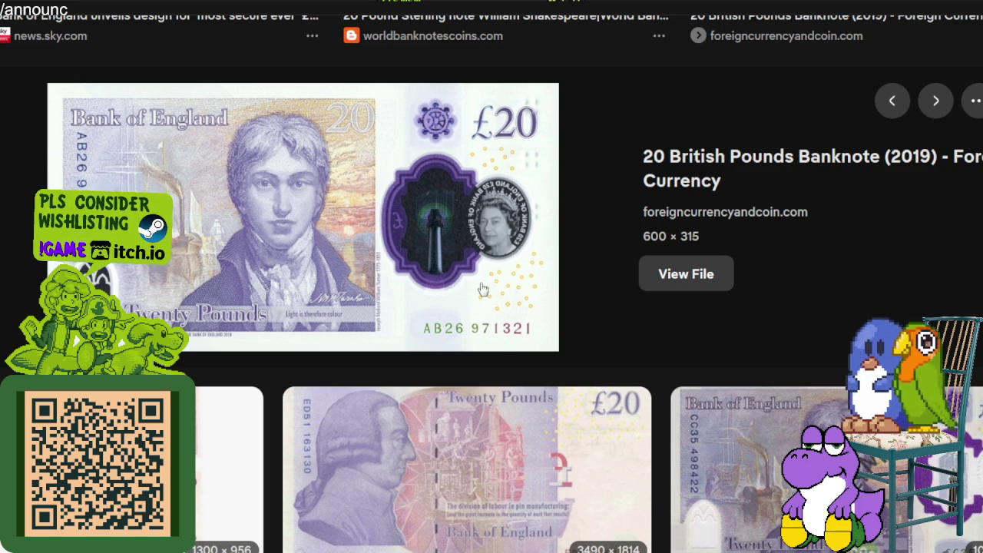
scroll(480, 288, down, 2)
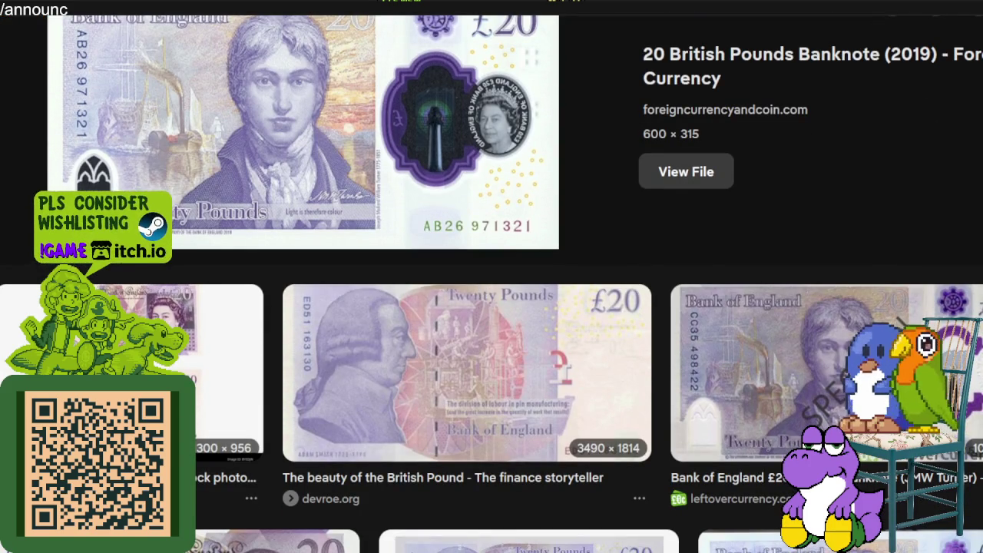
Preview the Adam Smith £20 note and the 2006 British Pounds bill image.
click(486, 390)
scroll(459, 398, down, 1)
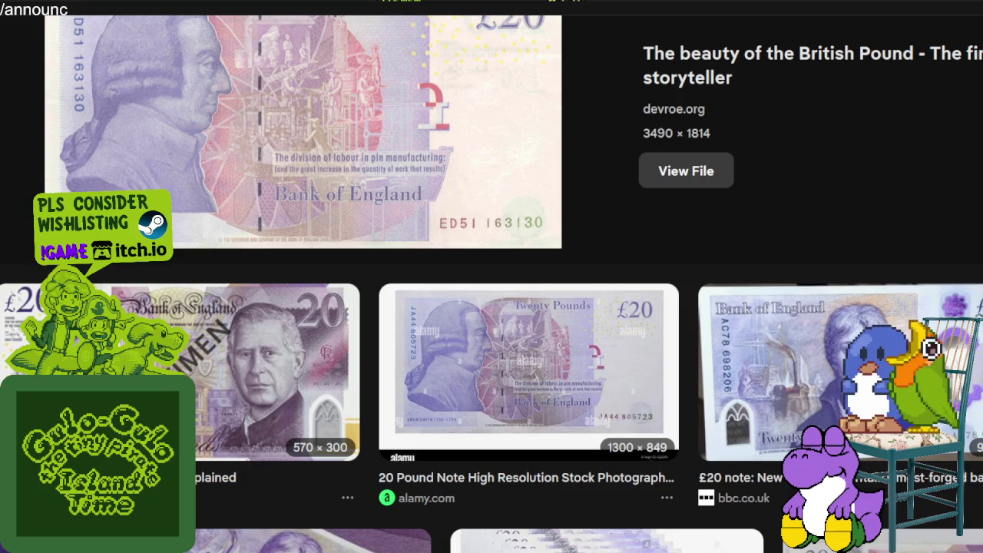
scroll(361, 396, down, 1)
scroll(376, 384, down, 2)
scroll(396, 362, down, 2)
scroll(384, 366, down, 2)
scroll(368, 369, down, 2)
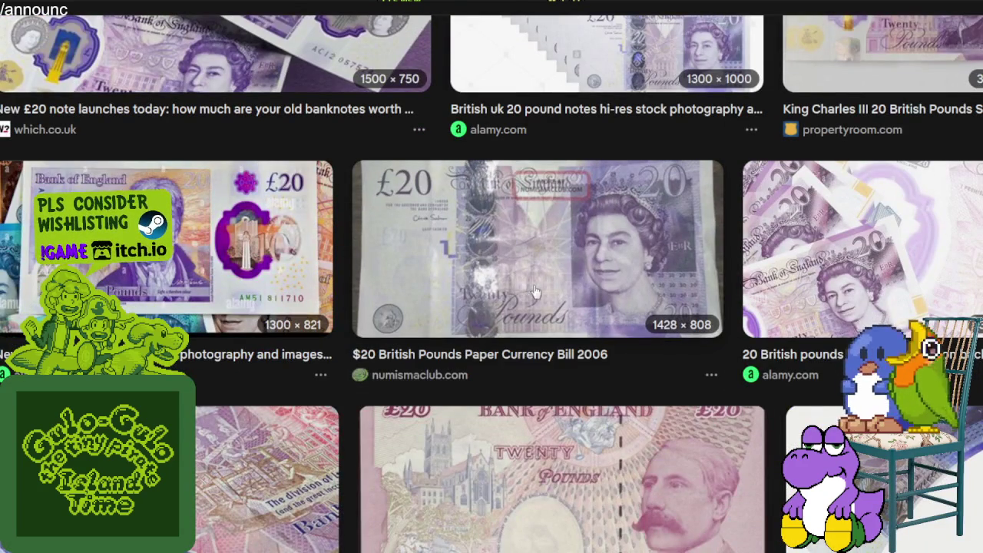
click(541, 249)
scroll(594, 334, down, 3)
scroll(588, 327, down, 2)
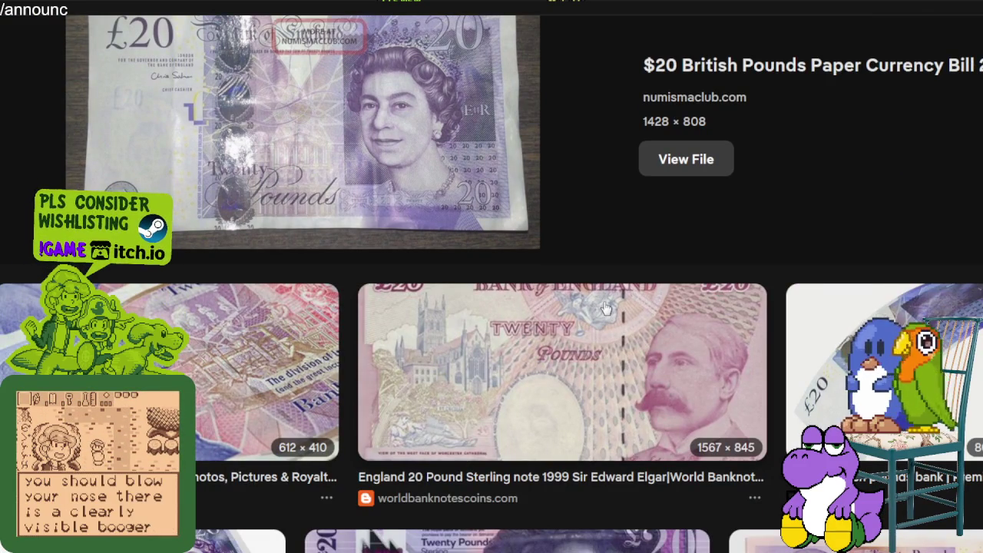
scroll(605, 307, down, 1)
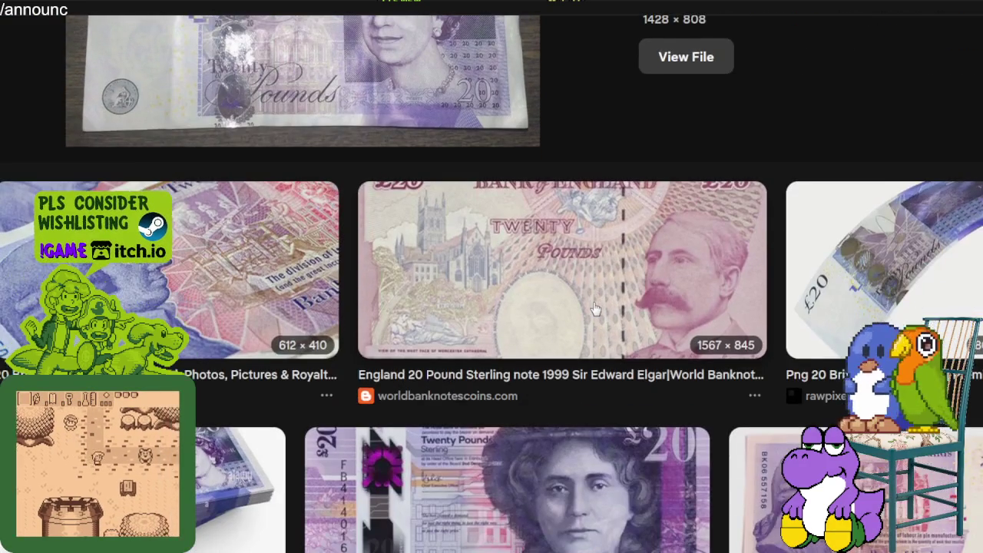
scroll(592, 307, down, 1)
scroll(593, 307, down, 1)
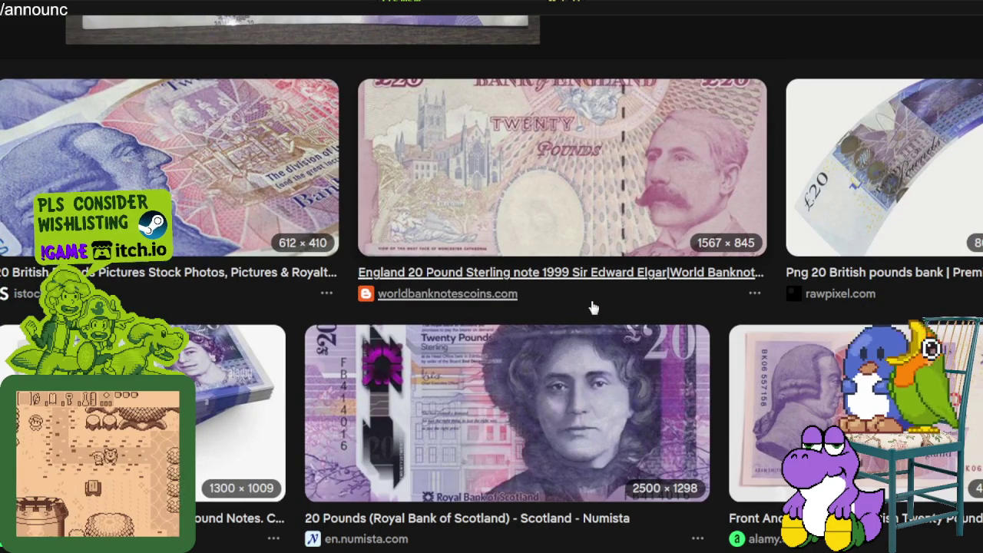
scroll(598, 302, down, 2)
scroll(598, 302, down, 2)
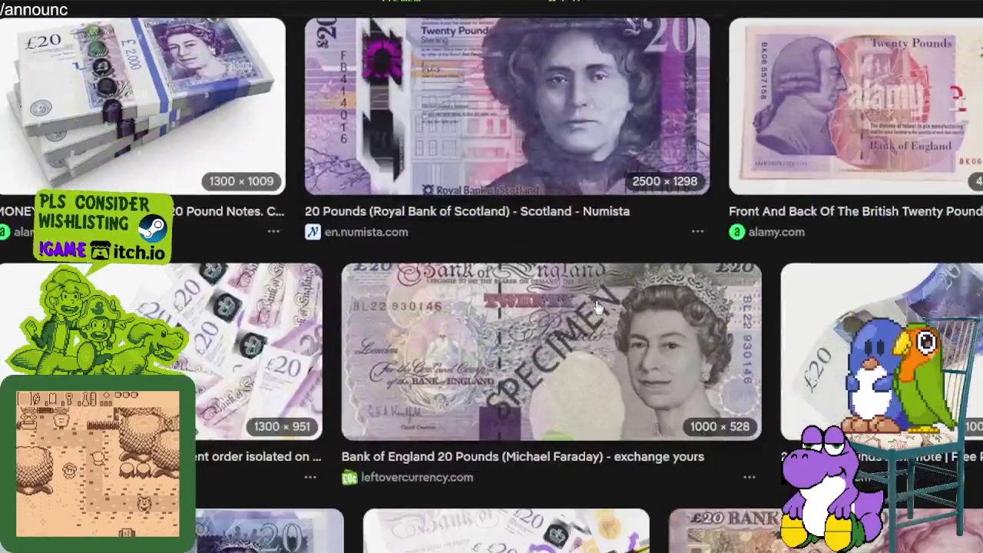
scroll(598, 302, down, 2)
scroll(598, 304, down, 2)
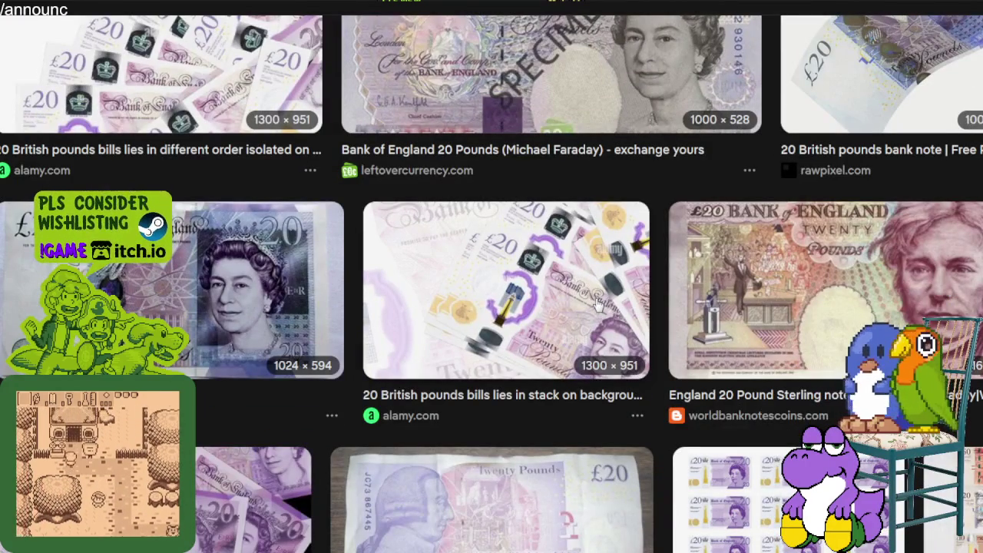
Preview the Faraday £20 note and the next image, then scroll back to the top.
click(812, 293)
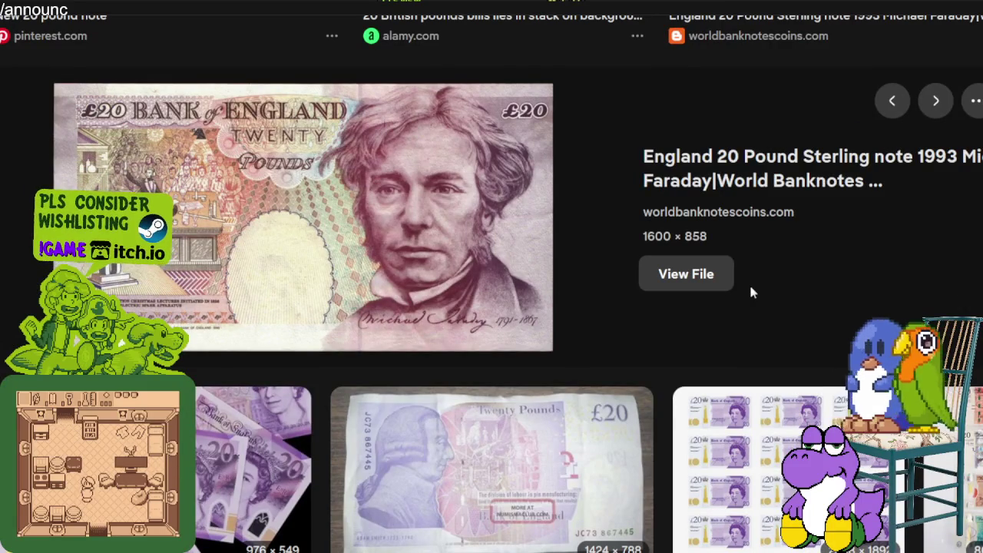
key(Right)
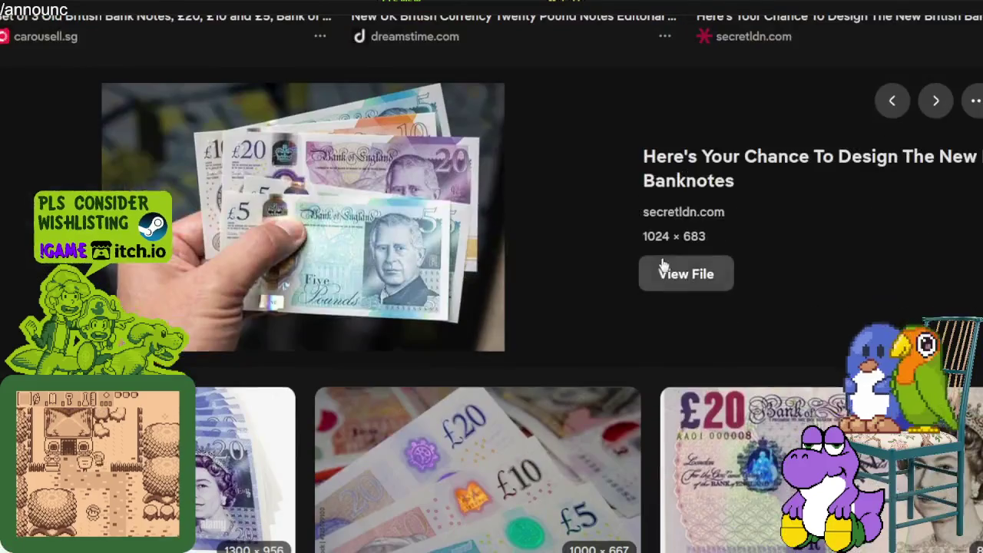
scroll(369, 207, down, 1)
scroll(338, 108, up, 1)
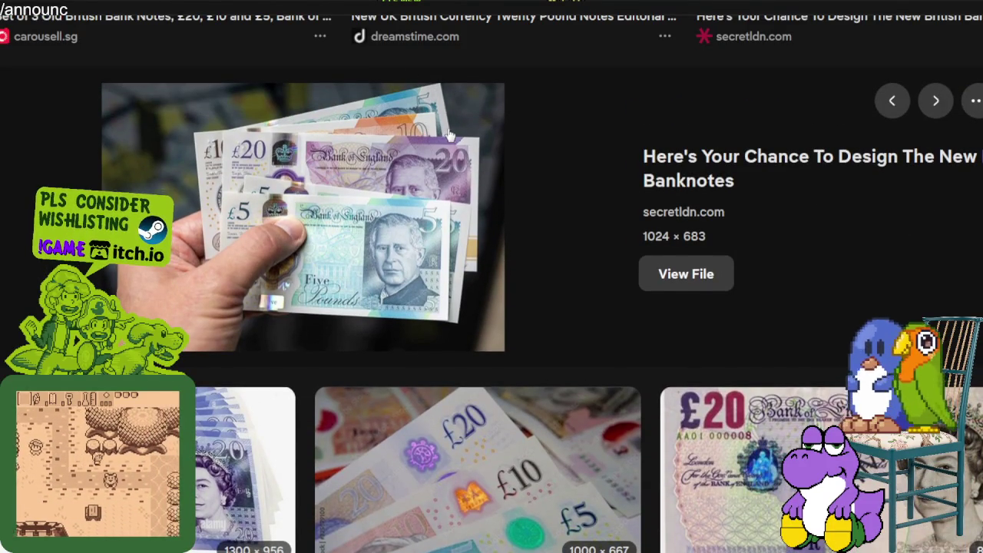
scroll(515, 142, down, 2)
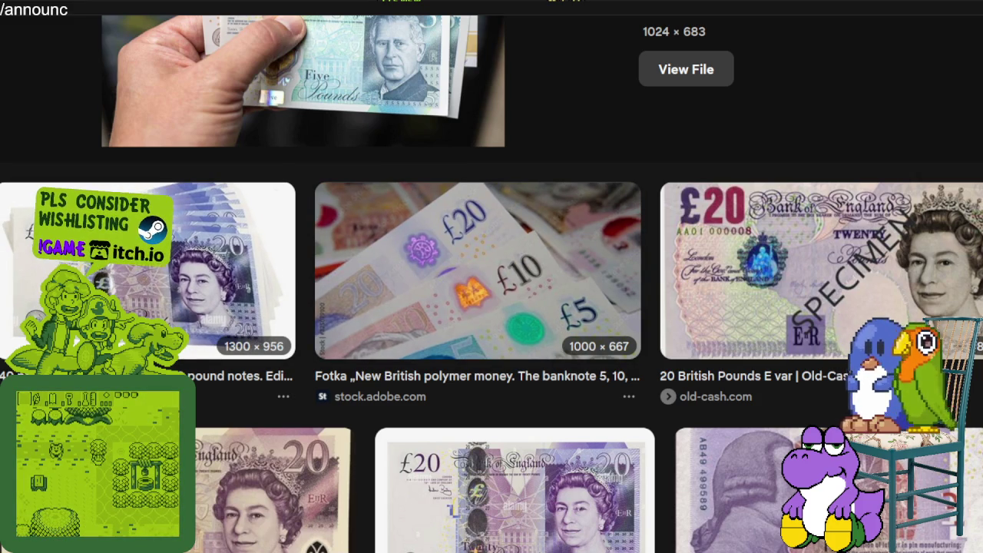
scroll(689, 336, down, 4)
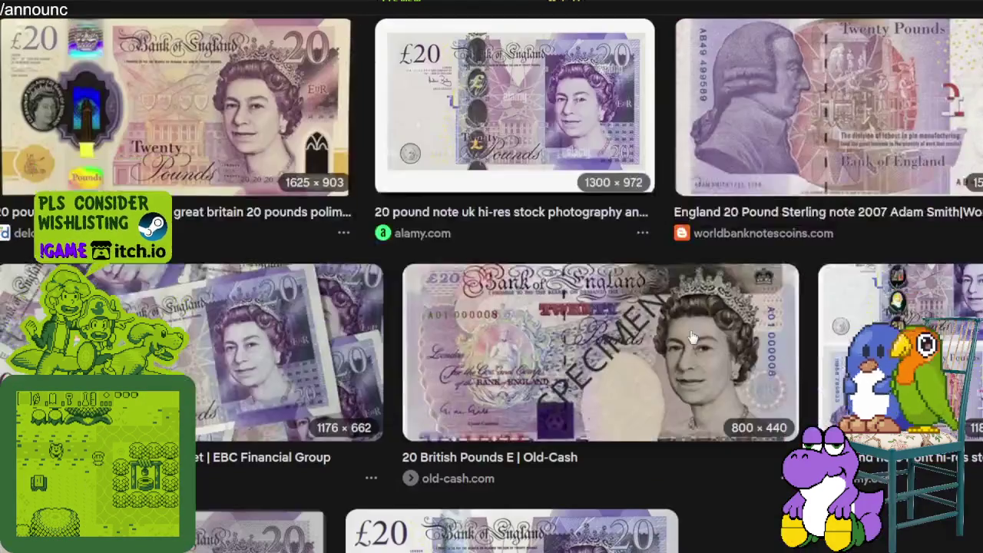
scroll(689, 336, down, 4)
scroll(690, 333, up, 4)
scroll(654, 304, up, 4)
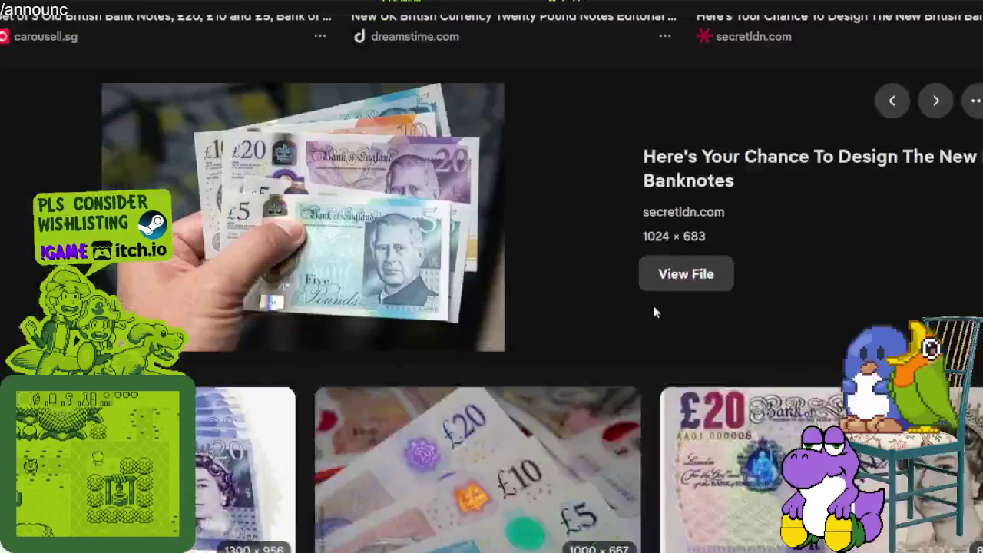
scroll(654, 305, up, 4)
scroll(655, 307, up, 3)
scroll(655, 308, up, 5)
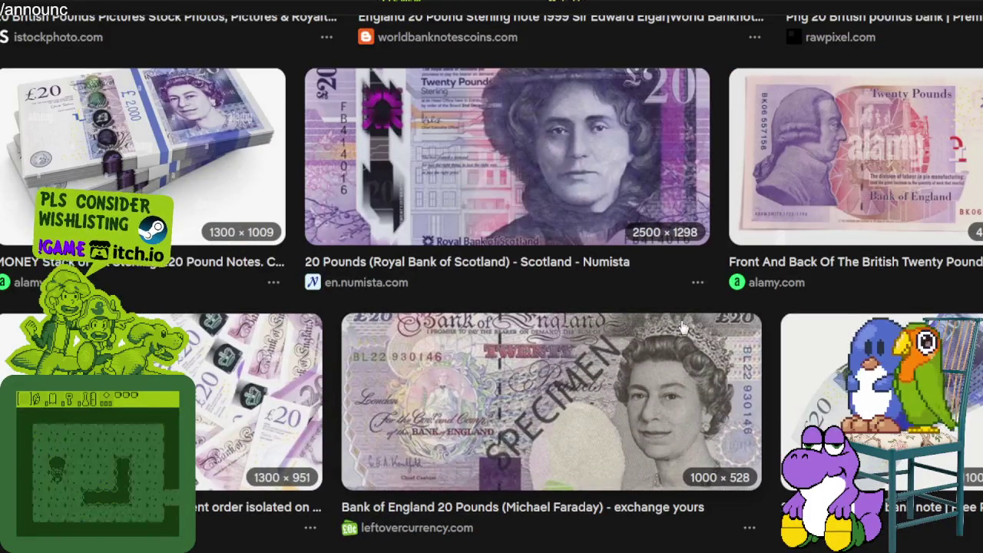
scroll(681, 313, up, 5)
scroll(681, 313, up, 5)
scroll(668, 318, up, 5)
scroll(657, 322, up, 5)
scroll(651, 326, up, 5)
scroll(651, 326, up, 3)
scroll(656, 323, up, 2)
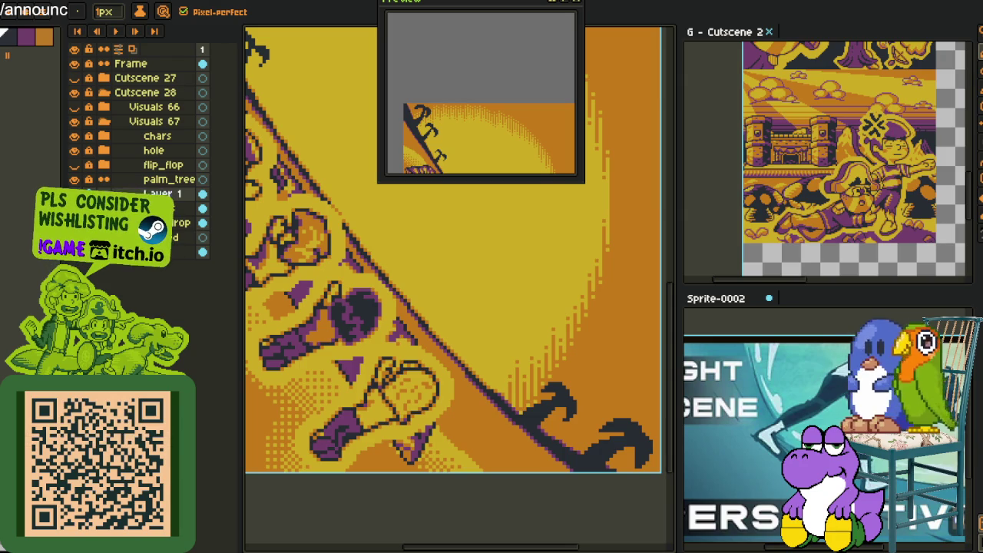
Draw a dark palm frond off the diagonal ridge with a hooked end, thickening it.
scroll(466, 271, down, 3)
scroll(464, 291, up, 2)
scroll(462, 307, up, 2)
scroll(461, 317, up, 1)
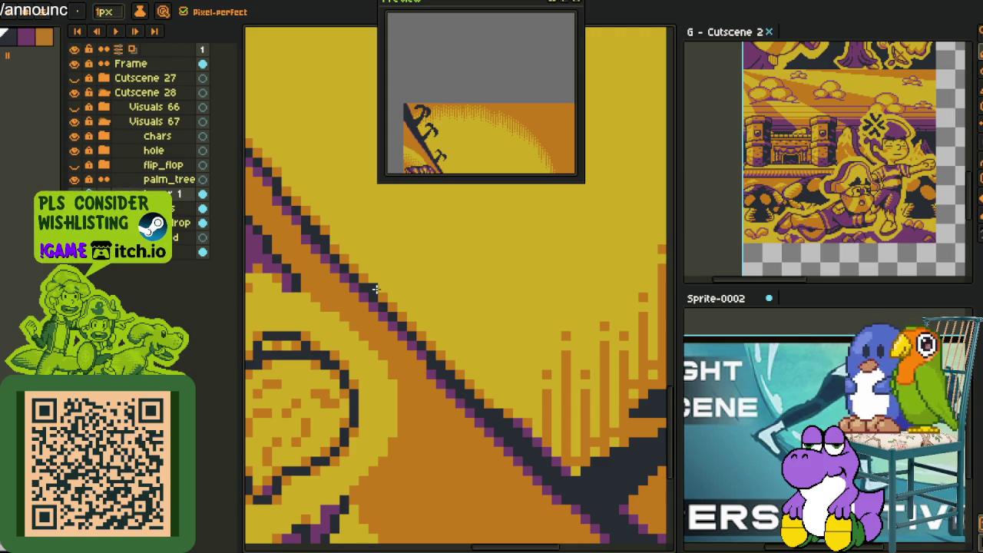
mouse_move(376, 289)
mouse_down()
mouse_move(424, 278)
mouse_move(413, 272)
mouse_up()
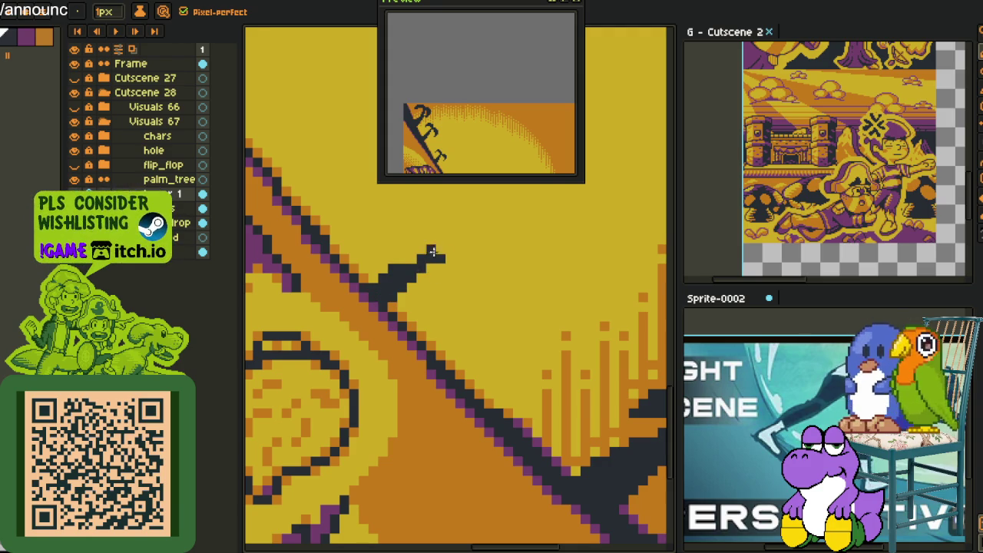
scroll(431, 259, up, 1)
scroll(434, 307, up, 1)
mouse_move(434, 325)
mouse_down()
mouse_move(332, 304)
mouse_move(316, 323)
mouse_move(355, 305)
mouse_move(385, 315)
mouse_move(439, 411)
mouse_up()
scroll(425, 339, right, 2)
click(402, 315)
mouse_move(406, 316)
mouse_down()
mouse_move(434, 345)
mouse_move(412, 405)
mouse_move(384, 344)
mouse_move(395, 349)
mouse_up()
Undo a stray tip block, add pixels above the frond's top bar, and trim the hook.
scroll(338, 306, down, 3)
scroll(338, 306, up, 2)
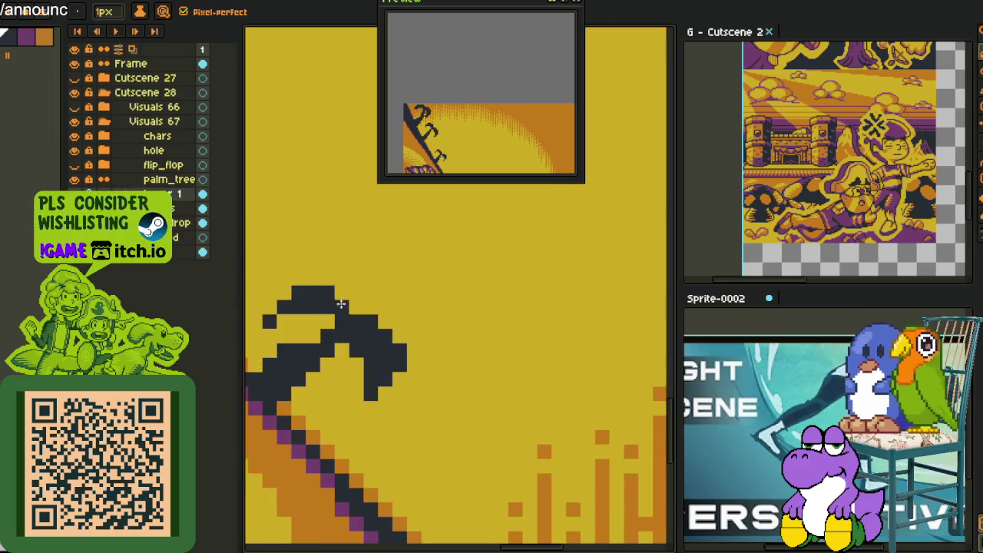
click(355, 298)
key(ctrl+z)
drag(314, 277, 298, 277)
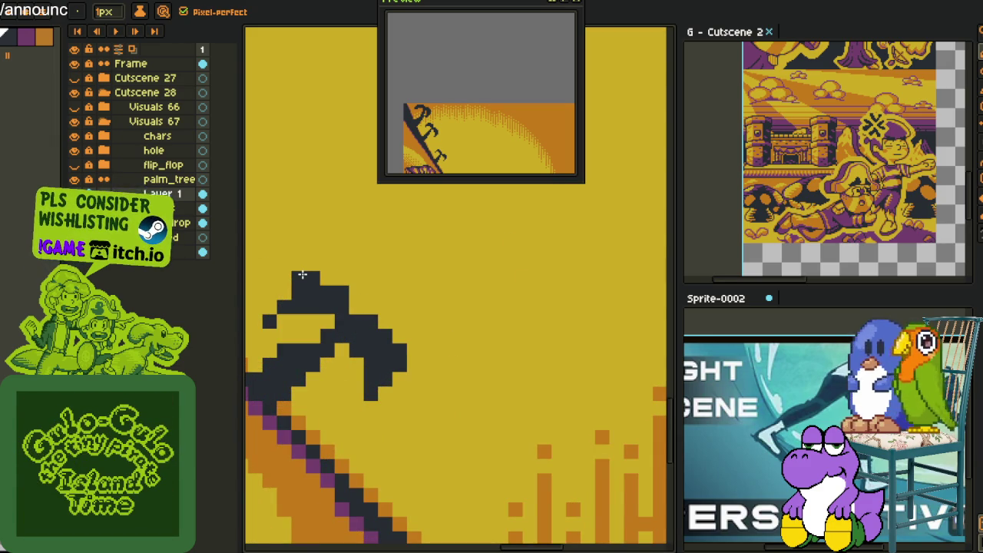
scroll(362, 322, down, 2)
scroll(361, 323, down, 1)
scroll(362, 323, up, 1)
scroll(395, 302, up, 1)
scroll(396, 302, up, 1)
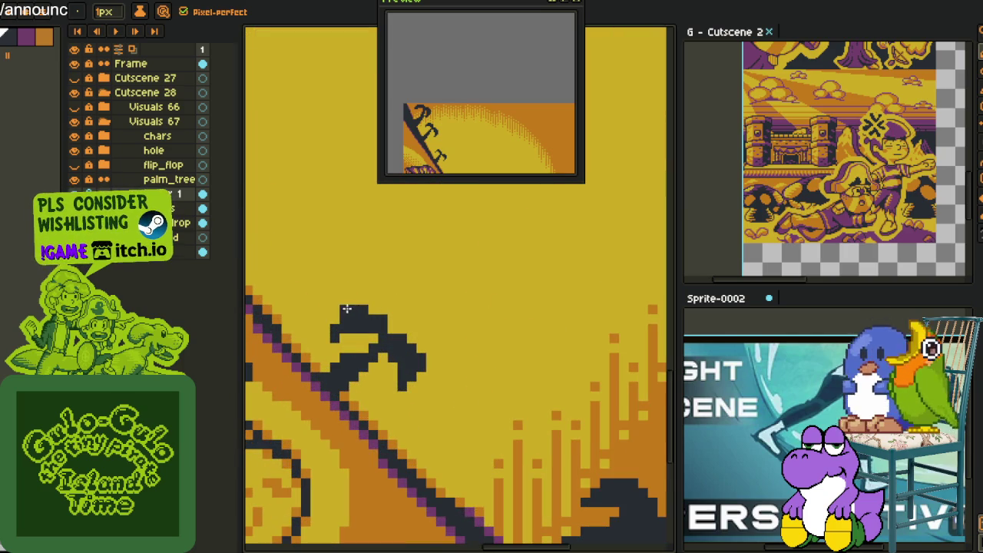
scroll(390, 310, down, 1)
scroll(437, 316, down, 1)
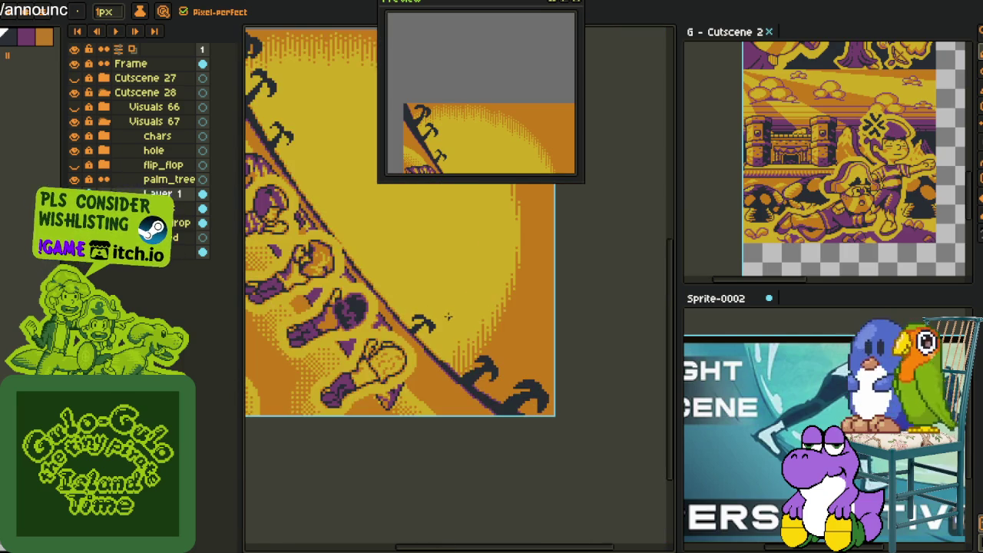
scroll(437, 315, up, 2)
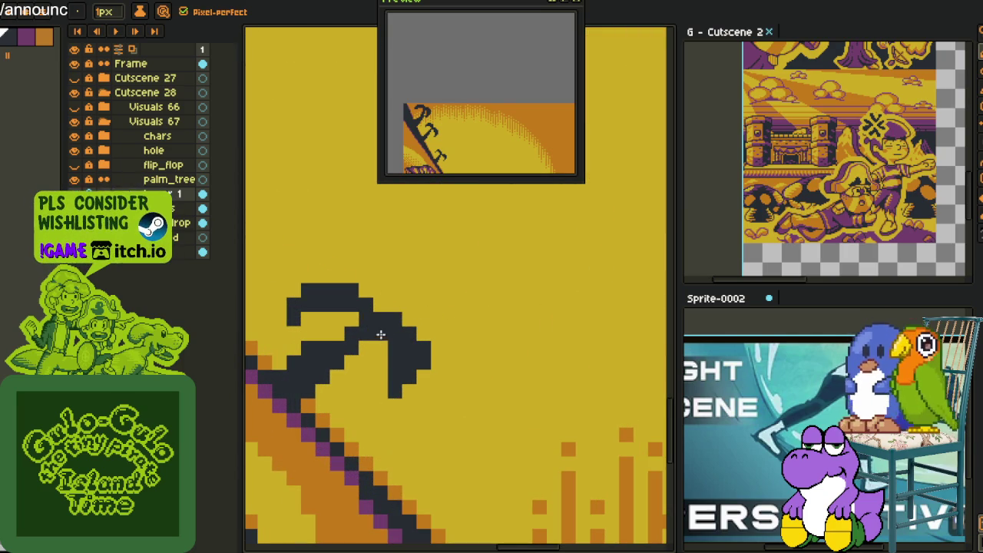
drag(391, 391, 383, 385)
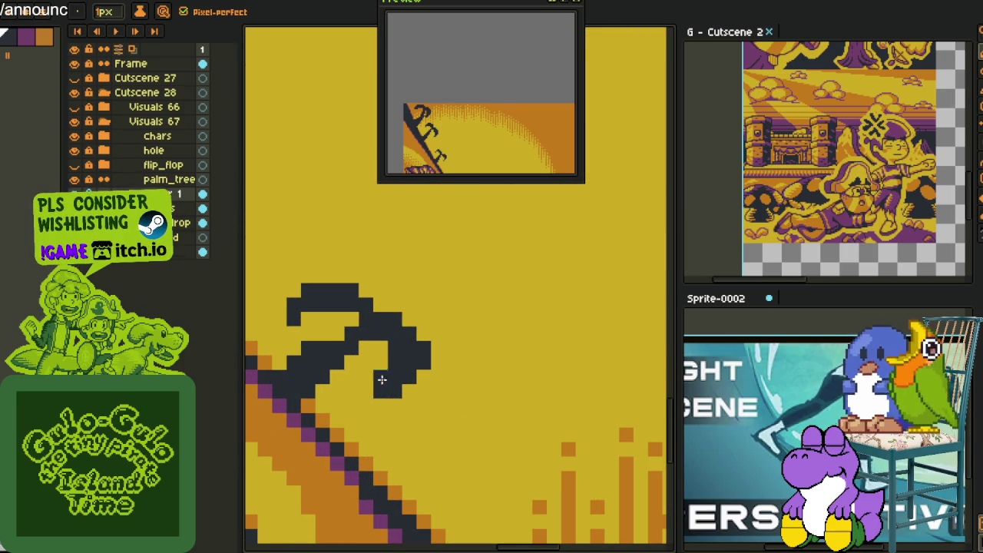
drag(424, 347, 423, 367)
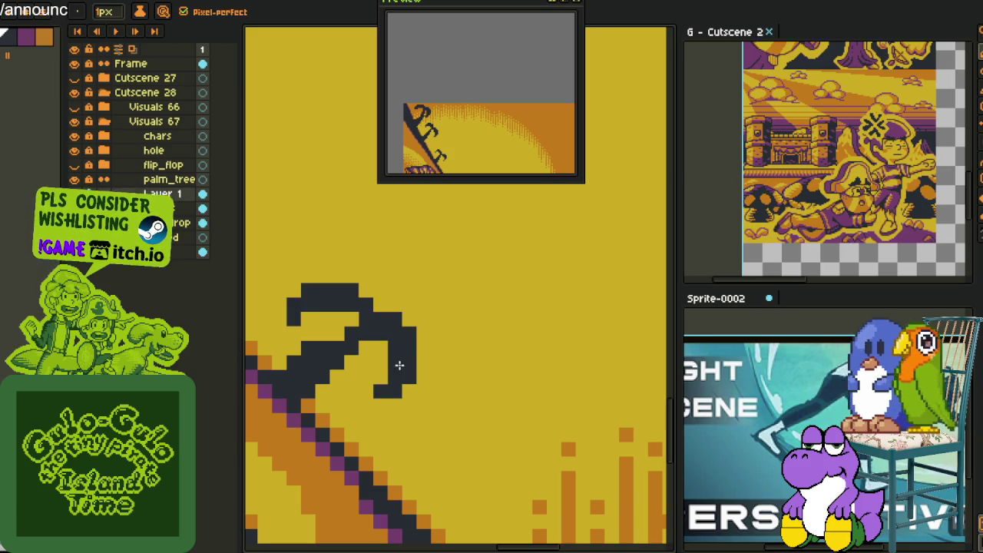
Hide the flip_flop layer to see the ridge clearly.
scroll(439, 346, down, 3)
scroll(453, 353, down, 2)
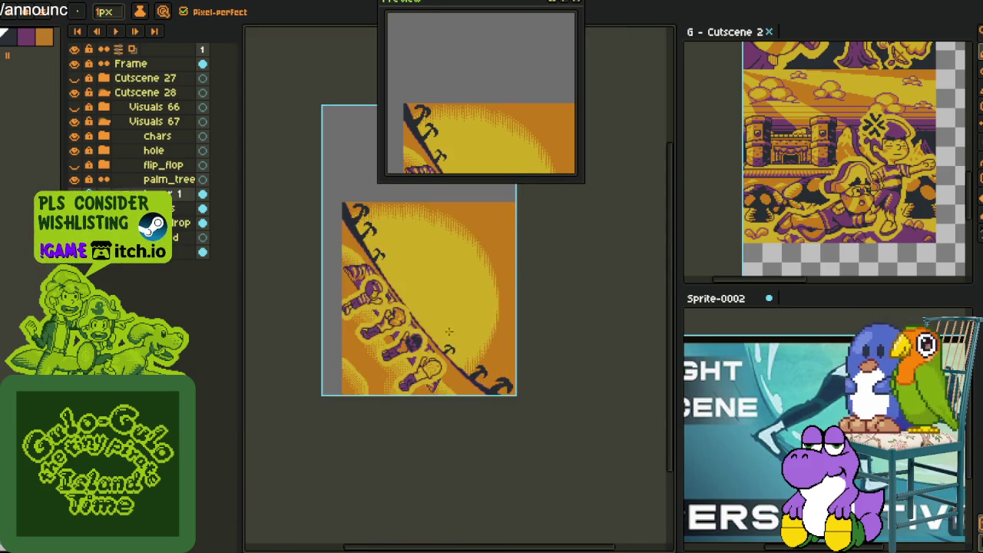
scroll(389, 291, up, 2)
scroll(389, 291, up, 1)
scroll(389, 291, up, 1)
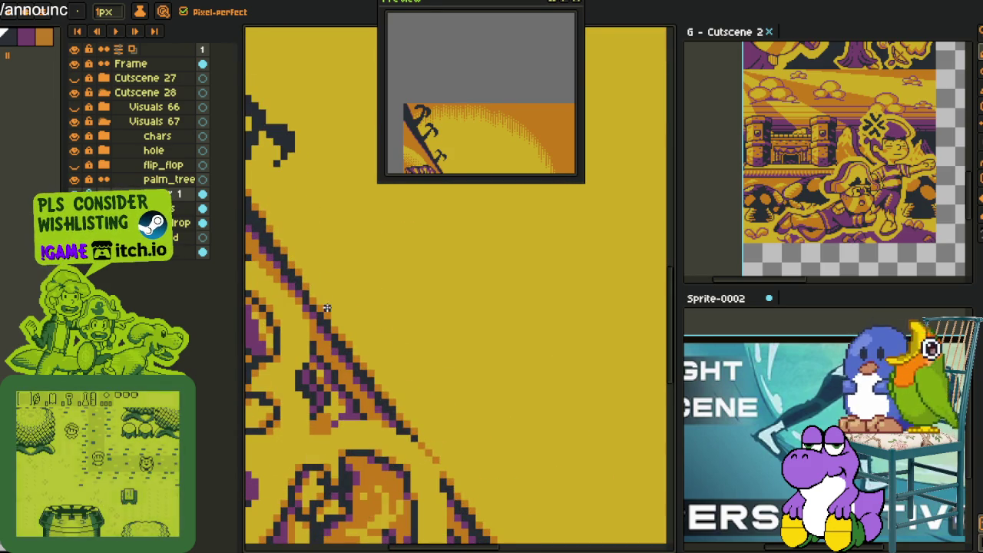
scroll(388, 243, down, 1)
scroll(388, 242, down, 3)
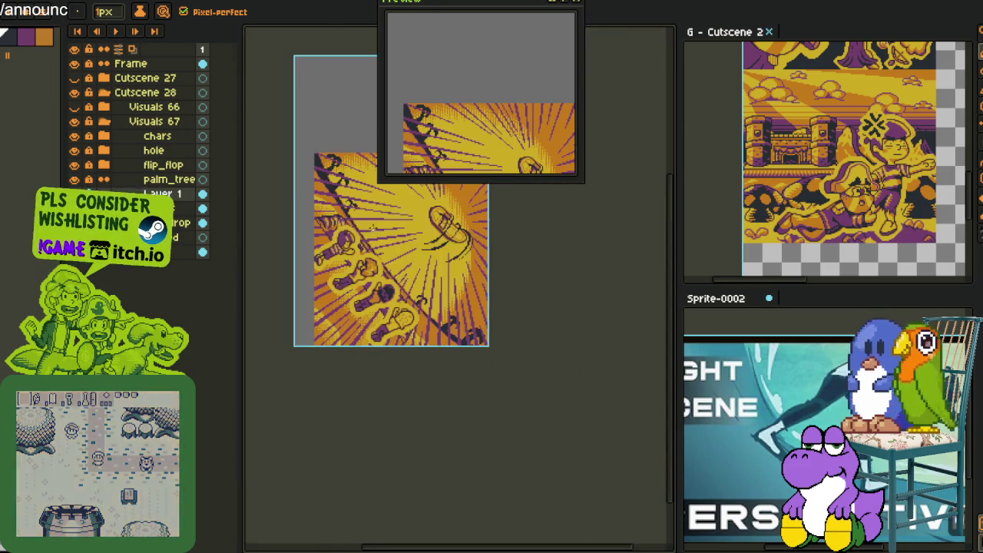
scroll(427, 227, down, 1)
scroll(427, 227, up, 1)
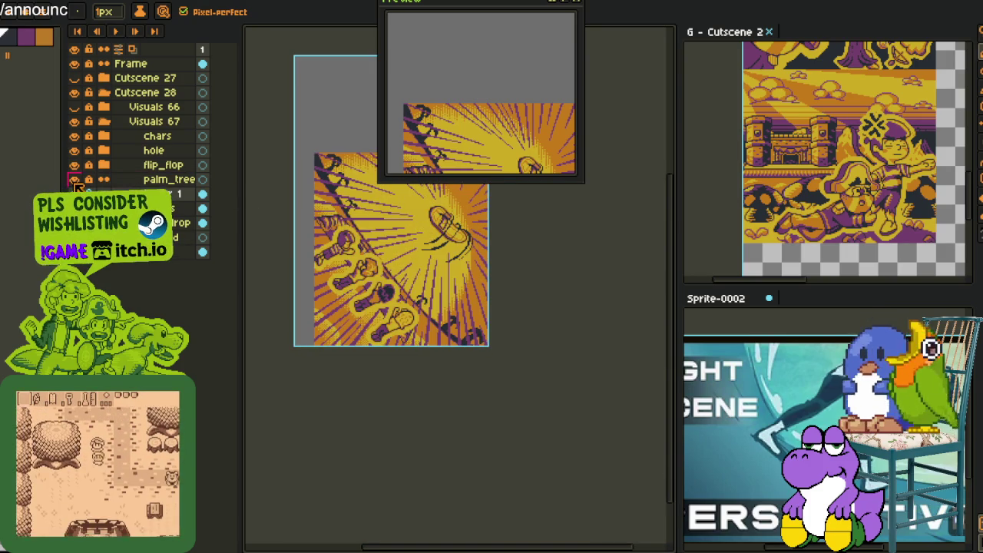
click(76, 166)
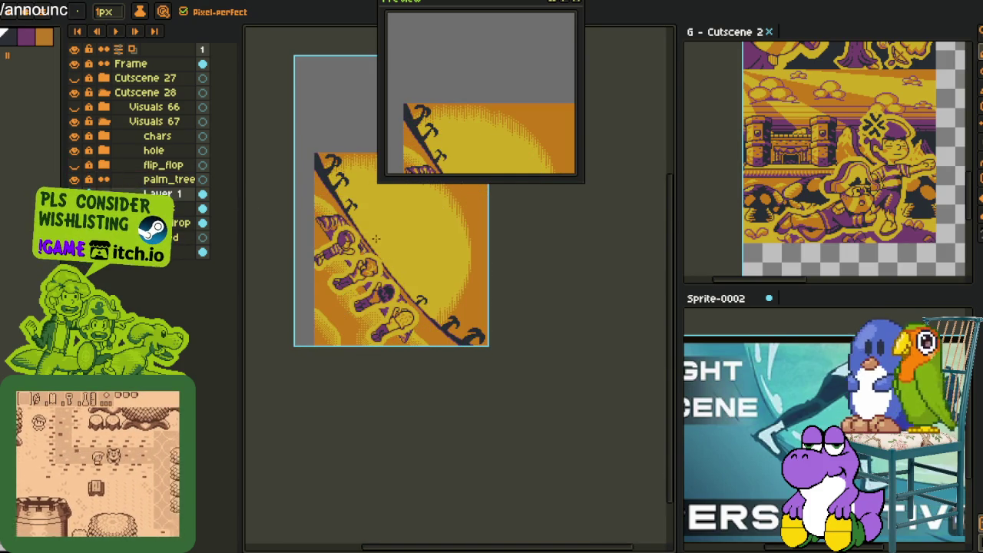
scroll(414, 241, up, 1)
scroll(438, 279, up, 2)
scroll(369, 268, up, 1)
scroll(322, 238, up, 1)
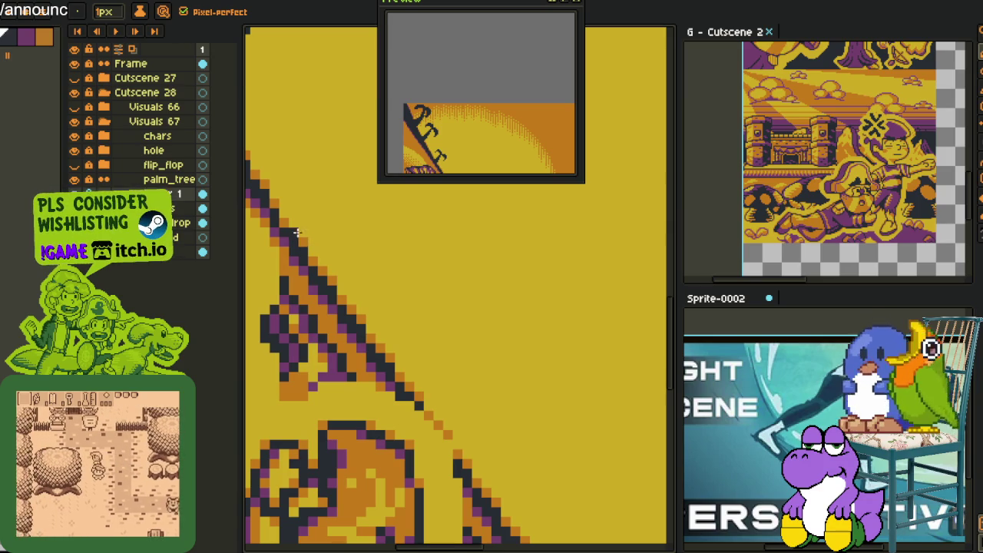
Draw a new dark pixel line beside the diagonal ridge edge.
mouse_move(277, 202)
mouse_down()
mouse_move(296, 202)
mouse_move(391, 348)
mouse_up()
mouse_move(416, 364)
mouse_down()
mouse_move(370, 249)
mouse_move(451, 359)
mouse_move(393, 271)
mouse_move(451, 369)
mouse_up()
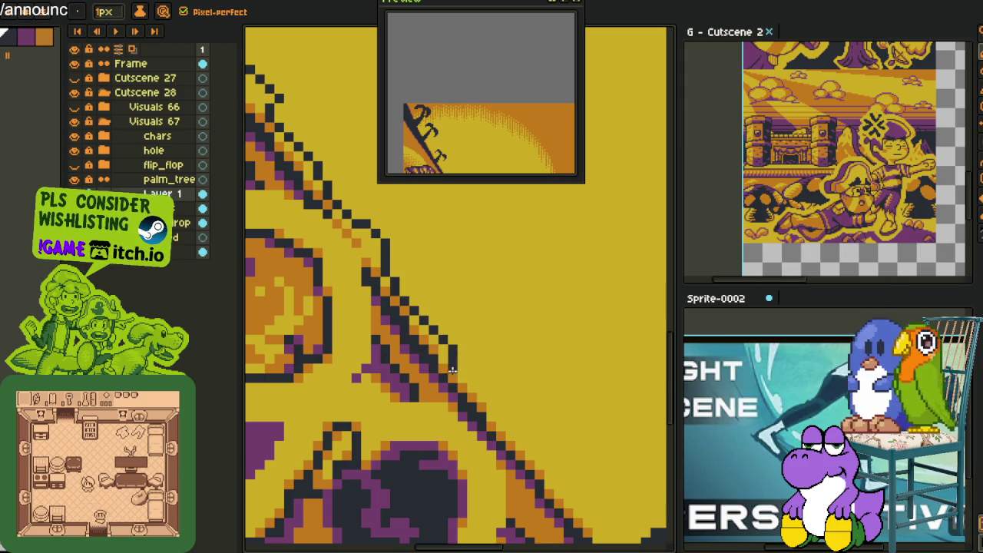
scroll(451, 369, up, 1)
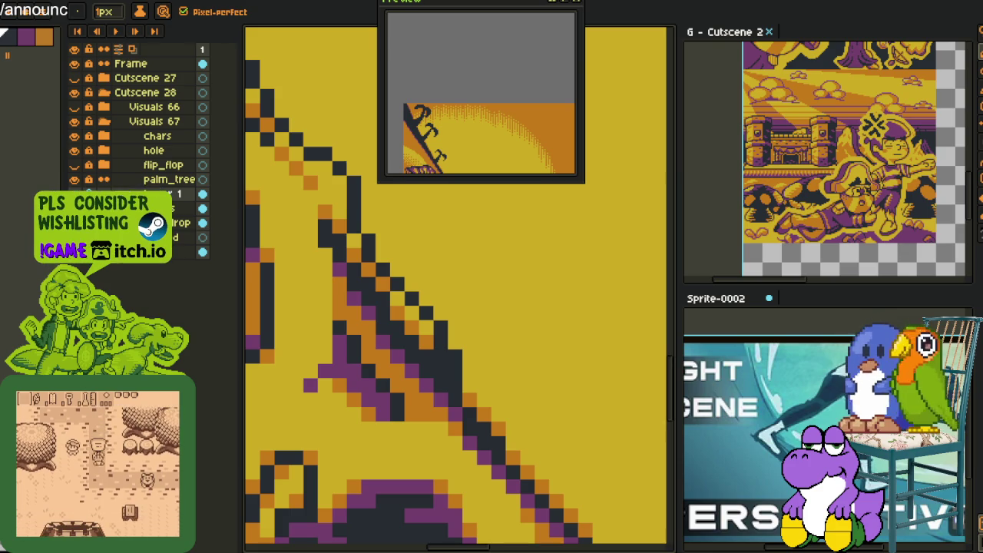
scroll(393, 346, down, 2)
scroll(393, 346, down, 4)
scroll(393, 346, up, 4)
scroll(393, 346, up, 2)
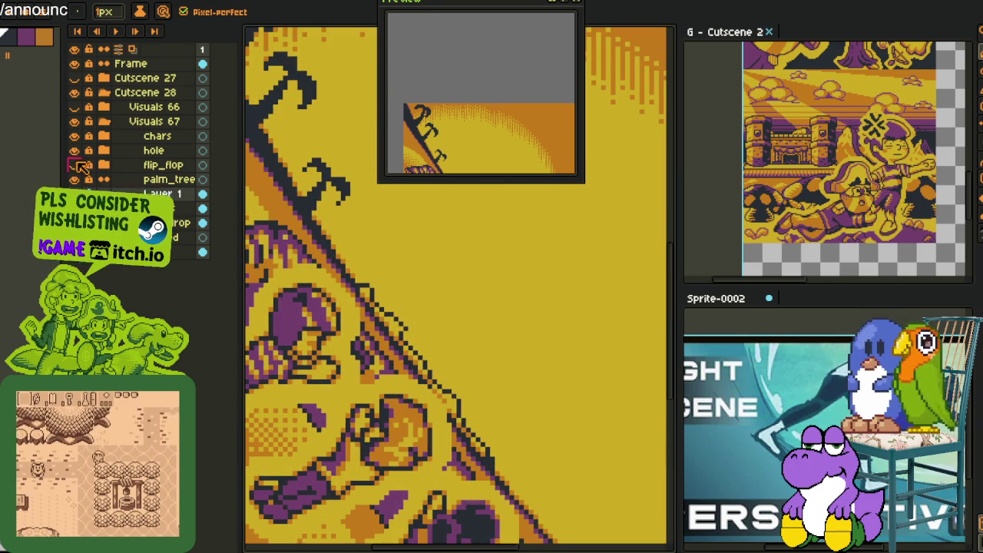
Hide the chars layer and repaint the diagonal ridge in dark pixels, redoing it twice.
click(75, 136)
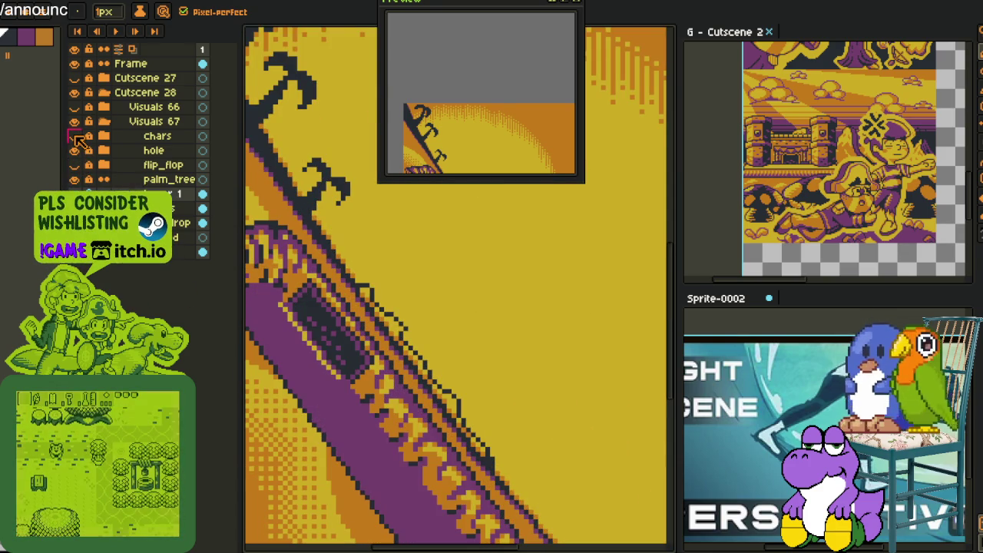
scroll(520, 446, up, 1)
scroll(520, 445, up, 1)
scroll(491, 448, up, 1)
scroll(469, 450, up, 1)
mouse_move(476, 477)
mouse_down()
mouse_move(373, 345)
mouse_move(354, 292)
mouse_move(336, 292)
mouse_move(276, 208)
mouse_up()
key(ctrl+z)
key(ctrl+z)
key(ctrl+z)
mouse_move(398, 373)
mouse_down()
mouse_move(350, 314)
mouse_move(342, 270)
mouse_move(296, 219)
mouse_up()
key(ctrl+z)
key(ctrl+z)
key(ctrl+z)
mouse_move(395, 349)
mouse_down()
mouse_move(384, 296)
mouse_move(401, 281)
mouse_move(367, 284)
mouse_move(361, 246)
mouse_move(345, 272)
mouse_move(300, 212)
mouse_up()
Fix the ridge staircase with yellow and dark pixels and darken cells along the band.
right_click(404, 280)
right_click(386, 262)
click(367, 261)
right_click(365, 243)
click(367, 277)
scroll(401, 376, right, 1)
mouse_move(401, 376)
mouse_down()
mouse_move(379, 356)
mouse_move(356, 301)
mouse_up()
click(343, 319)
click(344, 301)
scroll(460, 369, down, 1)
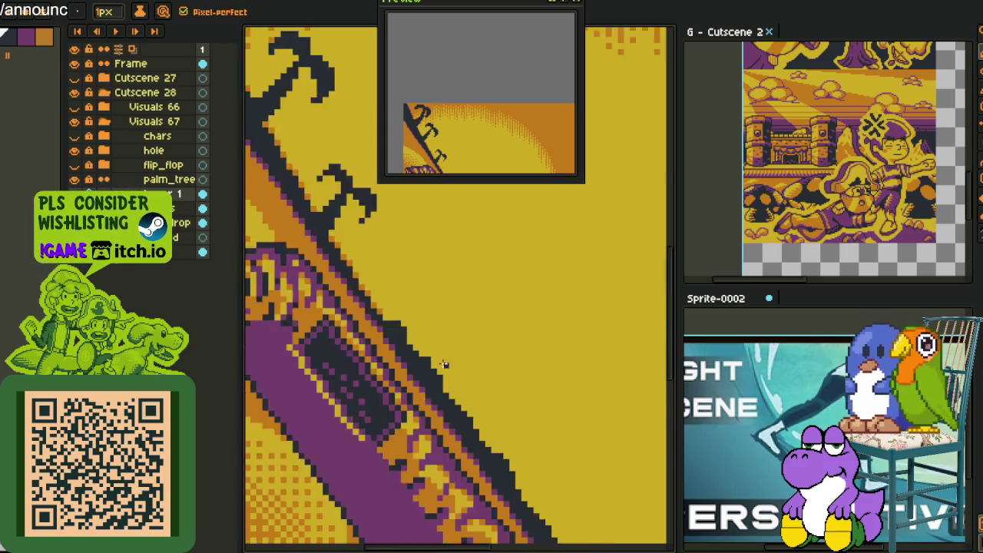
scroll(474, 387, down, 2)
Show the flip_flop and chars layers again and reframe the whole scene.
click(74, 165)
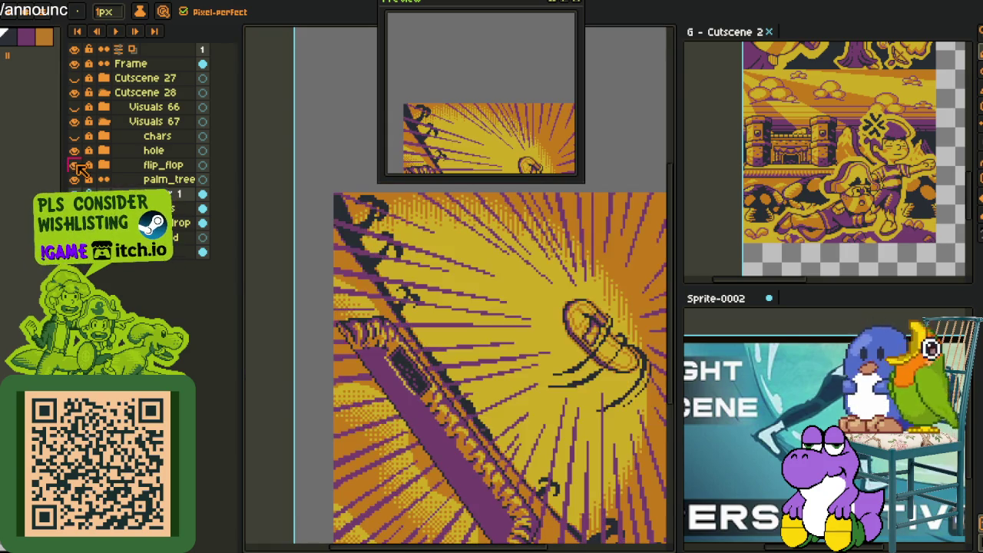
drag(536, 315, 399, 192)
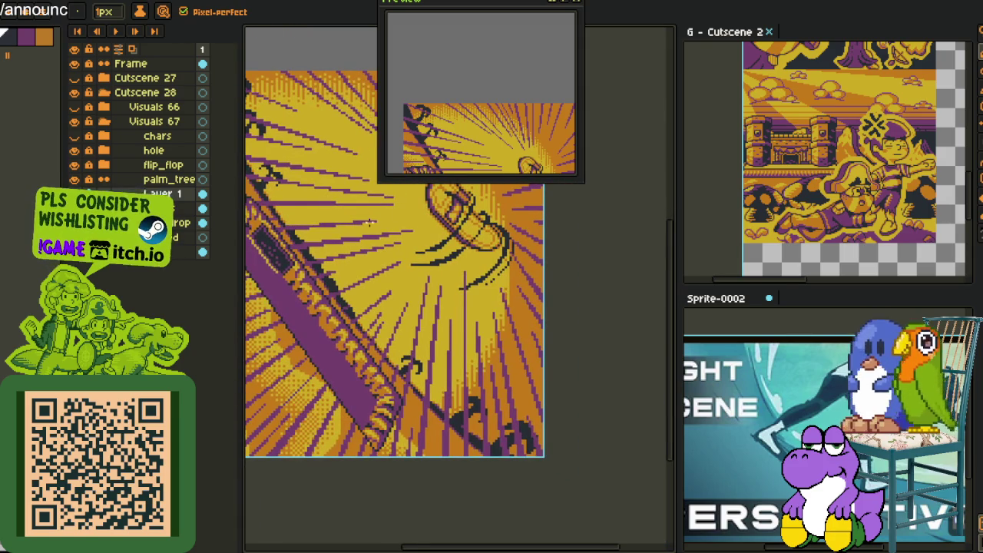
scroll(364, 221, up, 1)
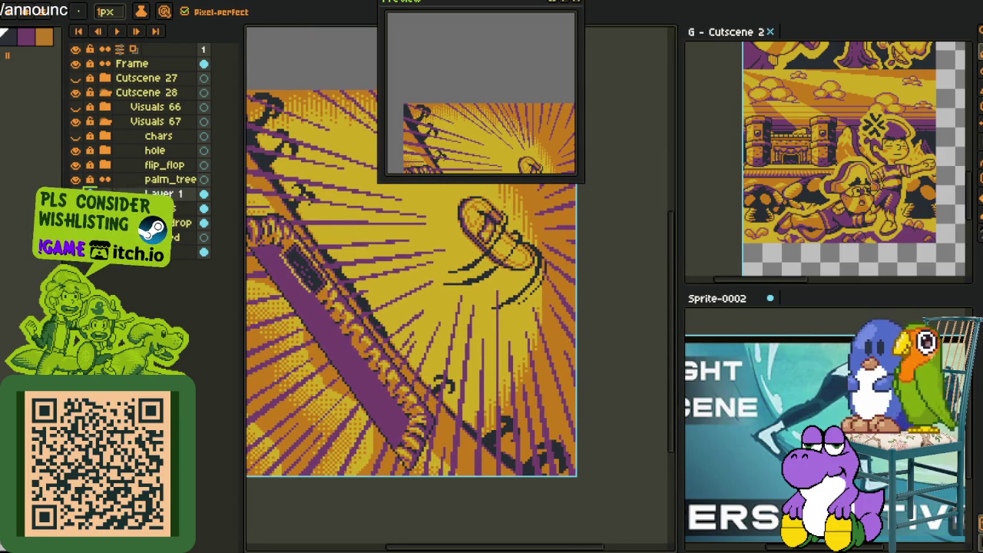
scroll(408, 237, down, 2)
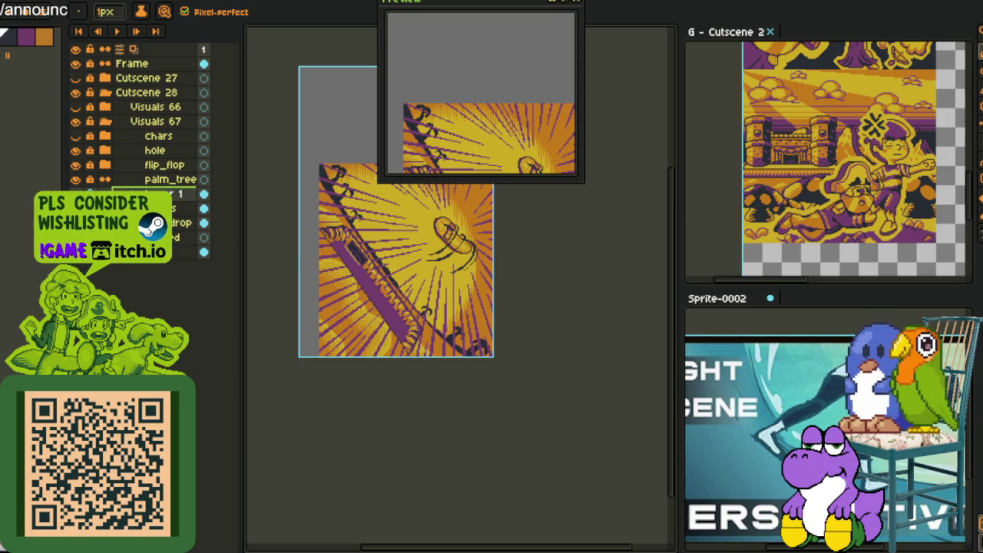
click(75, 135)
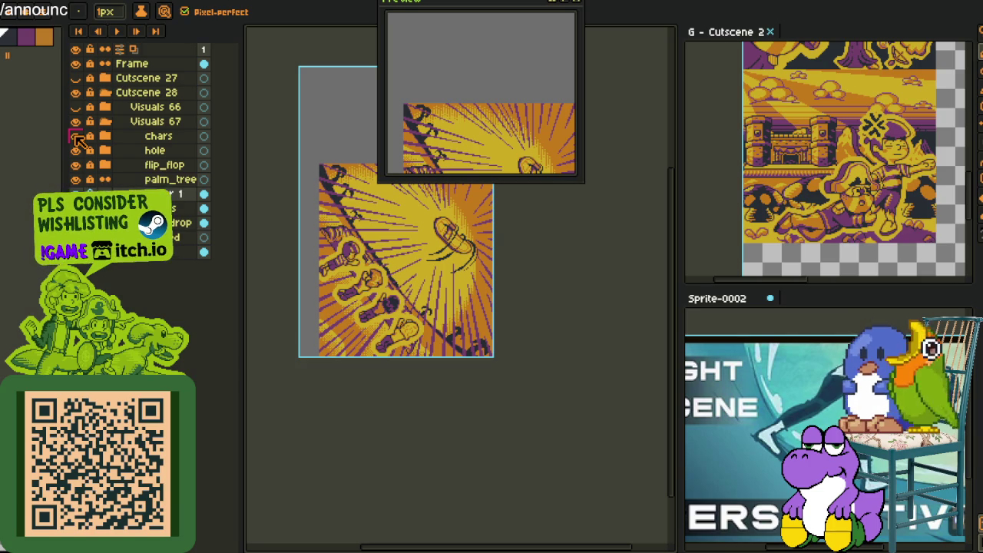
scroll(531, 332, up, 1)
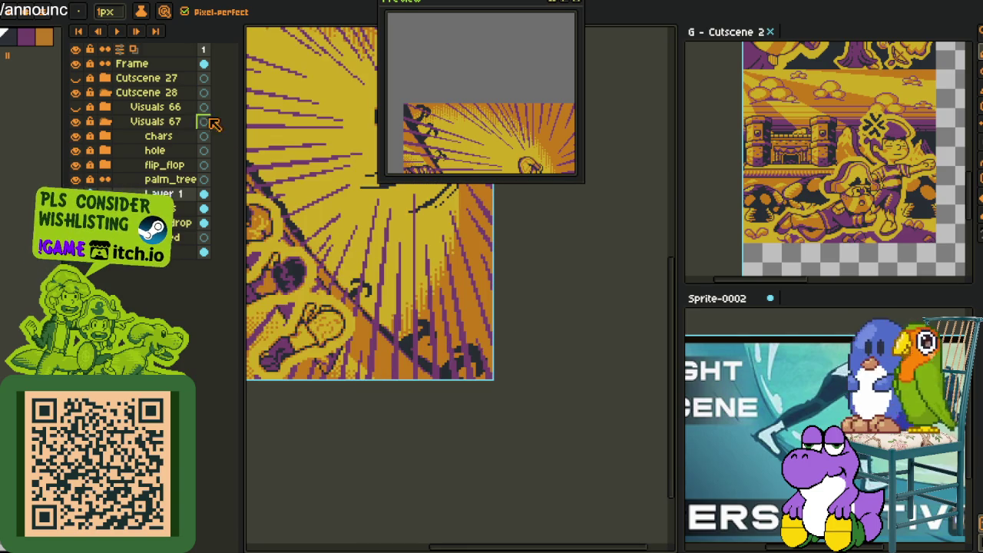
Rotate the canvas 90° clockwise, then flip it vertically to stand the cutscene upright.
key(alt+s)
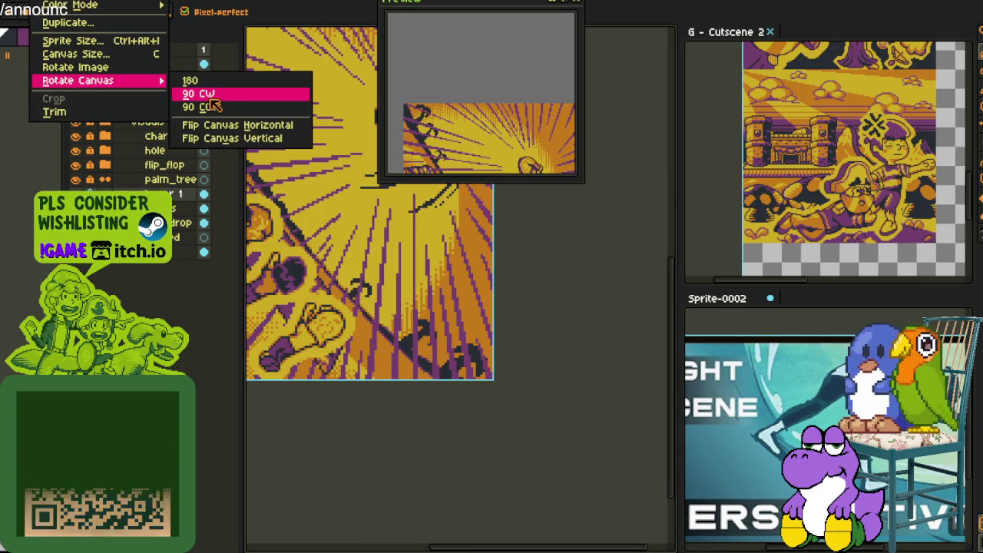
click(208, 95)
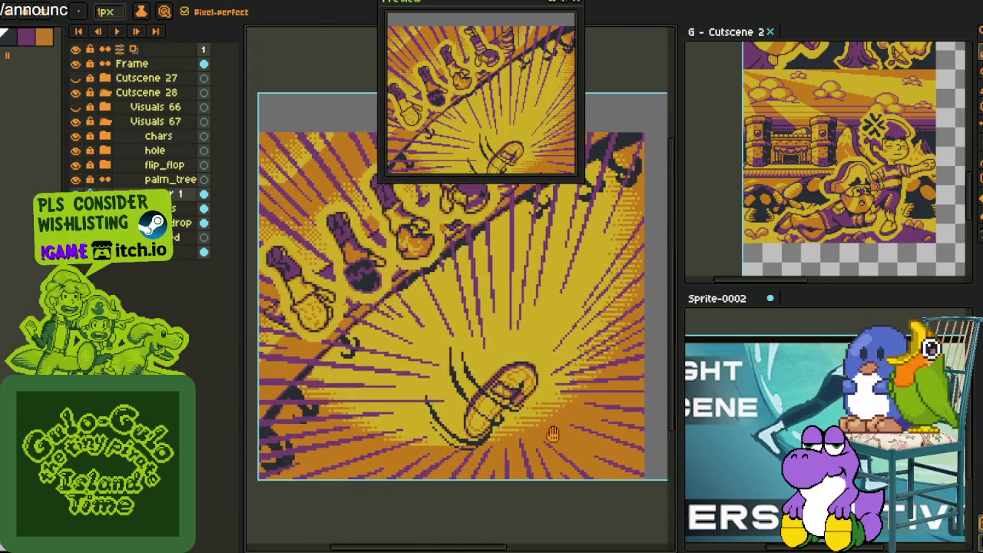
right_click(172, 94)
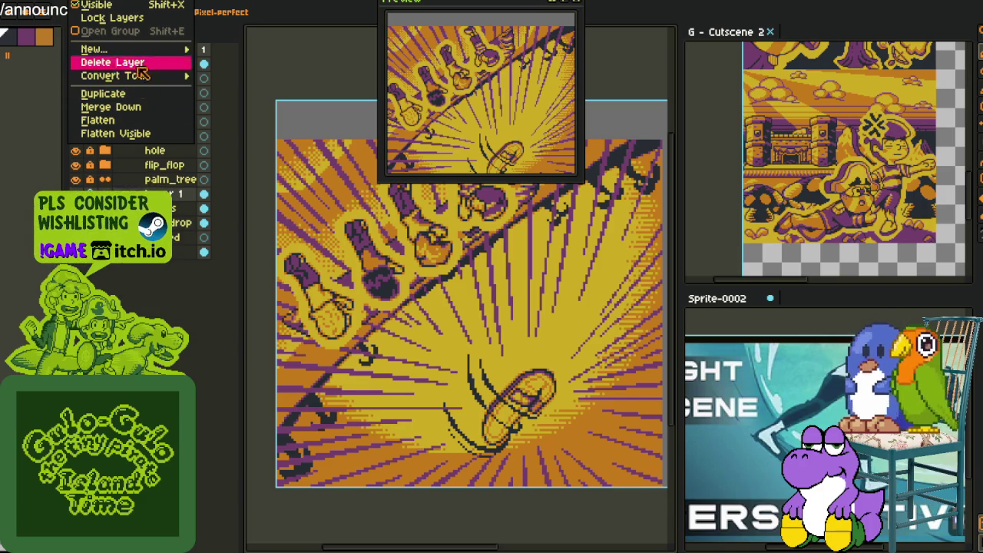
click(46, 0)
mouse_move(78, 80)
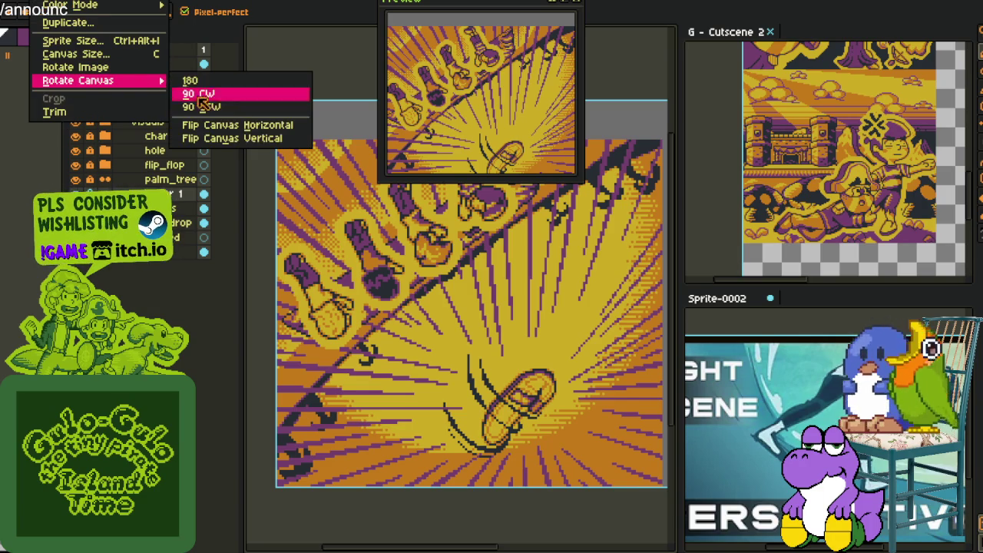
click(238, 139)
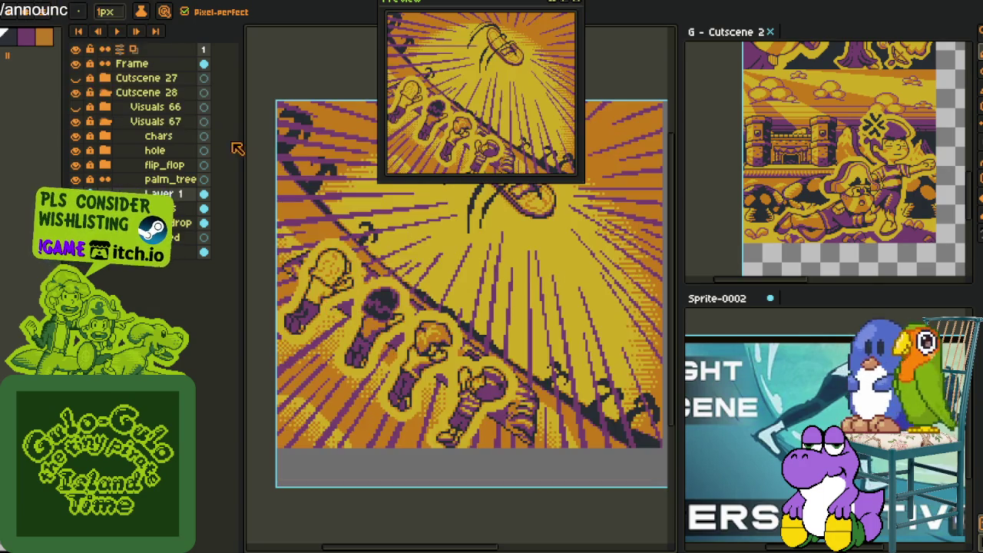
mouse_move(444, 307)
mouse_down()
mouse_move(547, 421)
mouse_move(519, 422)
mouse_up()
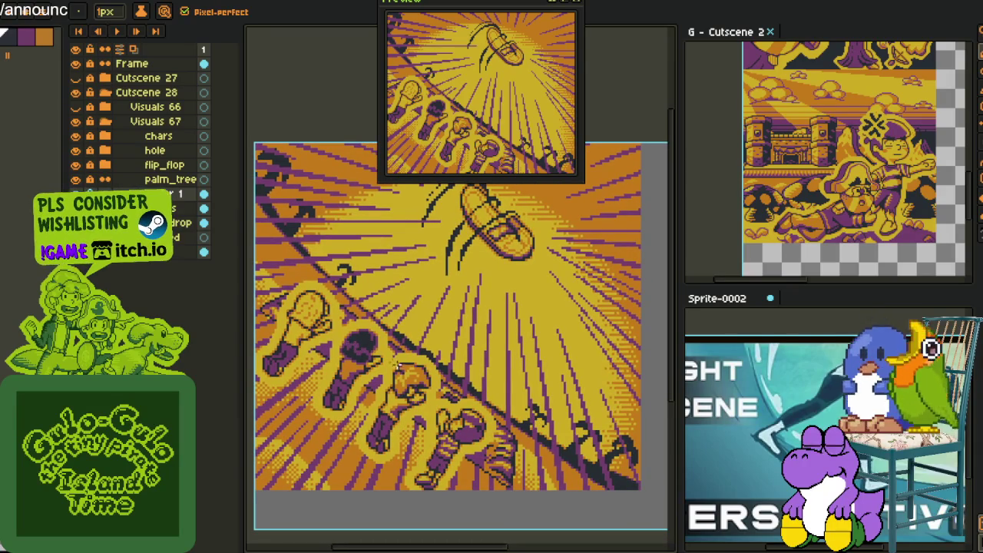
Close the floating preview and close Sprite-0002 without saving.
scroll(472, 353, up, 1)
click(578, 3)
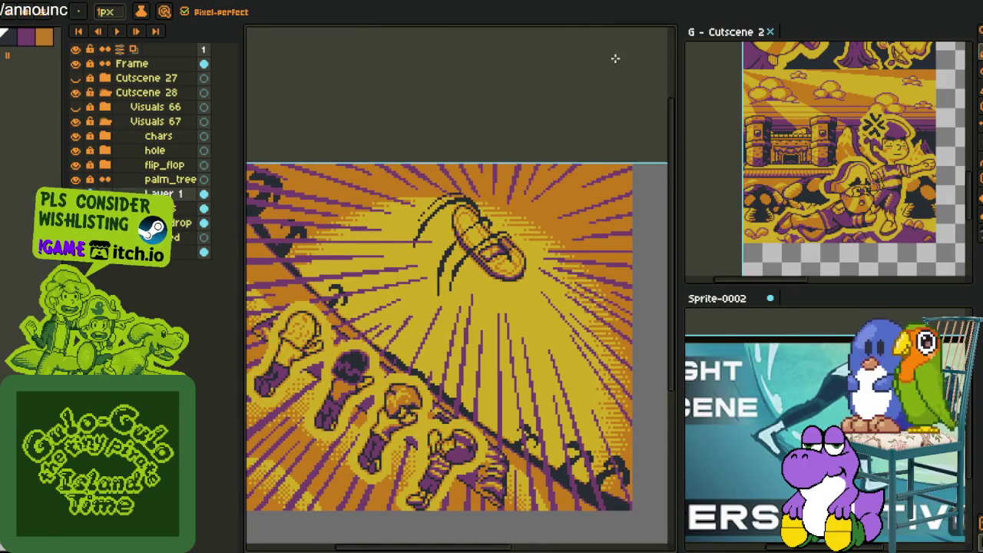
click(772, 299)
click(485, 299)
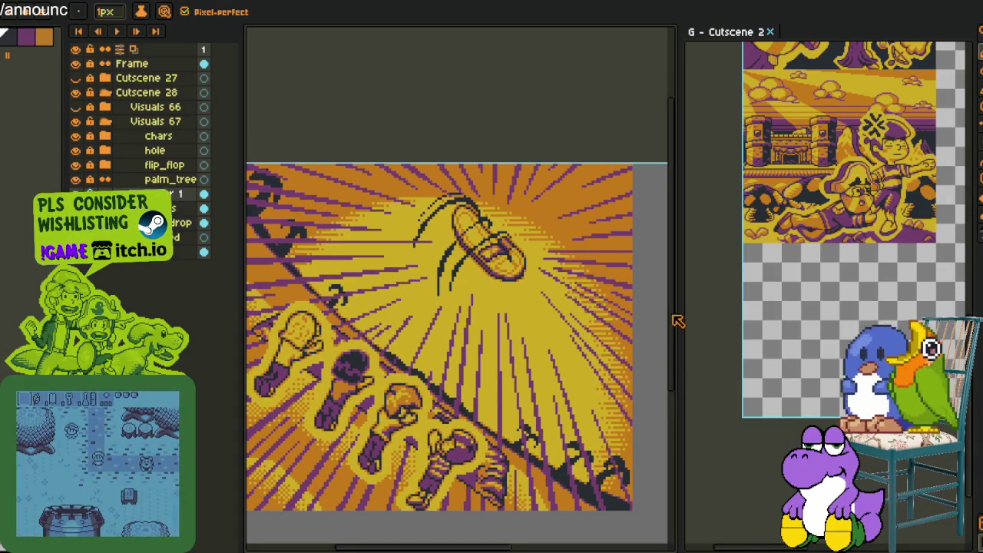
Resize the side panels to give the canvas more room.
drag(679, 314, 787, 316)
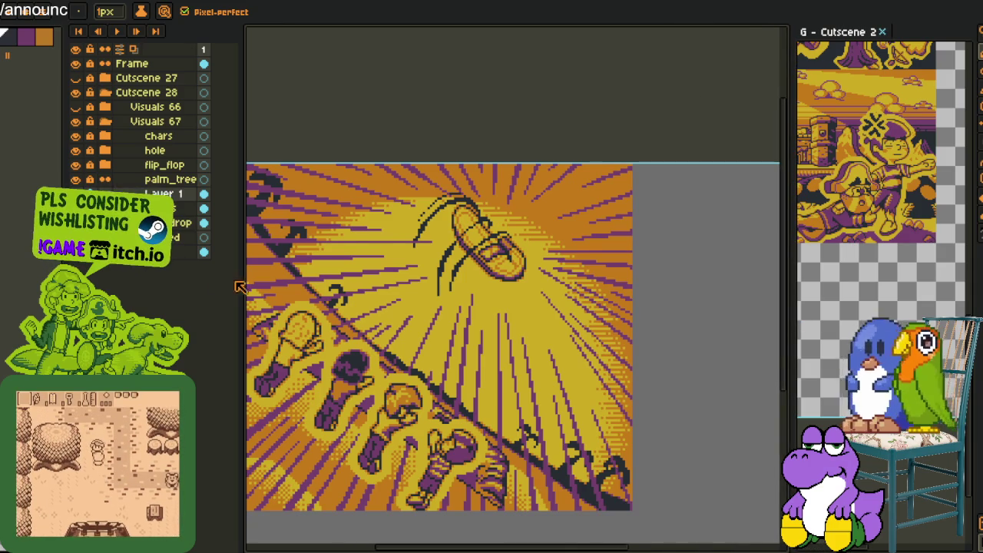
drag(240, 280, 116, 279)
scroll(444, 265, up, 3)
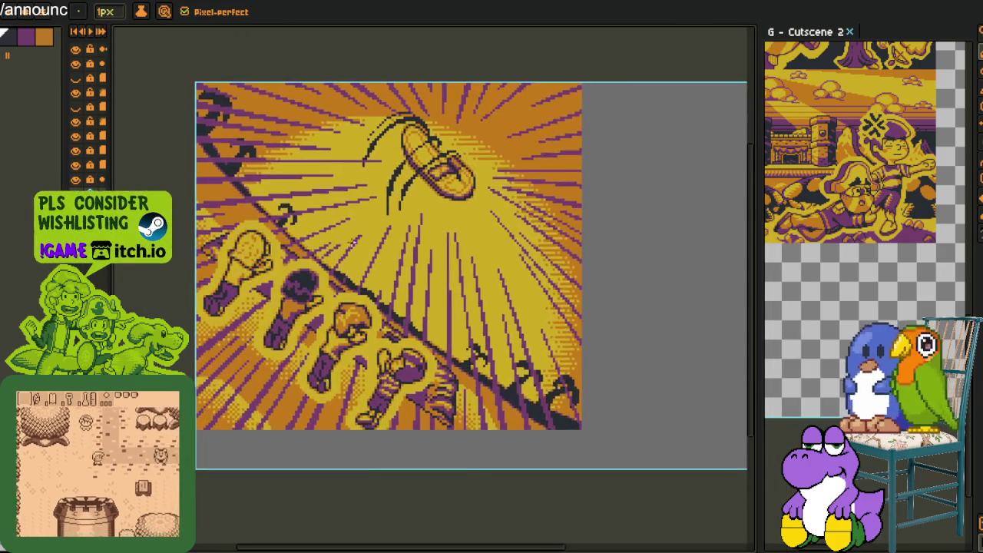
scroll(444, 264, down, 1)
scroll(458, 294, up, 1)
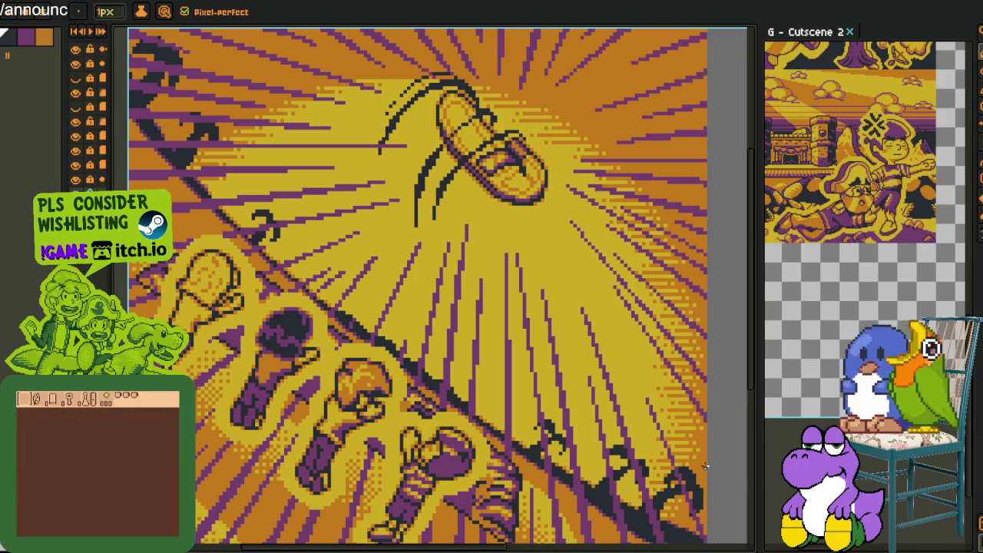
drag(522, 396, 554, 374)
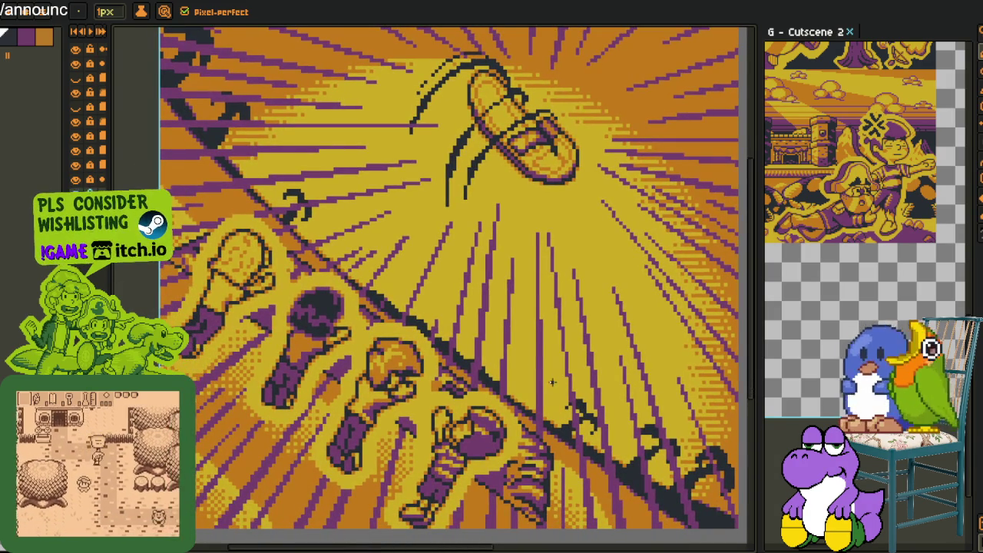
scroll(551, 382, down, 2)
scroll(545, 388, down, 1)
scroll(540, 393, up, 1)
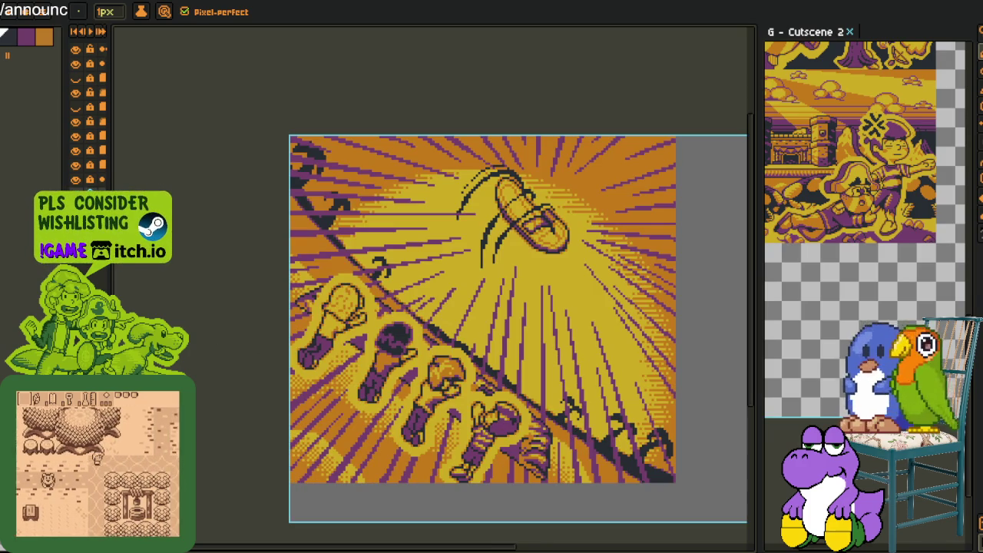
Widen the layer list and start renaming Layer 1 in its properties.
drag(112, 194, 192, 194)
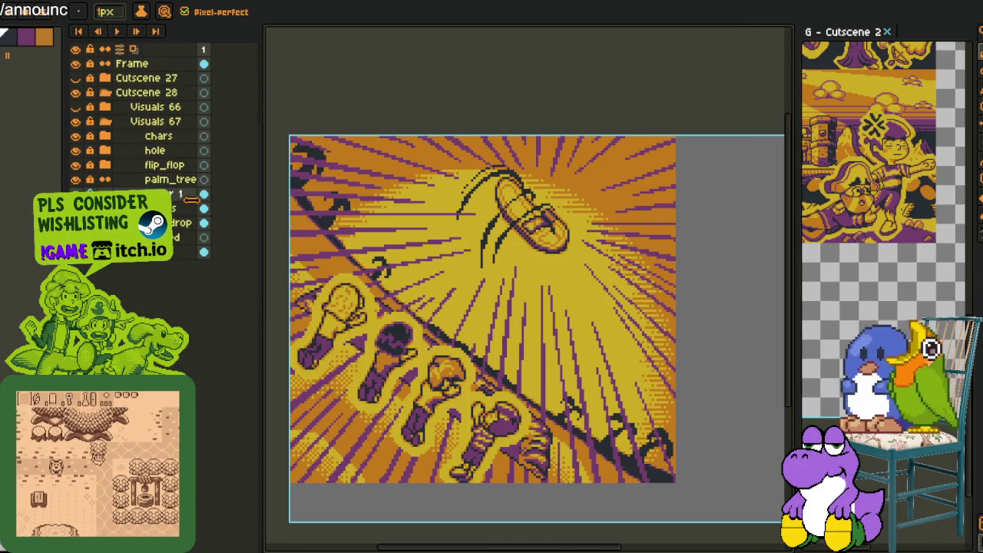
double_click(173, 195)
text(res)
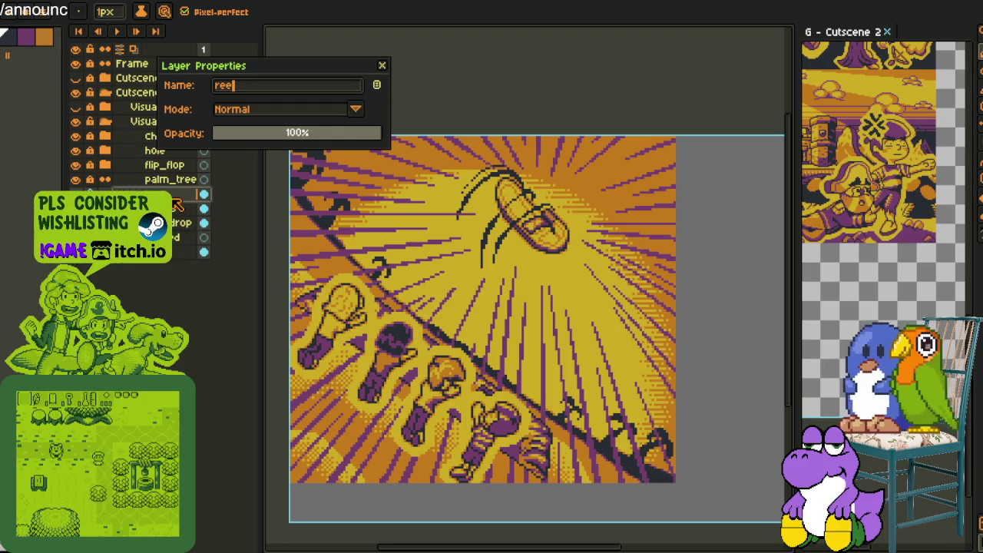
text(d)
Confirm Layer 1's new name and add a new group named 'backdrop'.
key(Return)
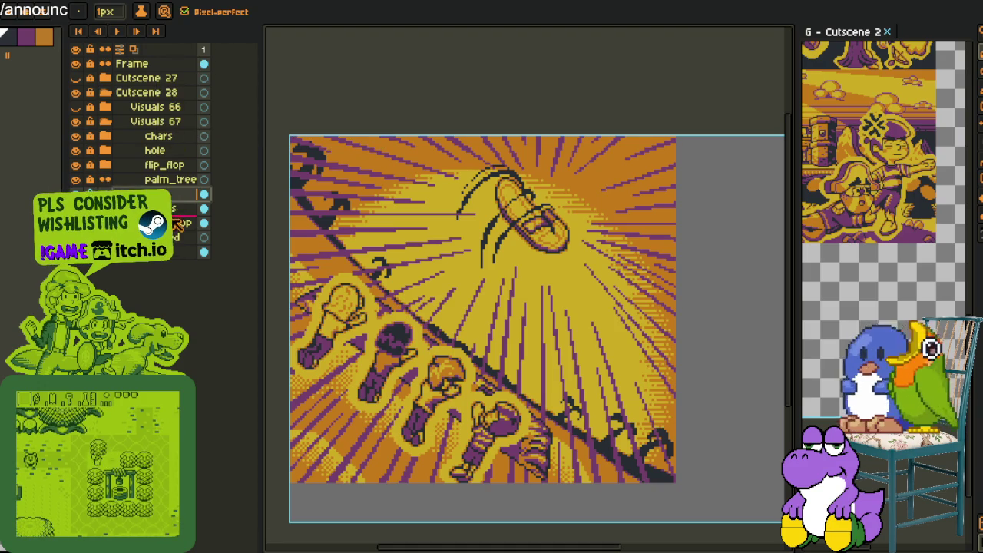
right_click(175, 207)
right_click(175, 207)
click(194, 248)
right_click(176, 215)
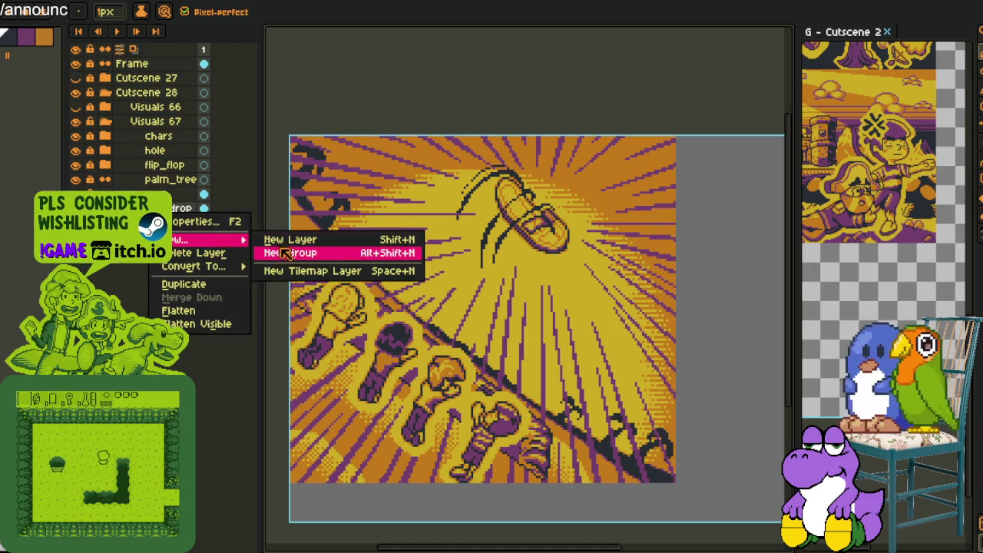
click(284, 252)
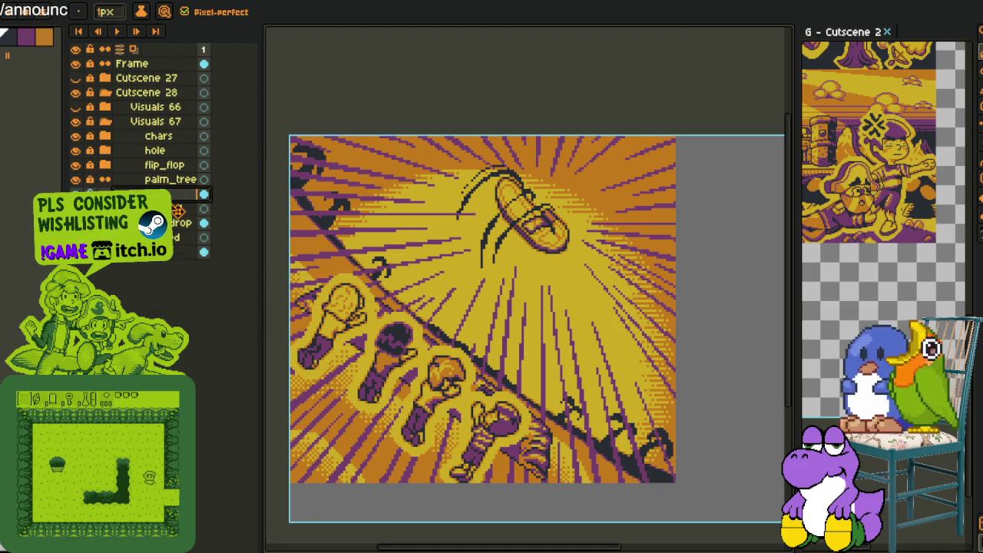
double_click(175, 193)
text(backdrop)
key(Return)
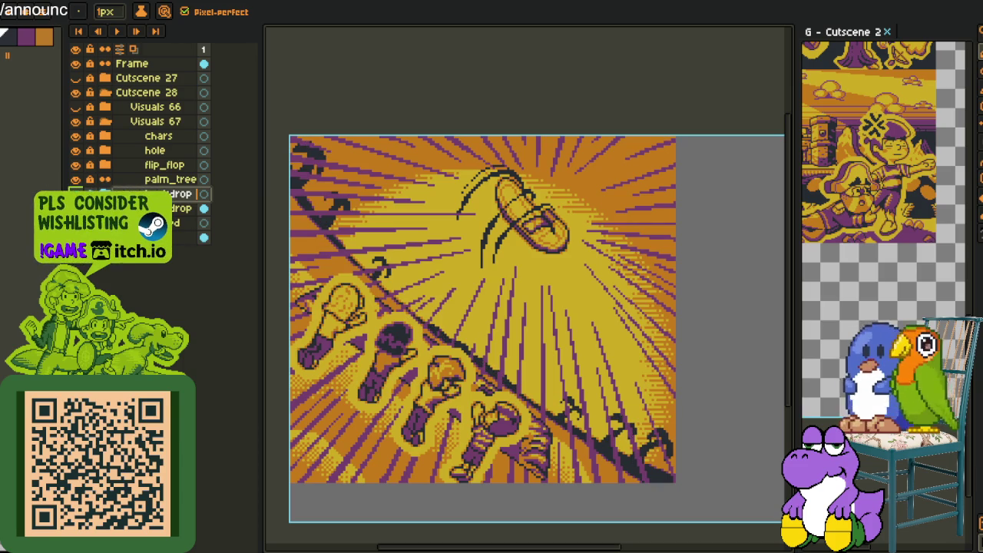
Undo the duplicate backdrop layer, move palm_tree into the backdrop group, and save.
click(169, 223)
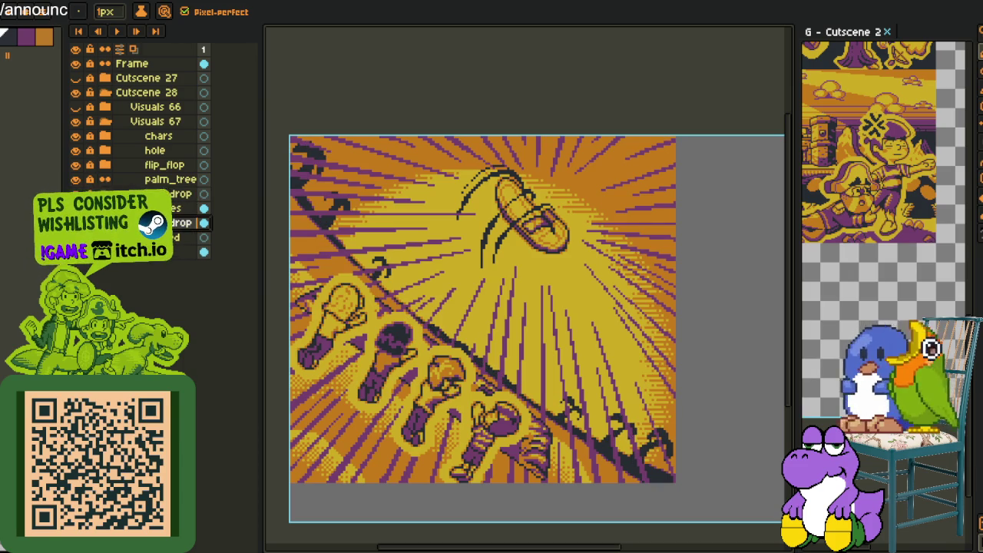
key(ctrl+z)
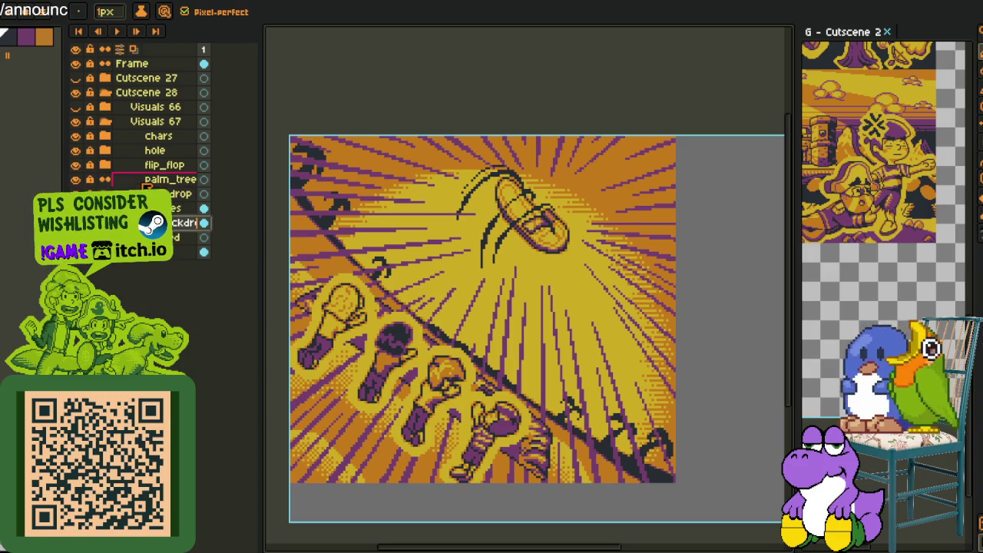
double_click(171, 178)
drag(171, 179, 176, 193)
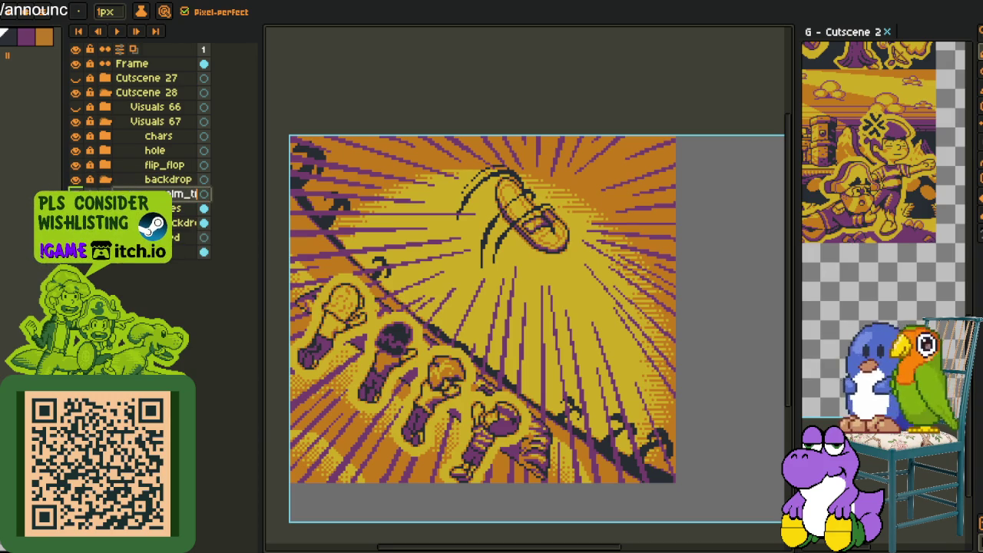
right_click(177, 194)
key(Escape)
key(ctrl+s)
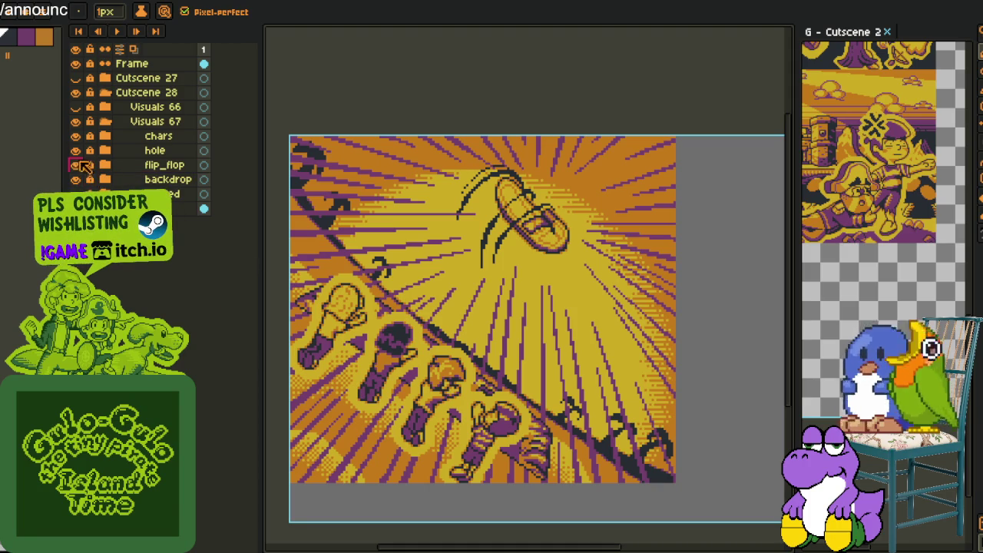
Hide the flip_flop layer, expand the backdrop group, and hide the timeline with Tab.
click(75, 164)
click(105, 179)
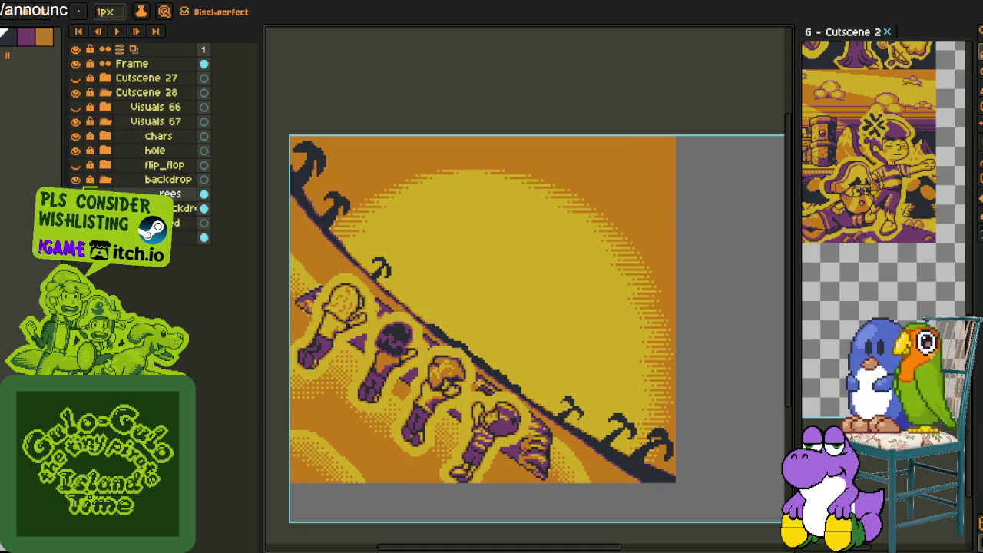
key(Tab)
Eyedrop the purple and add rim pixels along the palm edge and diagonal ridge.
scroll(321, 368, up, 5)
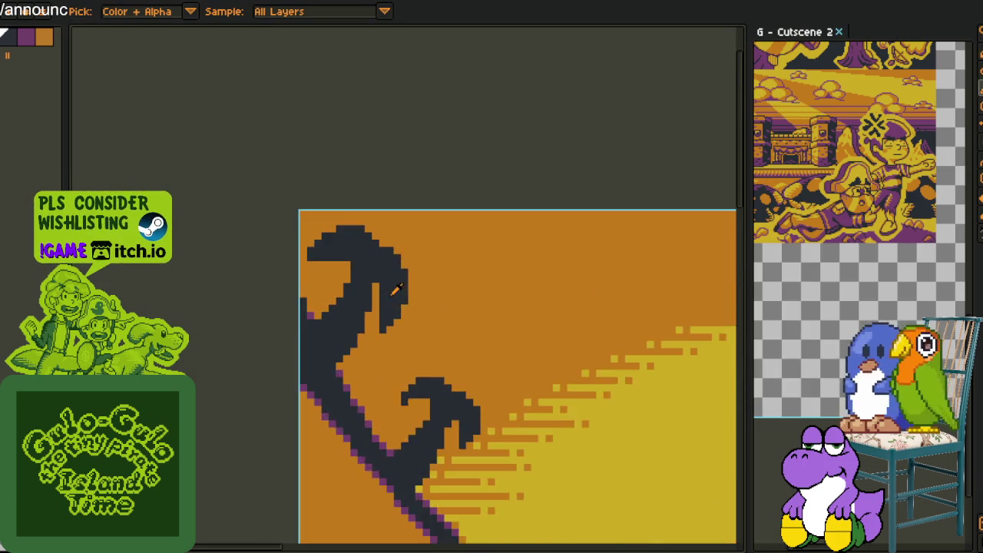
scroll(321, 369, up, 1)
click(343, 399)
key(b)
click(304, 228)
click(324, 208)
click(343, 189)
click(362, 151)
drag(360, 151, 392, 330)
Fix a misplaced pixel and run purple rim along the frond's top and right edges.
click(294, 260)
key(ctrl+z)
drag(298, 233, 318, 214)
click(356, 195)
click(433, 195)
drag(452, 195, 546, 287)
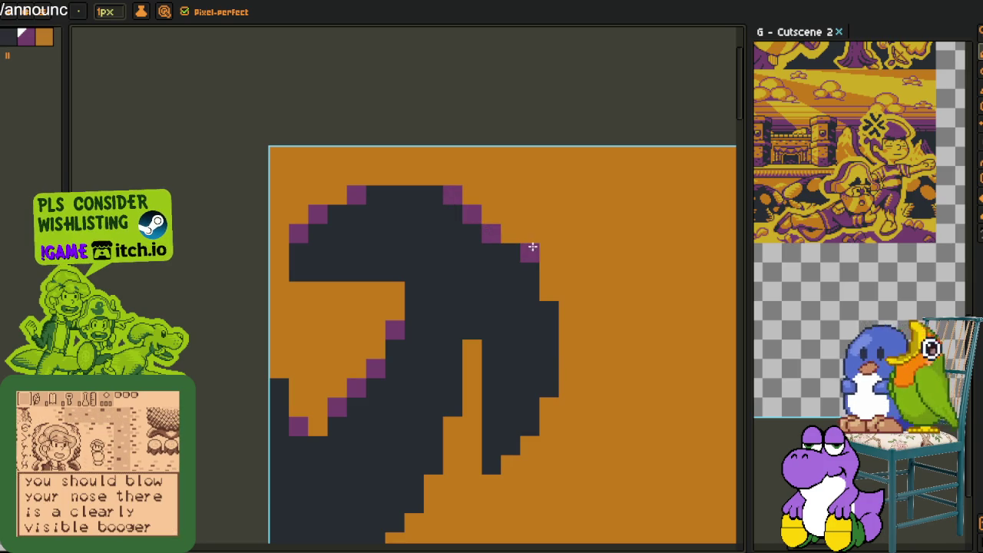
Add purple rim pixels under the frond, including beside the orange gap.
click(548, 406)
click(529, 444)
click(510, 464)
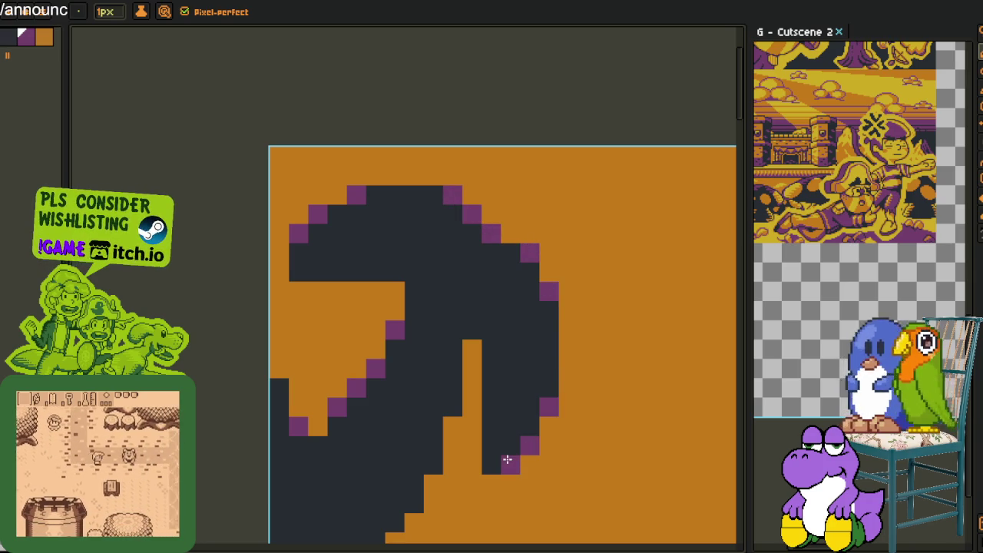
click(469, 350)
click(471, 426)
Outline the dark shape's edge with purple rim pixels.
click(452, 445)
drag(448, 439, 509, 186)
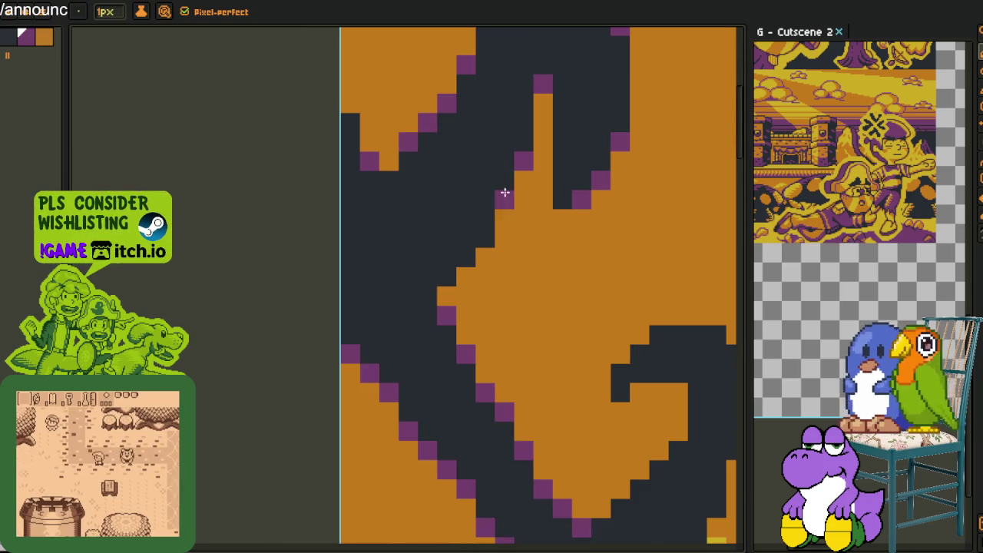
click(496, 217)
click(485, 257)
click(466, 276)
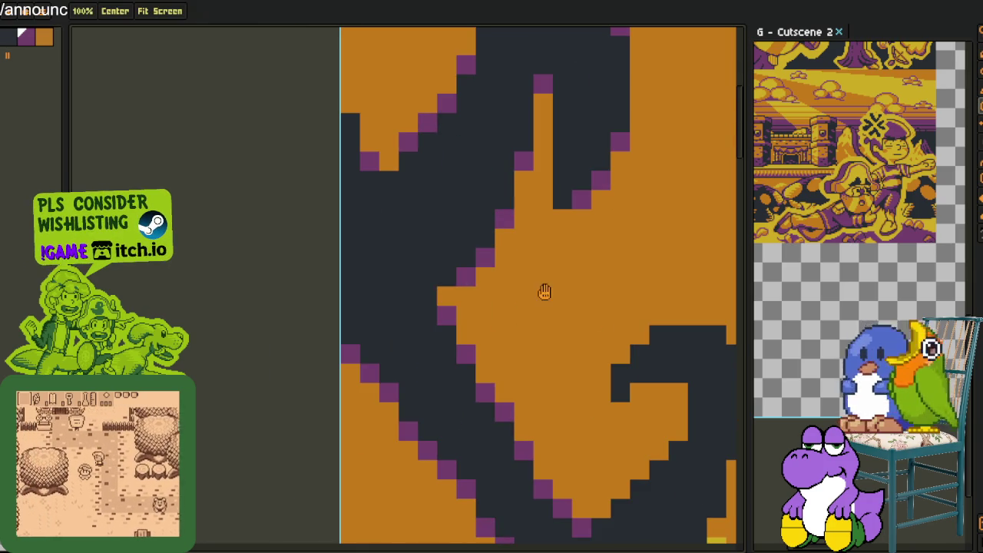
Paint purple pixels along the next silhouette's top edge.
drag(542, 289, 371, 263)
key(b)
click(393, 284)
click(412, 265)
click(509, 265)
click(528, 265)
Continue the purple rim down that silhouette's right edge, including two diagonal pixels.
click(528, 284)
click(567, 303)
click(586, 323)
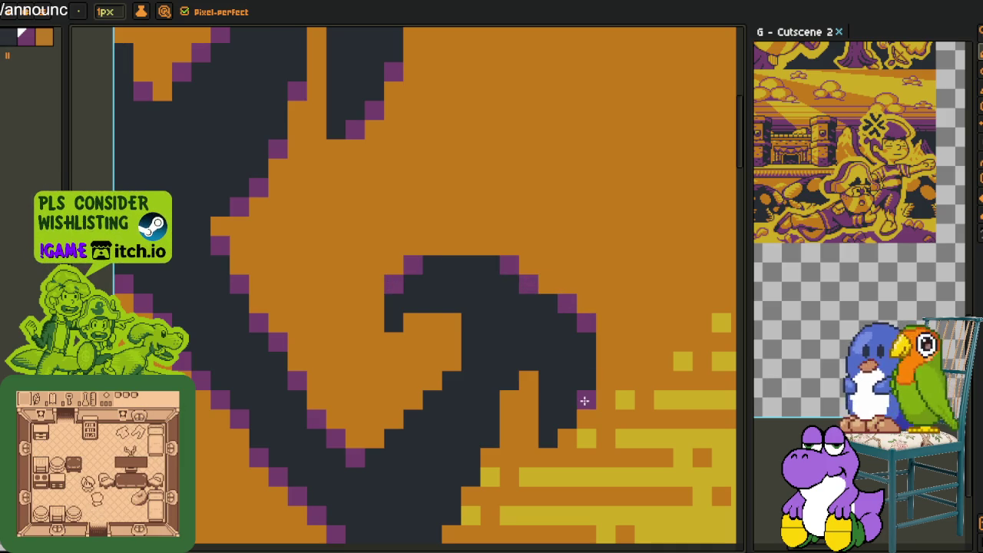
click(584, 403)
click(570, 430)
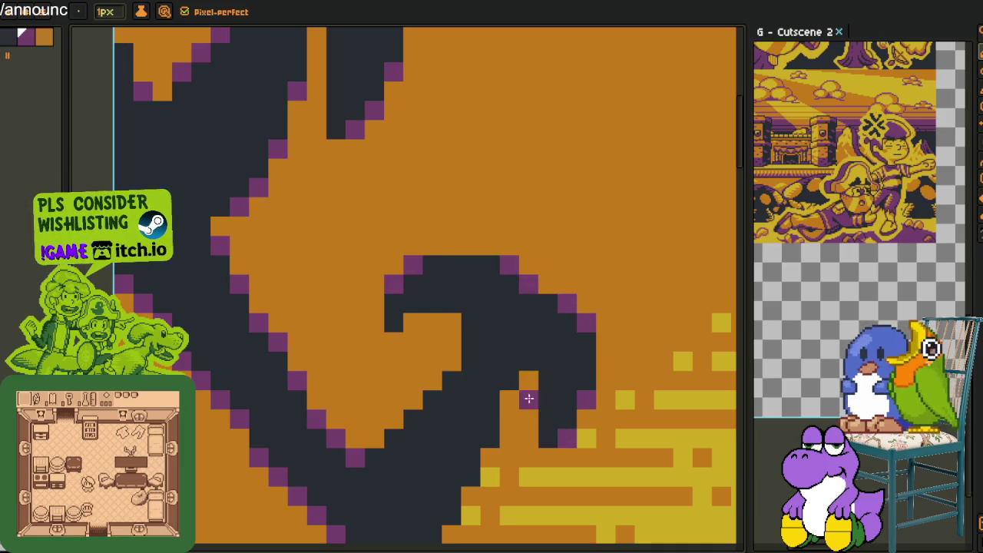
drag(529, 381, 509, 400)
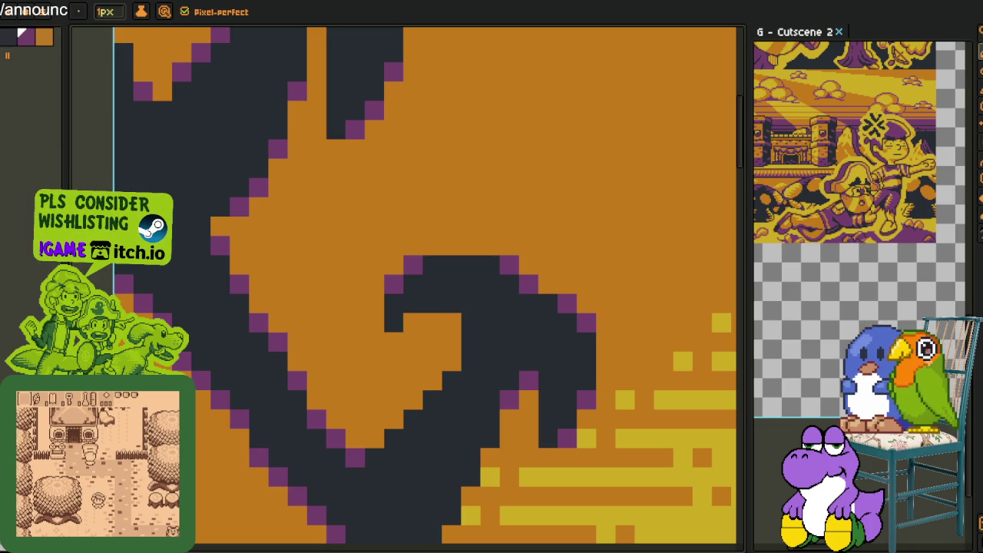
Reshape the silhouette with dark pixels and add a few purple rim pixels.
key(i)
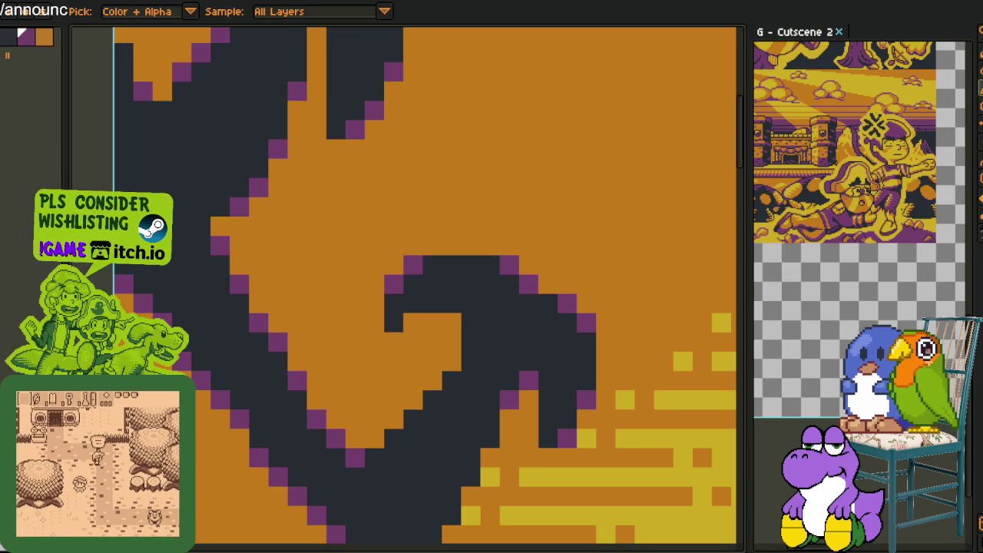
key(b)
drag(433, 399, 432, 380)
click(413, 326)
click(414, 326)
click(451, 323)
click(433, 399)
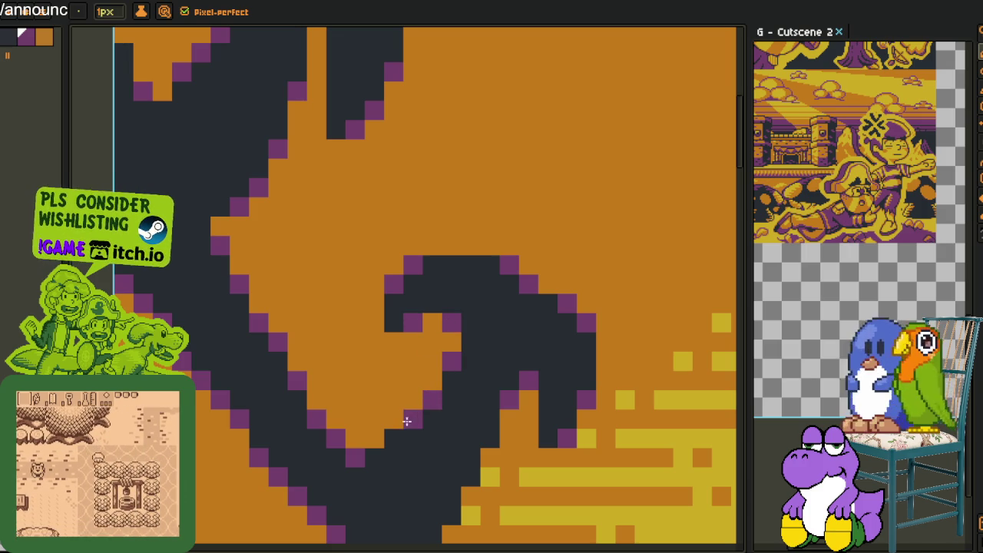
Add purple pixels along the silhouette's diagonal edge.
scroll(418, 414, down, 3)
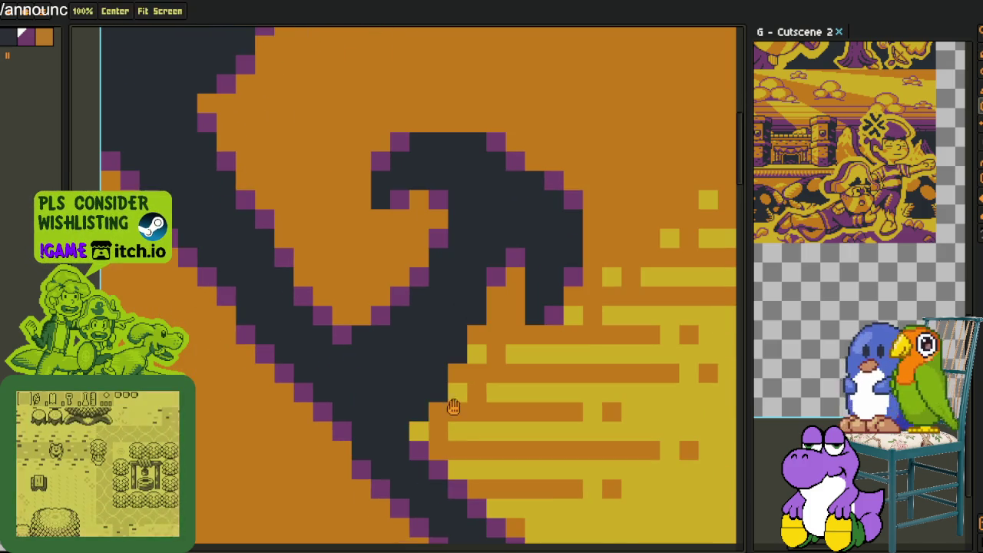
click(438, 411)
click(458, 373)
click(477, 334)
key(alt)
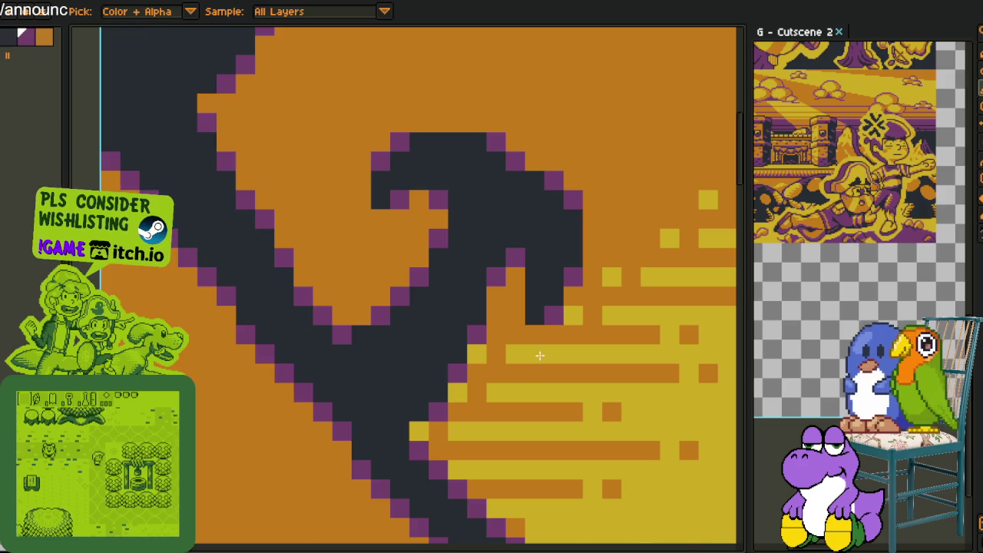
Add purple pixels along the orange shape's inner edge in another part of the silhouettes.
scroll(568, 361, down, 3)
scroll(614, 384, down, 2)
drag(622, 396, 496, 307)
scroll(496, 307, up, 3)
scroll(509, 333, up, 2)
click(595, 332)
click(624, 304)
click(541, 246)
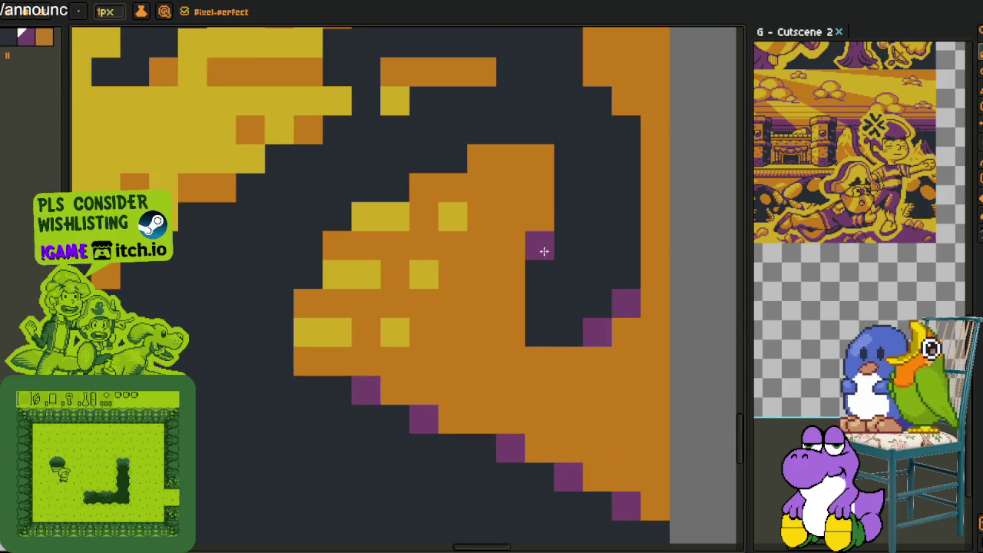
click(541, 156)
Add purple rim pixels near the top of the ridge and the dark area's top edge.
click(625, 101)
click(597, 73)
drag(591, 84, 638, 323)
click(539, 298)
click(584, 190)
click(450, 189)
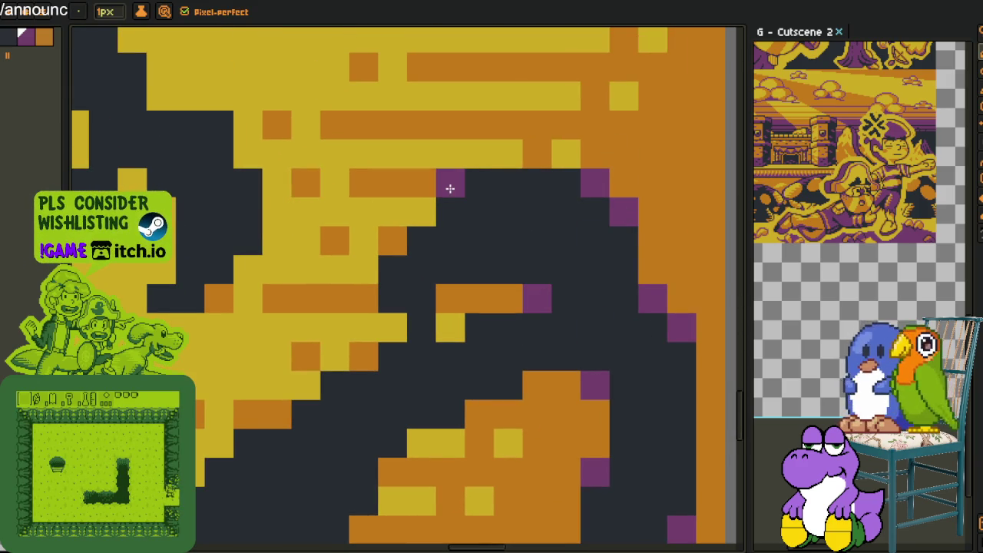
Turn orange edge pixels purple along the orange shape's left edge.
click(395, 245)
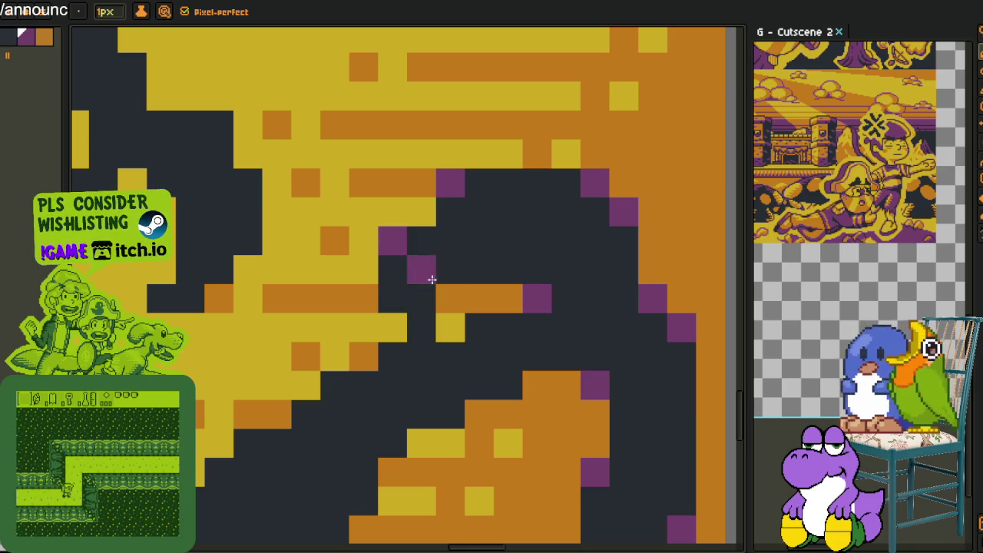
click(537, 385)
click(479, 414)
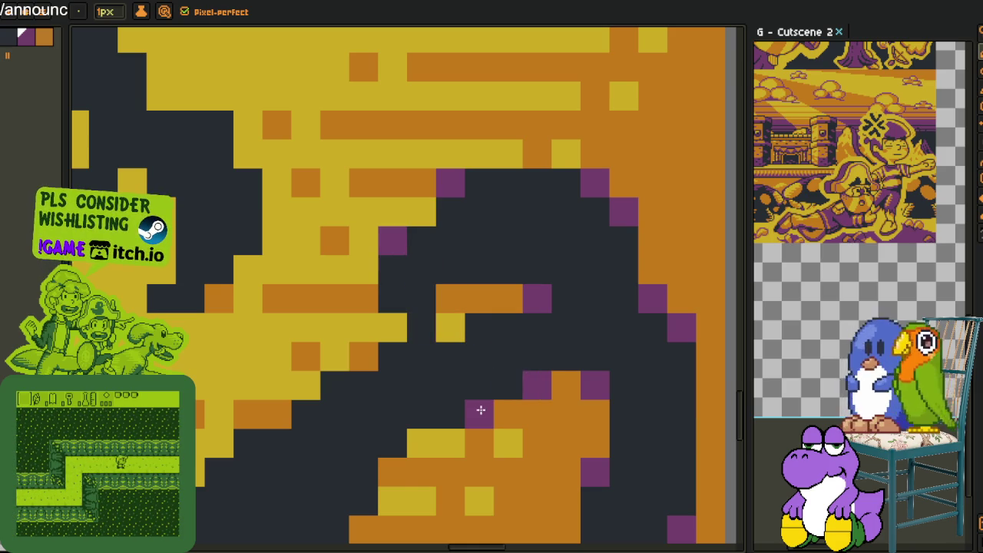
drag(393, 472, 441, 430)
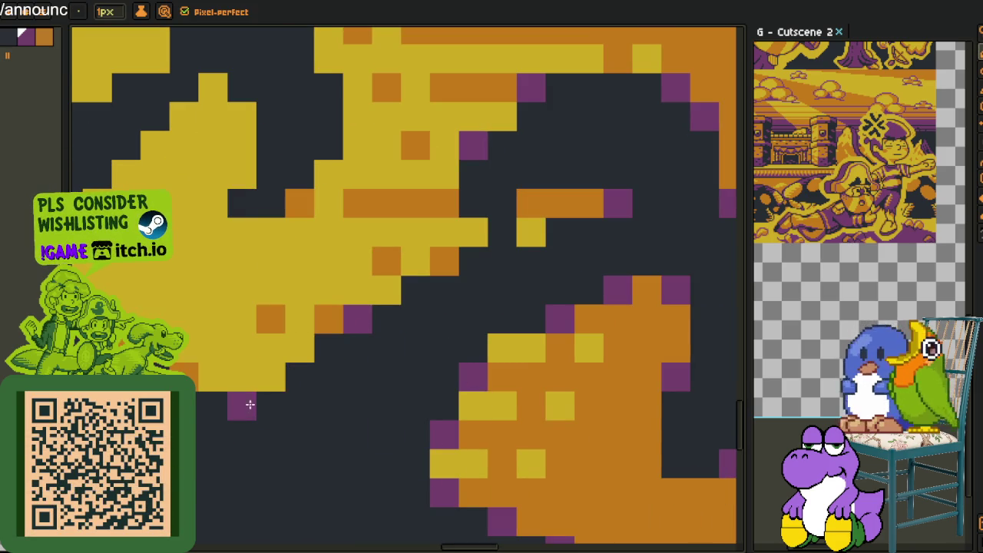
Paint orange pixels over the yellow area, then eyedrop the yellow.
alt+click(279, 311)
drag(270, 376, 295, 353)
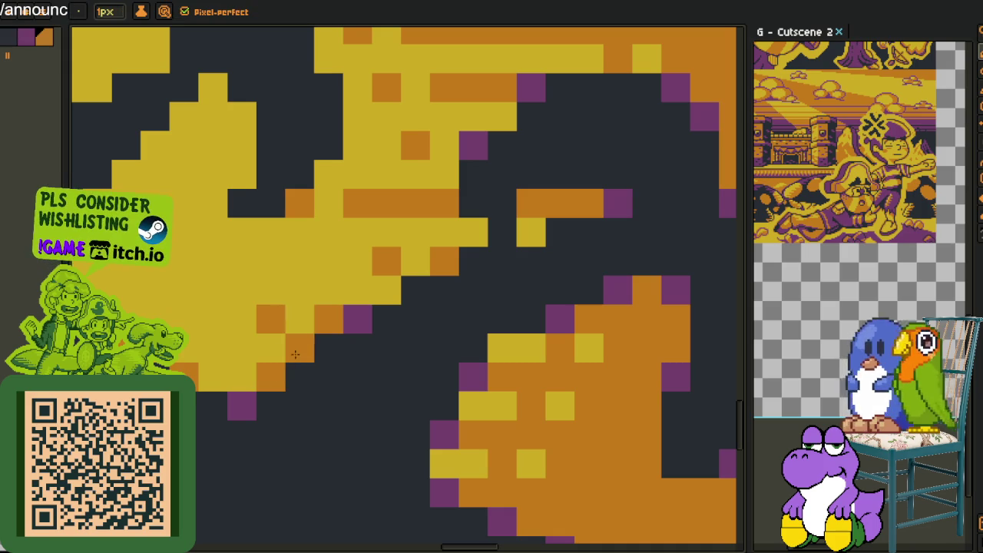
click(386, 291)
alt+click(403, 263)
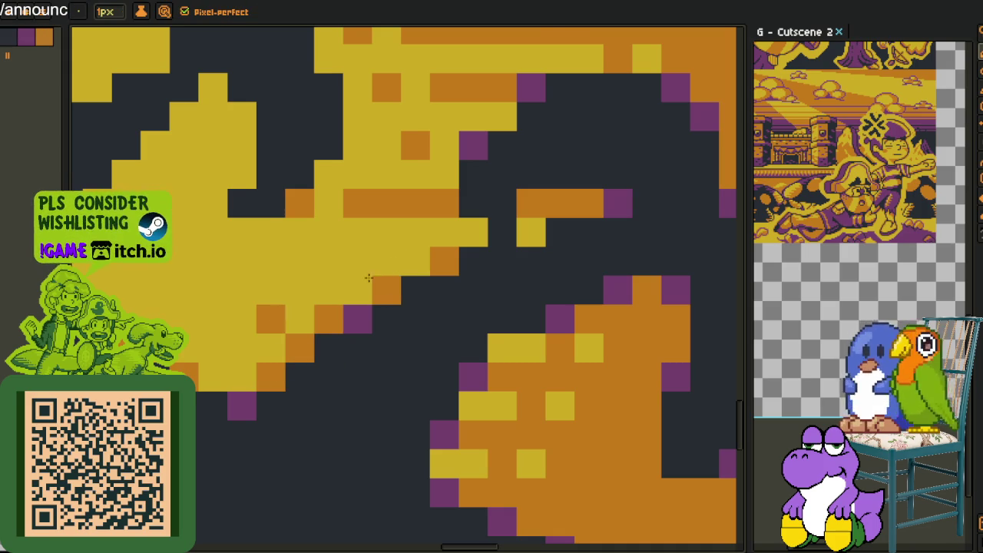
scroll(376, 274, down, 3)
scroll(376, 274, down, 1)
scroll(376, 274, down, 1)
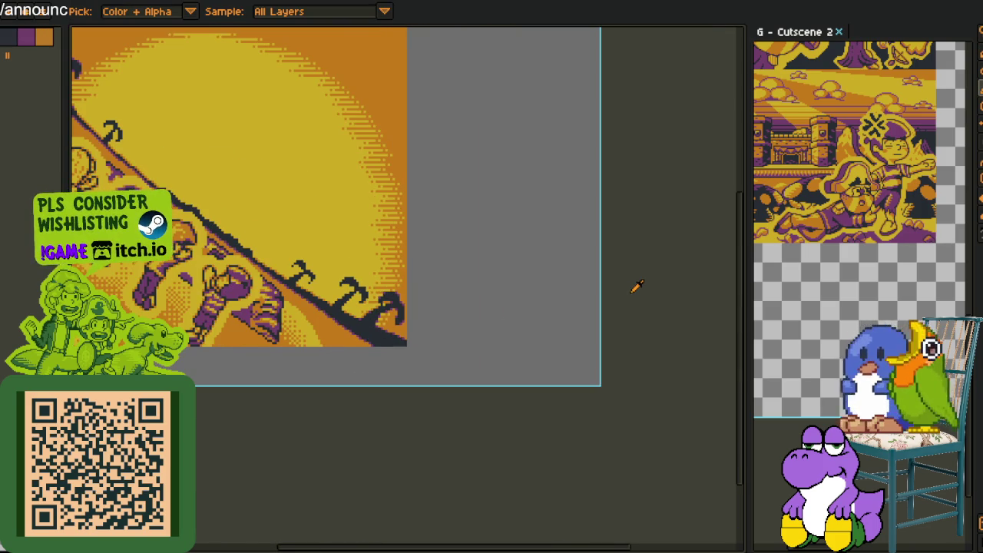
scroll(415, 309, up, 2)
scroll(414, 310, up, 1)
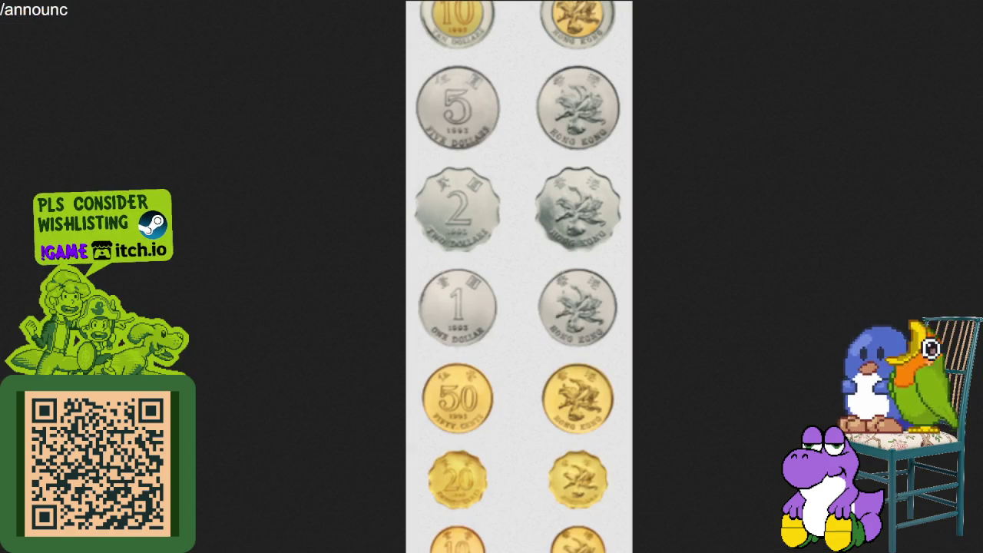
scroll(668, 406, down, 5)
scroll(660, 383, up, 2)
scroll(478, 200, up, 4)
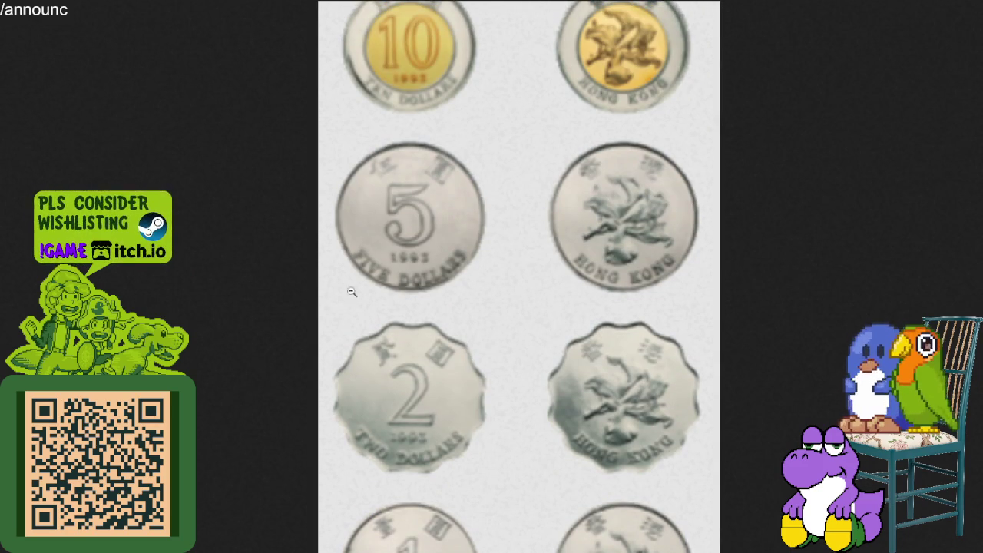
scroll(461, 366, down, 3)
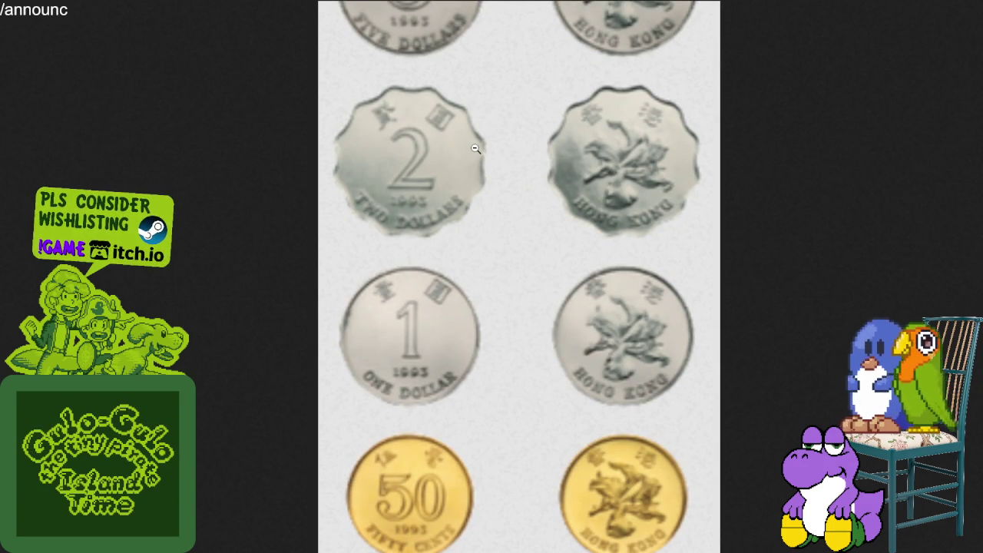
scroll(503, 234, down, 3)
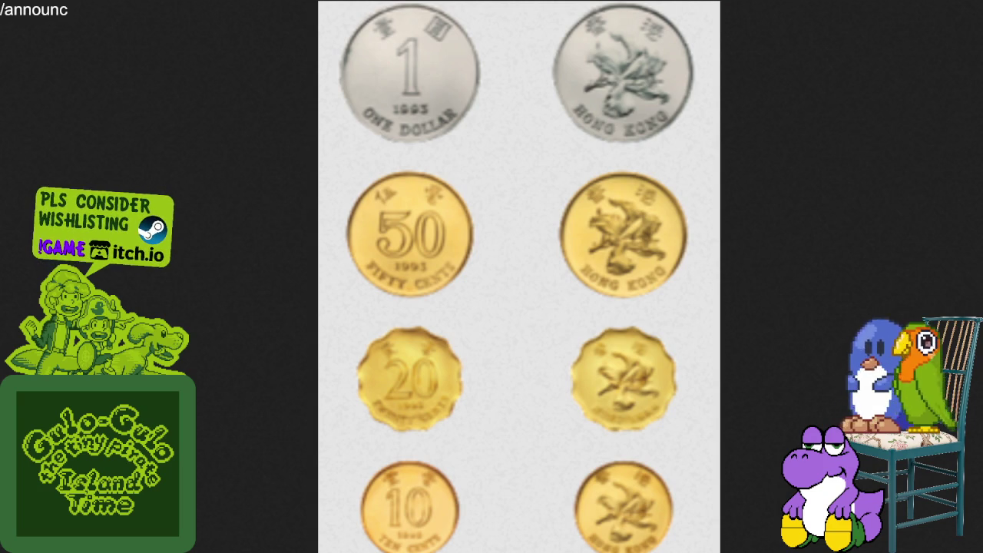
scroll(588, 215, up, 3)
scroll(588, 215, up, 3)
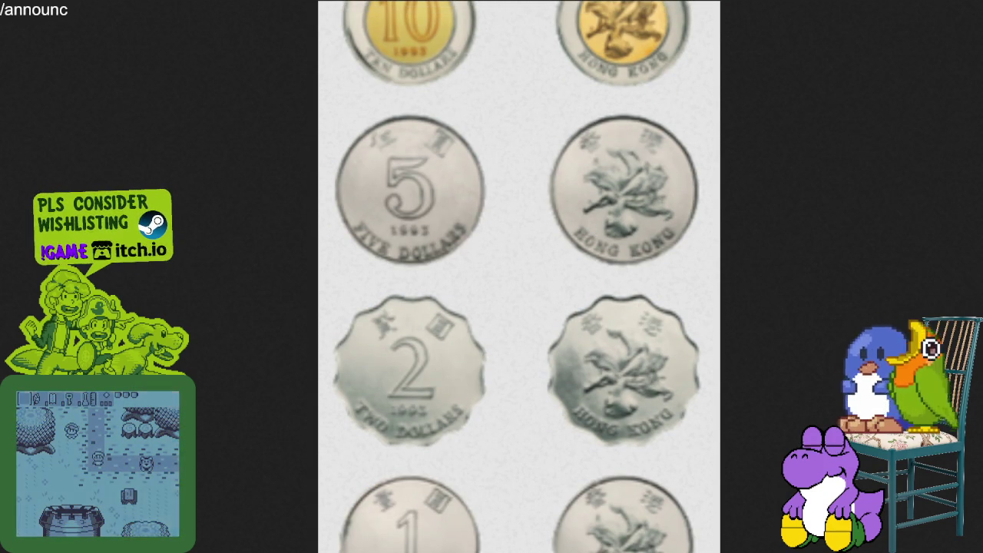
key(alt+Tab)
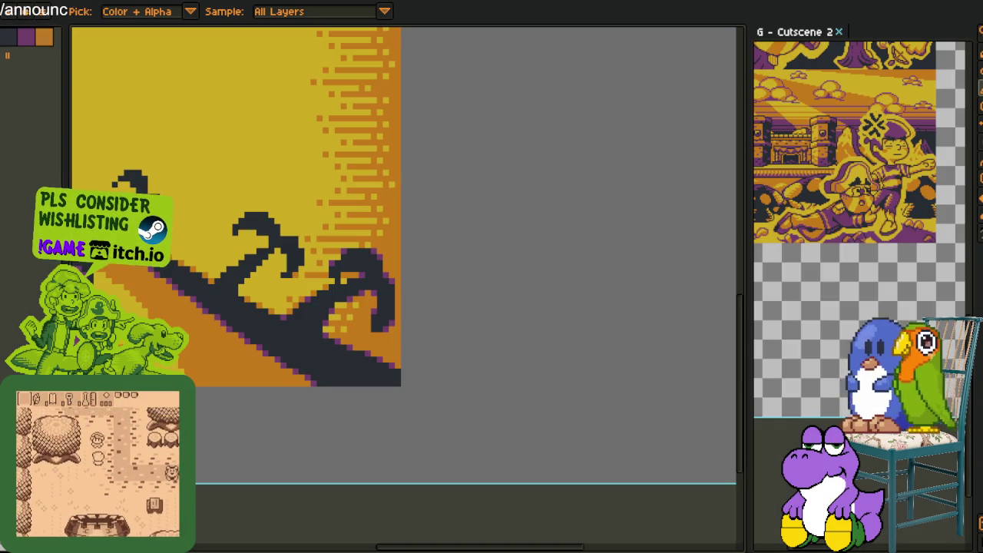
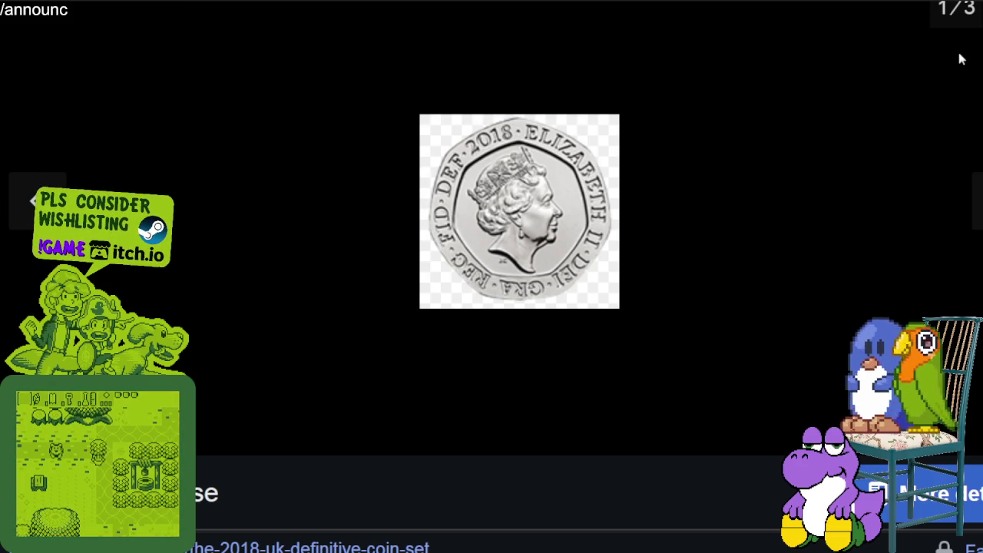
Dismiss the enlarged coin photo, browse the Twenty pence article, then switch windows.
key(Escape)
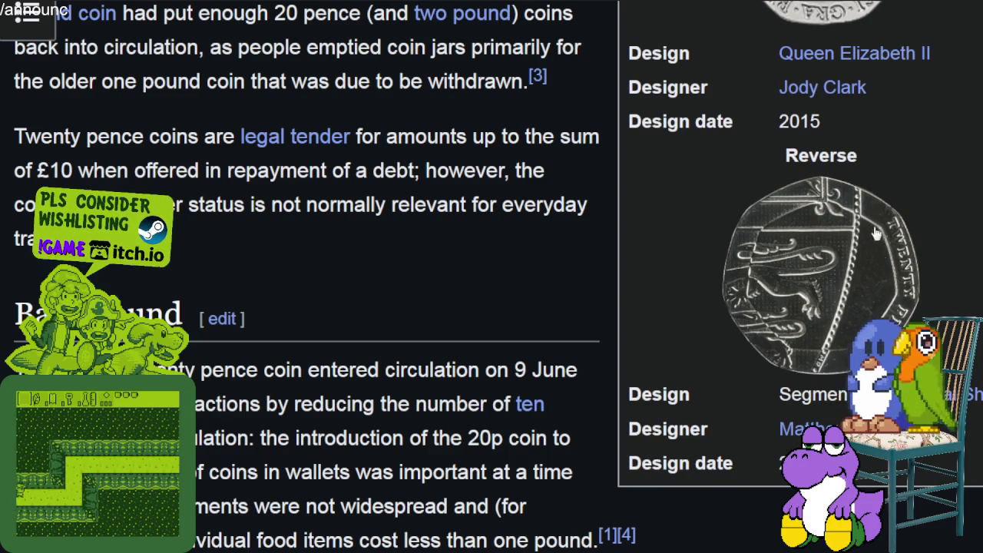
scroll(854, 275, down, 2)
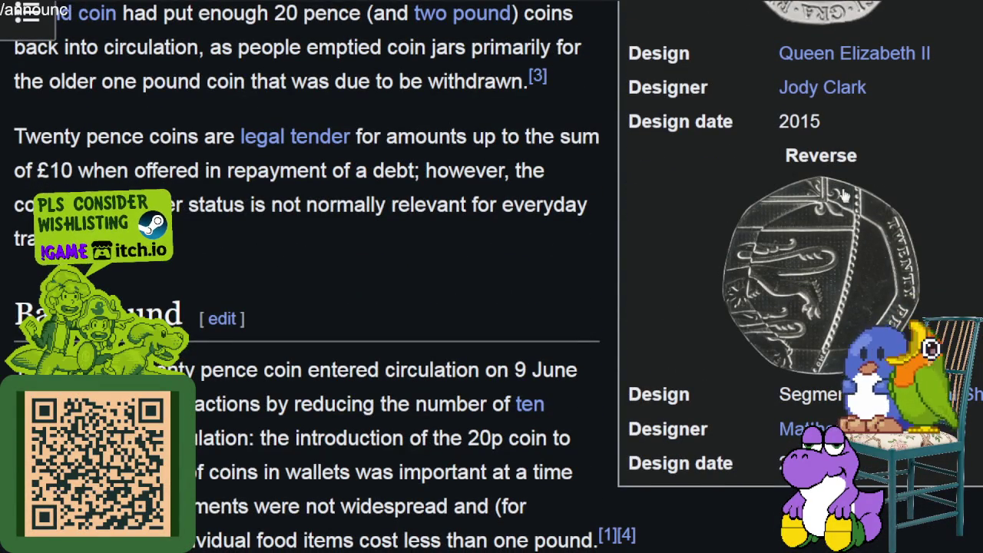
scroll(830, 270, down, 5)
scroll(820, 259, down, 5)
scroll(821, 246, down, 5)
scroll(825, 225, down, 5)
scroll(823, 219, down, 5)
scroll(823, 221, down, 5)
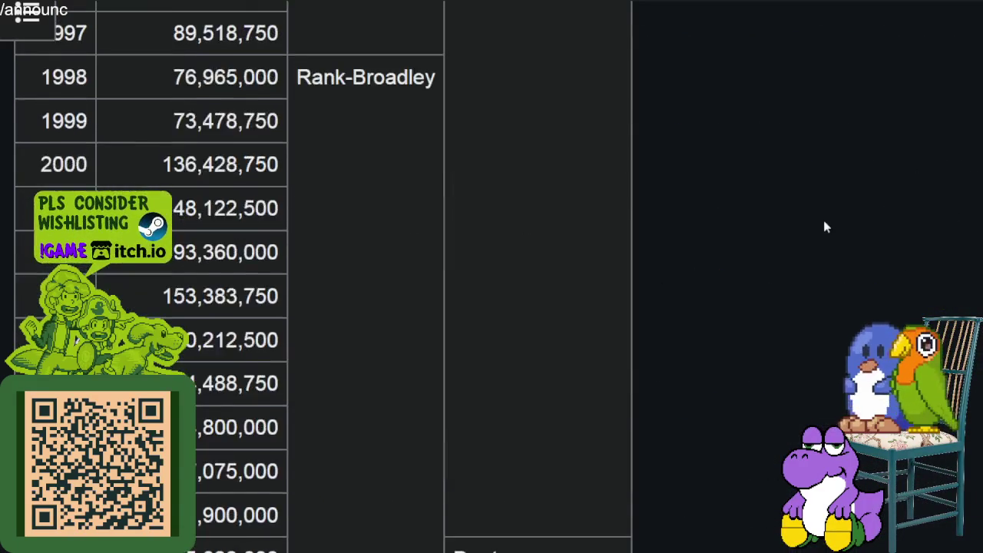
scroll(823, 220, down, 5)
scroll(823, 220, down, 5)
scroll(824, 220, up, 3)
scroll(806, 242, up, 5)
scroll(792, 264, up, 5)
scroll(683, 273, up, 5)
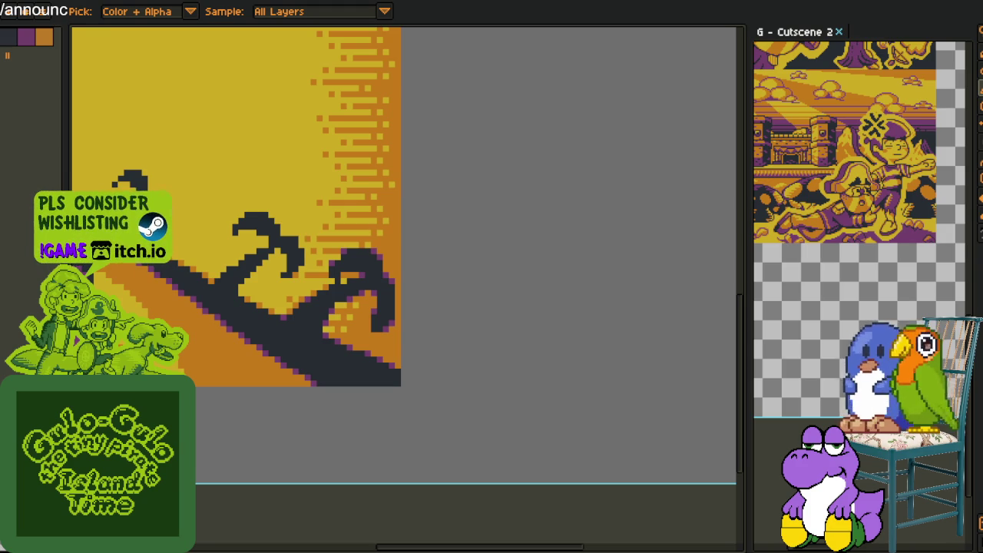
key(alt+Tab)
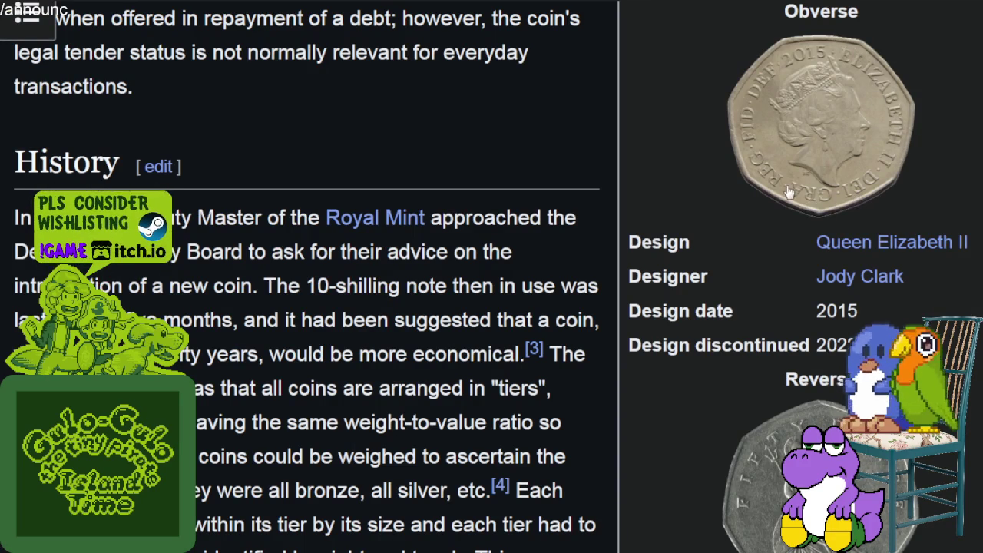
scroll(843, 77, down, 3)
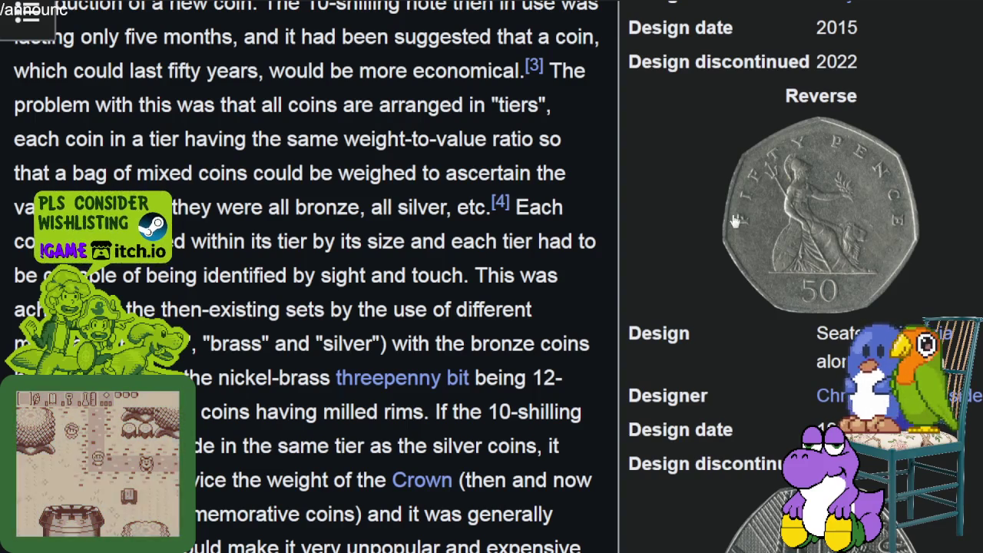
scroll(737, 192, down, 5)
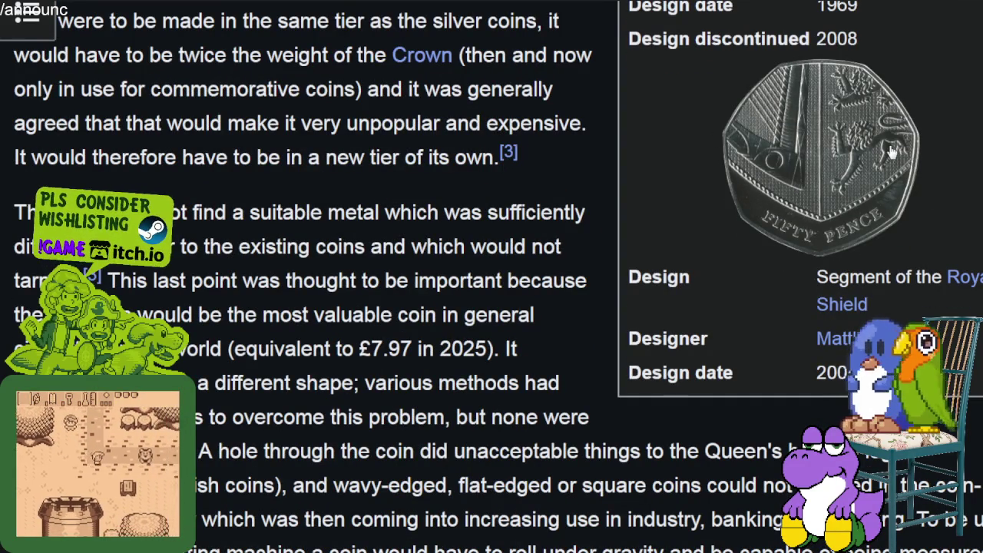
scroll(890, 149, down, 5)
scroll(891, 142, down, 5)
scroll(888, 135, down, 5)
scroll(889, 139, down, 5)
scroll(893, 164, up, 10)
scroll(893, 169, up, 3)
scroll(894, 176, up, 3)
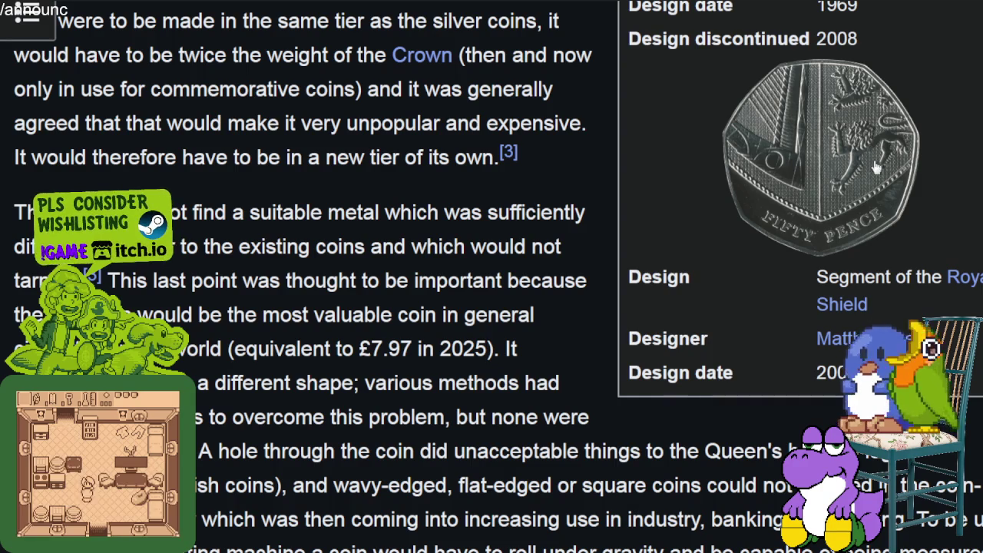
scroll(875, 167, up, 3)
scroll(837, 156, down, 4)
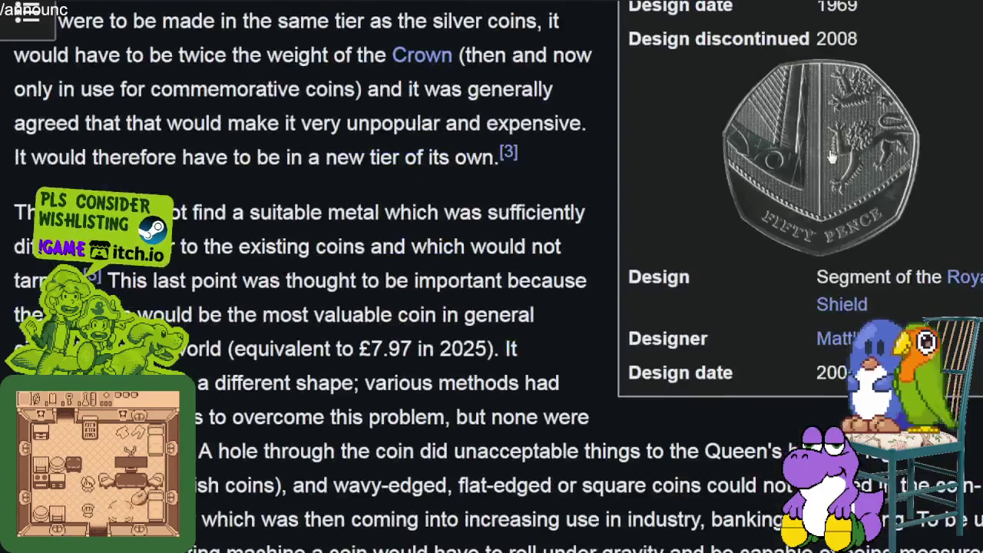
scroll(887, 153, down, 5)
scroll(884, 152, down, 5)
scroll(881, 150, down, 3)
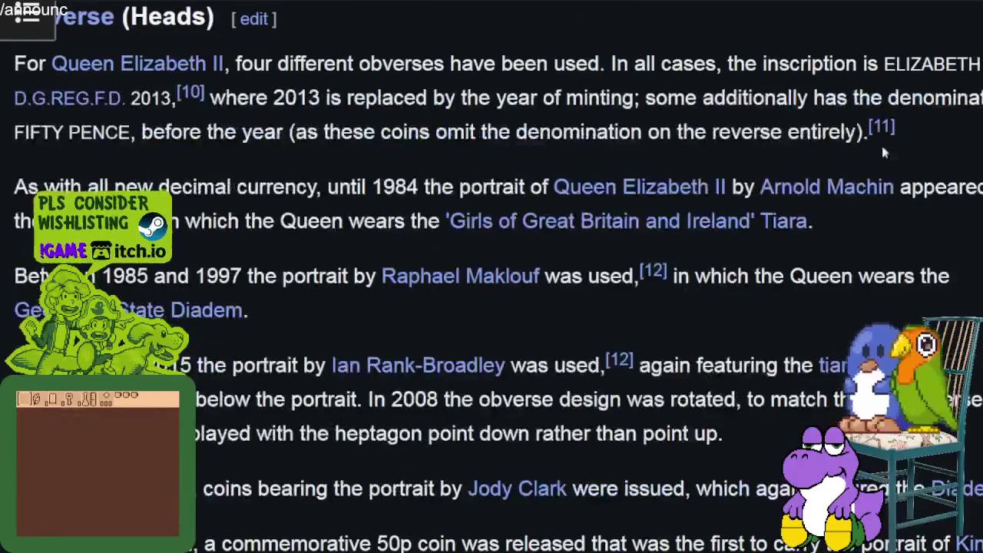
scroll(860, 161, up, 5)
scroll(814, 177, up, 5)
scroll(776, 192, up, 3)
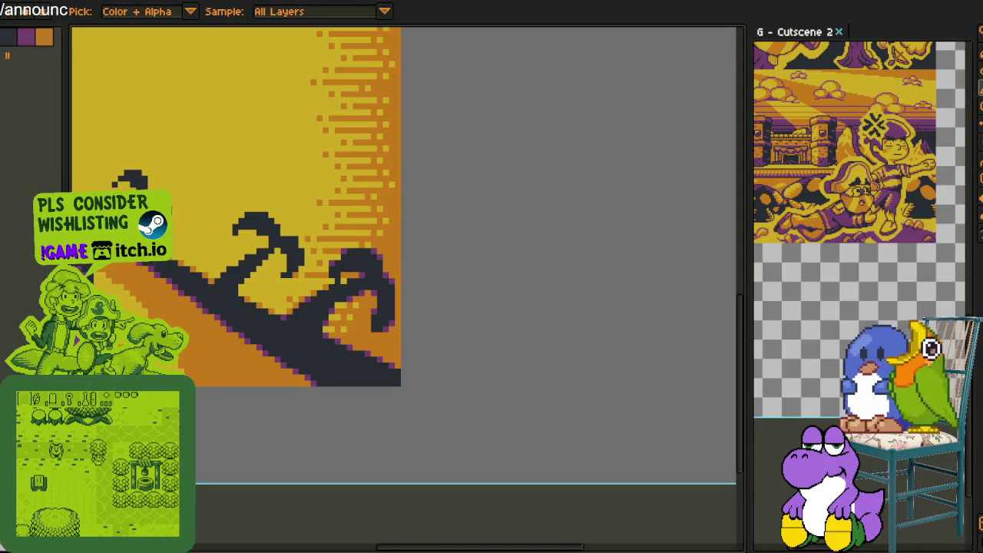
scroll(509, 317, down, 3)
Zoom in and dot orange pixels up the dark diagonal edge.
scroll(460, 384, up, 2)
scroll(430, 461, up, 2)
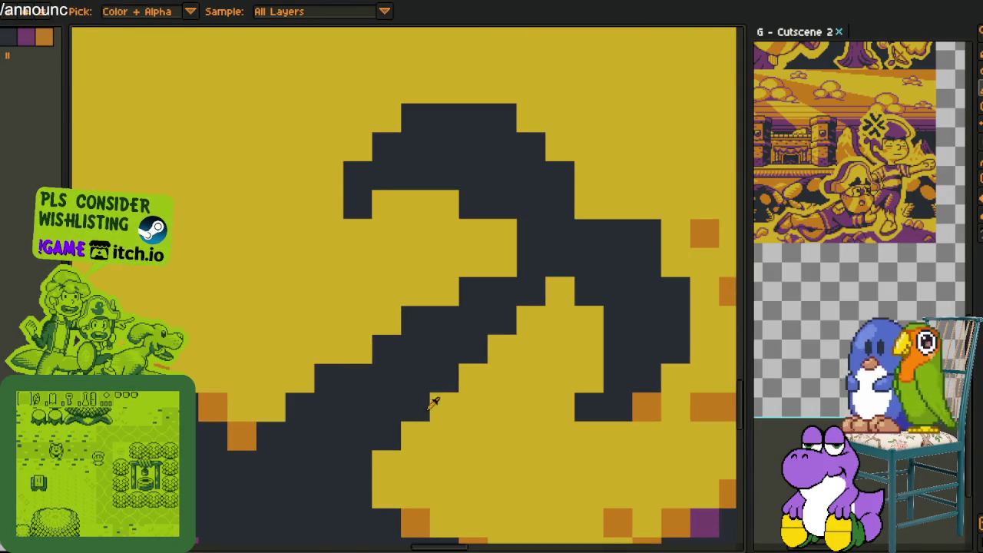
scroll(407, 509, up, 3)
click(415, 436)
click(386, 465)
click(444, 406)
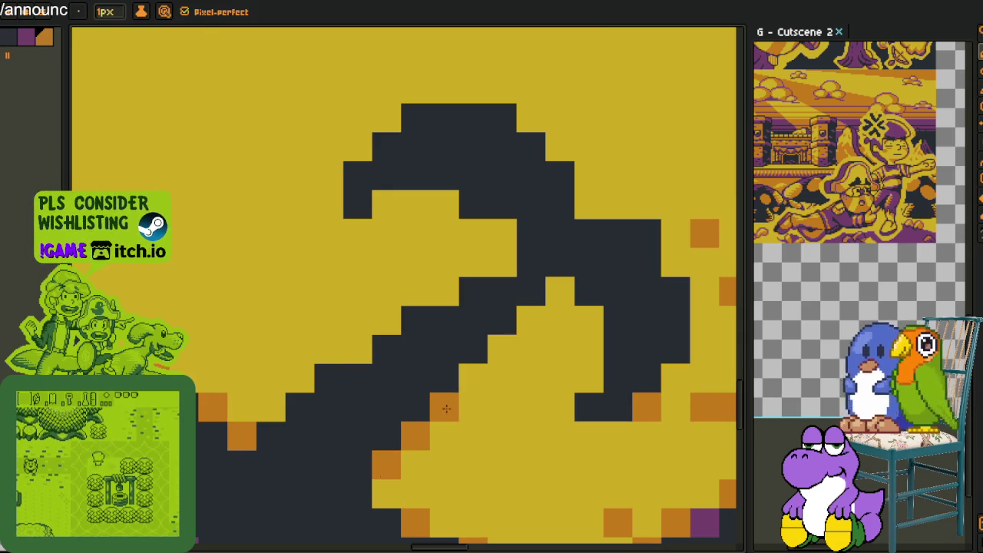
click(473, 376)
click(502, 350)
click(530, 320)
click(560, 291)
Add orange pixels beside the dark shape, on the hook's right side and along its upper edge.
click(589, 320)
click(589, 377)
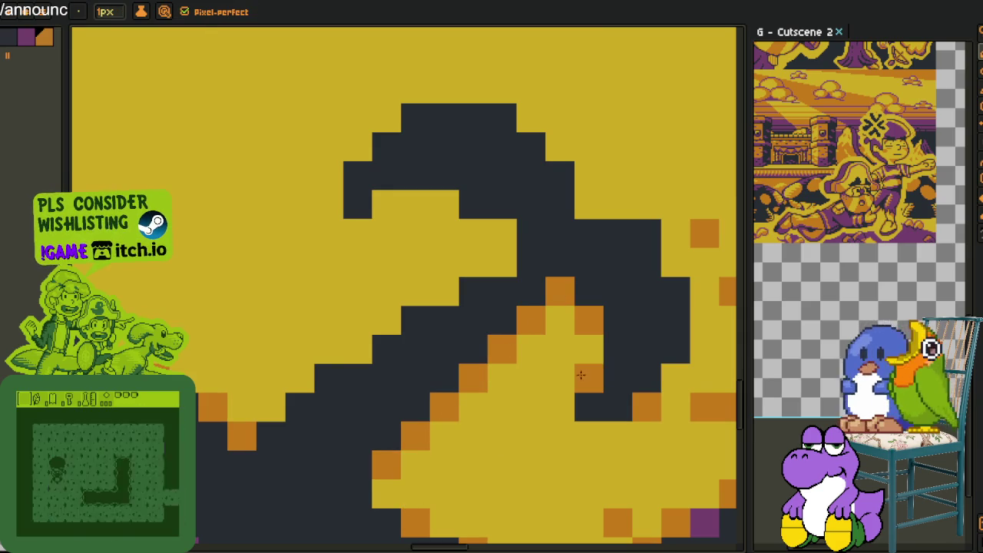
click(675, 378)
click(675, 261)
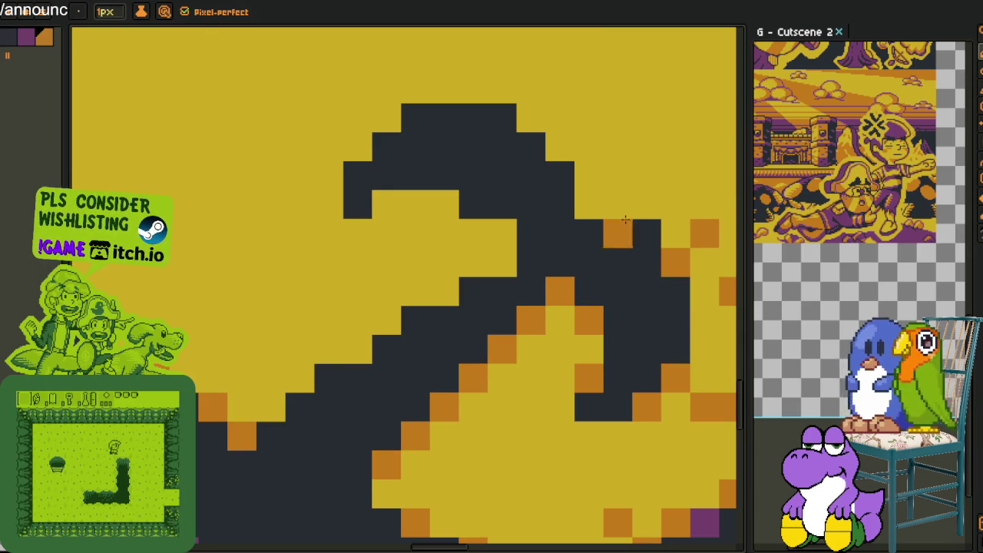
click(589, 204)
click(560, 147)
click(530, 117)
click(503, 232)
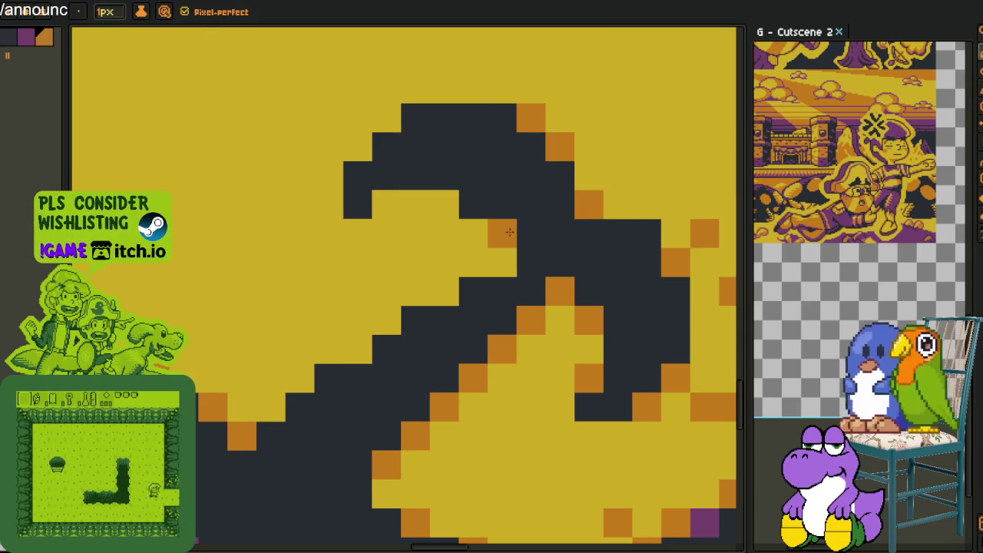
click(443, 203)
Dot orange pixels along the hook's inner edge and the lower dark edge.
click(386, 117)
click(357, 147)
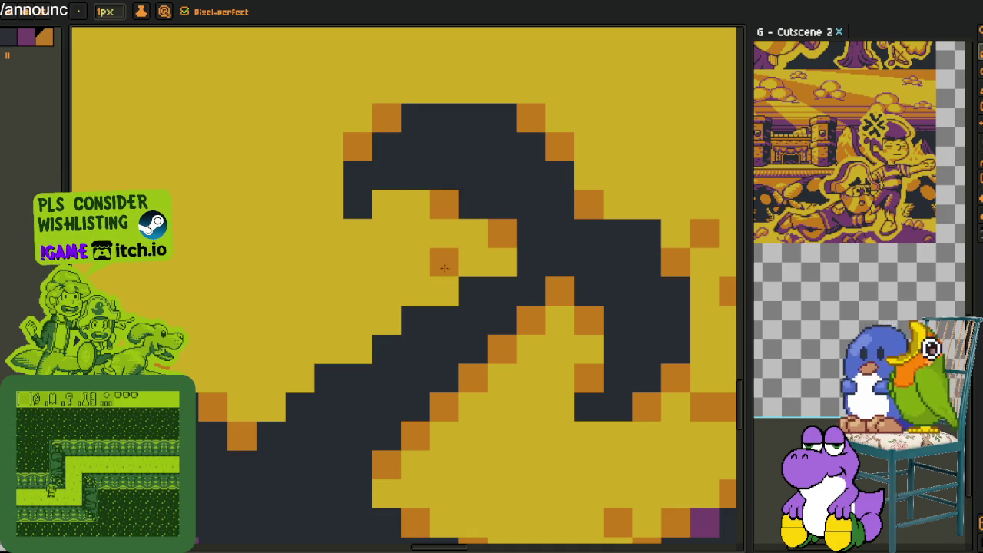
click(444, 291)
click(386, 320)
click(357, 349)
click(300, 378)
click(271, 407)
Add orange pixels at the wave's edge and a short orange stroke from the hook's corner.
scroll(268, 402, down, 5)
scroll(259, 361, up, 2)
scroll(397, 451, up, 2)
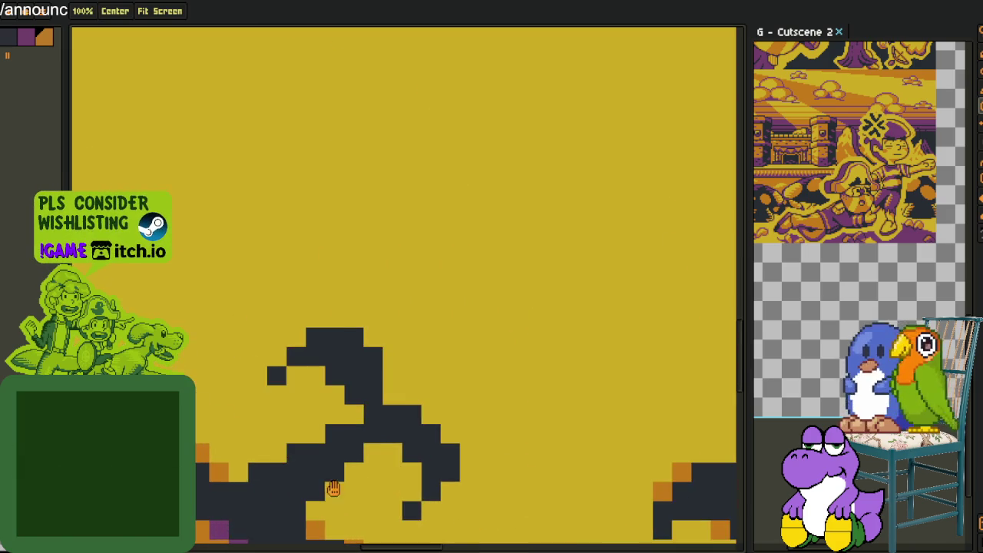
click(361, 403)
click(440, 438)
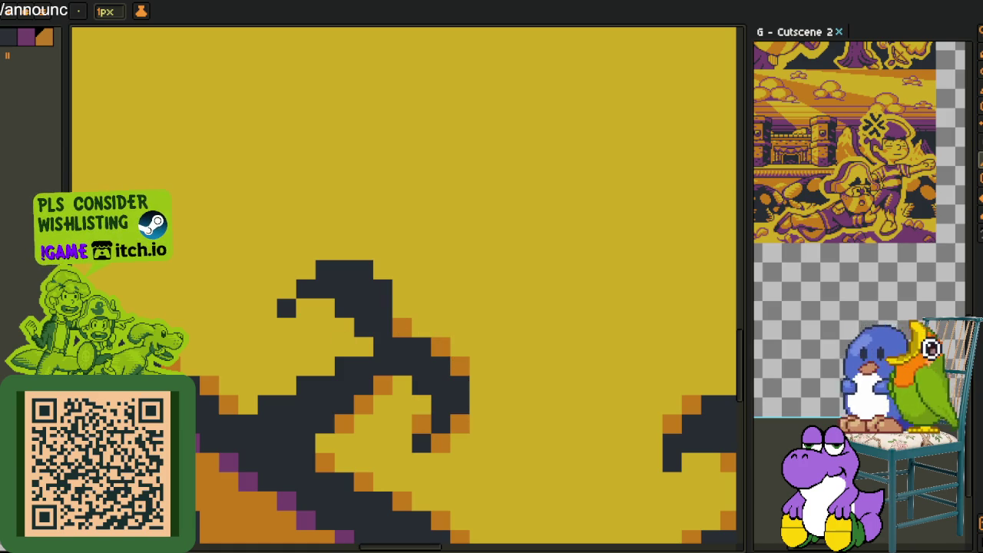
click(383, 269)
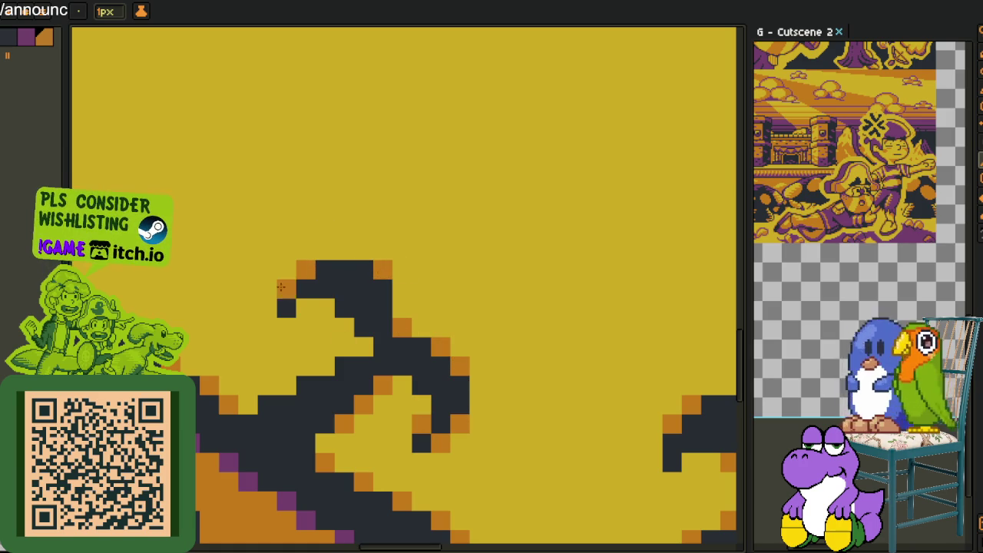
mouse_move(324, 316)
mouse_down()
mouse_move(360, 345)
mouse_move(317, 364)
mouse_up()
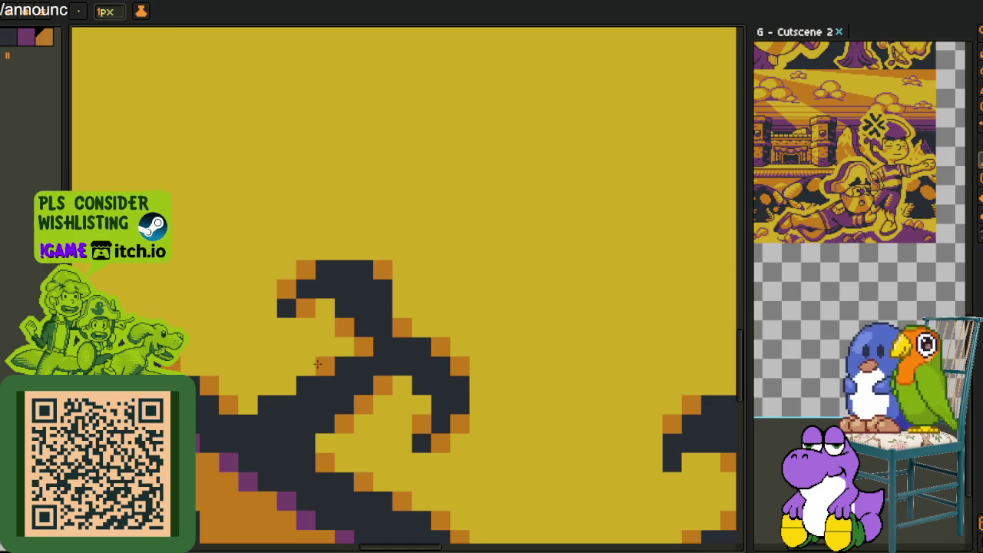
Zoom in and paint an orange staircase up the dark edge.
scroll(261, 338, down, 5)
scroll(235, 287, up, 2)
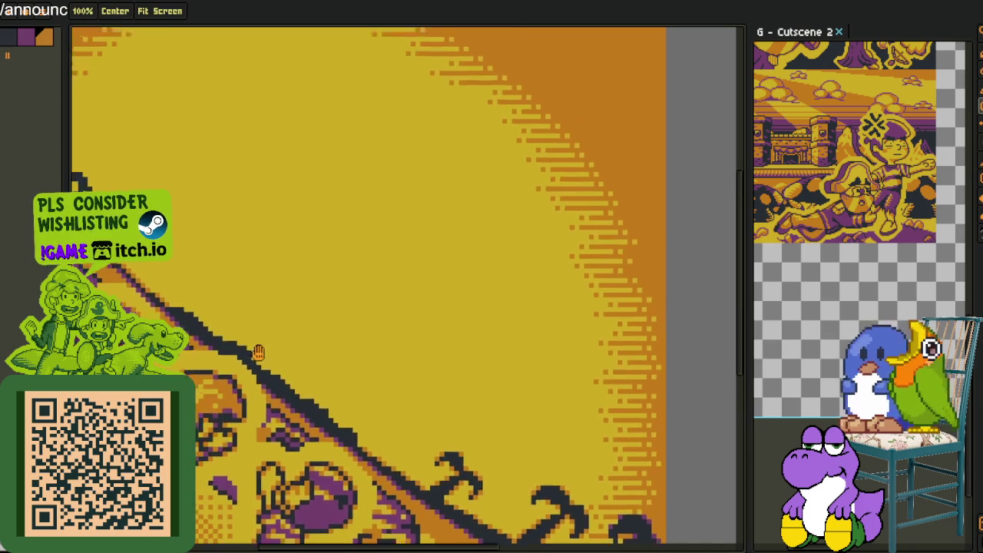
scroll(369, 359, up, 3)
scroll(268, 247, up, 3)
mouse_move(248, 238)
mouse_down()
mouse_move(355, 148)
mouse_move(363, 128)
mouse_move(424, 341)
mouse_up()
Paint orange blocks around the dark hook shape and its lower right.
drag(348, 301, 309, 225)
click(502, 225)
click(539, 302)
click(569, 361)
mouse_move(568, 361)
mouse_down()
mouse_move(467, 405)
mouse_move(456, 228)
mouse_up()
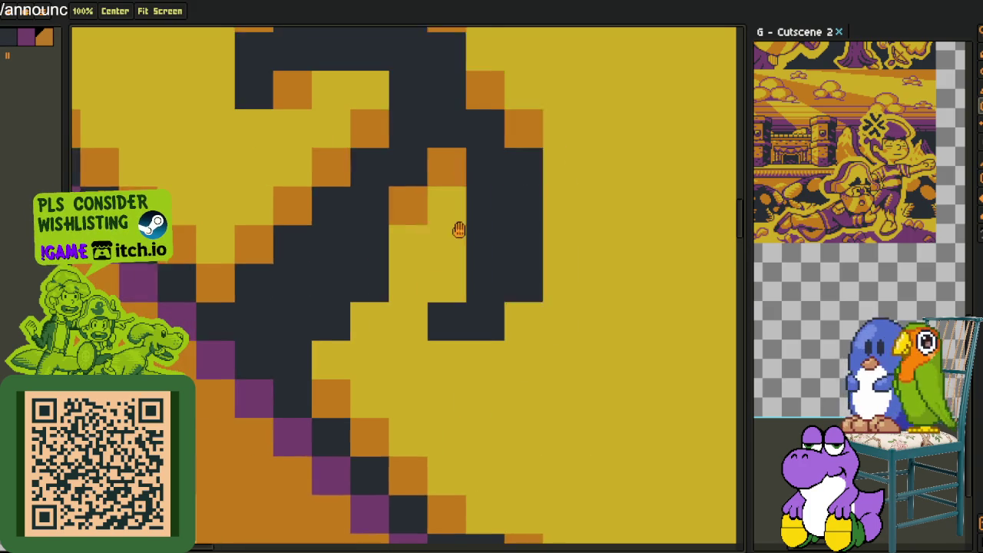
click(520, 317)
click(446, 279)
click(361, 315)
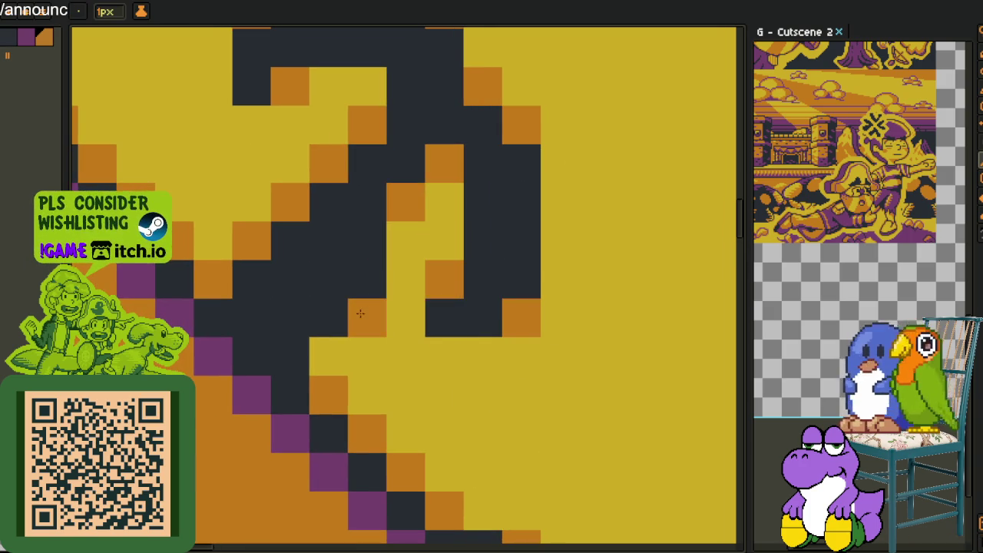
Paint a row of orange blocks along the long dark diagonal's edge.
scroll(360, 313, down, 3)
drag(334, 167, 369, 241)
scroll(368, 241, up, 3)
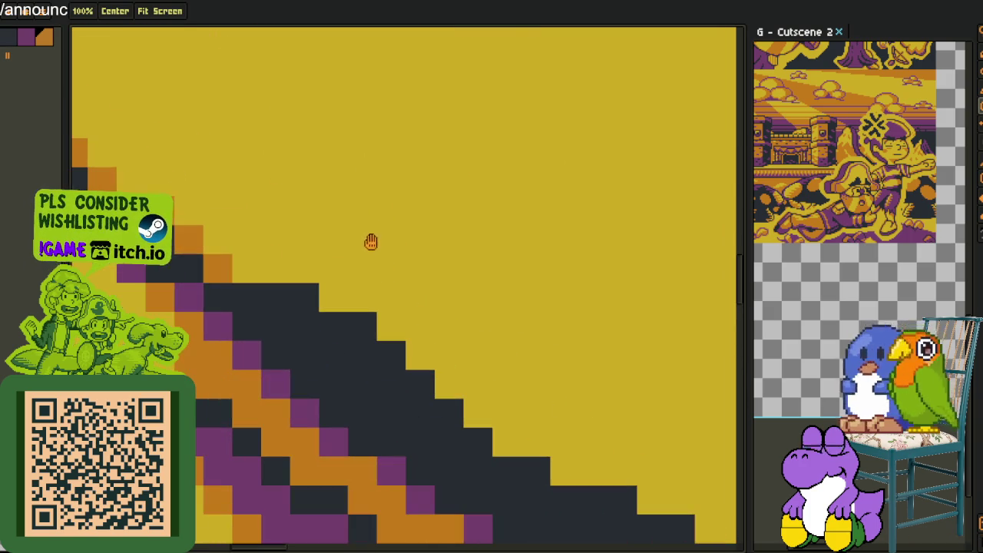
click(333, 298)
click(392, 327)
click(420, 355)
click(449, 384)
click(478, 413)
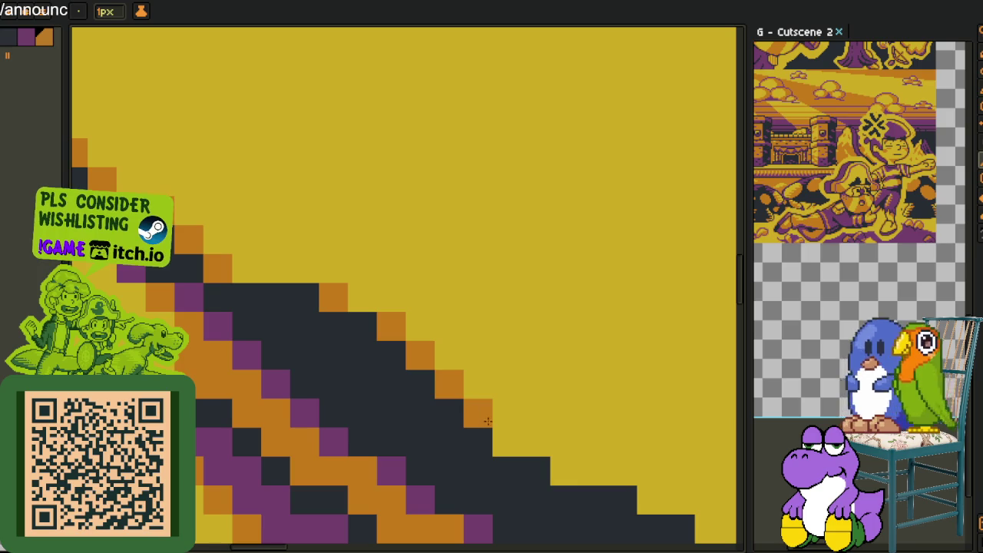
click(506, 441)
click(564, 470)
Continue the orange blocks further up the diagonal edge.
drag(679, 453, 488, 198)
click(453, 241)
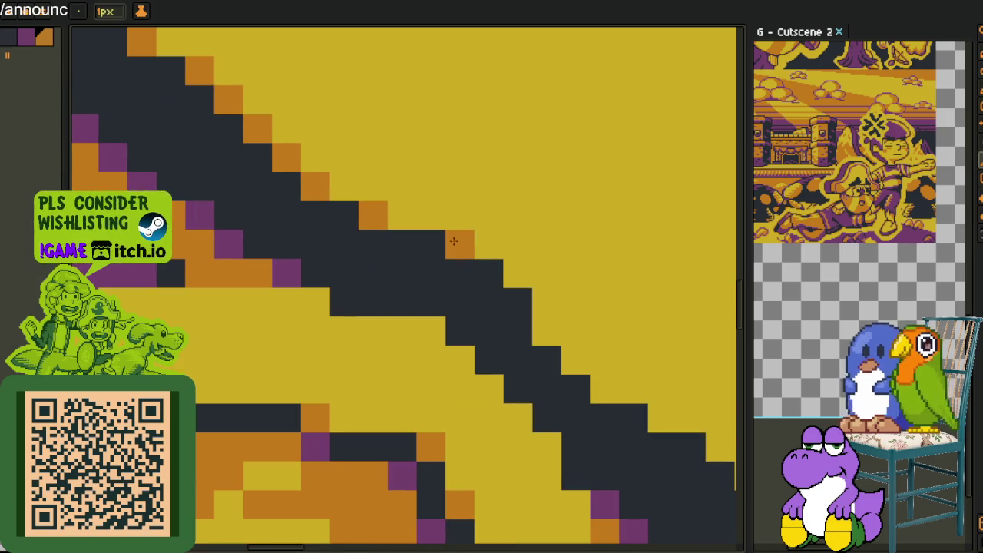
click(518, 272)
click(546, 330)
click(575, 360)
Pan up-left along the diagonal and paint more orange blocks down it.
key(space)
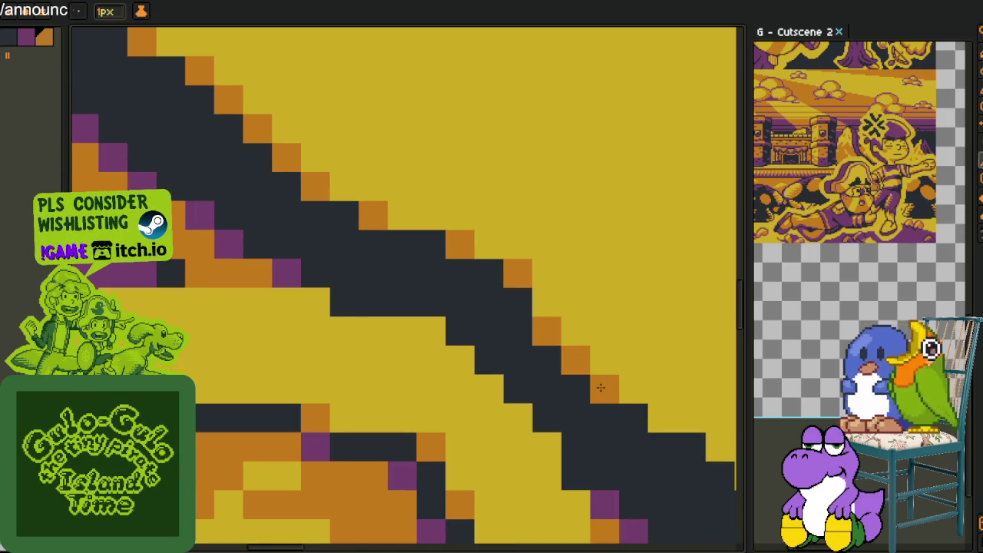
drag(630, 395, 376, 192)
click(378, 187)
click(436, 217)
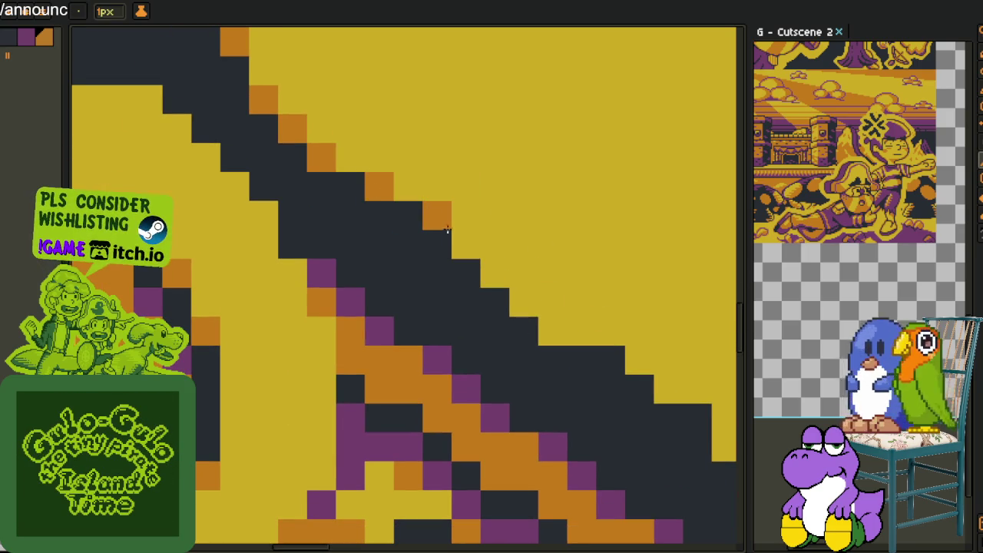
click(466, 244)
click(494, 273)
click(523, 303)
click(553, 331)
Finish the orange pixels along the diagonal, undoing one stray line, then zoom out.
drag(642, 312, 361, 79)
click(366, 133)
click(395, 162)
key(ctrl+z)
click(394, 162)
click(452, 220)
click(481, 250)
click(510, 278)
click(595, 308)
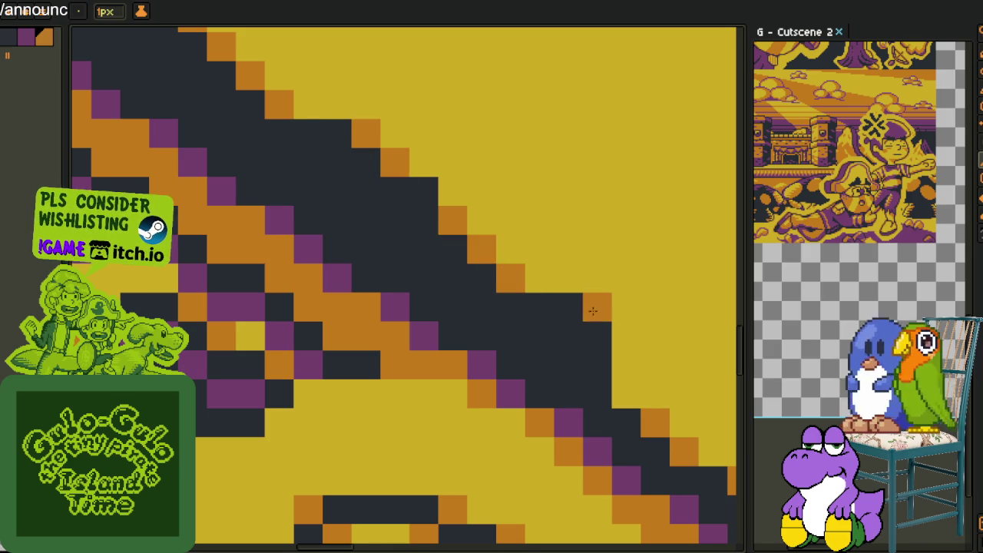
scroll(414, 246, down, 1)
scroll(418, 252, down, 2)
scroll(451, 255, down, 3)
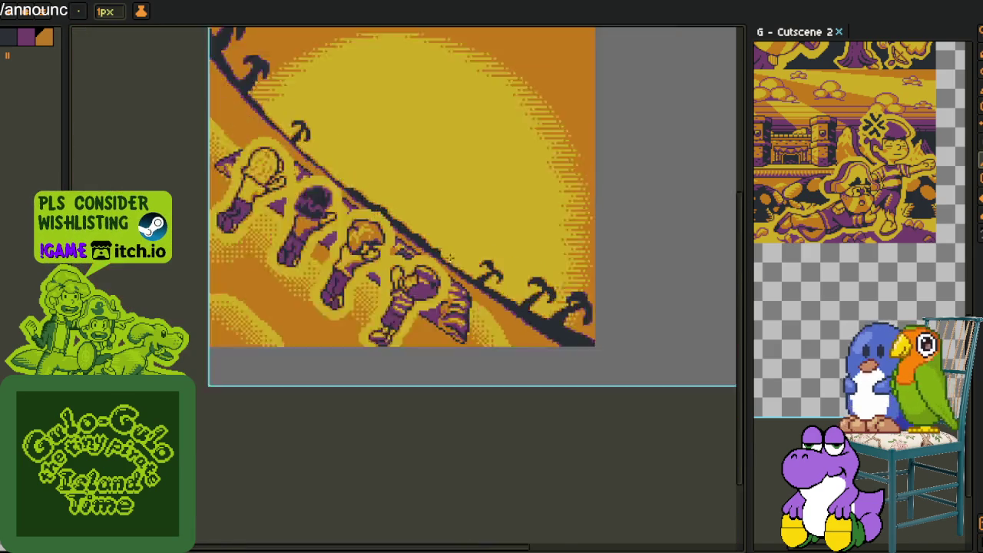
Show the Layers panel and make the flip_flop artwork visible.
scroll(449, 255, down, 2)
key(alt)
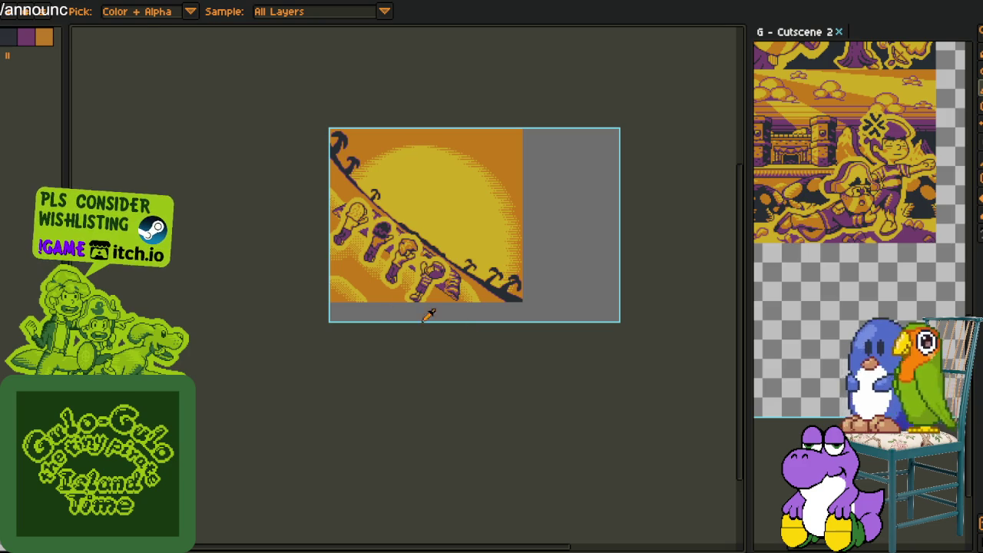
key(Tab)
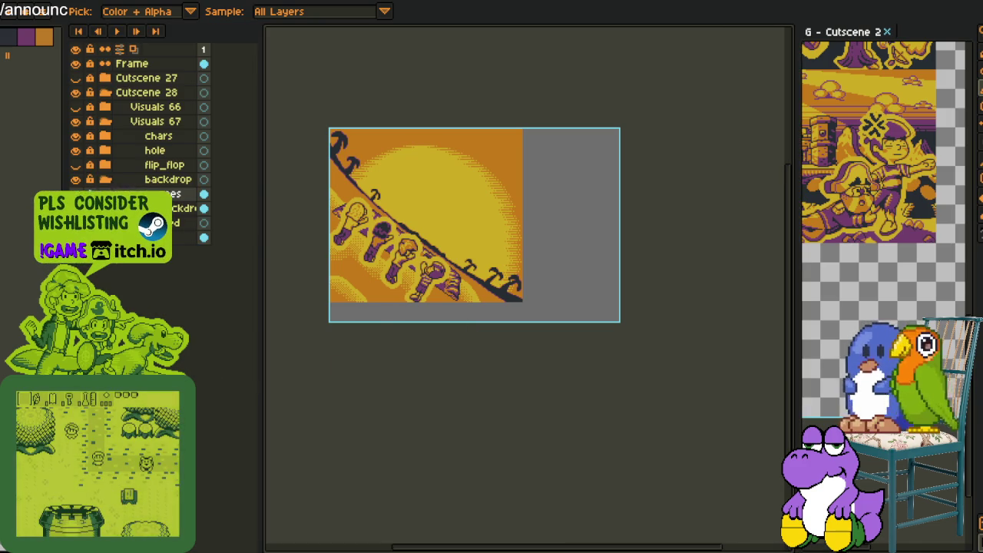
click(75, 164)
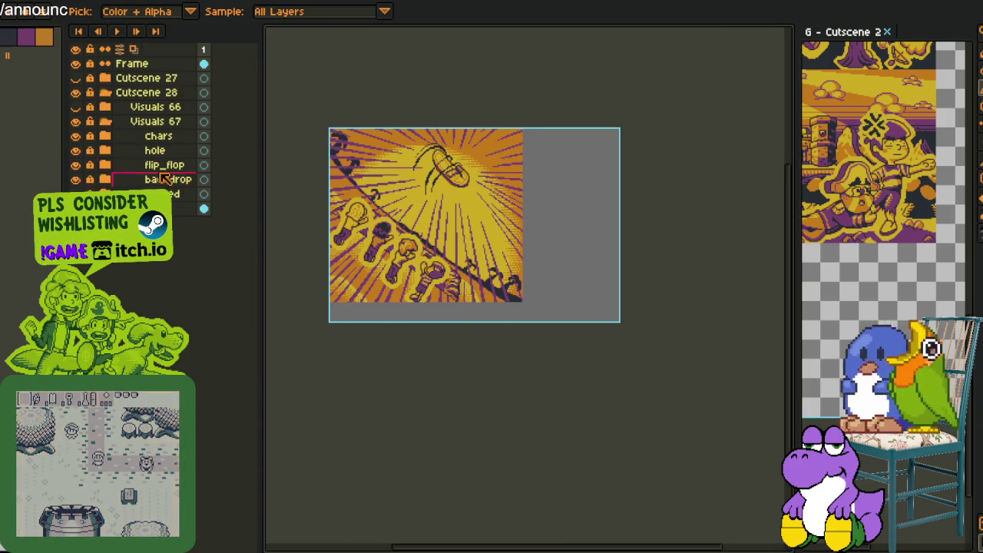
Loosely select the sandal in the ray burst with a freehand selection.
scroll(453, 242, up, 2)
scroll(453, 242, up, 1)
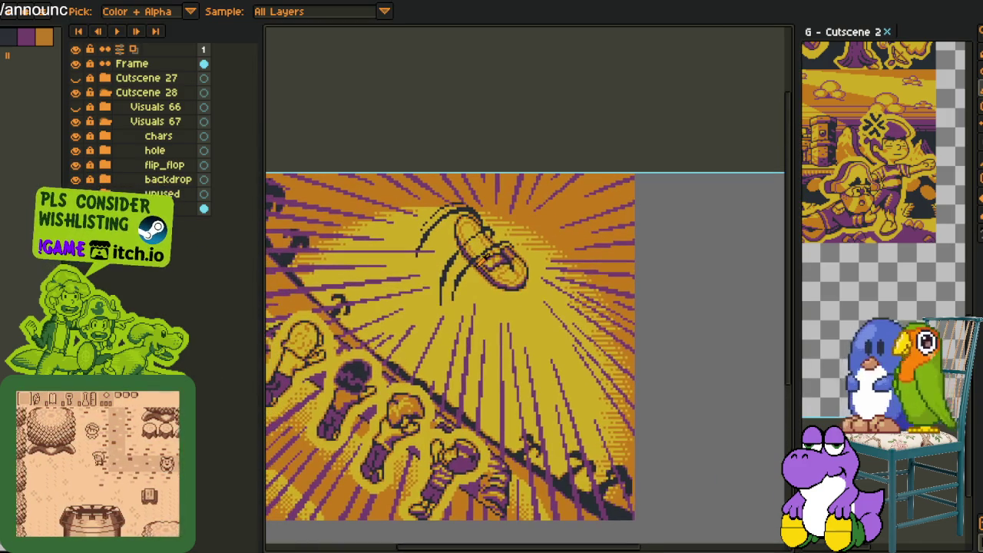
key(m)
scroll(518, 190, up, 2)
mouse_move(518, 190)
mouse_down()
mouse_move(471, 434)
mouse_move(516, 192)
mouse_up()
scroll(516, 191, down, 1)
scroll(516, 192, down, 1)
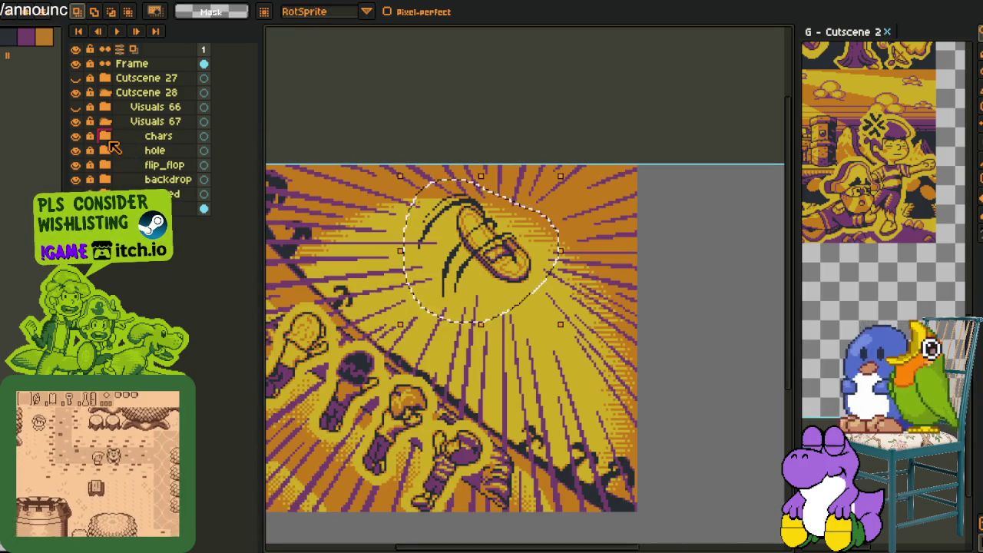
Expand the flip_flop group, check the action_ layer, and delete the extra _flop layer.
click(106, 150)
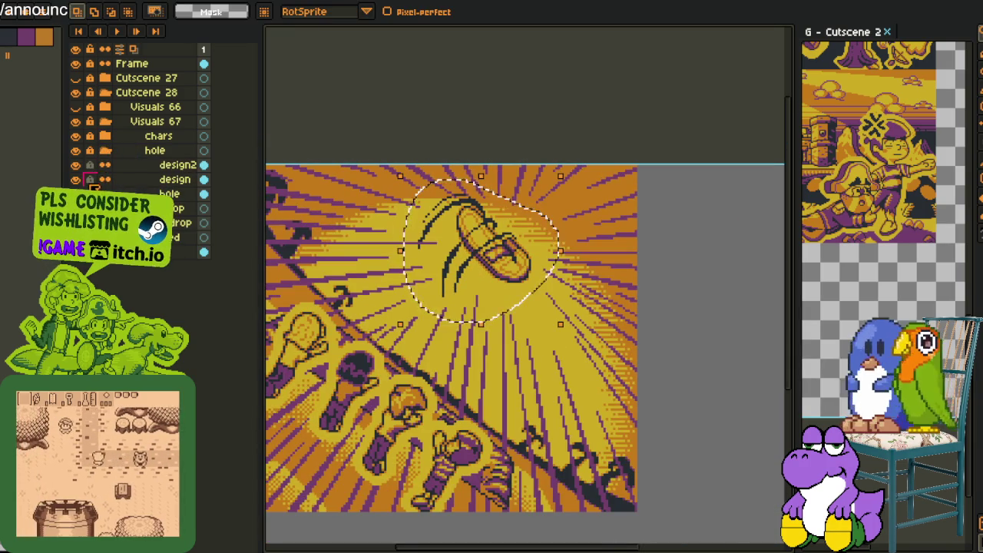
click(105, 151)
click(105, 165)
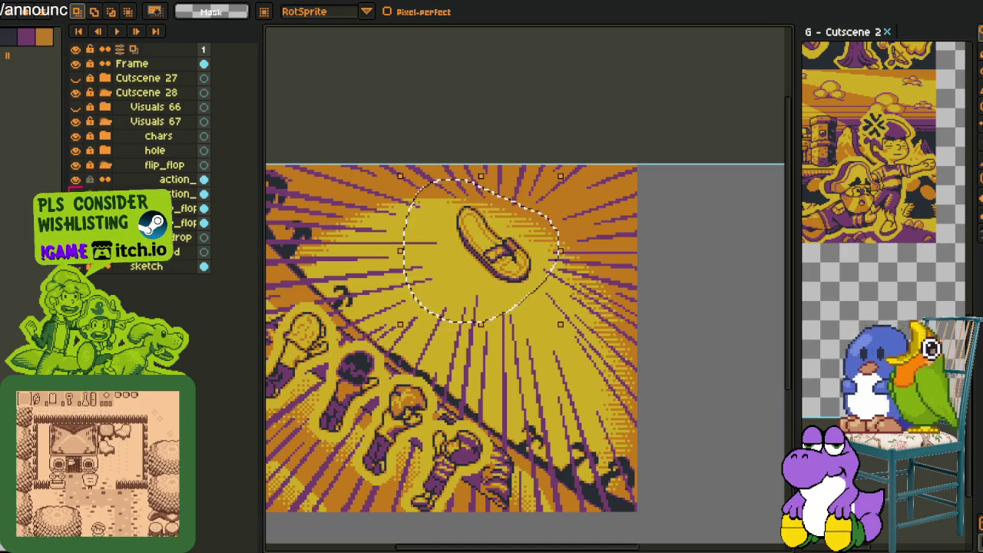
click(75, 179)
click(75, 179)
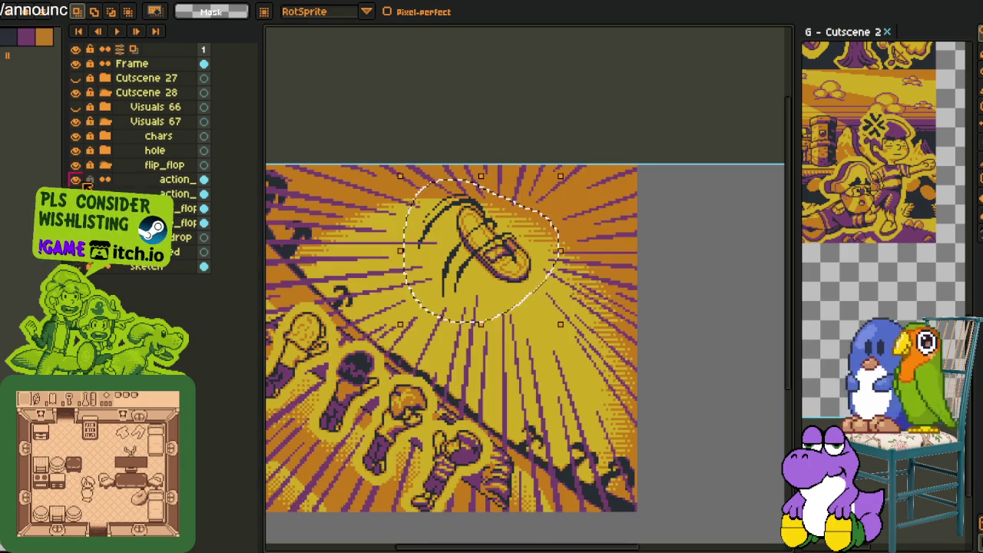
right_click(165, 210)
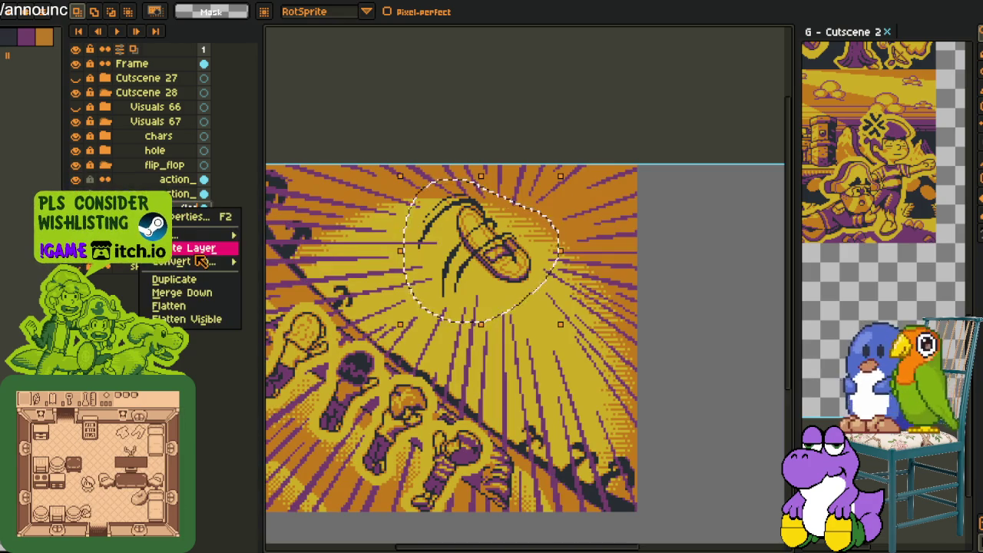
click(188, 241)
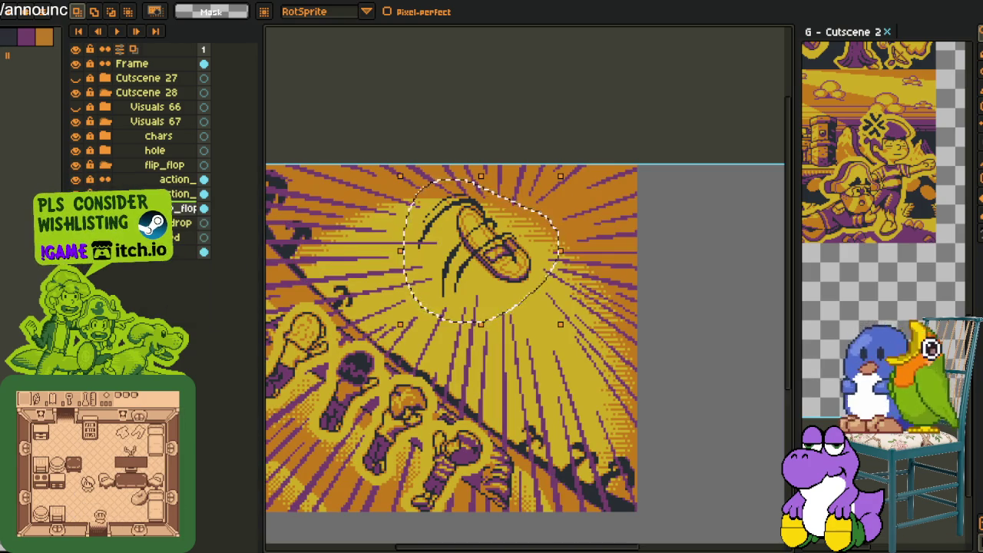
Move the selected sandal slightly right and down, nudge it left, and return to the pencil.
key(v)
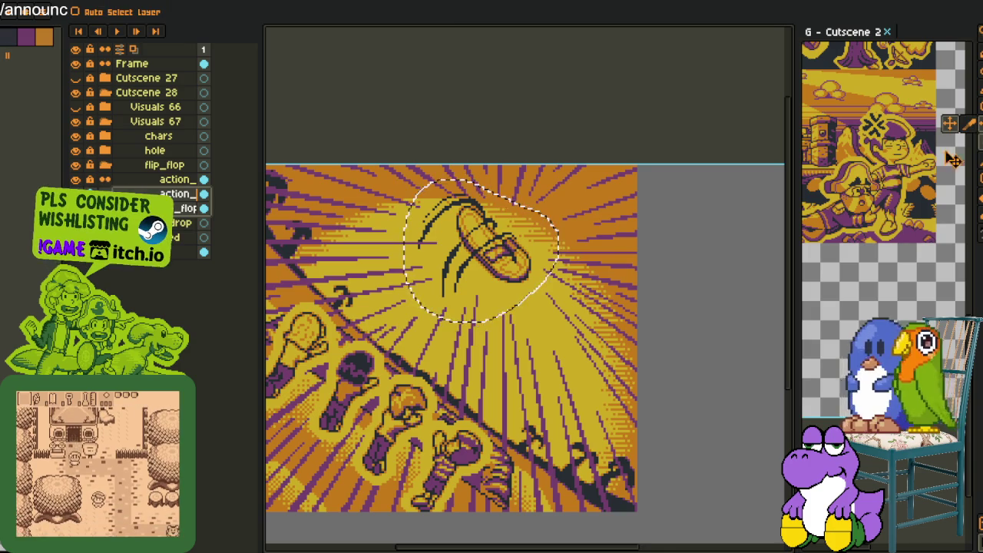
drag(506, 253, 518, 263)
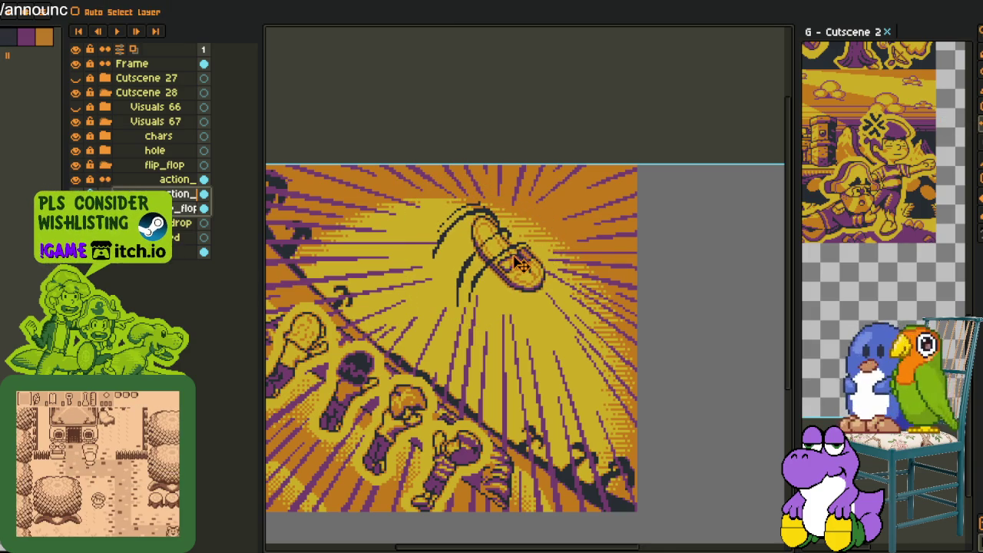
key(Left)
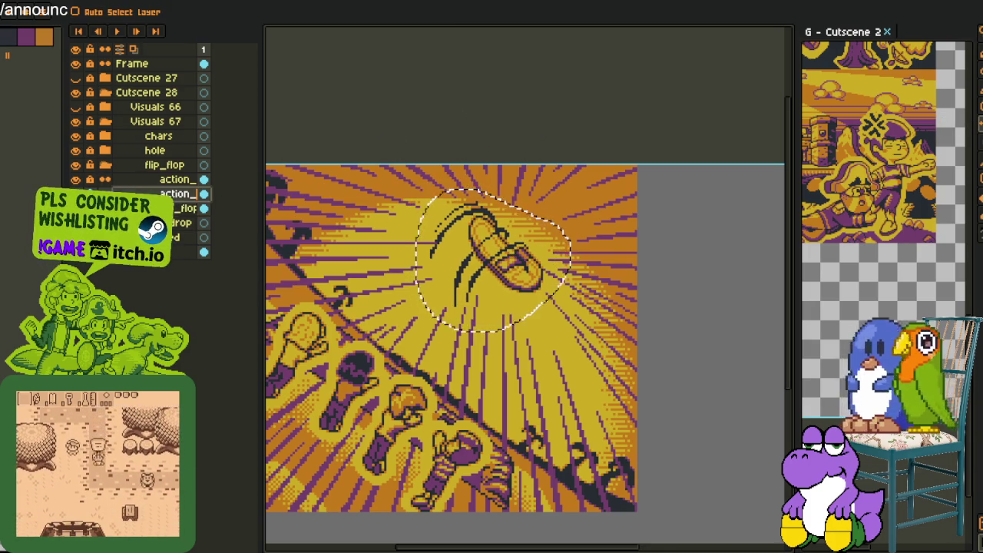
key(ctrl+t)
scroll(469, 228, up, 3)
scroll(470, 228, up, 1)
key(Return)
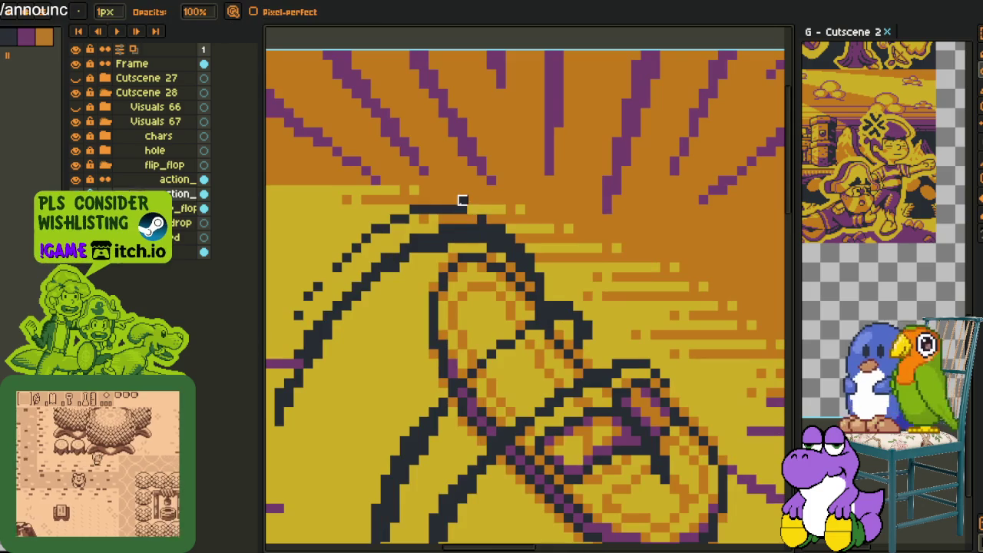
scroll(608, 201, down, 2)
scroll(609, 201, up, 2)
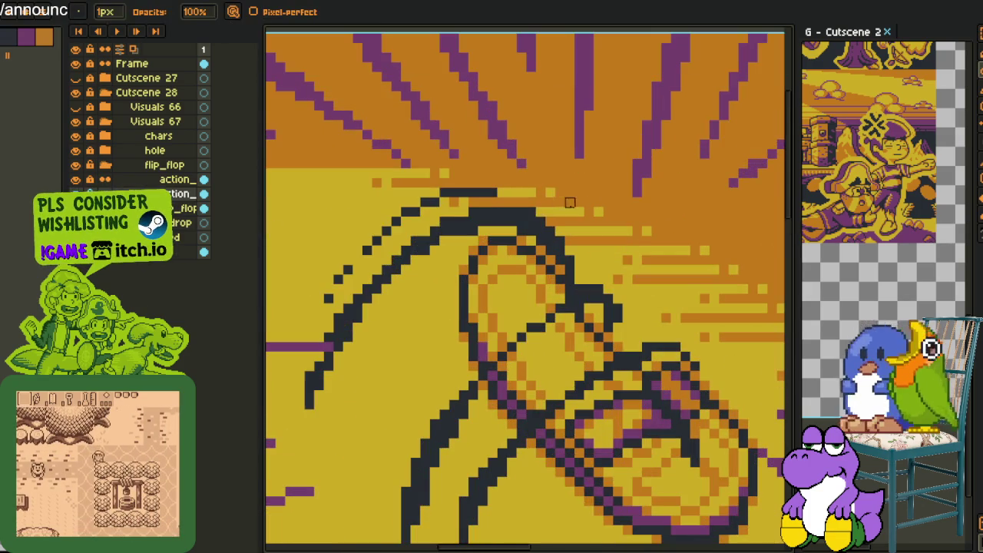
scroll(568, 200, down, 1)
scroll(568, 200, down, 3)
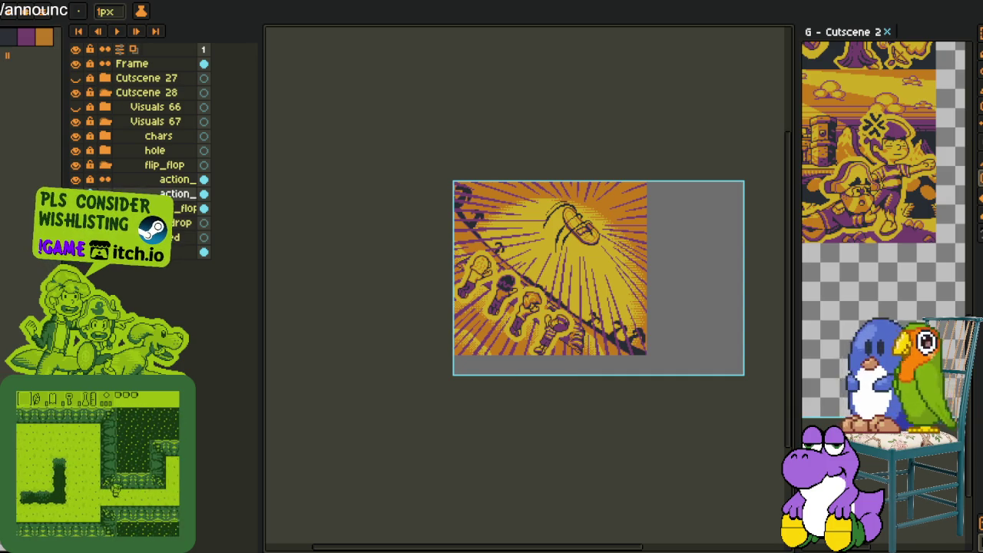
scroll(527, 367, up, 2)
Toggle the action_ layer to compare, and try moving action_lines above Cutscene 28, then revert.
drag(528, 367, 518, 324)
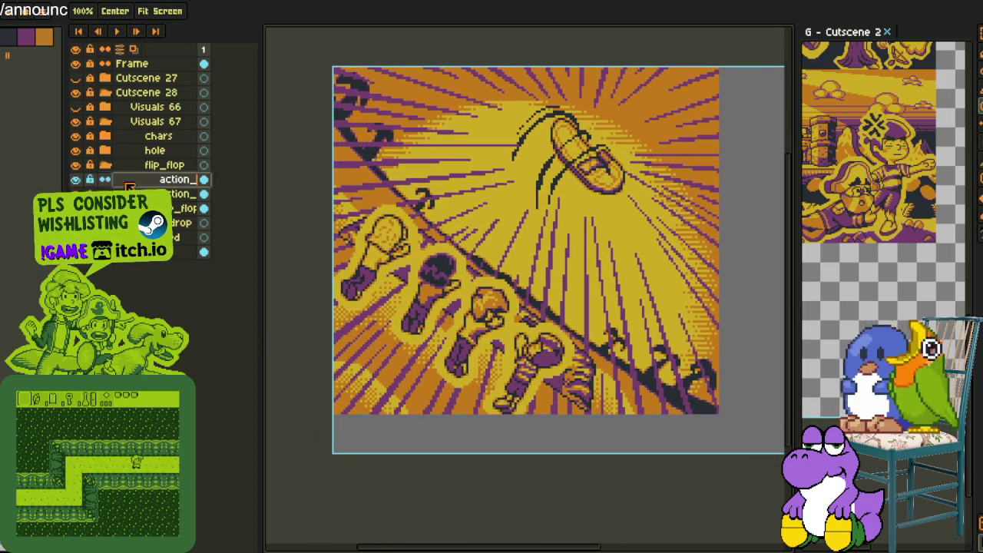
click(75, 179)
click(75, 179)
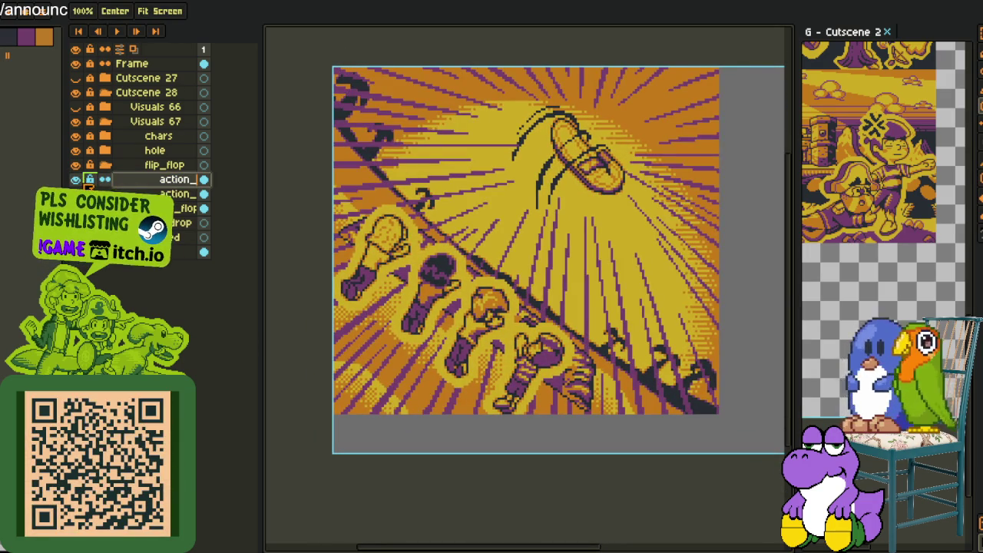
drag(545, 255, 461, 279)
scroll(460, 279, down, 2)
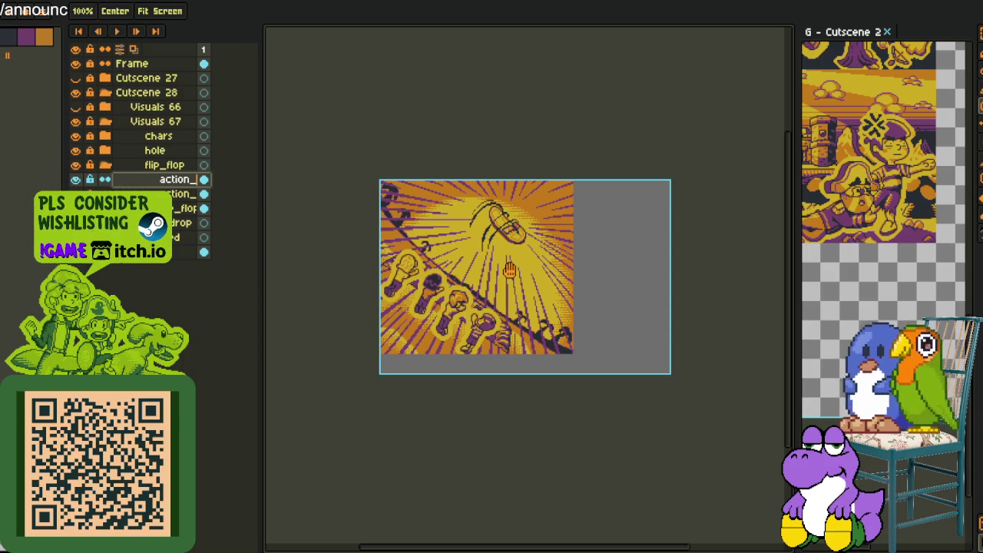
mouse_move(485, 378)
mouse_down()
mouse_move(476, 379)
mouse_move(499, 373)
mouse_up()
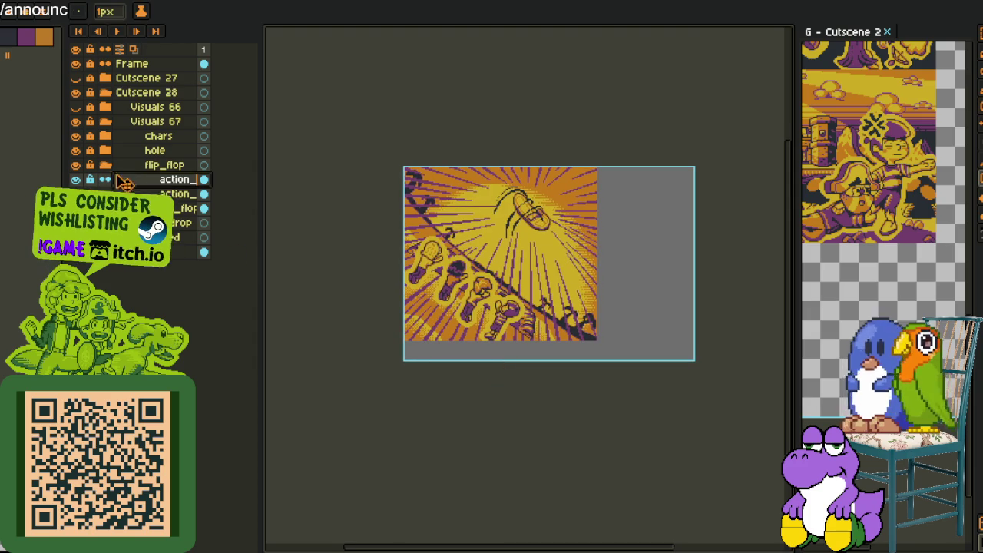
drag(132, 179, 129, 86)
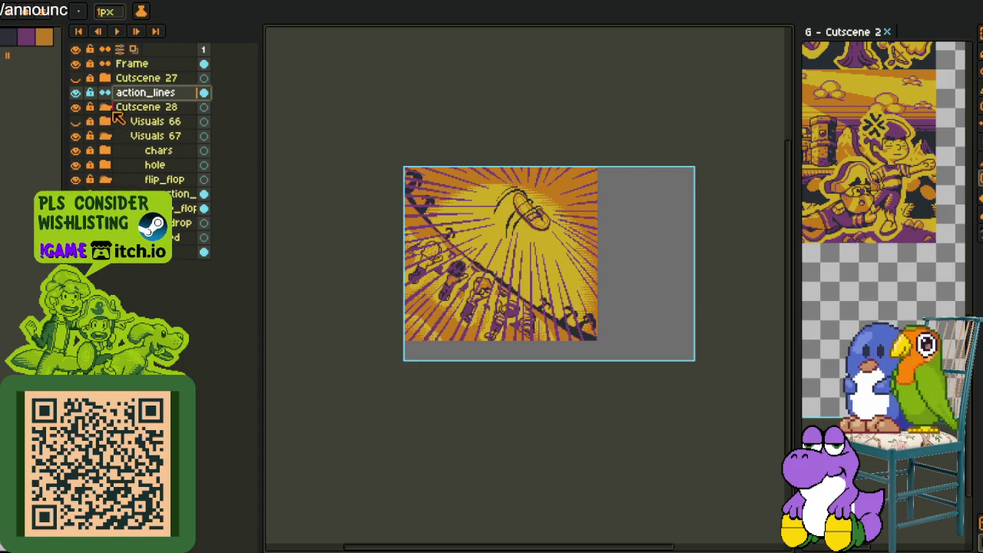
drag(132, 94, 138, 179)
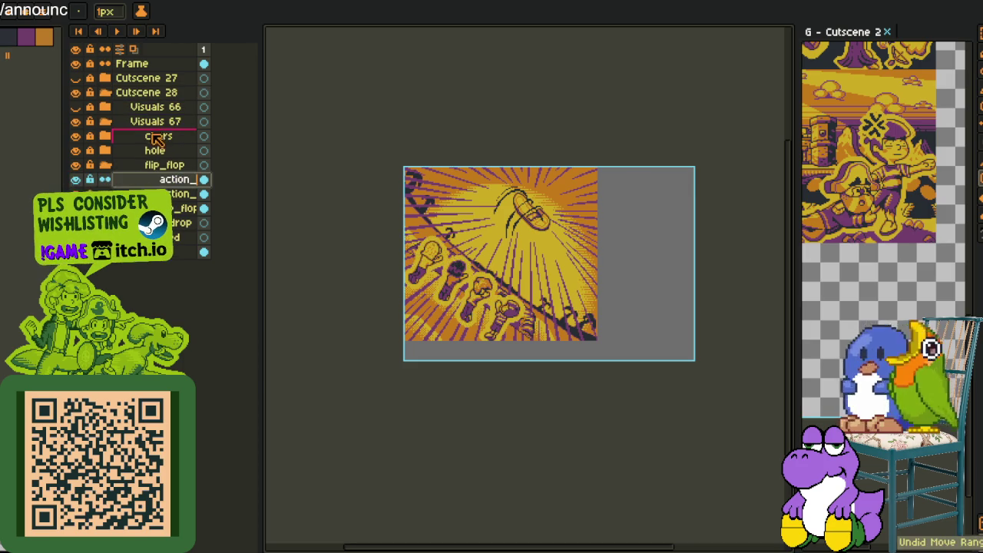
Duplicate action_lines, place the copy above Cutscene 28, and hide Visuals 67.
right_click(140, 180)
click(184, 251)
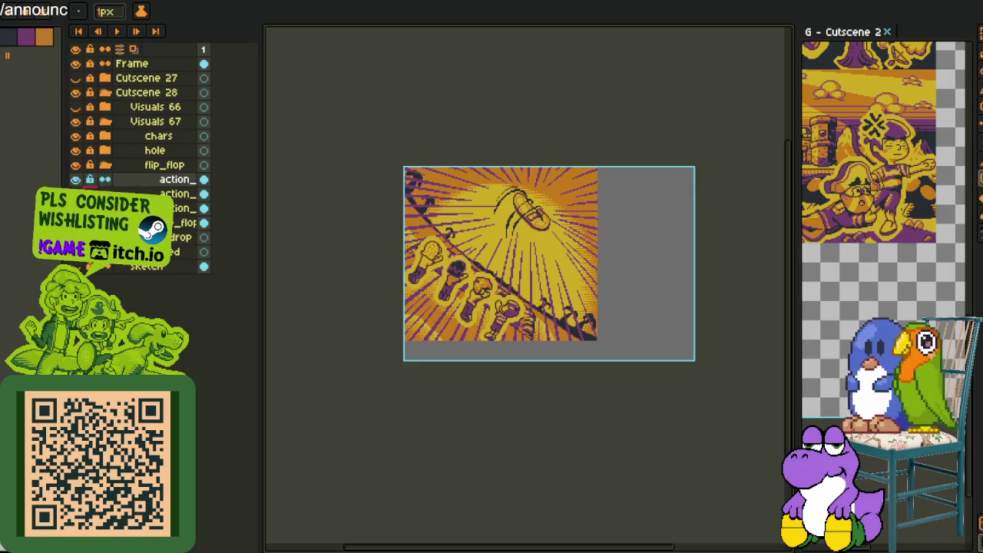
drag(127, 179, 138, 86)
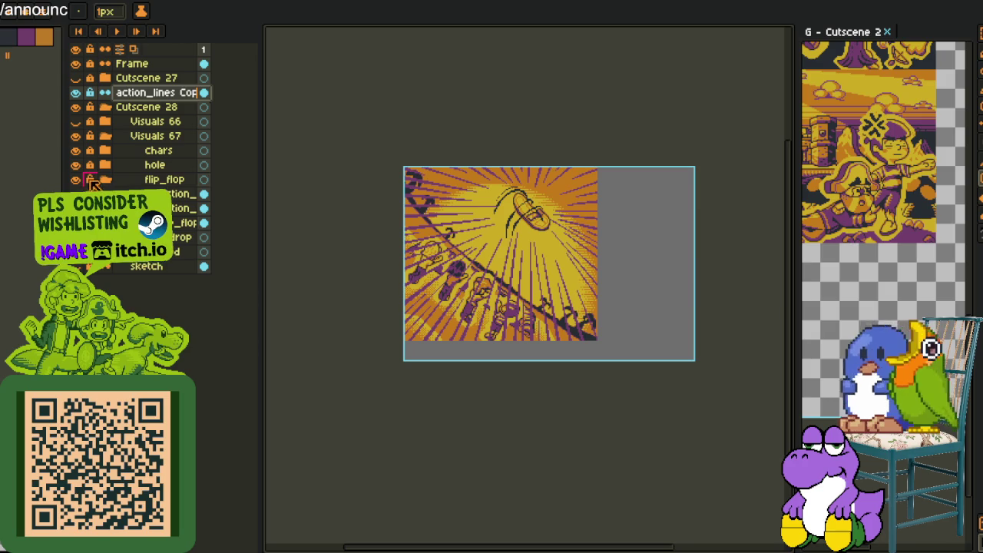
click(91, 182)
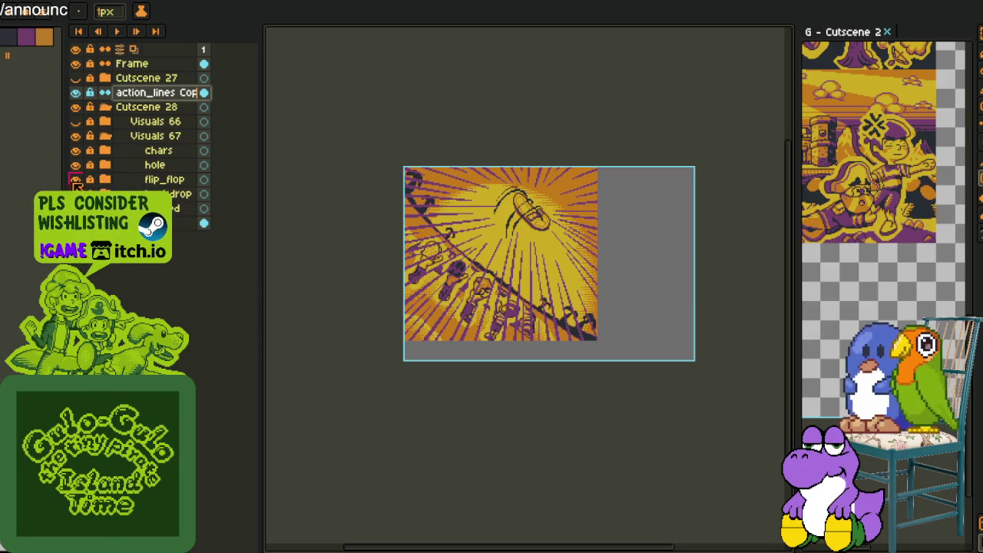
click(76, 136)
Erase the vertical purple line using a Magic Wand colour selection.
scroll(530, 277, up, 3)
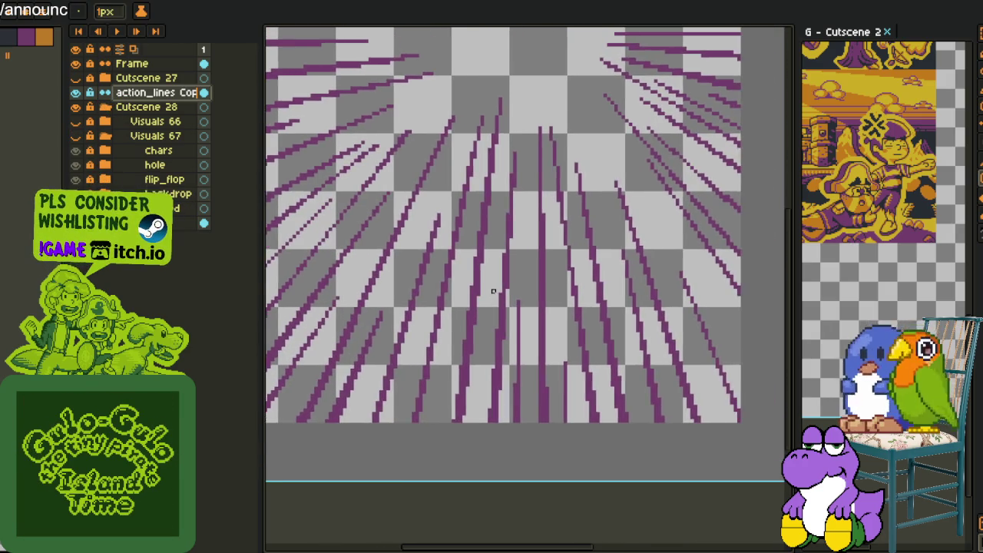
scroll(507, 277, down, 1)
drag(507, 276, 512, 273)
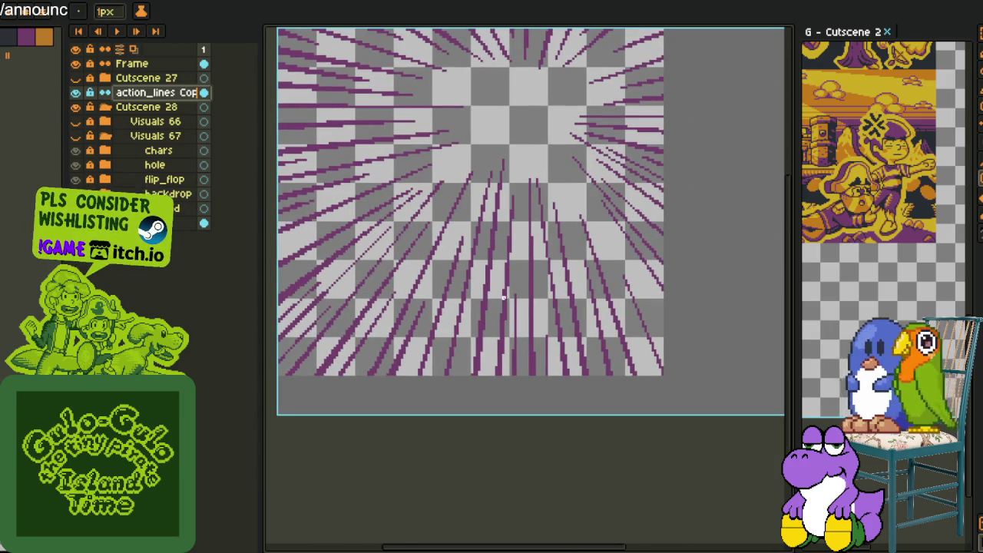
key(w)
click(508, 274)
key(Delete)
Erase another purple line and a thin diagonal purple line.
click(553, 294)
key(Delete)
scroll(537, 246, up, 2)
click(538, 249)
key(Delete)
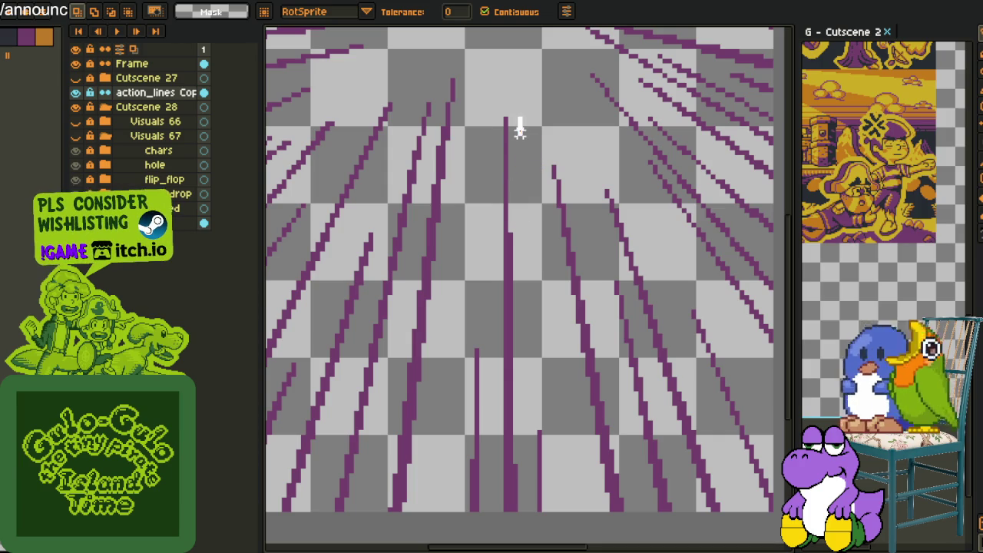
scroll(548, 436, down, 1)
Erase the thin vertical line near the centre and a diagonal line on the right.
click(545, 449)
scroll(553, 468, down, 3)
scroll(552, 453, up, 4)
scroll(491, 391, up, 2)
click(455, 393)
key(Delete)
click(572, 392)
key(Delete)
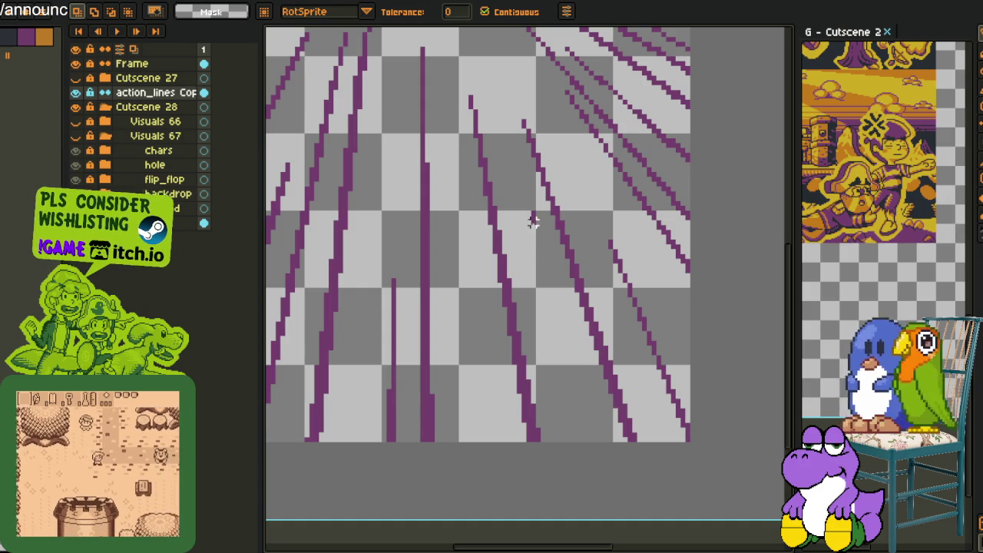
Lasso a group of diagonal speed lines and rotate them toward horizontal.
scroll(596, 330, up, 3)
scroll(610, 292, up, 1)
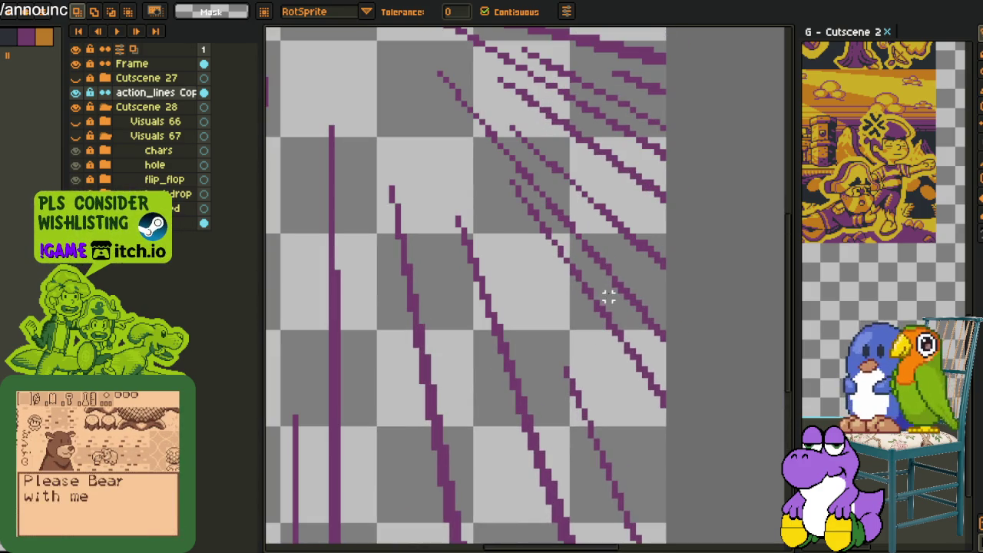
key(b)
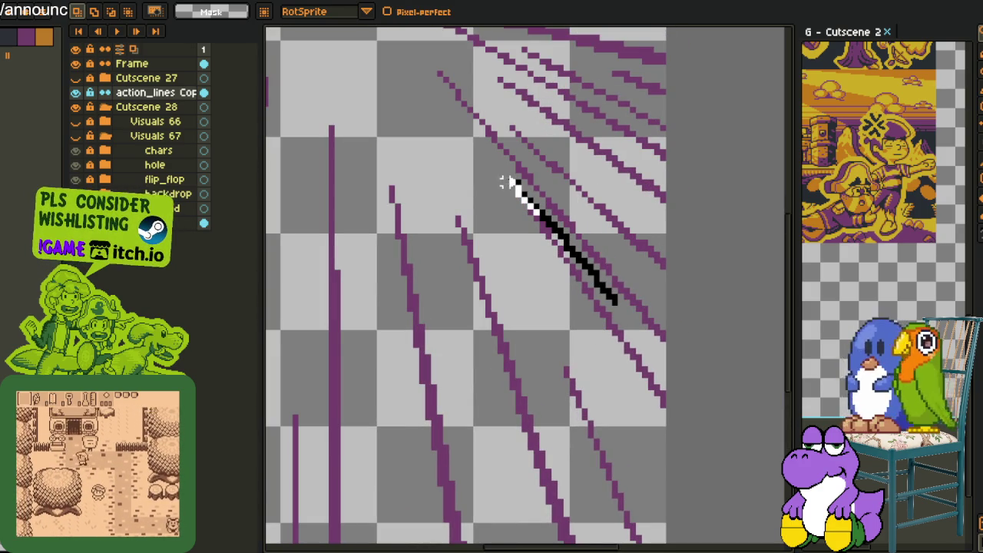
drag(511, 184, 767, 514)
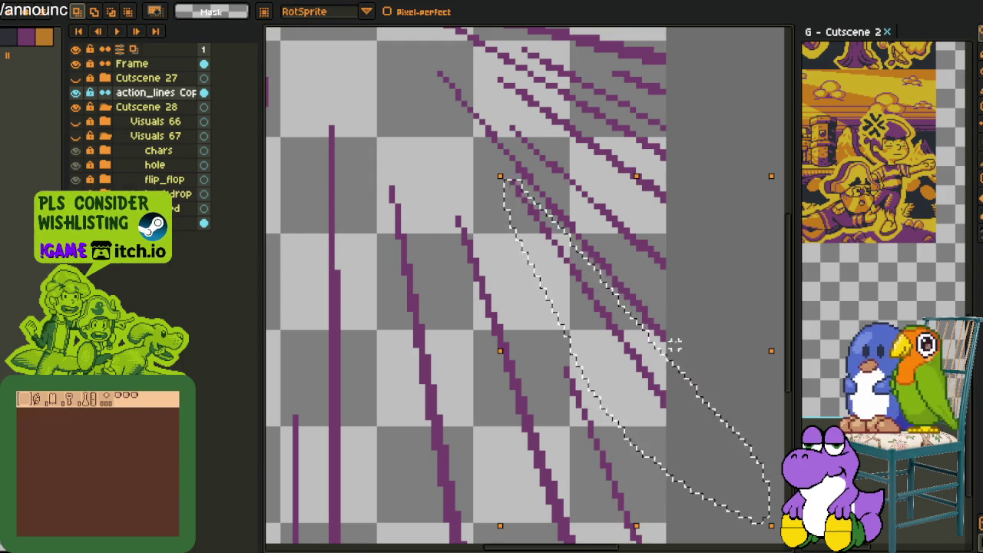
drag(673, 349, 520, 307)
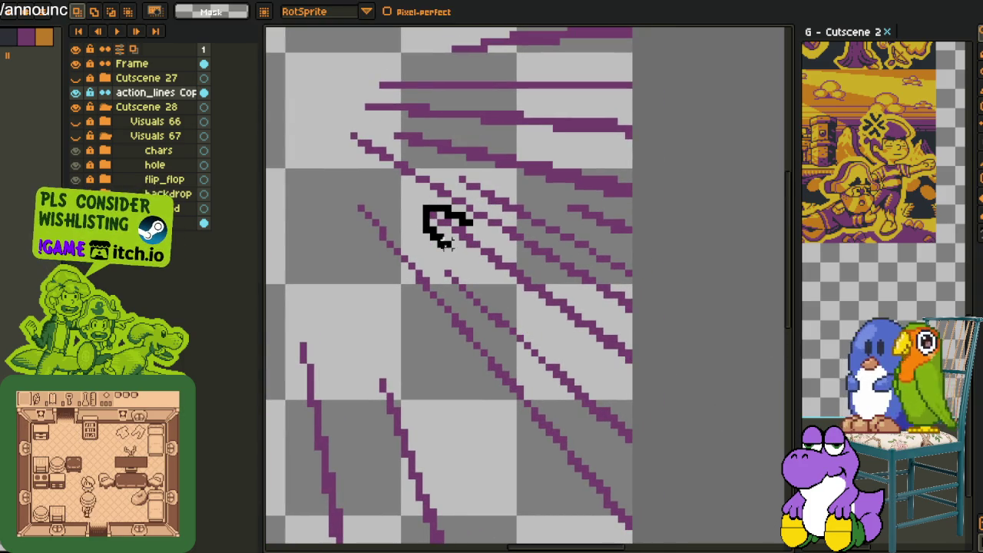
Lasso-select two more groups of diagonal speed lines for adjustment.
drag(432, 234, 624, 323)
drag(524, 259, 478, 231)
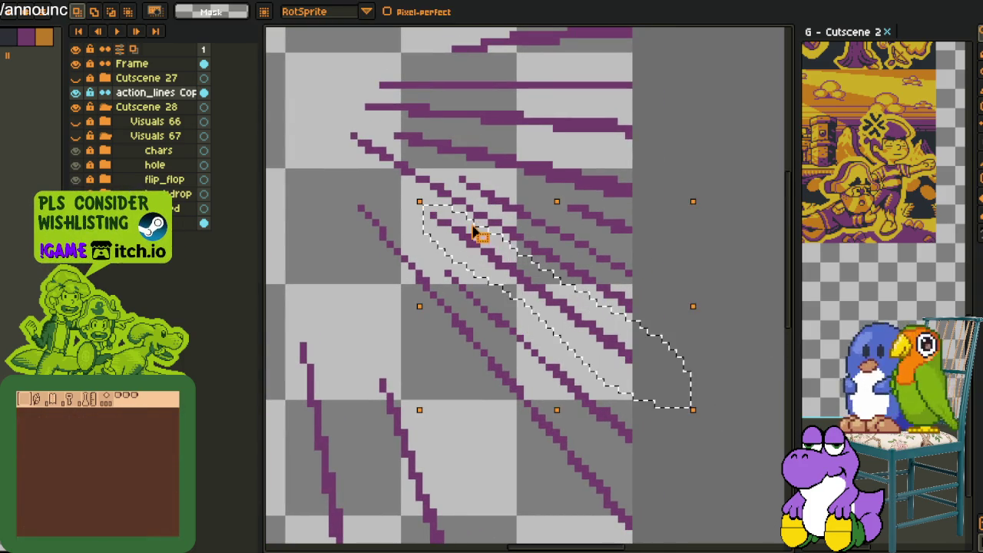
scroll(478, 231, down, 2)
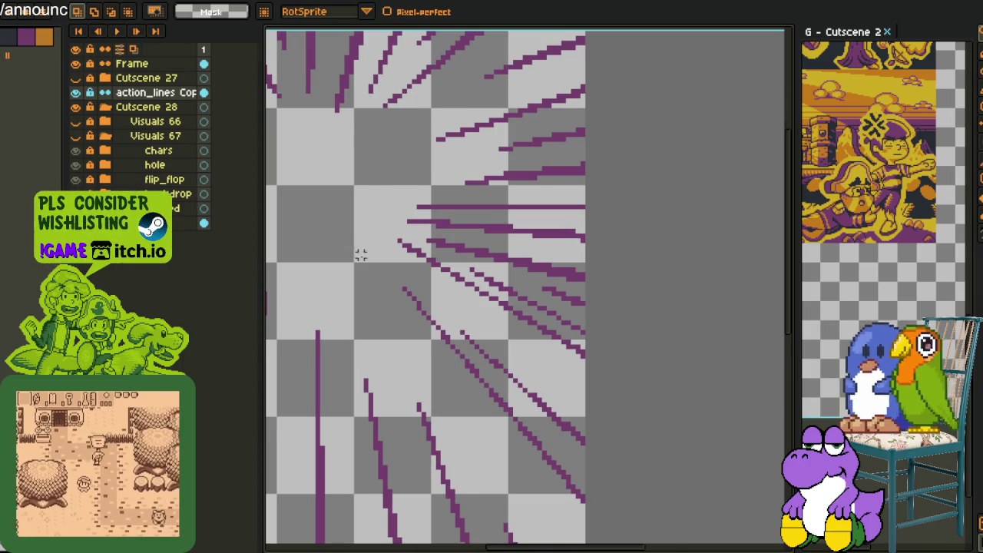
scroll(349, 250, down, 1)
scroll(527, 294, up, 1)
scroll(533, 300, up, 1)
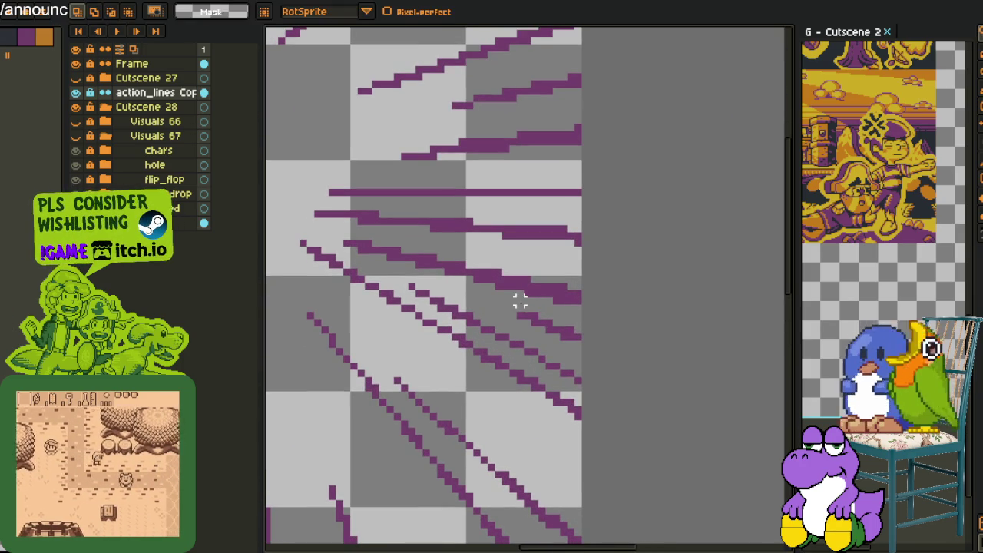
mouse_move(479, 298)
mouse_down()
mouse_move(411, 286)
mouse_move(452, 326)
mouse_move(513, 357)
mouse_move(417, 285)
mouse_up()
scroll(468, 284, down, 1)
scroll(468, 284, down, 3)
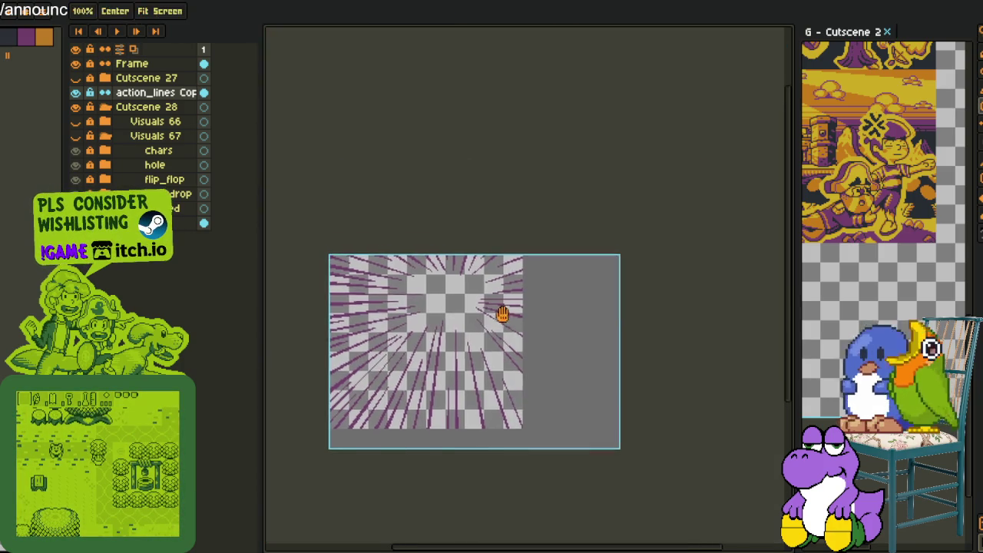
Erase the stray horizontal purple line with the Magic Wand.
scroll(502, 303, up, 3)
scroll(474, 280, up, 1)
key(w)
click(474, 280)
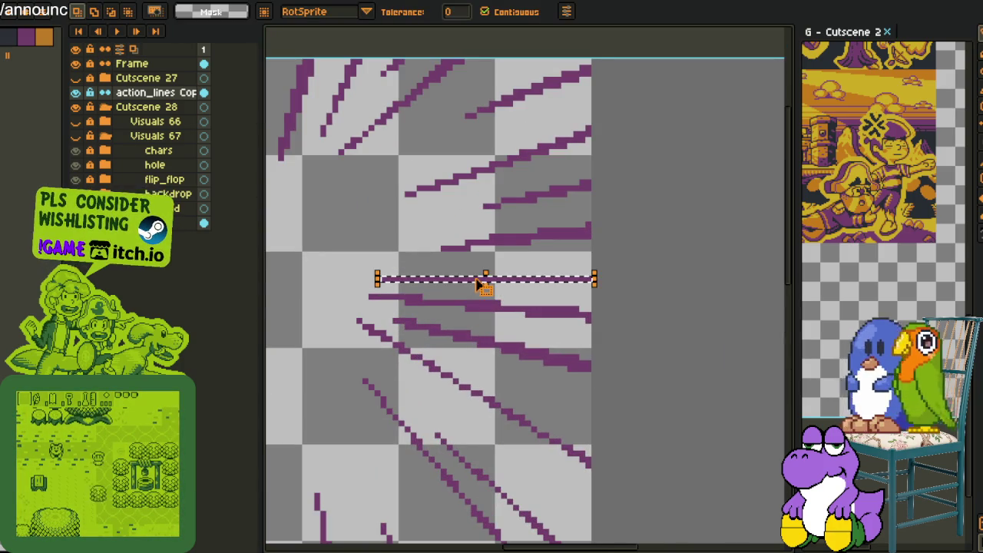
shift+click(478, 307)
key(Delete)
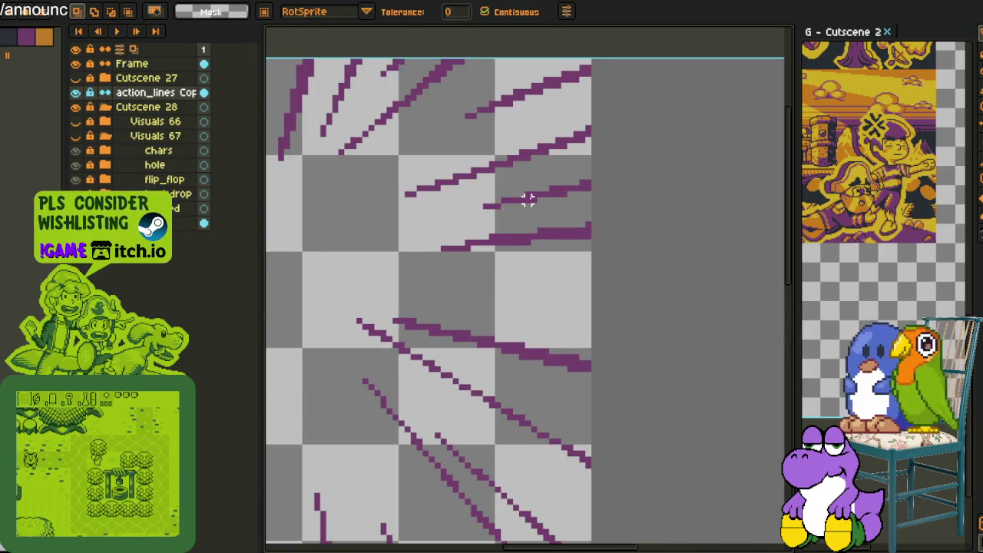
Lasso-select and erase the lower purple line.
key(b)
scroll(555, 308, up, 1)
key(q)
drag(592, 276, 642, 285)
key(Delete)
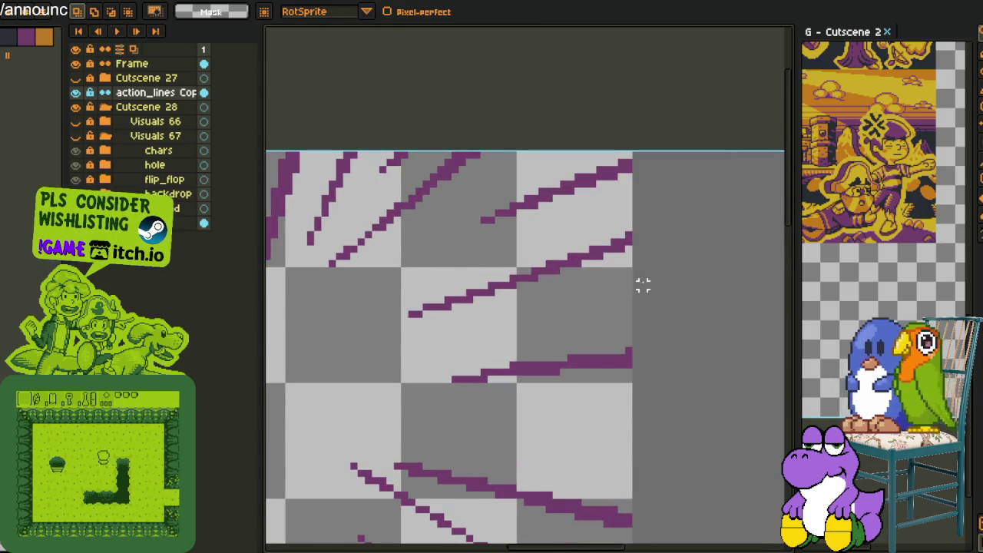
Lasso and erase a group of diagonal lines along the sprite's top edge.
scroll(599, 269, down, 3)
mouse_move(561, 257)
mouse_down()
mouse_move(665, 255)
mouse_move(673, 265)
mouse_up()
scroll(607, 265, up, 2)
key(q)
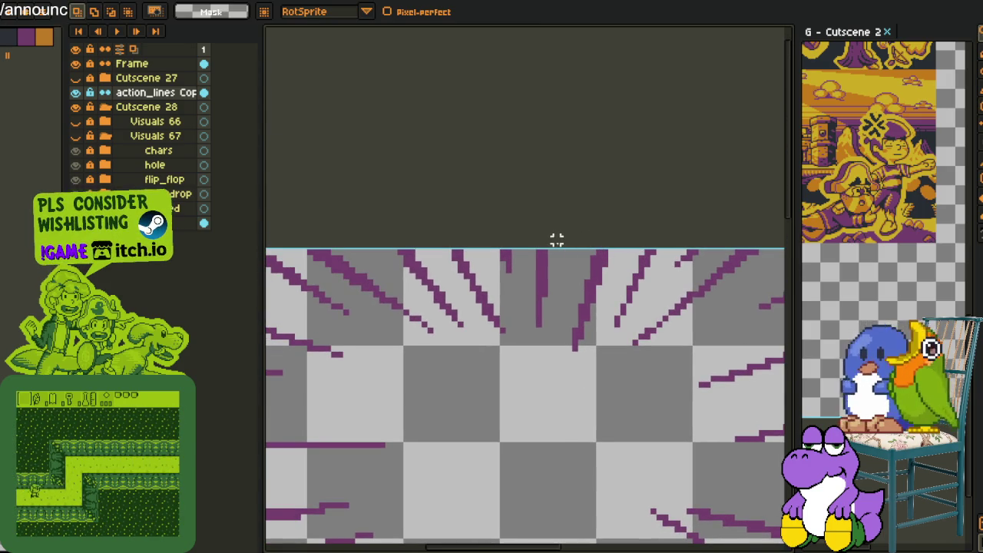
mouse_move(435, 245)
mouse_down()
mouse_move(486, 340)
mouse_move(506, 350)
mouse_move(522, 249)
mouse_up()
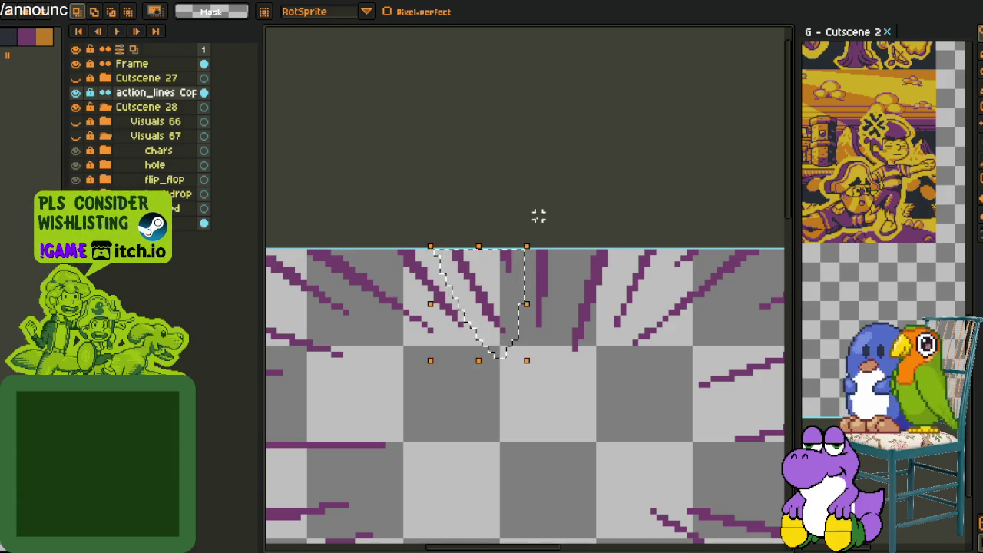
scroll(594, 219, down, 2)
scroll(568, 249, down, 1)
scroll(549, 256, up, 2)
scroll(548, 255, down, 1)
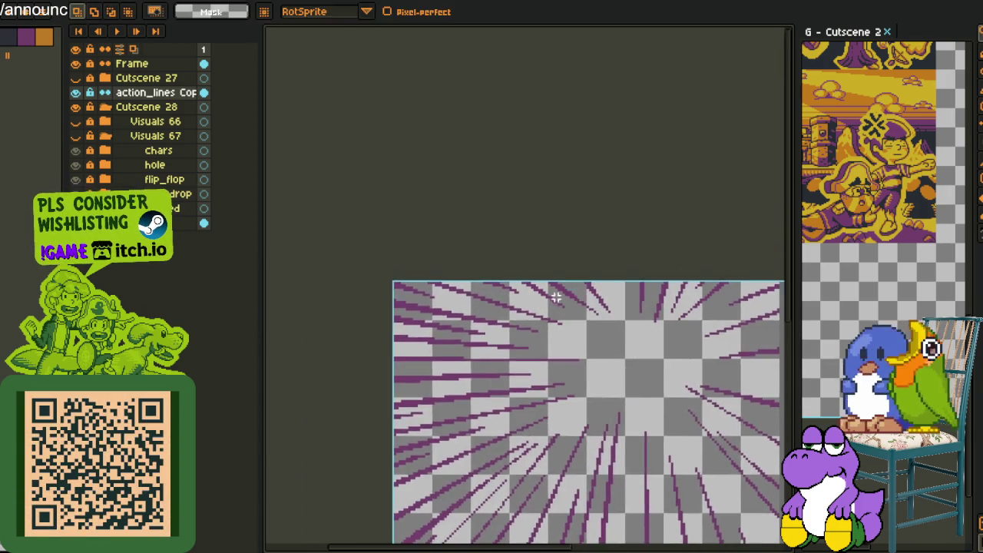
scroll(552, 259, up, 2)
scroll(557, 263, up, 1)
mouse_move(533, 245)
mouse_down()
mouse_move(575, 312)
mouse_move(668, 375)
mouse_move(652, 322)
mouse_move(574, 252)
mouse_up()
key(Delete)
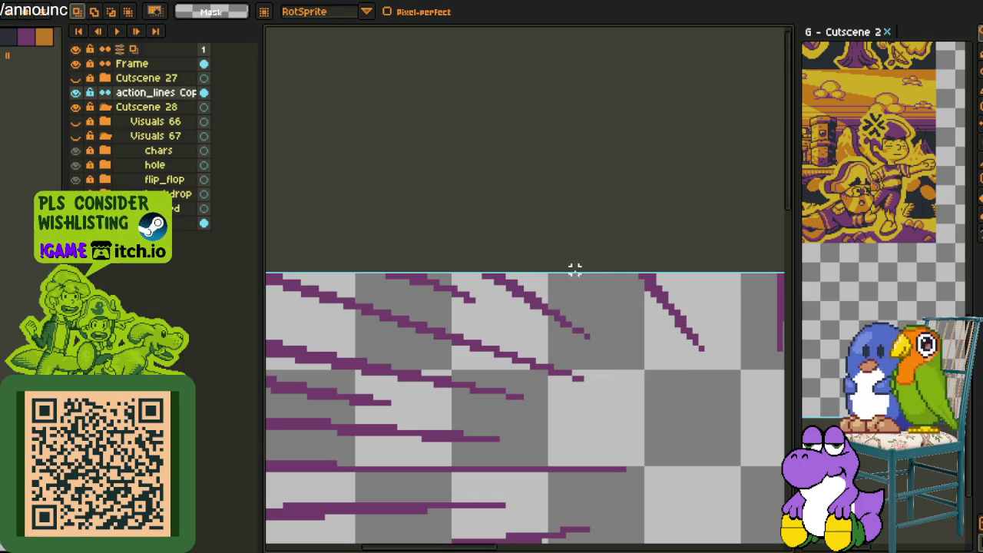
Lasso and erase a line on the left side and two lines near the middle left.
scroll(466, 335, down, 1)
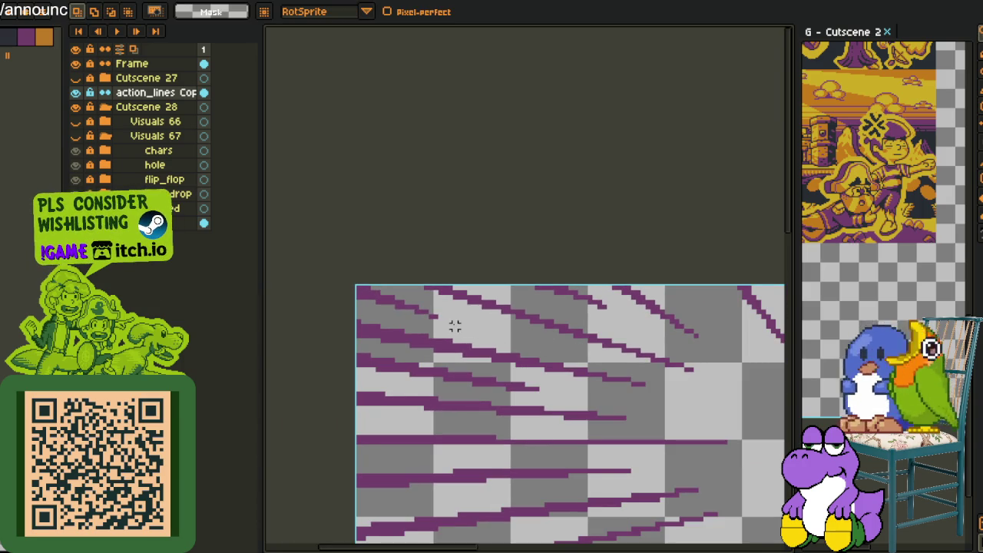
drag(579, 365, 450, 336)
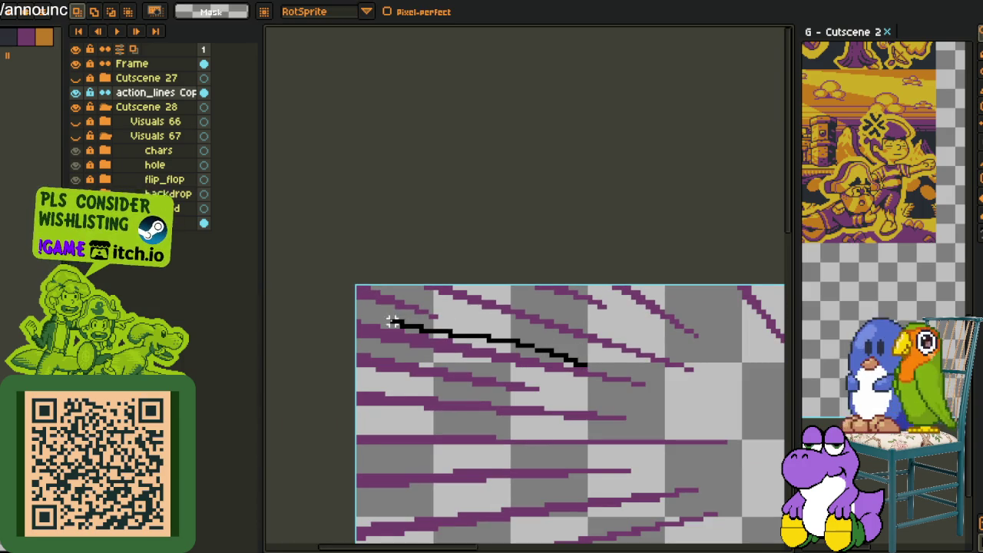
drag(352, 340, 653, 384)
scroll(653, 381, down, 1)
scroll(592, 309, up, 1)
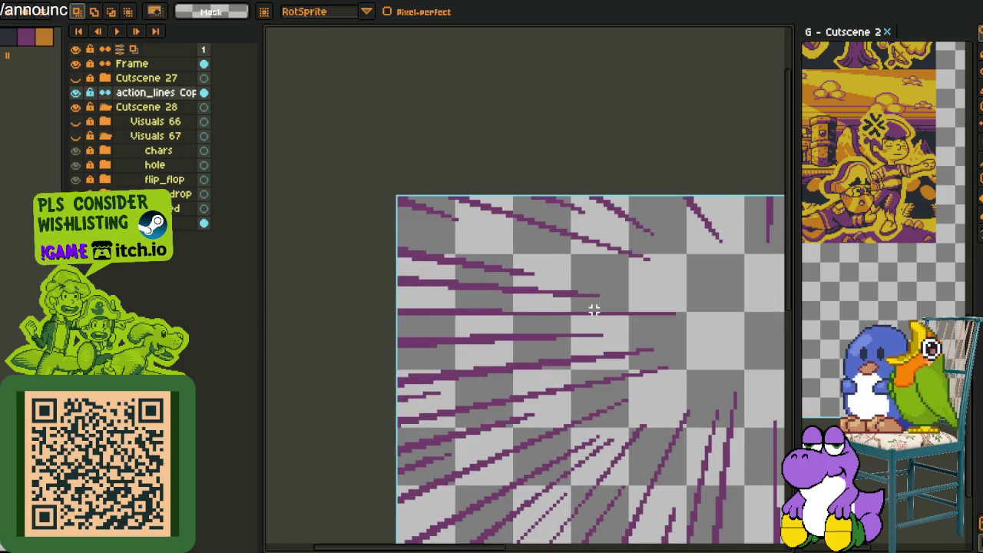
scroll(616, 328, up, 1)
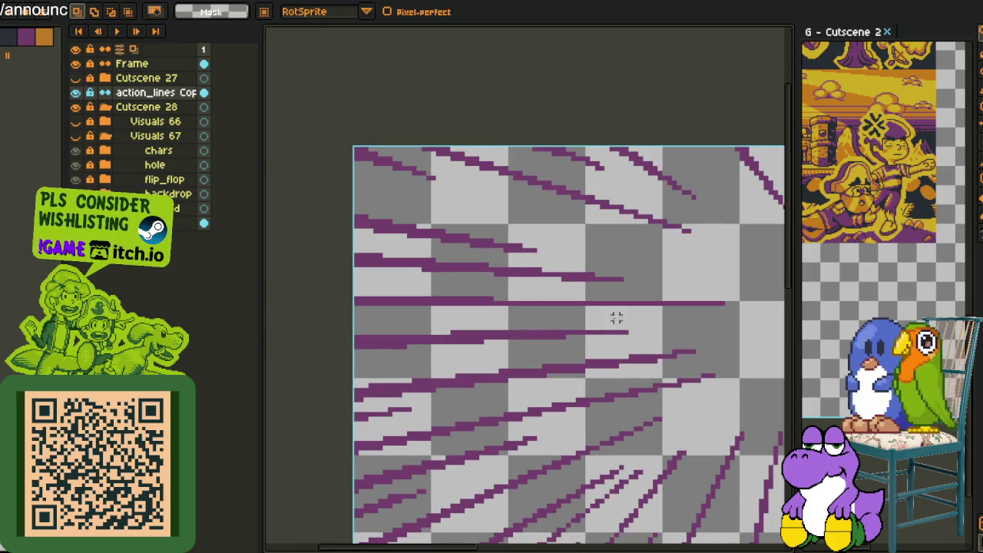
mouse_move(630, 326)
mouse_down()
mouse_move(375, 332)
mouse_move(437, 366)
mouse_move(653, 343)
mouse_up()
key(Delete)
Erase a lower-left line and a short purple line with lasso selections.
mouse_move(712, 370)
mouse_down()
mouse_move(349, 437)
mouse_move(505, 428)
mouse_move(697, 393)
mouse_move(752, 369)
mouse_up()
key(Delete)
scroll(694, 394, down, 1)
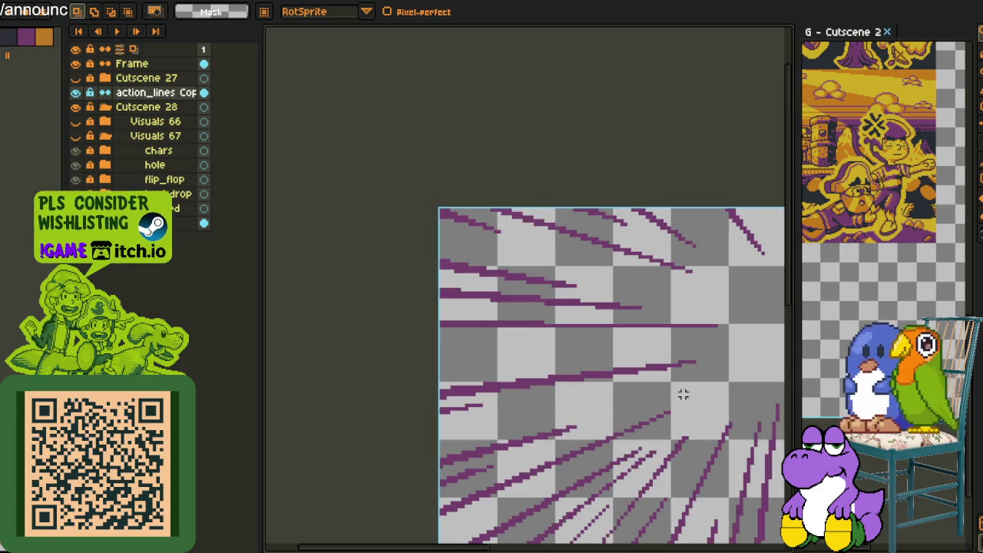
scroll(630, 361, down, 2)
scroll(491, 319, up, 1)
scroll(482, 322, down, 1)
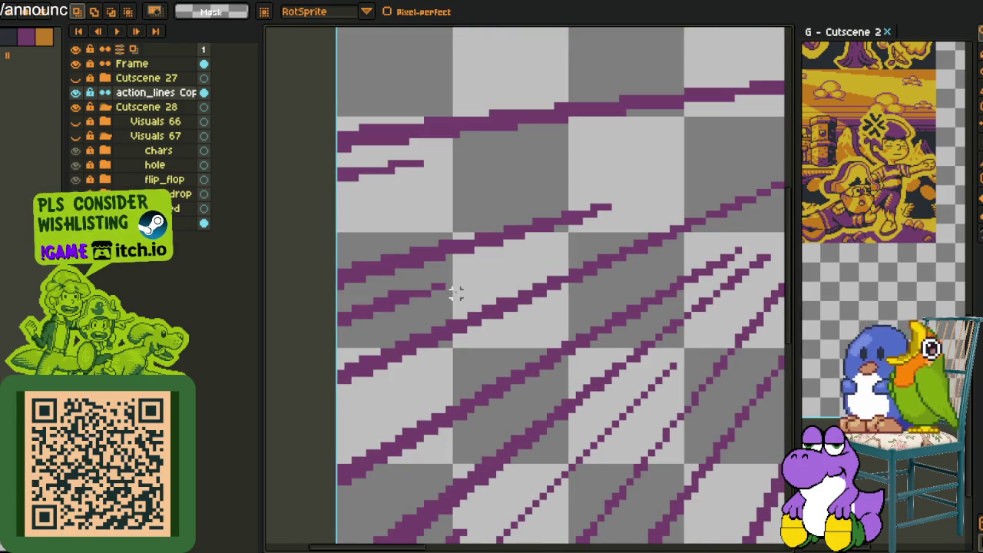
mouse_move(443, 287)
mouse_down()
mouse_move(340, 332)
mouse_move(465, 303)
mouse_up()
key(Delete)
Lasso and erase another small run of purple pixels.
scroll(456, 292, down, 1)
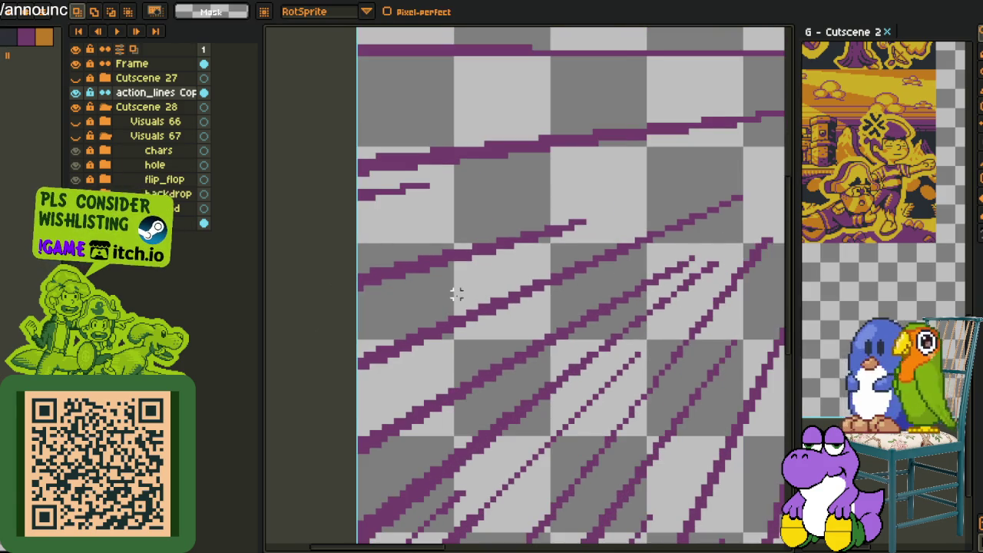
drag(571, 291, 497, 300)
mouse_move(596, 263)
mouse_down()
mouse_move(486, 307)
mouse_move(285, 438)
mouse_move(271, 459)
mouse_move(461, 386)
mouse_move(614, 296)
mouse_move(640, 265)
mouse_up()
key(Delete)
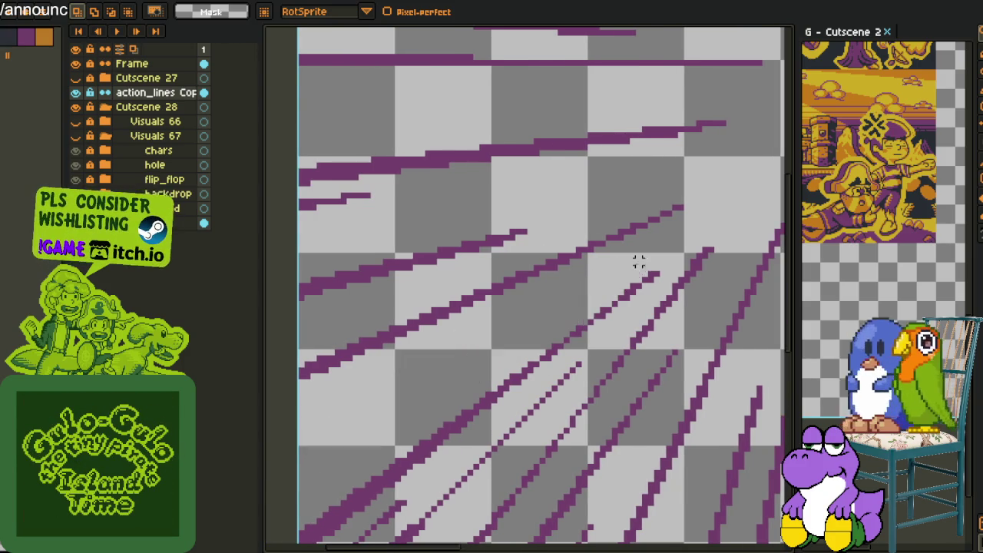
scroll(603, 292, down, 2)
scroll(603, 293, up, 1)
scroll(588, 292, up, 1)
scroll(509, 320, up, 1)
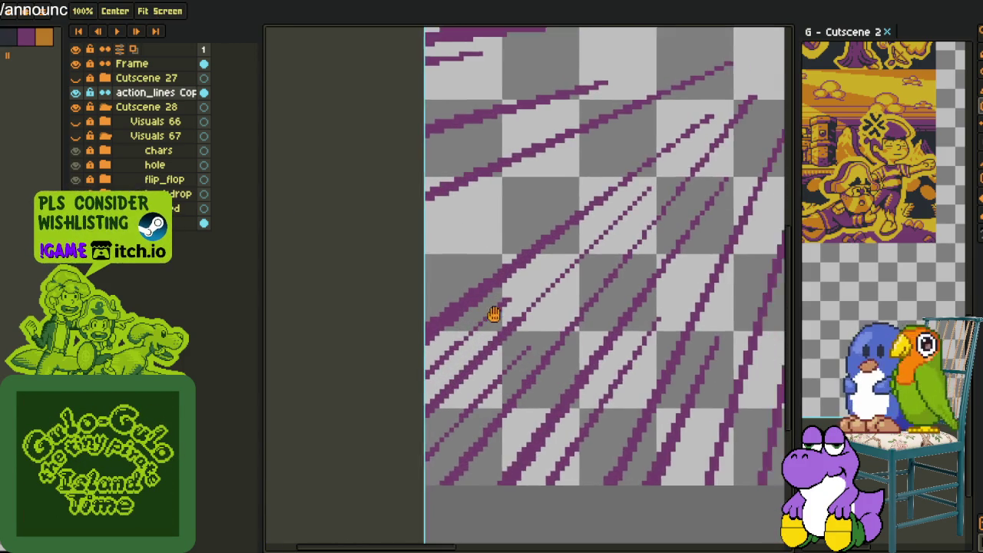
scroll(491, 320, up, 1)
Try outlining a diagonal line, undoing the unfinished lasso selections.
drag(519, 292, 449, 326)
drag(402, 396, 484, 334)
key(ctrl+z)
scroll(537, 346, down, 4)
mouse_move(581, 345)
mouse_down()
mouse_move(456, 373)
mouse_move(505, 311)
mouse_up()
scroll(515, 299, up, 2)
drag(566, 191, 485, 280)
key(ctrl+z)
mouse_move(498, 318)
mouse_down()
mouse_move(582, 256)
mouse_move(612, 216)
mouse_move(543, 287)
mouse_up()
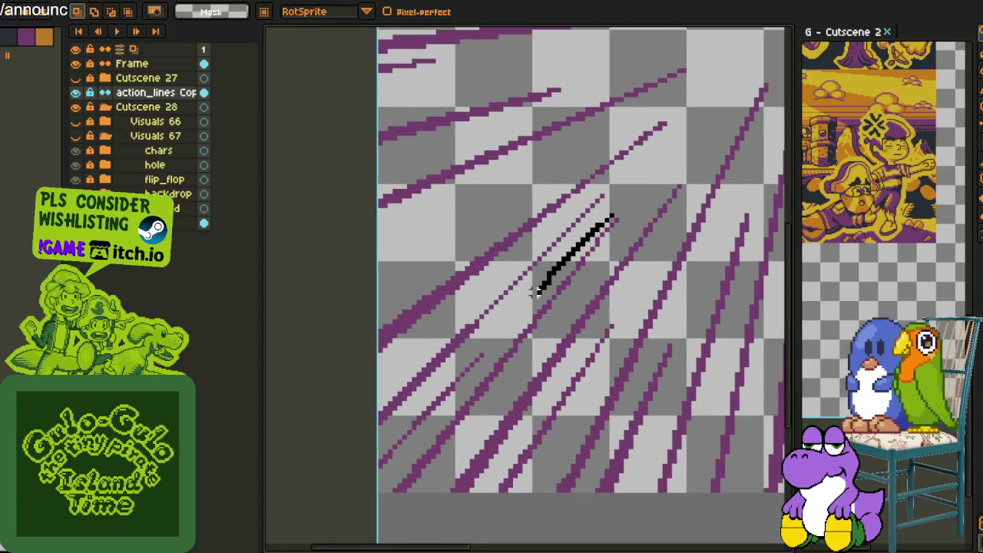
Loop-select the long diagonal line down to the bottom and erase the lines inside.
mouse_move(485, 365)
mouse_down()
mouse_move(428, 417)
mouse_move(384, 510)
mouse_move(461, 457)
mouse_move(568, 307)
mouse_move(612, 217)
mouse_up()
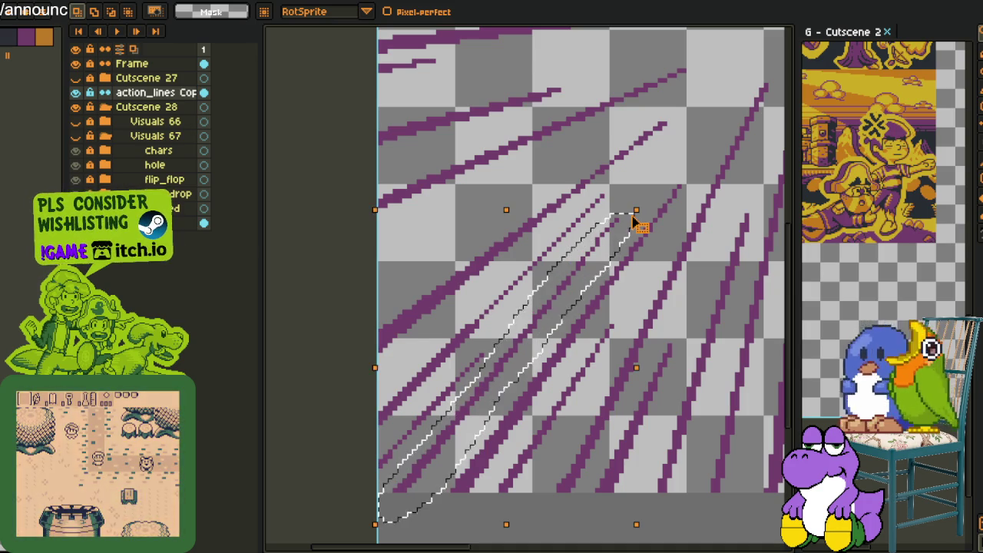
scroll(627, 231, down, 2)
scroll(627, 231, down, 2)
scroll(627, 276, up, 1)
scroll(518, 307, up, 2)
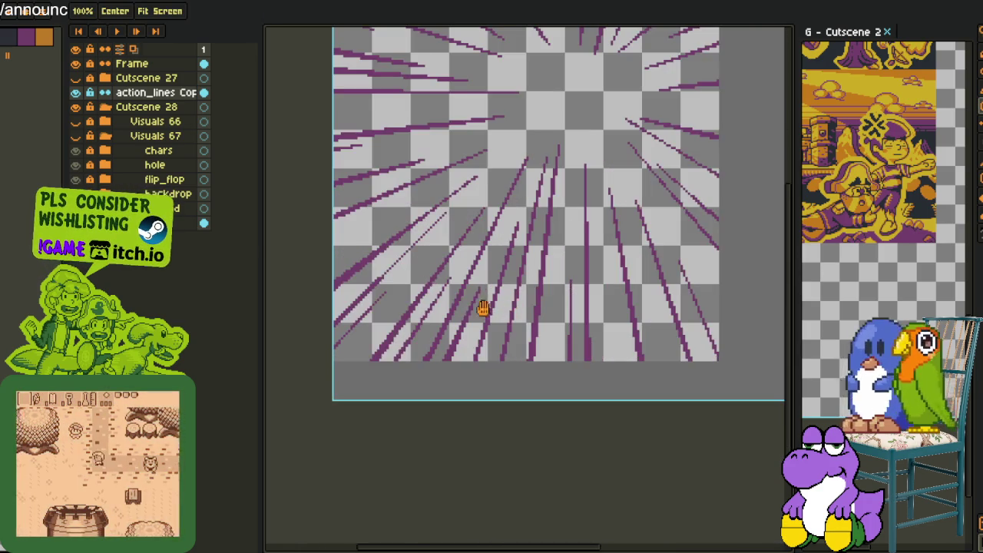
scroll(494, 309, up, 1)
drag(447, 301, 420, 334)
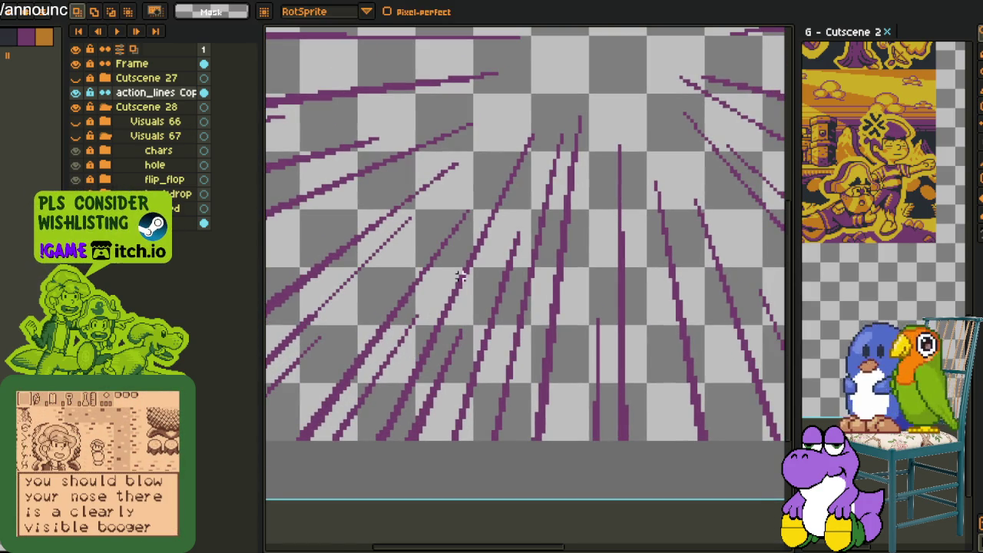
scroll(459, 303, up, 1)
mouse_move(591, 81)
mouse_down()
mouse_move(566, 103)
mouse_move(499, 388)
mouse_move(491, 522)
mouse_move(546, 415)
mouse_move(595, 124)
mouse_up()
drag(606, 76, 605, 74)
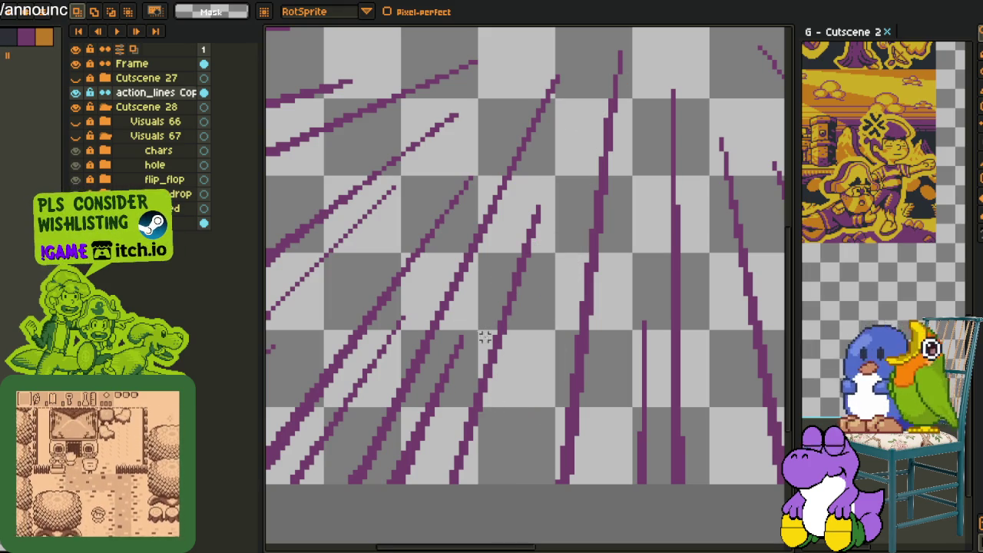
mouse_move(432, 366)
mouse_down()
mouse_move(369, 496)
mouse_move(461, 332)
mouse_up()
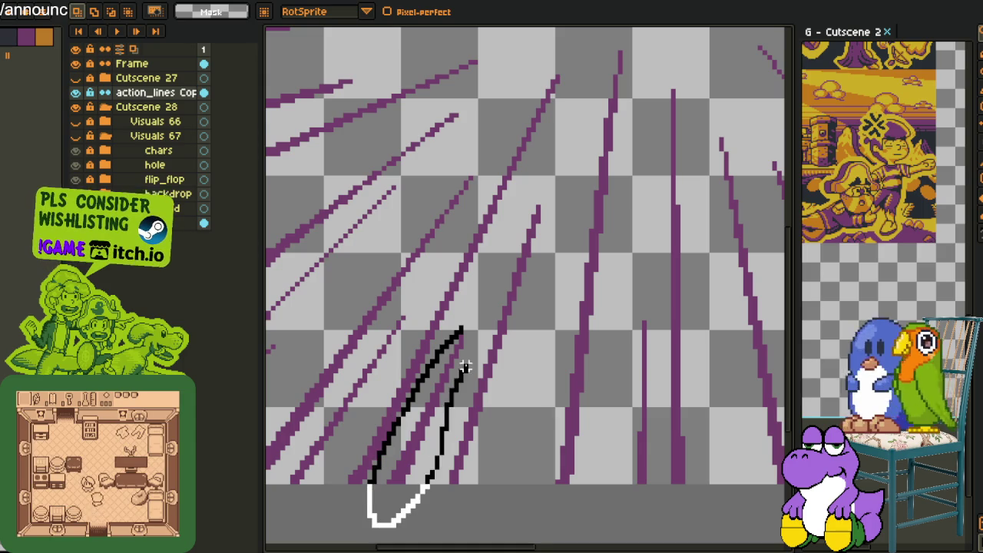
scroll(487, 314, down, 5)
scroll(498, 322, up, 2)
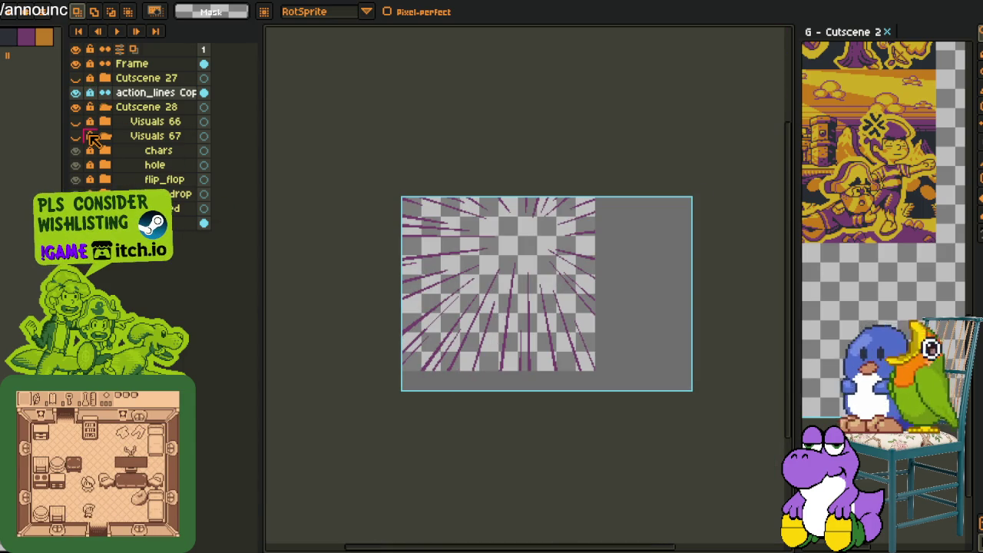
Move the action_lines Copy layer into the flip_flop group.
click(102, 180)
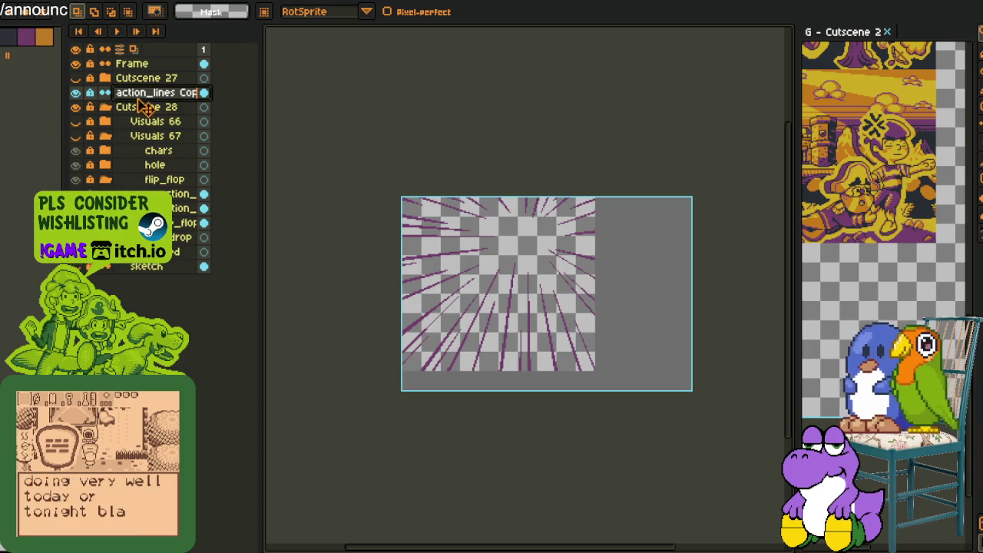
drag(154, 188, 158, 184)
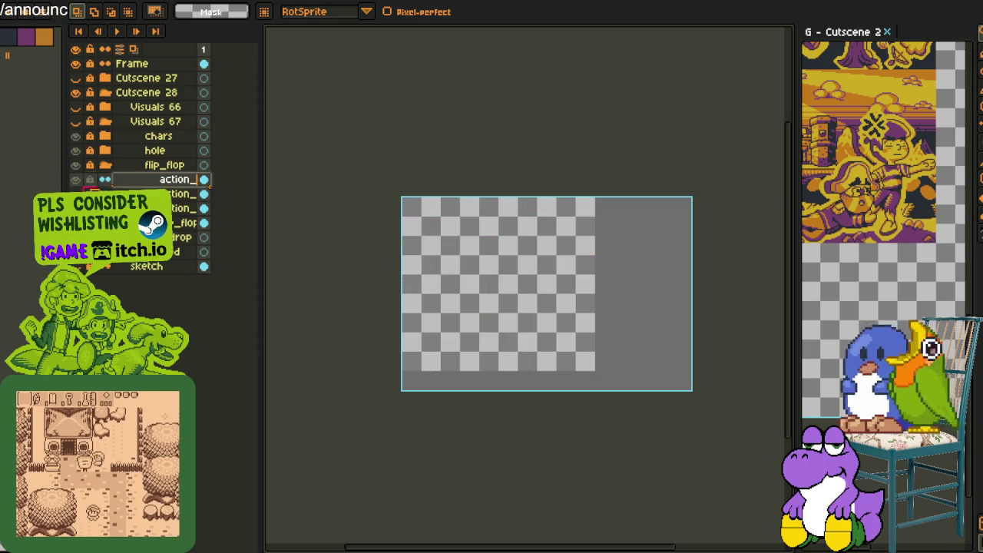
click(105, 164)
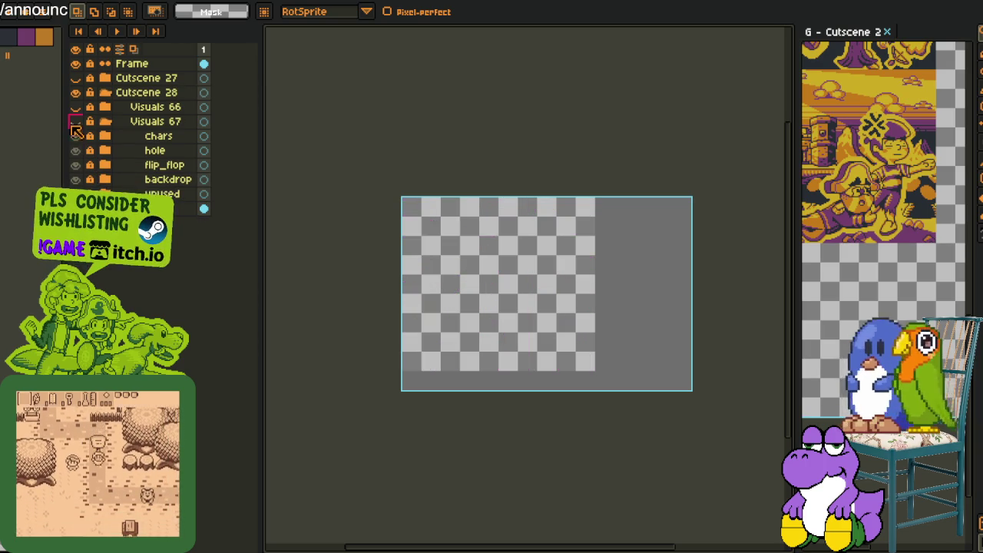
Make the Visuals 67 group visible and recentre the full cutscene.
click(76, 122)
scroll(529, 300, up, 1)
scroll(529, 300, down, 1)
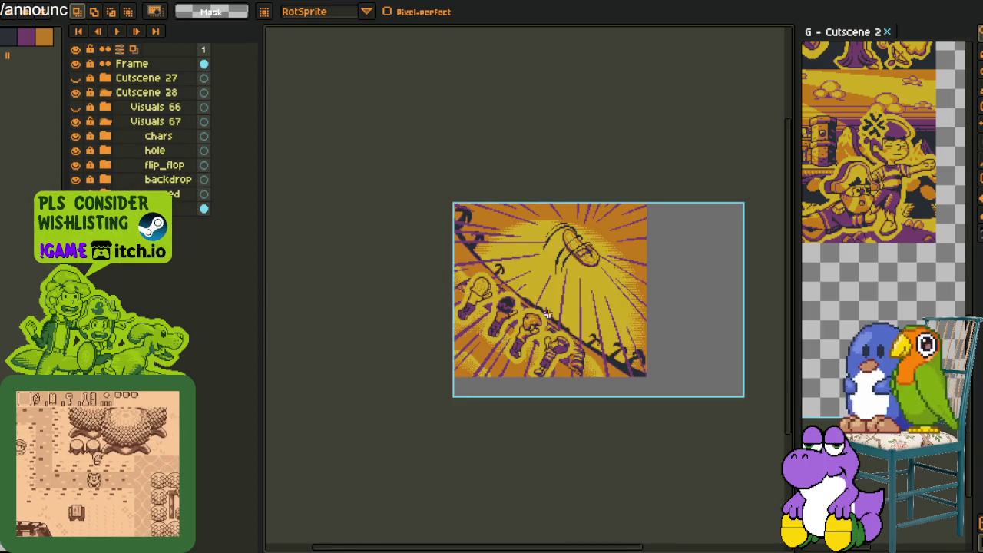
scroll(592, 391, down, 1)
scroll(609, 390, up, 1)
drag(624, 388, 575, 368)
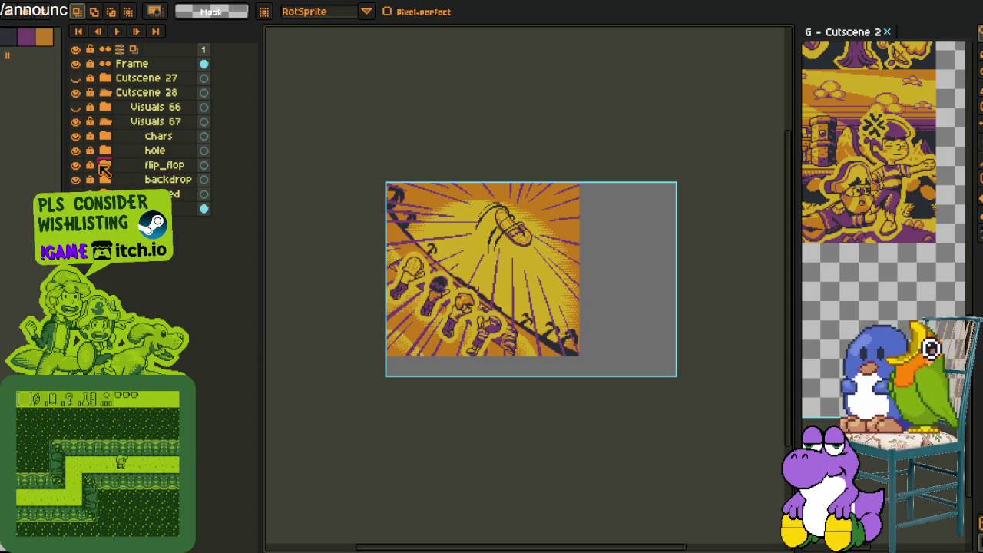
click(105, 165)
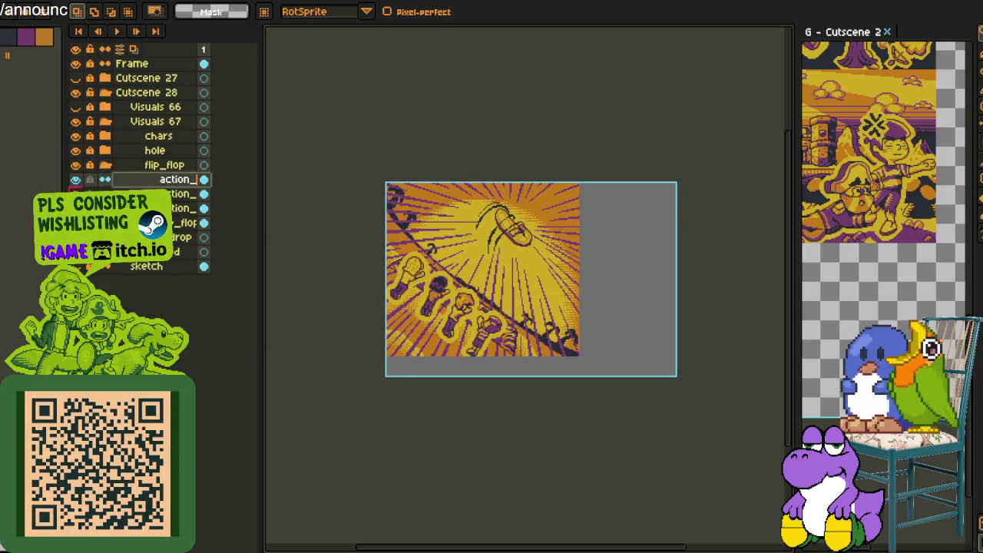
click(105, 168)
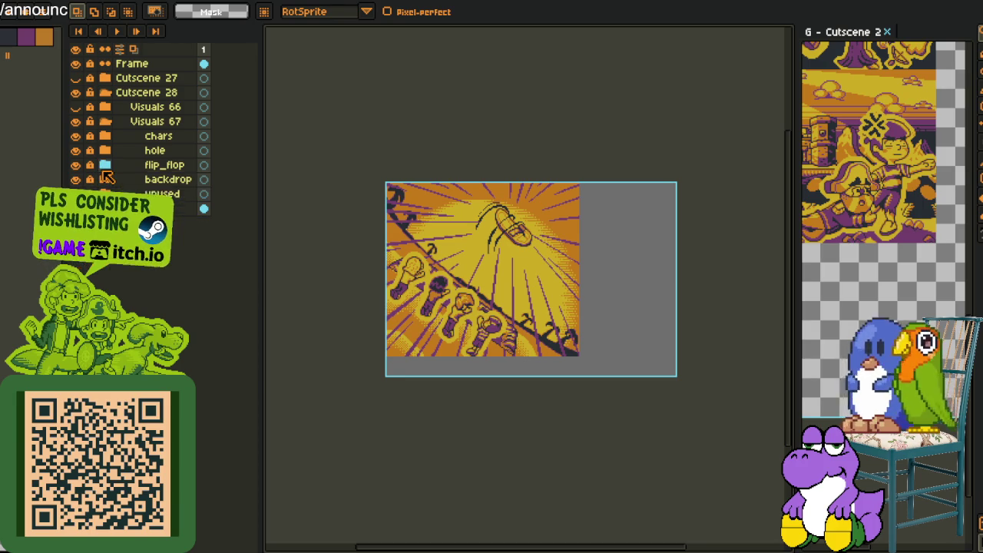
right_click(134, 139)
mouse_move(185, 166)
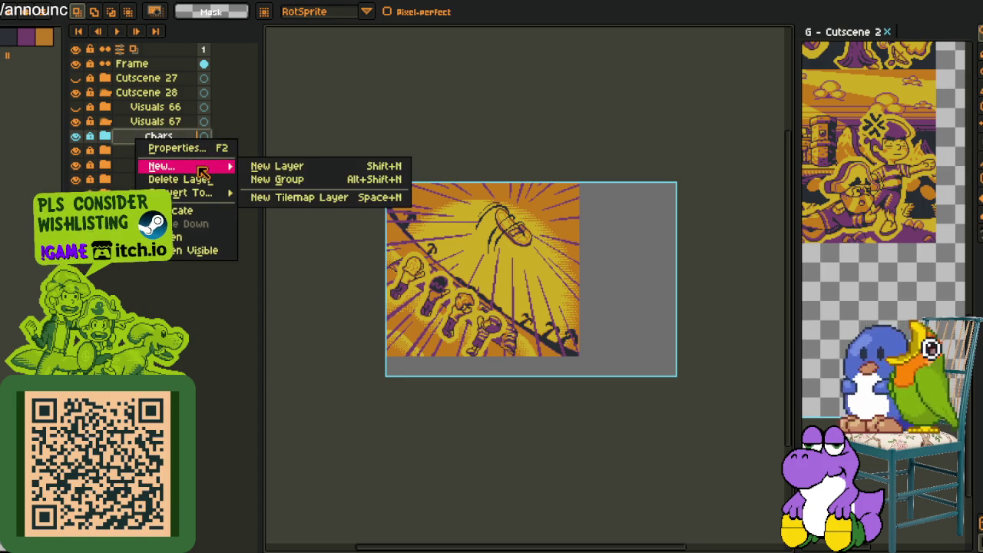
Add a new empty layer above the chars layer.
click(275, 163)
drag(426, 388, 475, 363)
scroll(474, 362, up, 1)
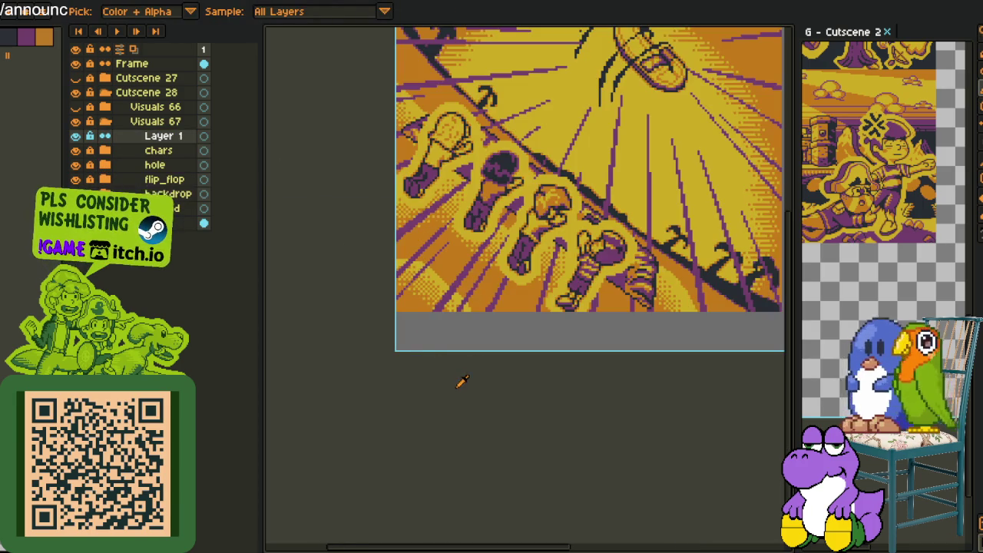
scroll(462, 238, up, 1)
scroll(461, 237, up, 1)
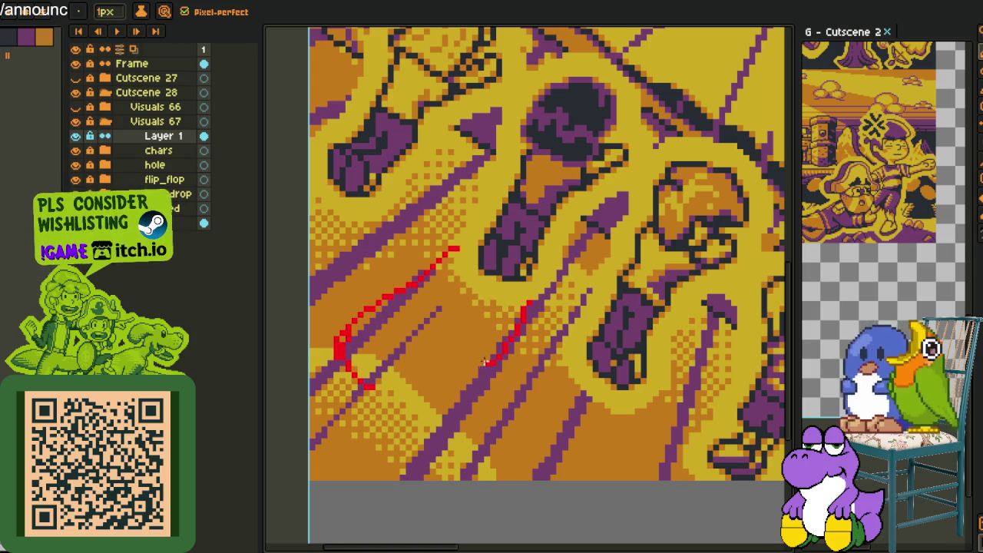
Sketch rough red diagonal strokes across the lower-left of the scene.
drag(527, 309, 377, 451)
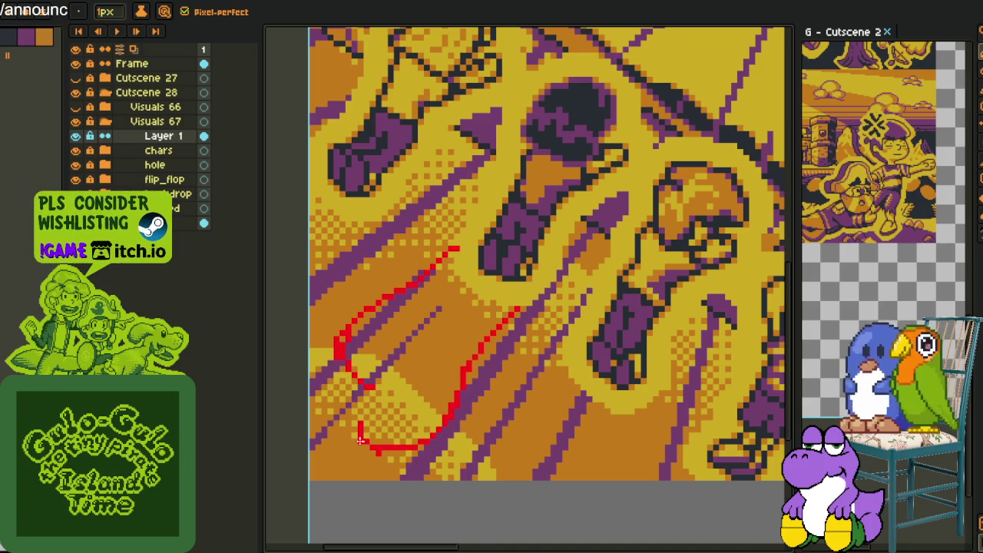
drag(335, 347, 311, 397)
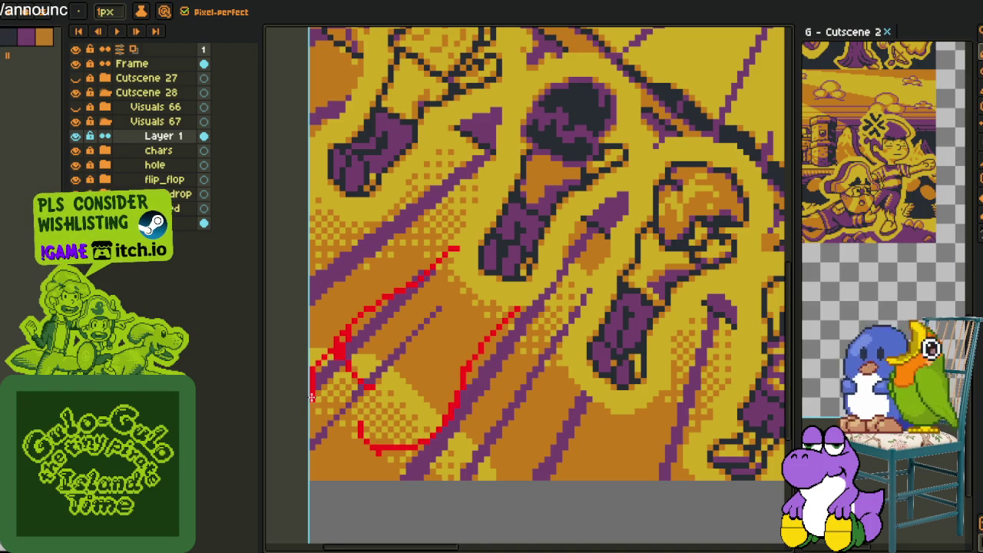
mouse_move(358, 247)
mouse_down()
mouse_move(373, 278)
mouse_move(419, 269)
mouse_up()
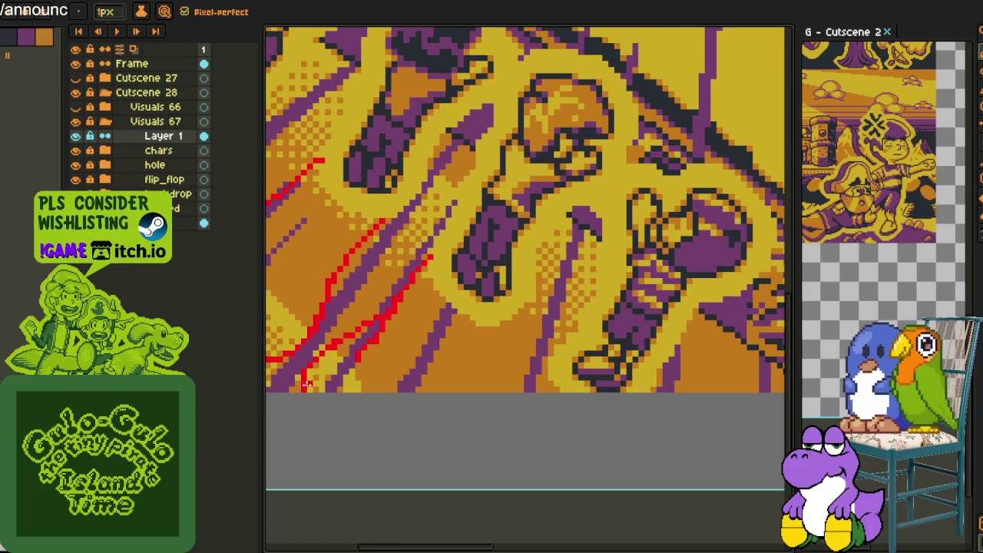
drag(495, 304, 483, 347)
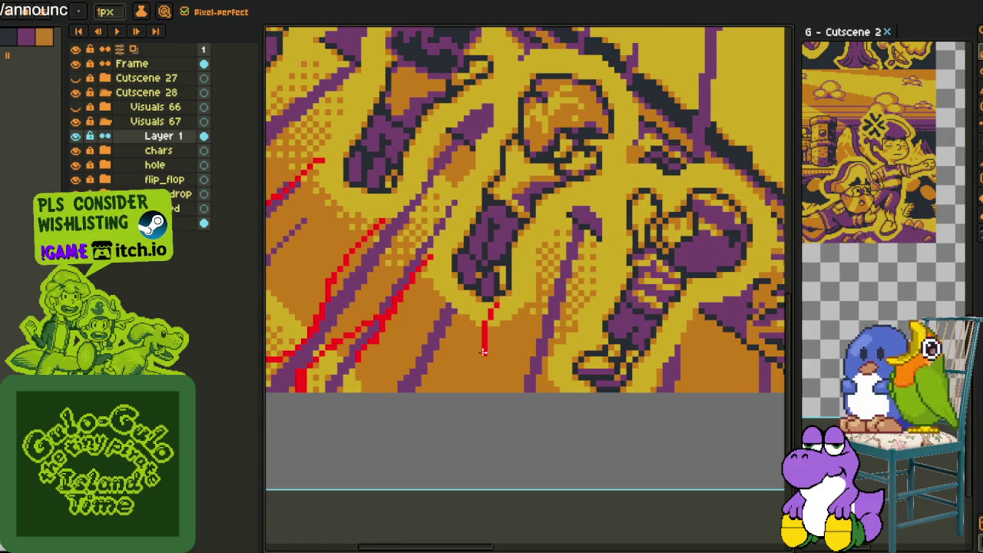
scroll(472, 351, down, 2)
scroll(468, 345, right, 3)
scroll(463, 394, down, 5)
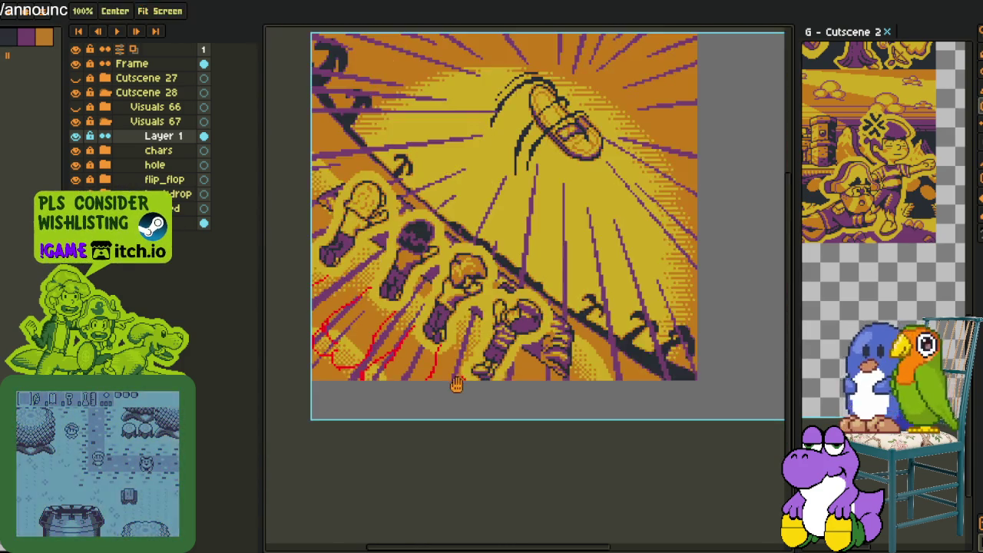
scroll(468, 377, up, 6)
drag(473, 371, 430, 368)
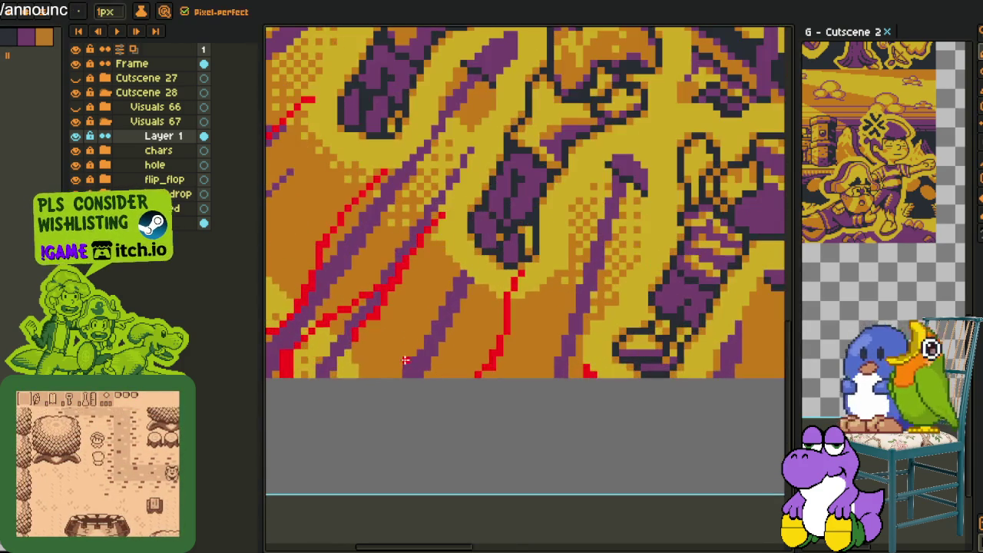
Bucket-fill the orange and yellow gaps inside the red burst stripes with purple.
key(g)
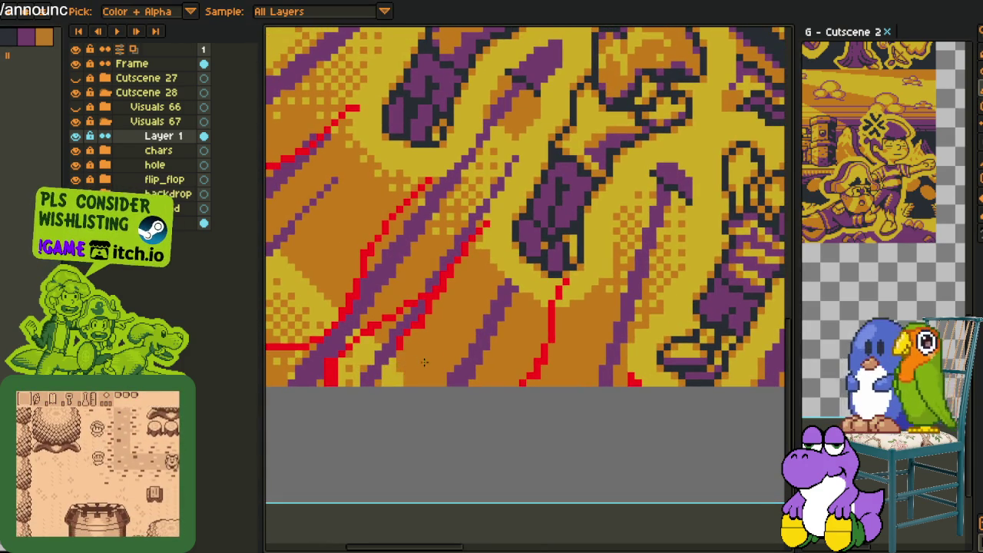
click(423, 361)
key(ctrl+z)
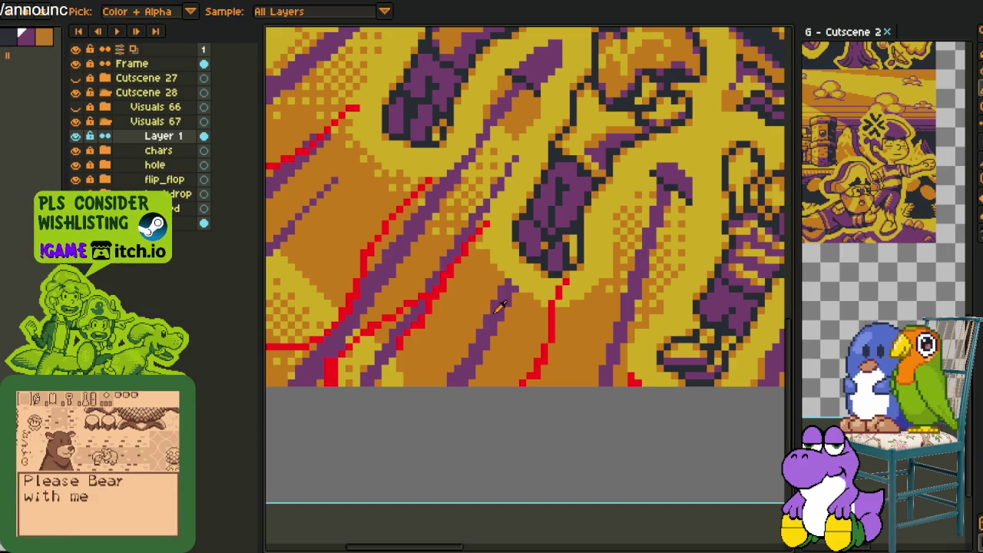
click(472, 282)
click(510, 338)
scroll(368, 372, up, 1)
click(392, 368)
click(345, 380)
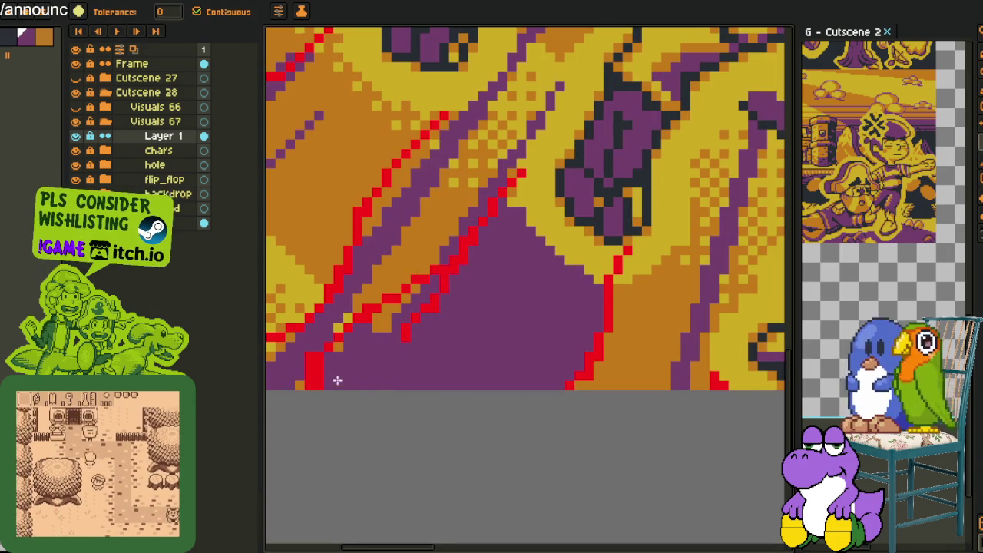
click(375, 325)
scroll(418, 287, down, 2)
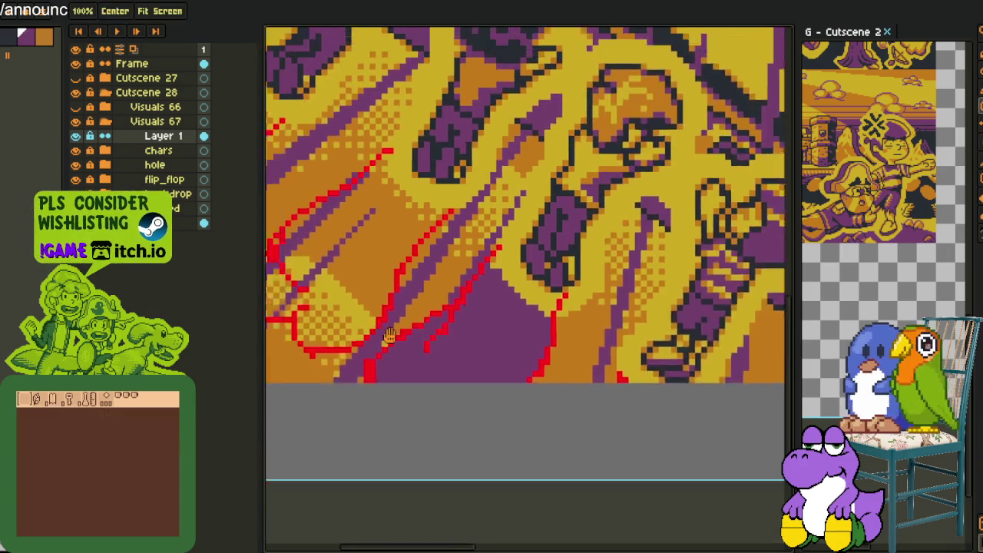
click(452, 274)
scroll(449, 263, up, 2)
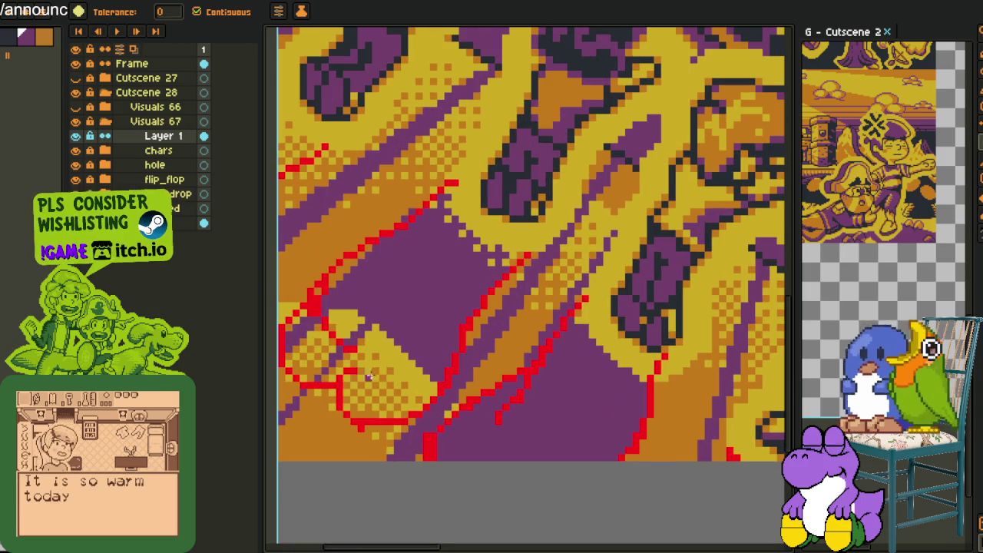
Eyedrop colours and refill the lower yellow areas and triangle with orange and yellow shades.
key(i)
scroll(403, 372, up, 1)
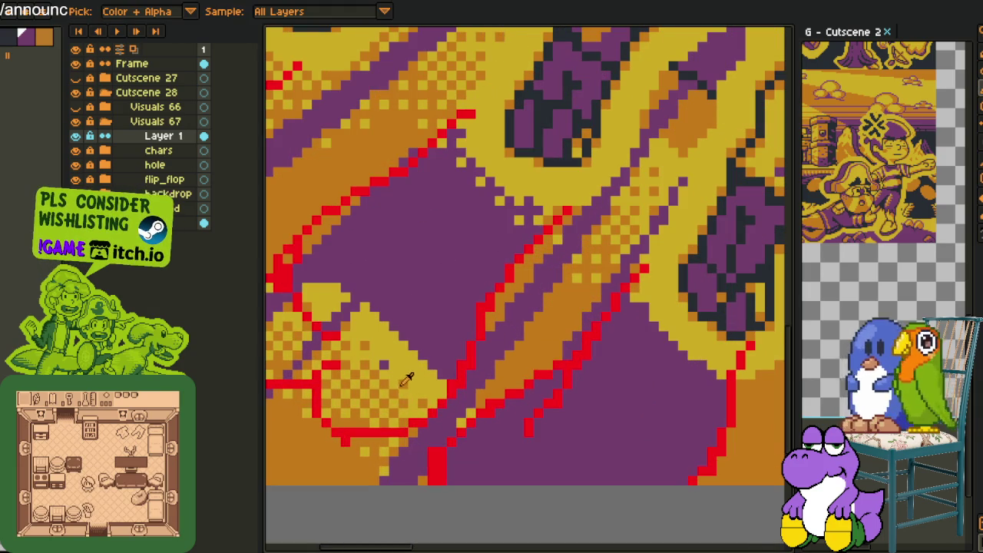
click(409, 376)
key(ctrl+z)
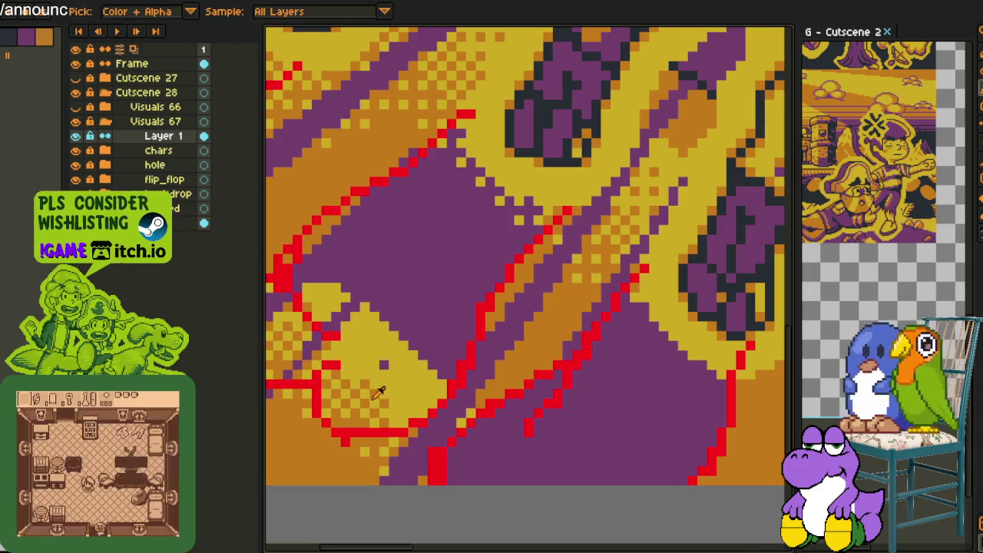
click(393, 384)
key(i)
key(i)
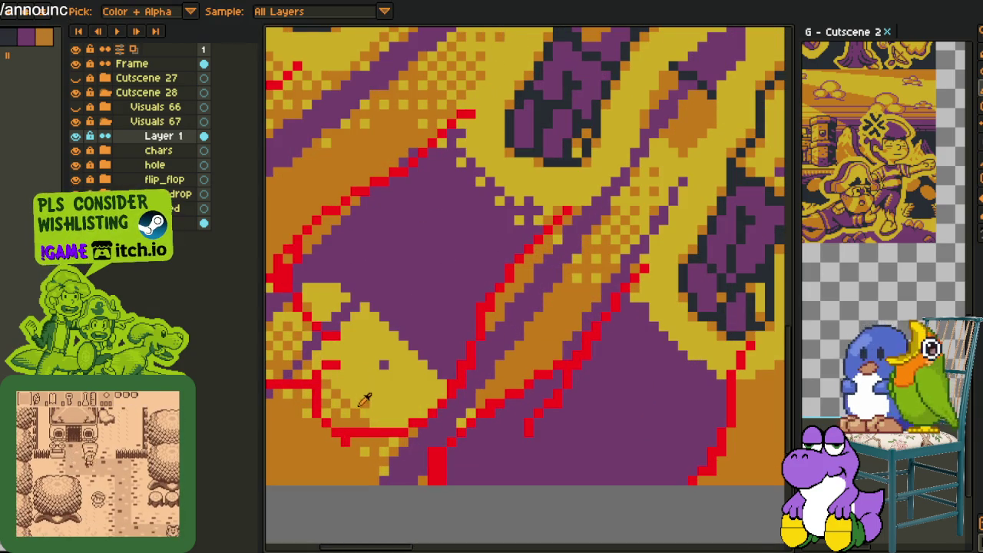
click(370, 395)
click(355, 402)
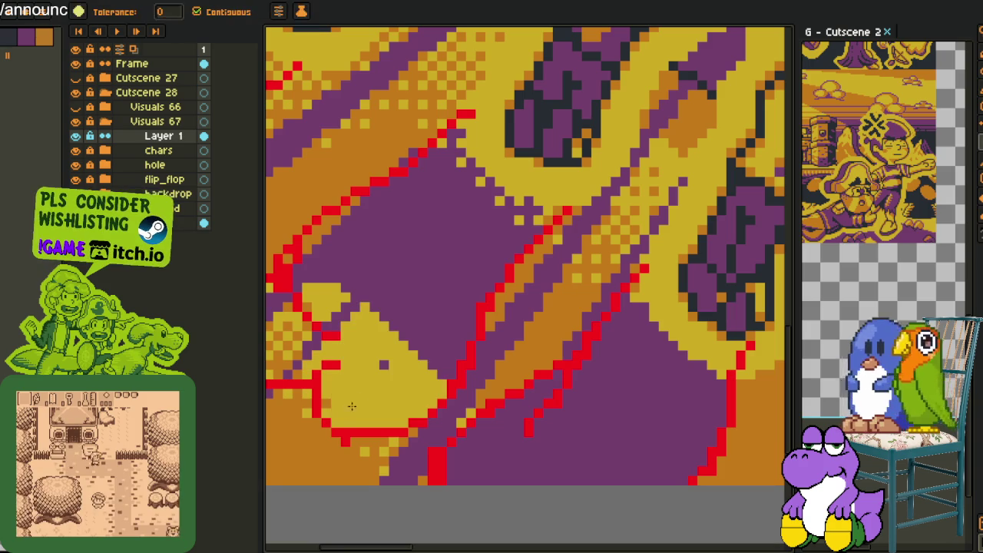
click(329, 399)
Refill the dithered yellow patch at lower left in brighter and darker yellow.
drag(296, 347, 343, 380)
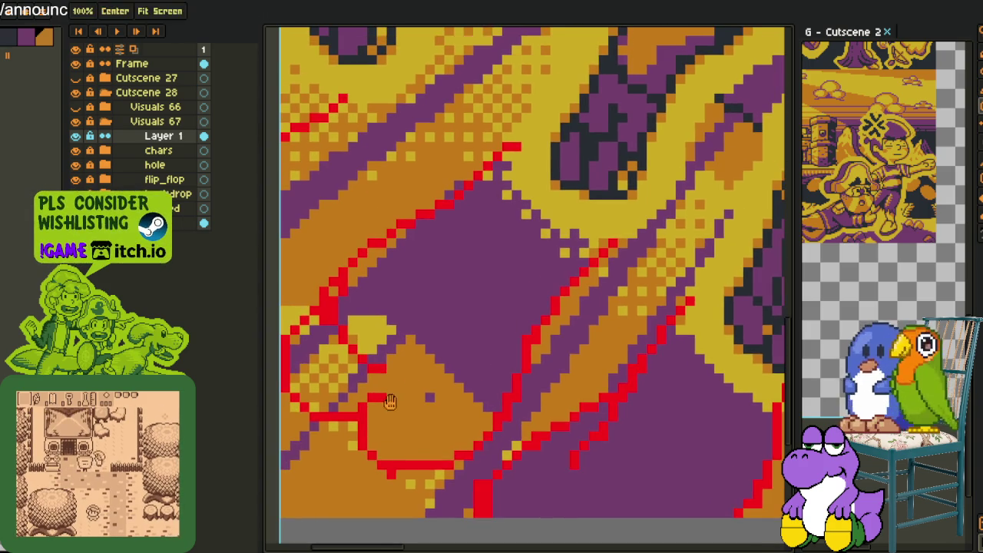
click(338, 381)
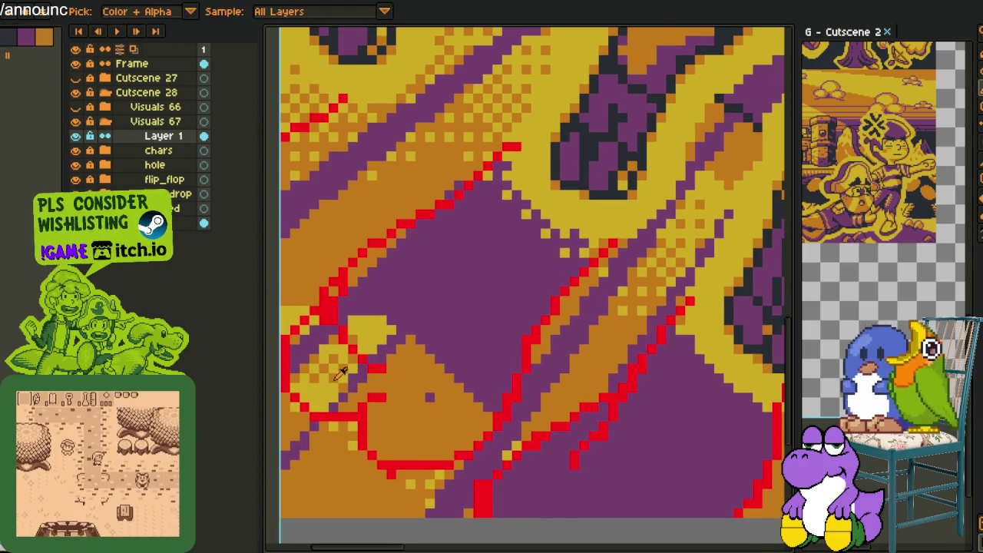
click(334, 369)
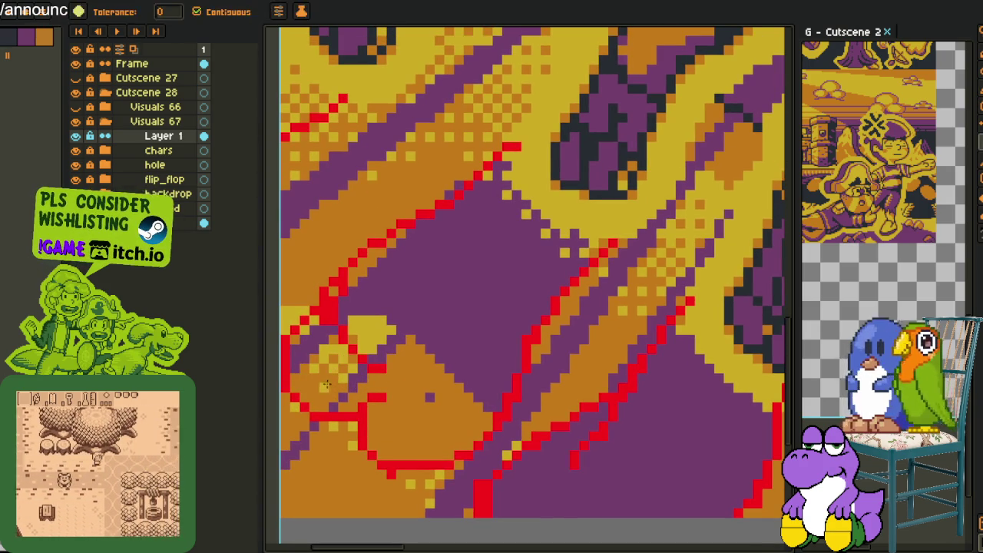
click(329, 362)
click(330, 365)
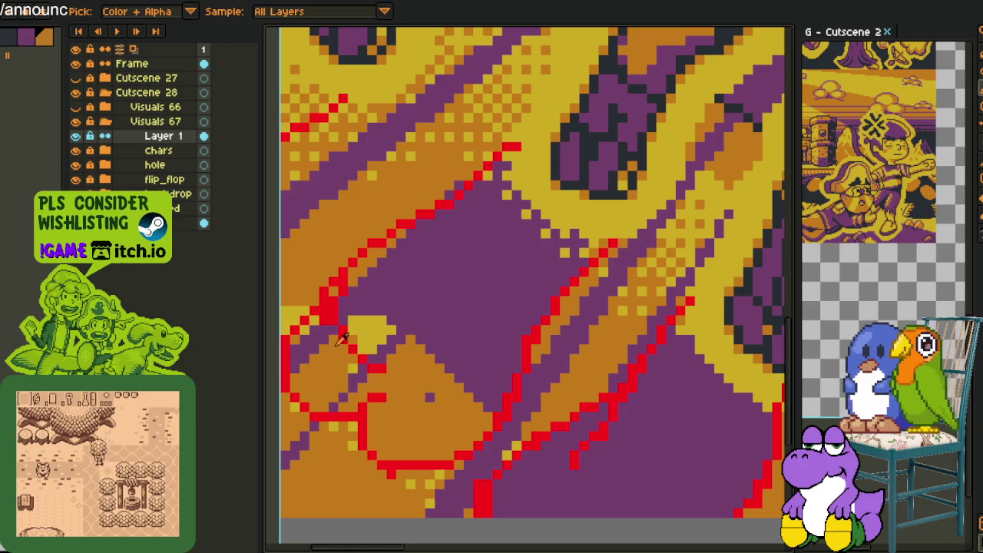
click(340, 370)
Fill the remaining gaps, yellow patch and orange triangle between the red lines purple.
key(alt)
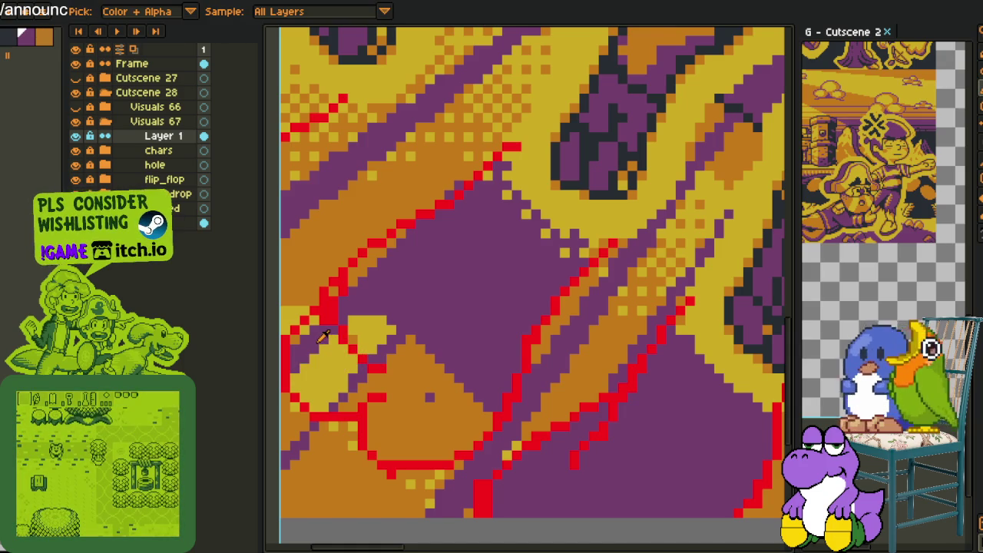
click(346, 346)
click(351, 339)
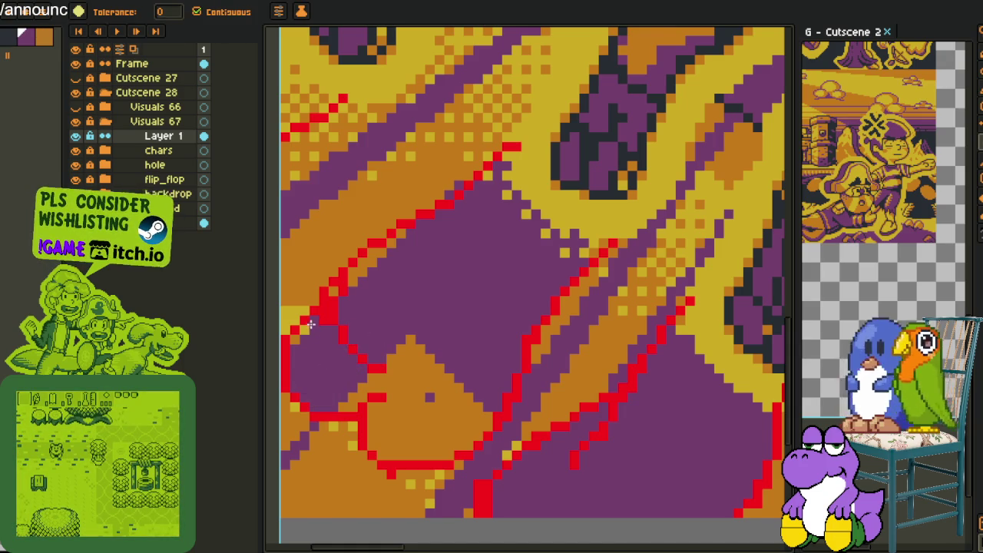
click(410, 401)
drag(422, 296, 323, 382)
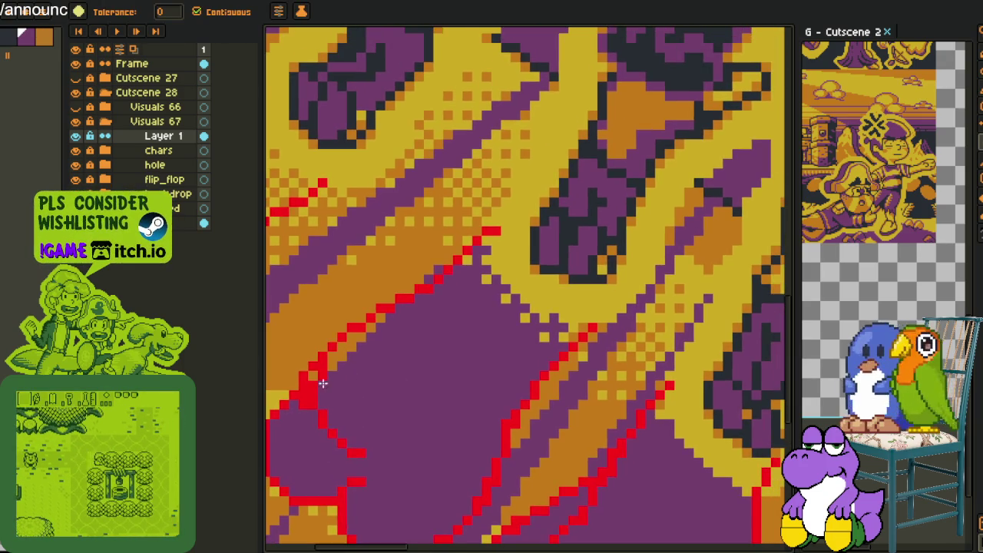
click(326, 365)
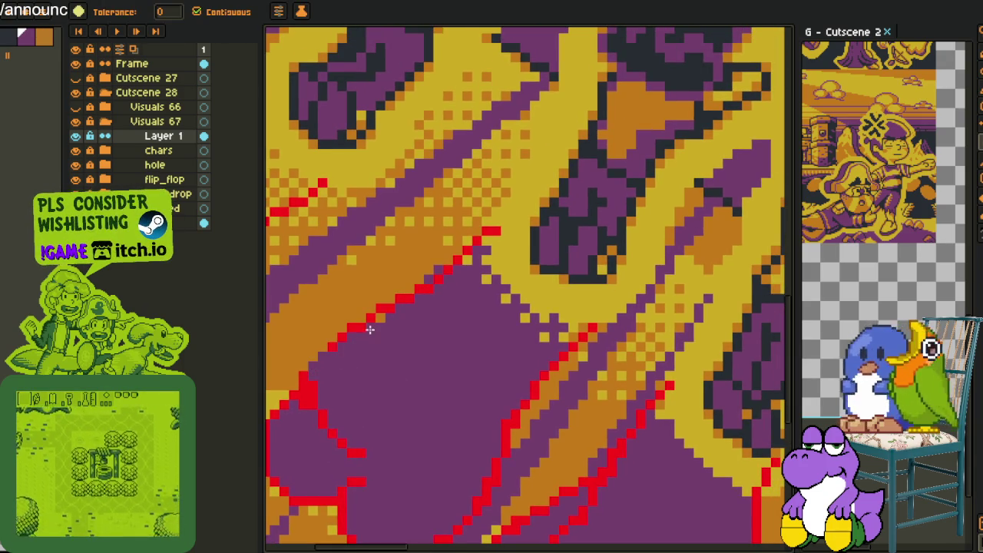
scroll(377, 321, down, 2)
scroll(377, 321, down, 2)
key(space)
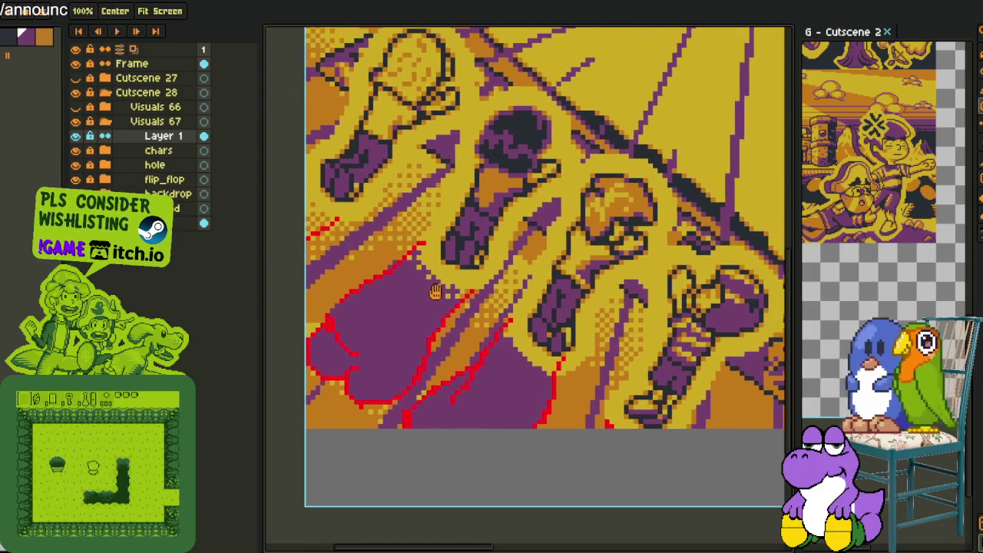
scroll(442, 292, up, 5)
Pencil purple pixels along the stripe and a sealing diagonal, then fill the yellow pocket purple.
key(b)
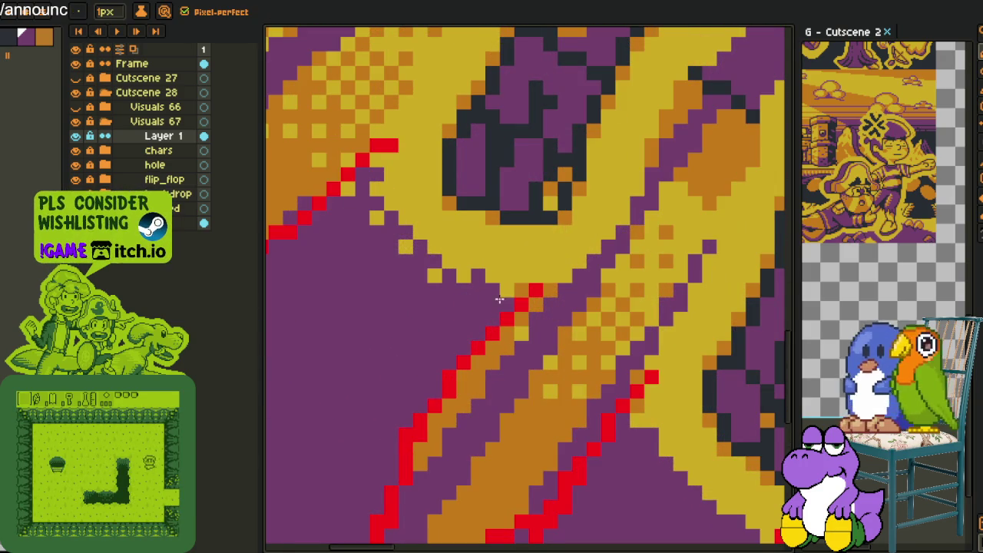
mouse_move(424, 273)
mouse_down()
mouse_move(378, 218)
mouse_move(506, 279)
mouse_up()
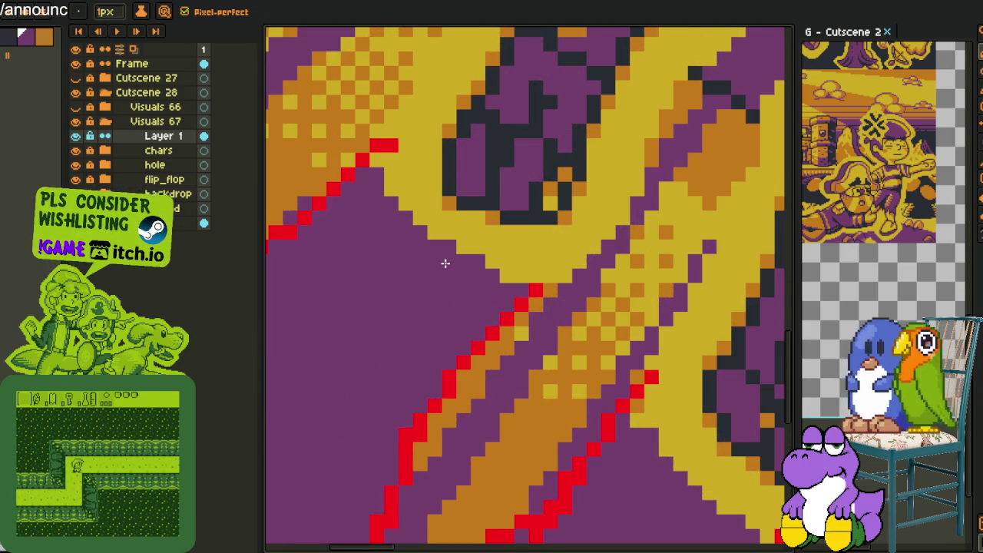
scroll(444, 263, down, 3)
scroll(430, 257, up, 1)
scroll(414, 249, up, 1)
scroll(404, 243, up, 1)
drag(405, 243, 330, 171)
key(g)
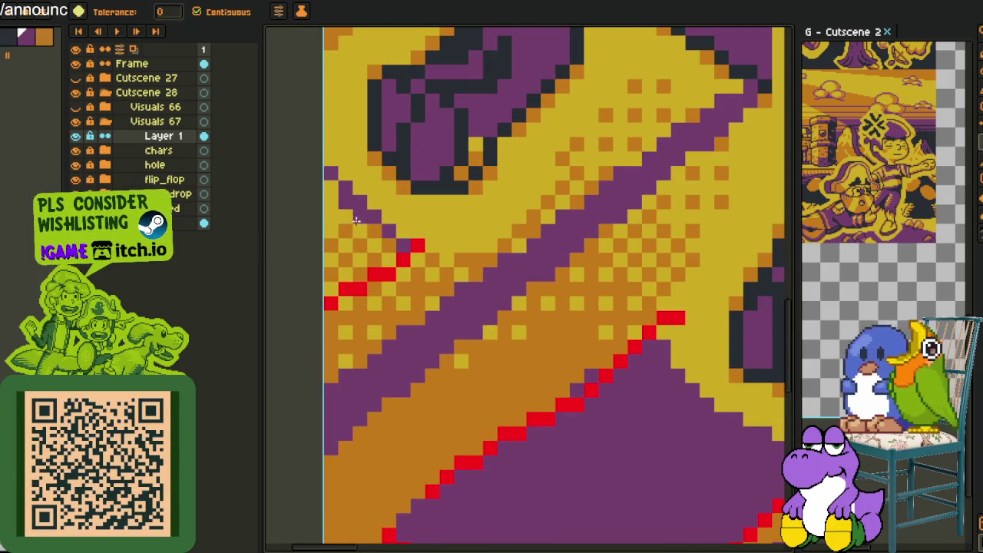
click(355, 219)
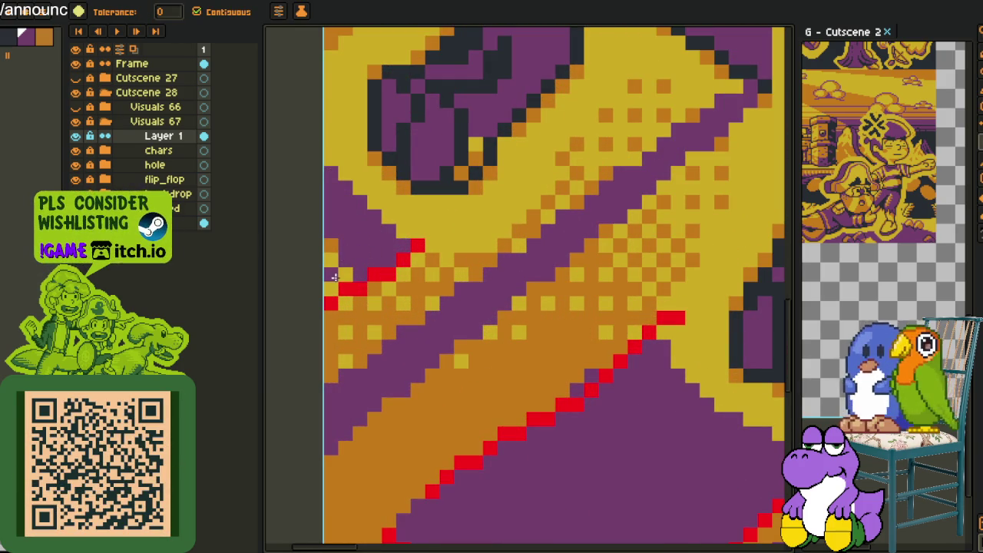
Fill the lower-left purple pocket with eyedropped red, then open Replace Color for that red.
alt+click(367, 275)
click(346, 257)
scroll(415, 307, down, 2)
drag(470, 393, 472, 328)
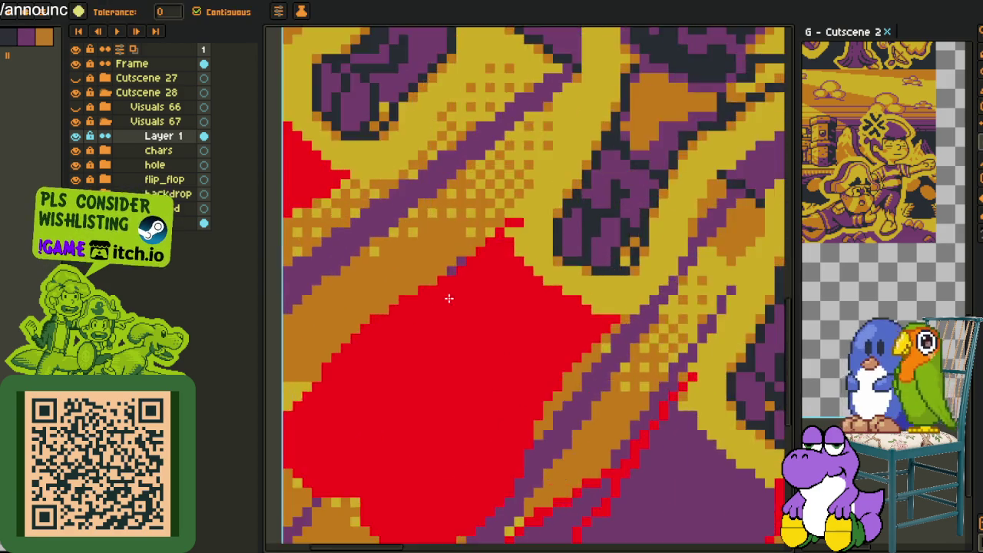
scroll(415, 269, up, 2)
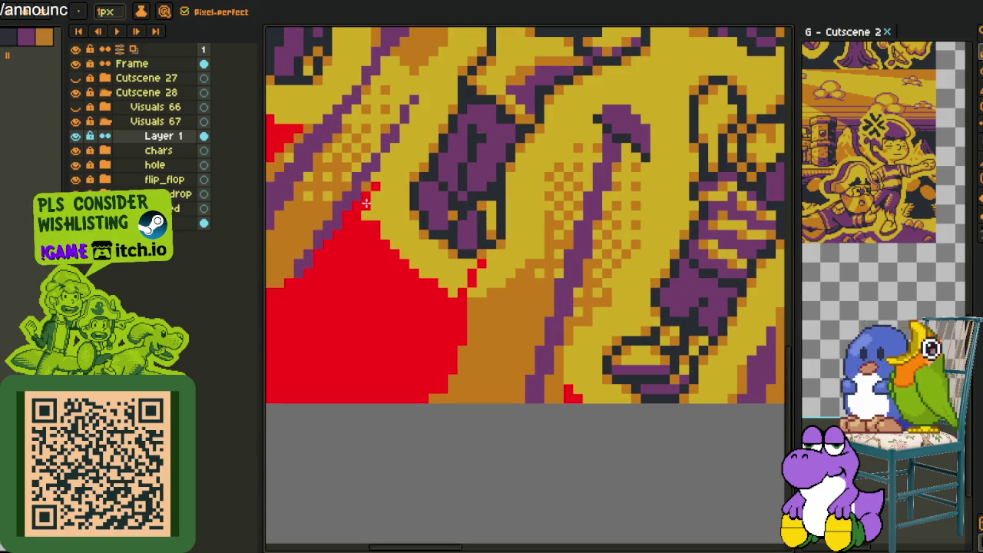
key(e)
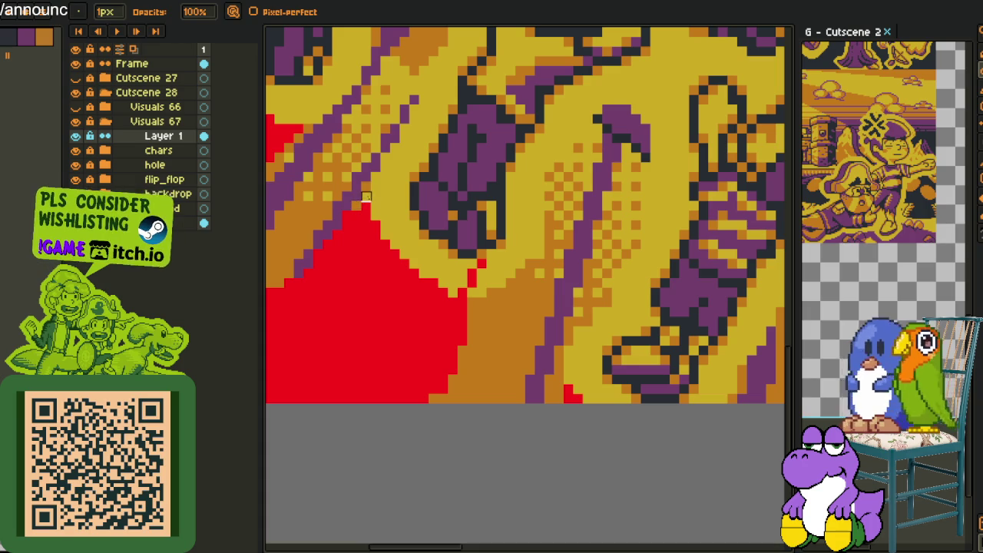
scroll(366, 196, down, 3)
key(i)
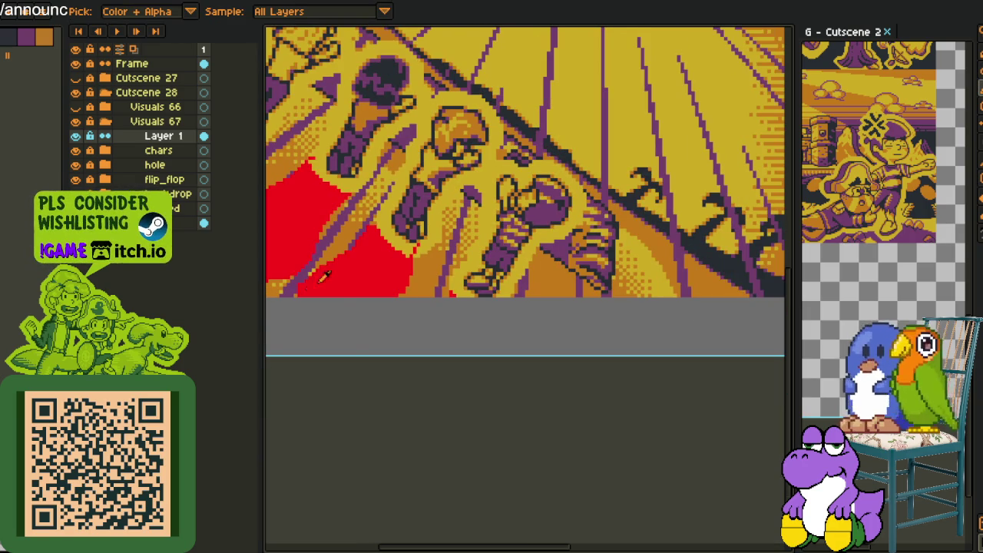
key(shift+r)
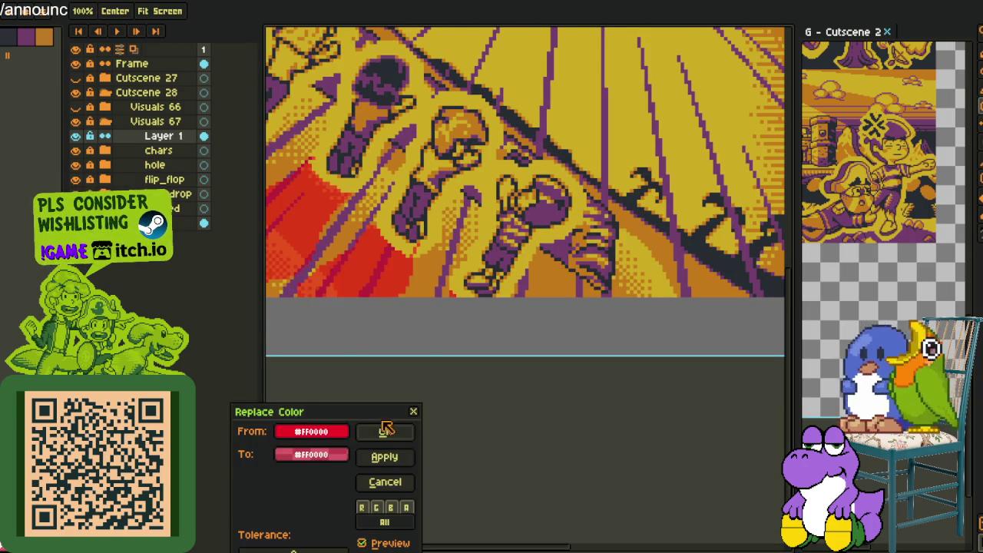
Apply the colour replacement to recolour the red burst area.
click(400, 459)
scroll(408, 402, down, 3)
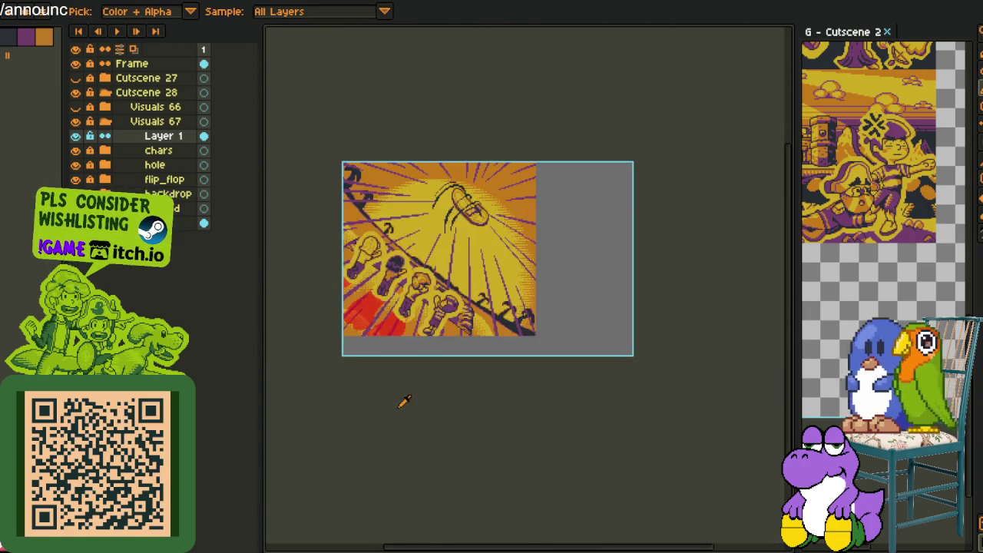
scroll(357, 321, up, 4)
key(space)
drag(344, 256, 409, 307)
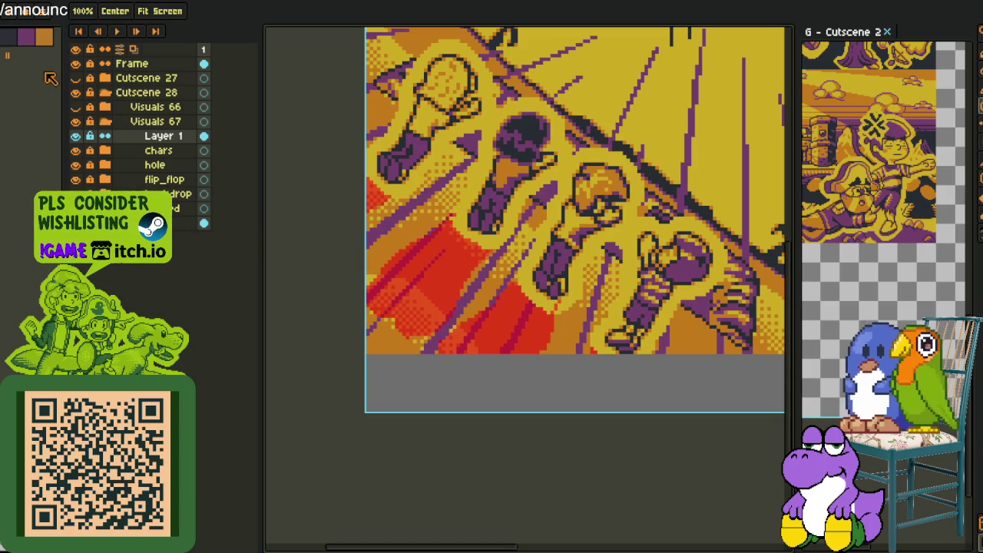
scroll(387, 285, up, 2)
scroll(387, 284, up, 2)
Bucket-fill the thin diagonal streaks in the red burst dark.
key(g)
click(385, 285)
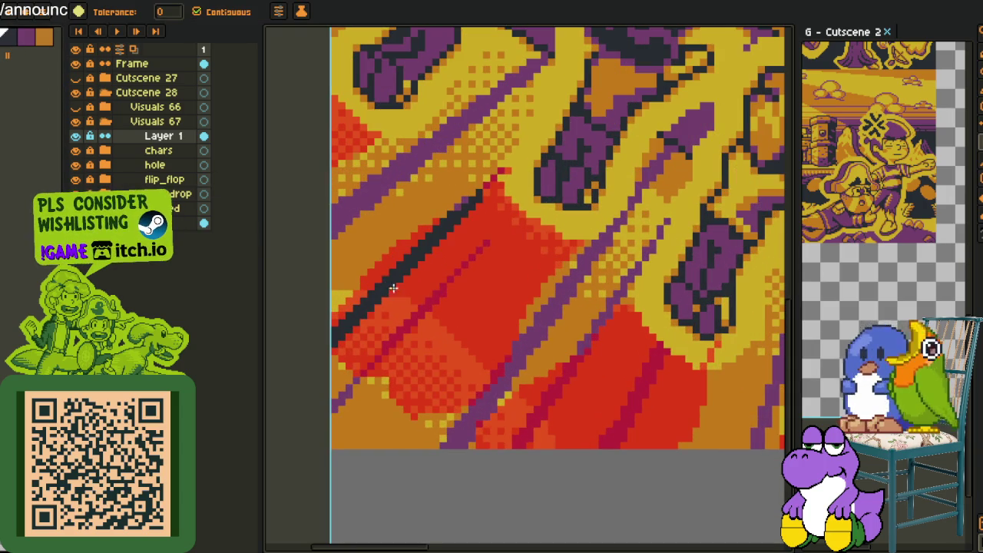
click(420, 313)
scroll(392, 338, up, 2)
click(362, 372)
click(350, 386)
key(space)
drag(458, 295, 322, 476)
click(430, 336)
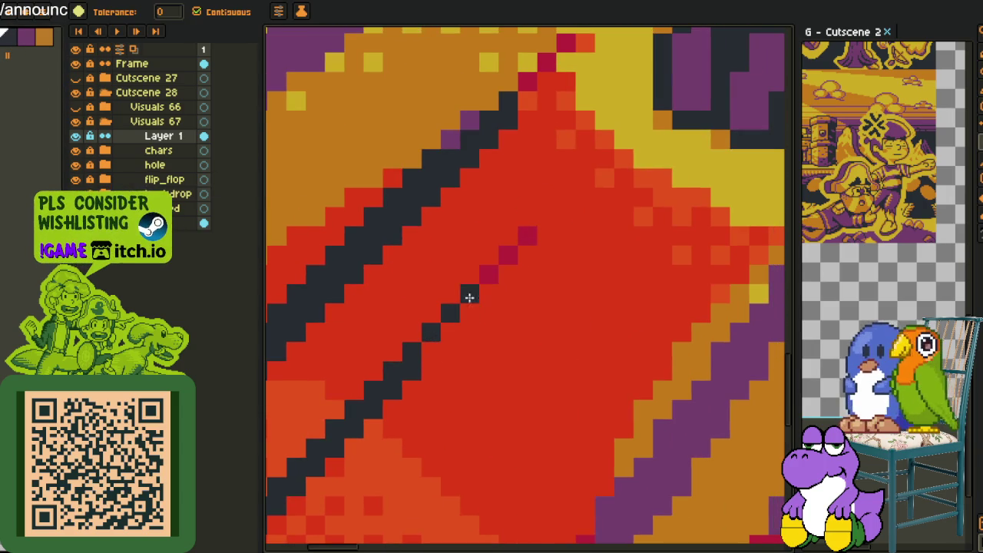
scroll(514, 244, down, 2)
scroll(527, 253, down, 2)
Darken the diagonal and magenta streaks near the fists artwork.
key(space)
drag(520, 285, 473, 307)
scroll(473, 307, up, 2)
click(444, 294)
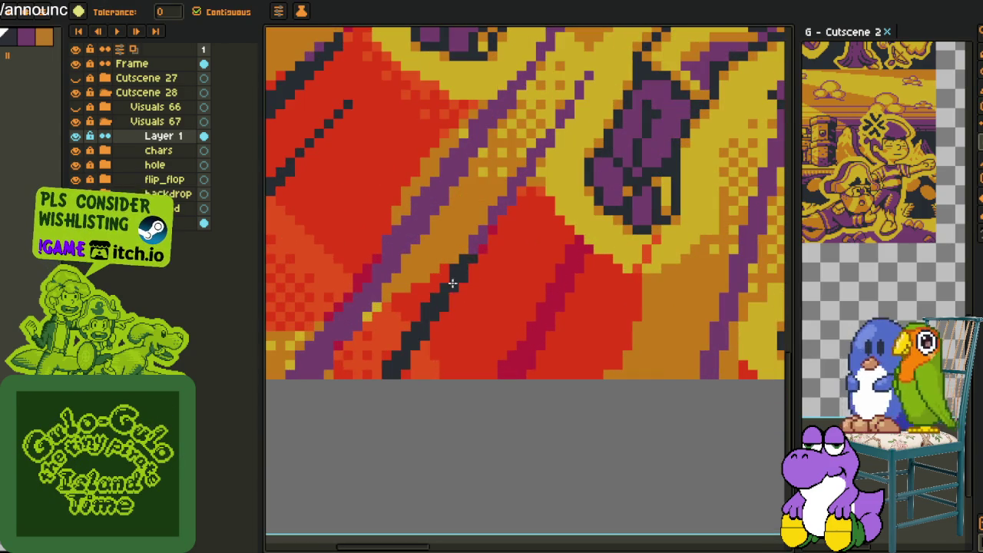
click(559, 293)
scroll(560, 292, down, 2)
key(space)
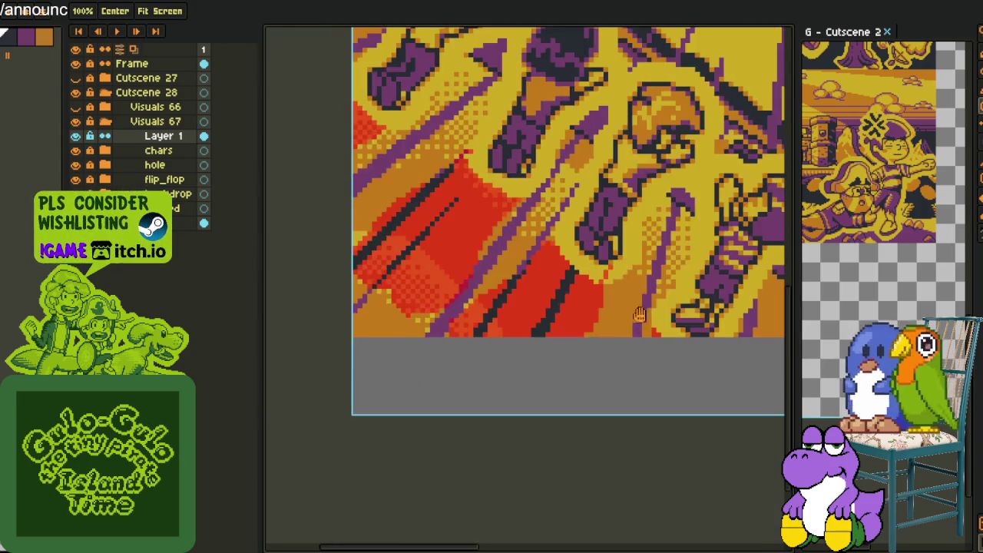
drag(559, 292, 461, 299)
scroll(538, 321, up, 2)
scroll(466, 311, down, 2)
scroll(466, 311, down, 1)
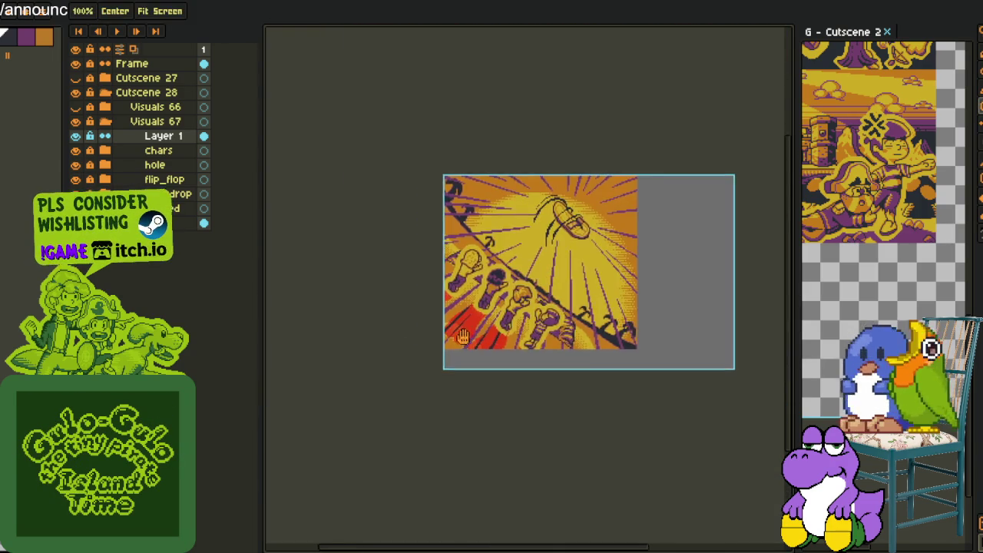
scroll(472, 307, up, 3)
key(alt)
scroll(512, 390, up, 2)
click(521, 380)
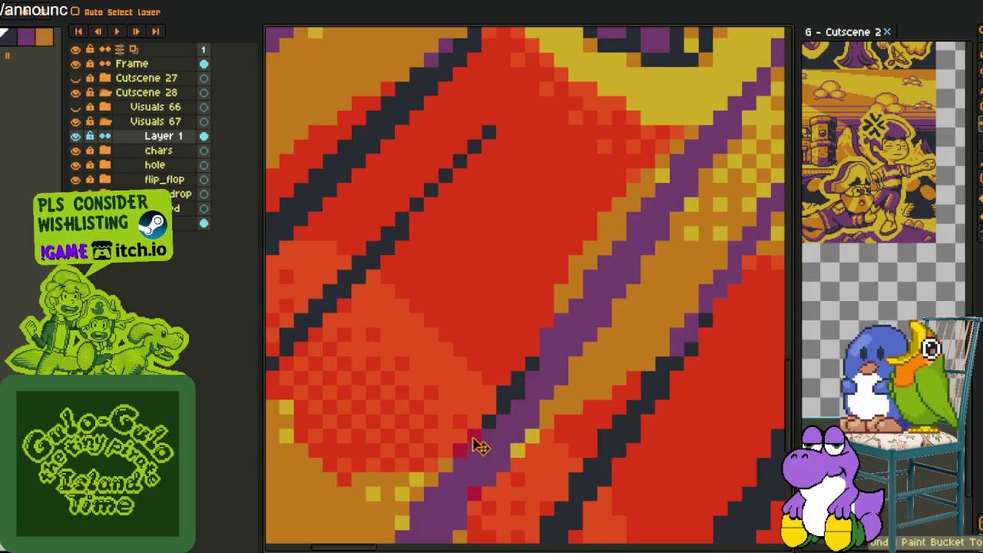
Fill the last two crimson pixels of the streak dark.
click(468, 443)
click(464, 447)
key(b)
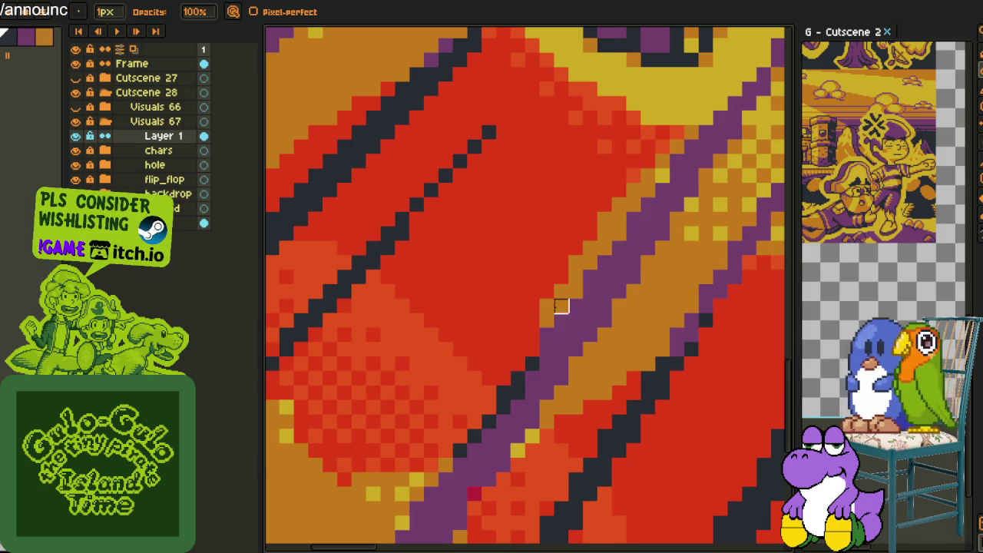
scroll(547, 335, down, 3)
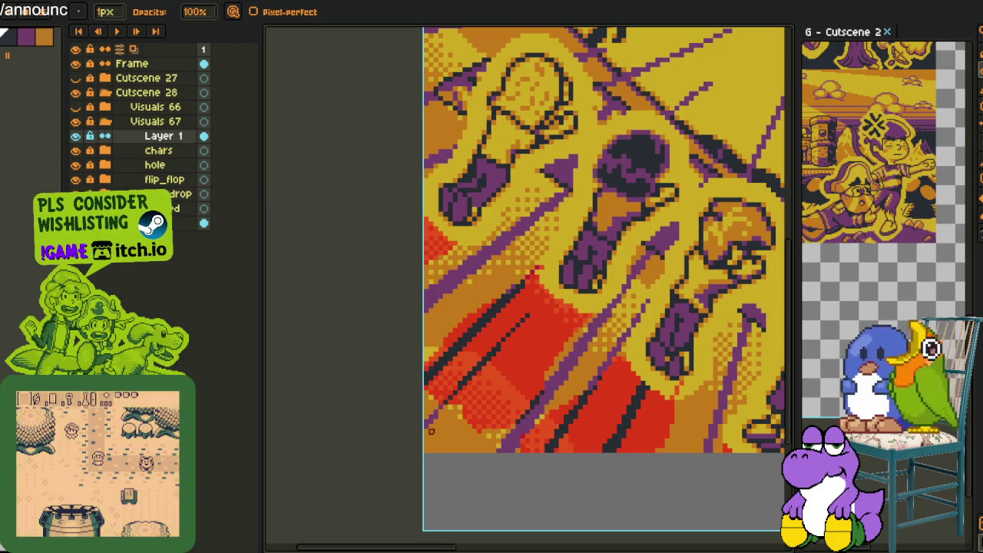
key(i)
scroll(551, 390, up, 2)
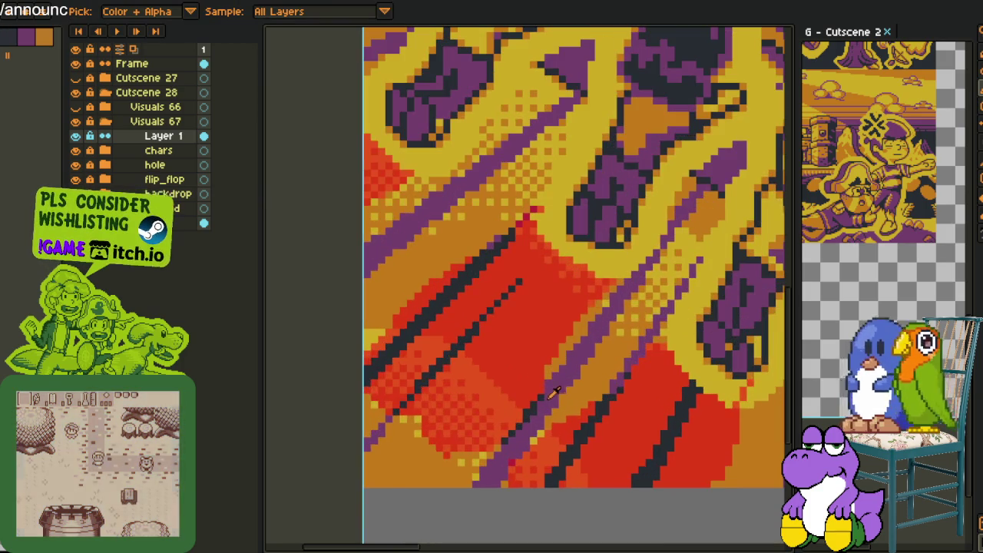
mouse_move(551, 390)
mouse_down()
mouse_move(531, 347)
mouse_move(538, 340)
mouse_up()
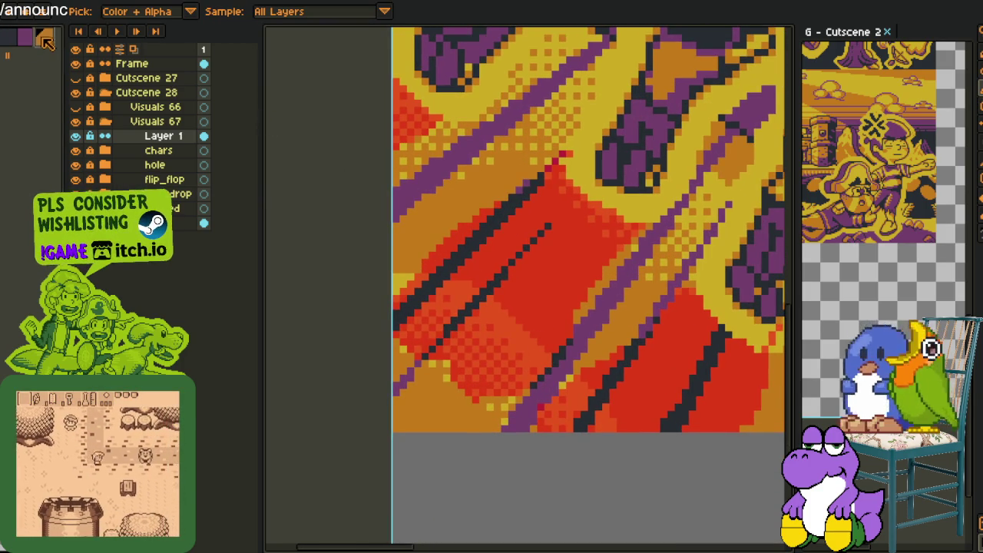
Bucket-fill the red checkered area with orange after two discarded attempts.
key(g)
scroll(523, 359, up, 3)
click(522, 359)
key(ctrl+z)
key(o)
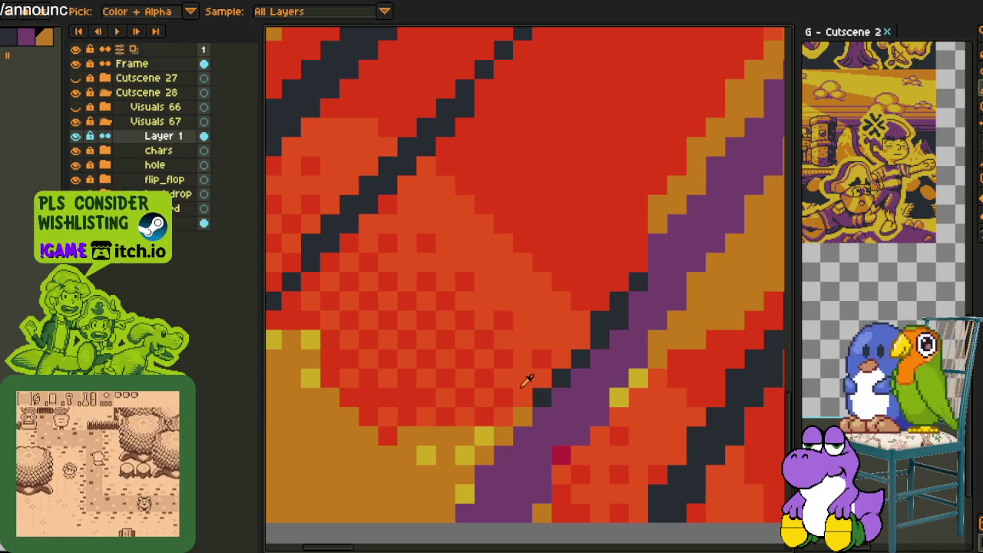
key(g)
click(519, 382)
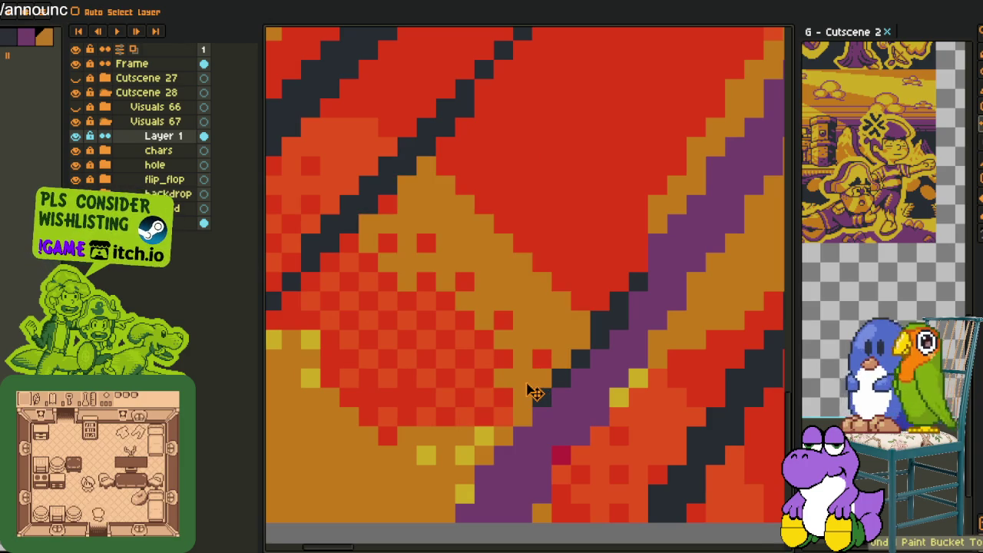
key(ctrl+z)
scroll(523, 383, down, 3)
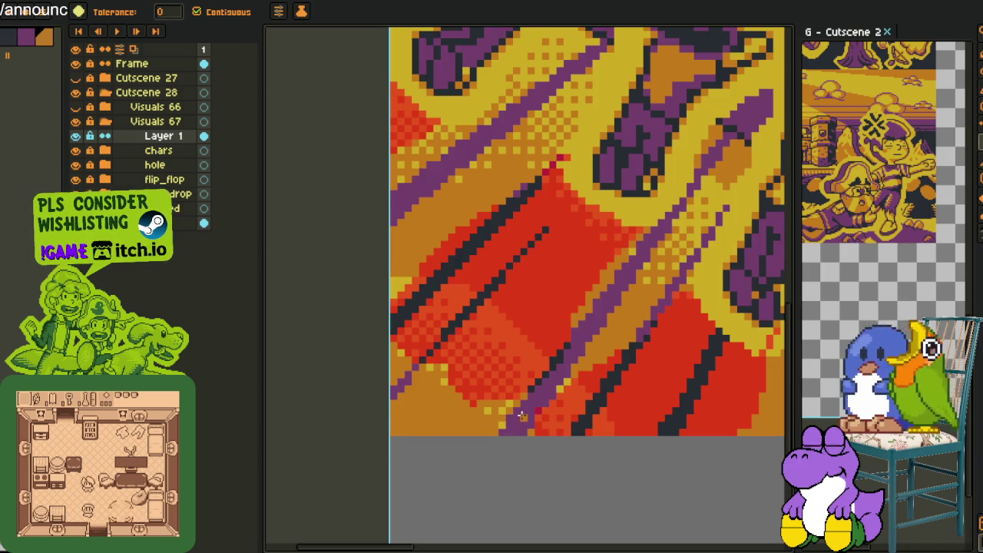
scroll(521, 415, up, 1)
scroll(521, 414, up, 1)
scroll(646, 425, up, 1)
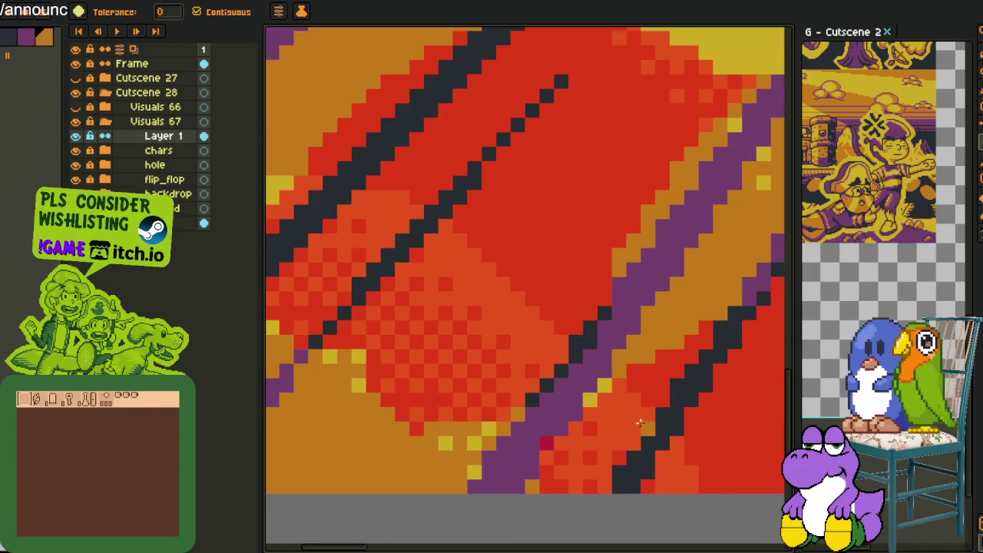
scroll(643, 434, down, 1)
scroll(641, 441, up, 1)
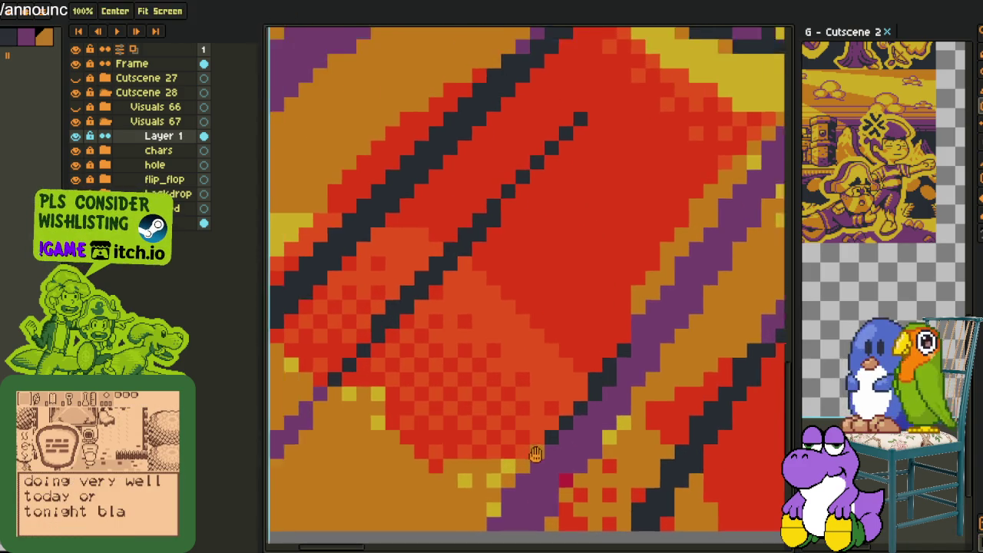
scroll(530, 431, up, 2)
click(566, 427)
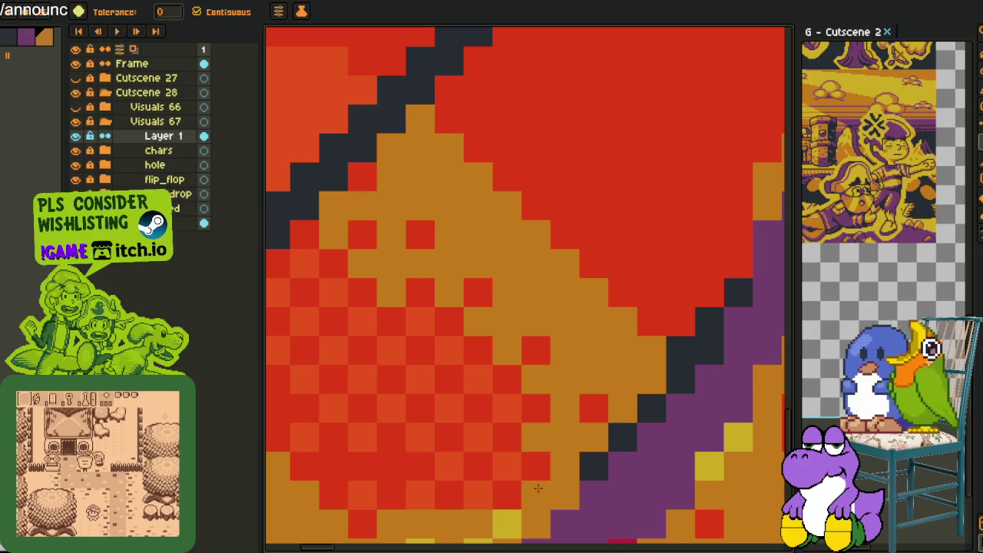
Pencil diagonal runs of orange checker pixels over the red dither.
key(b)
drag(449, 380, 303, 263)
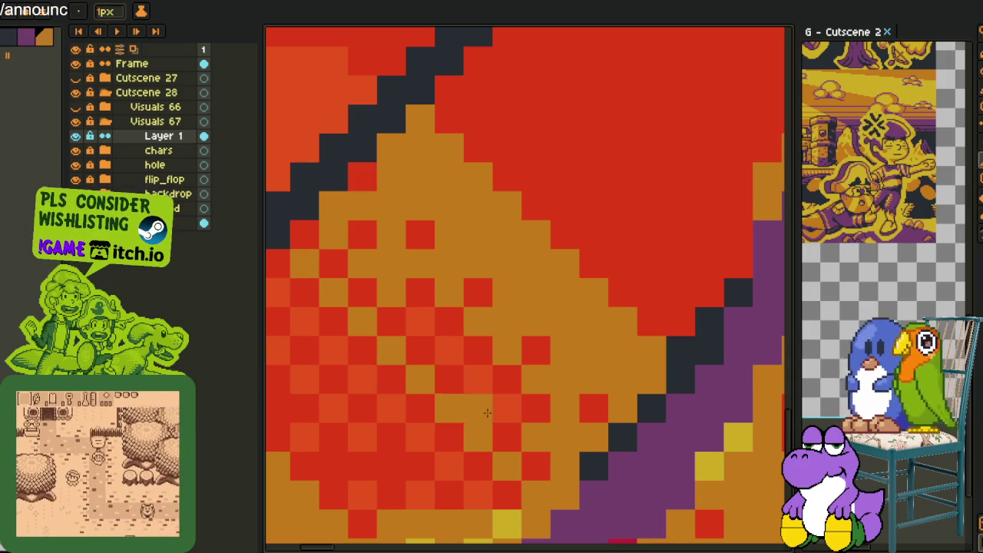
drag(452, 390, 527, 399)
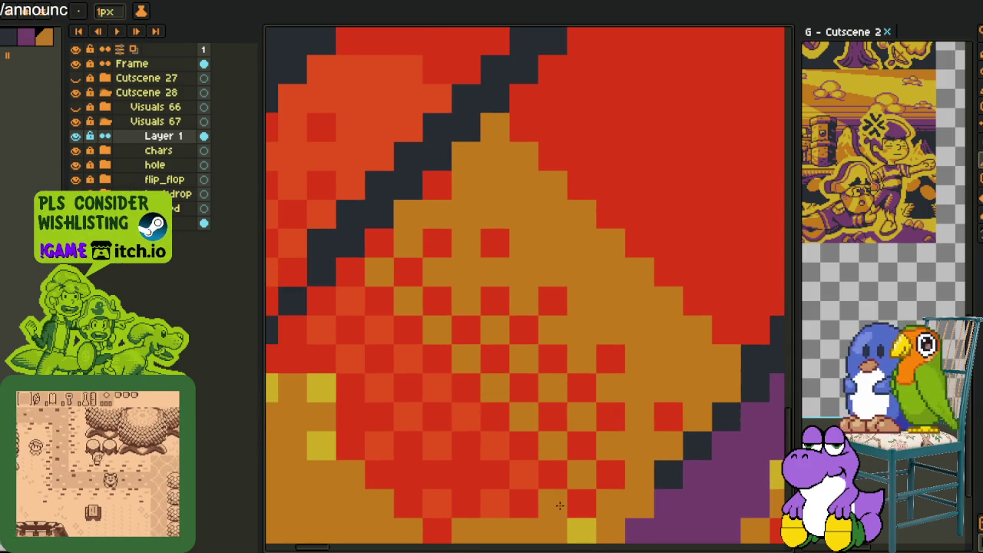
drag(530, 480, 338, 292)
drag(437, 443, 316, 326)
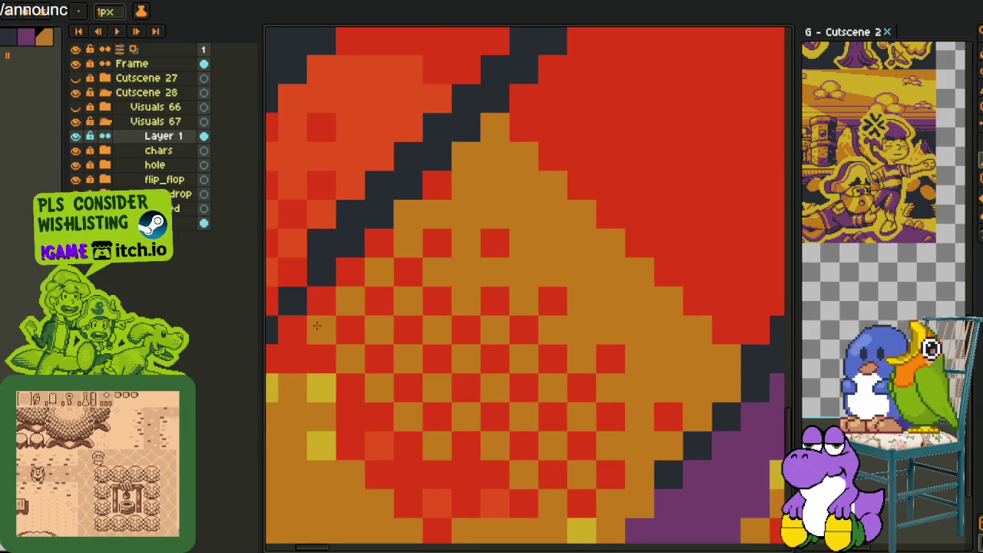
Continue repainting the remaining red pixels as an orange checker pattern.
scroll(471, 428, down, 2)
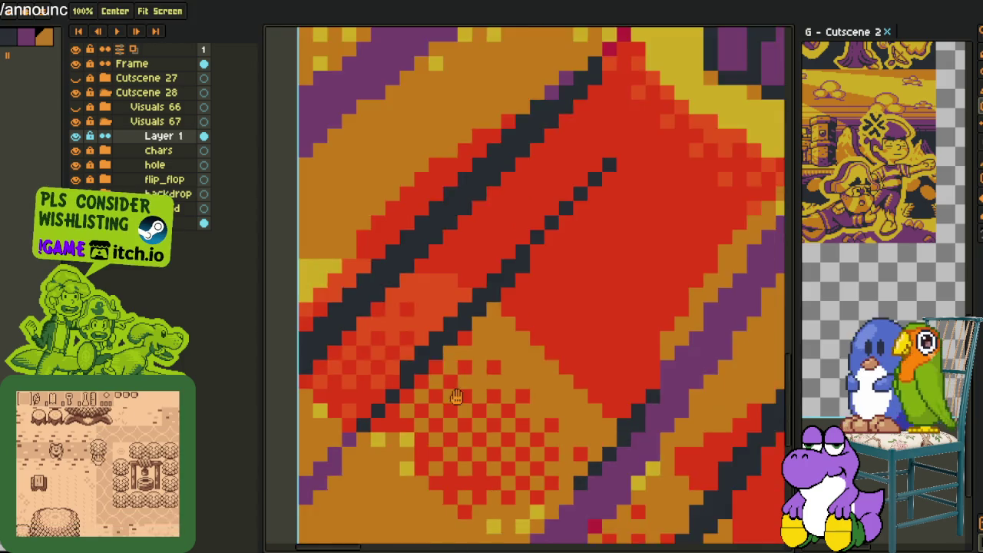
scroll(470, 427, up, 2)
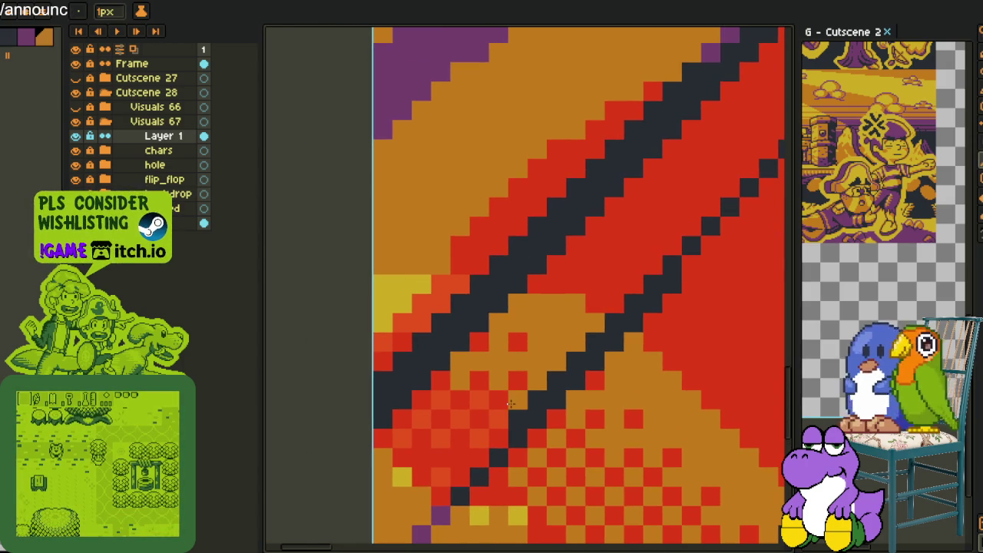
drag(508, 406, 470, 445)
key(ctrl+z)
drag(488, 393, 441, 434)
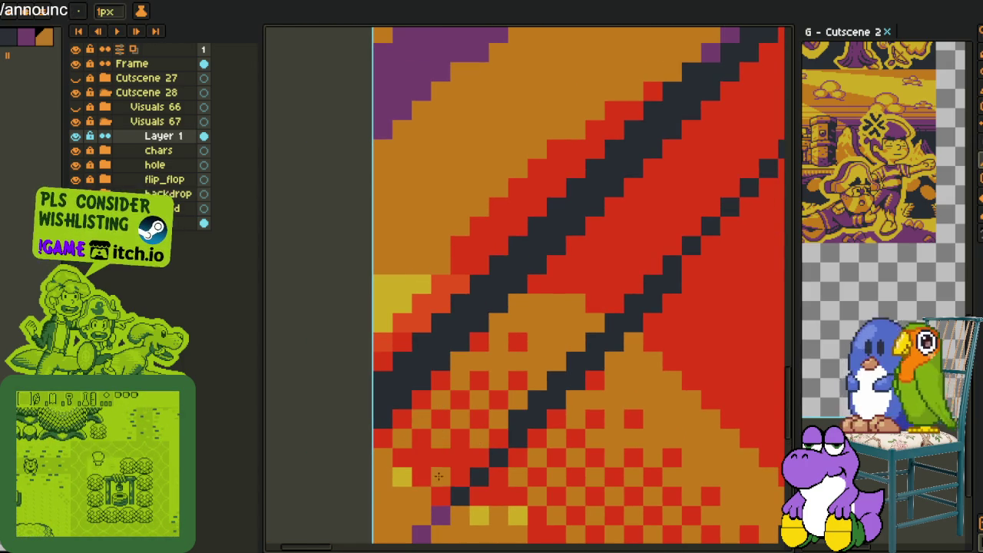
scroll(404, 436, down, 3)
drag(404, 461, 409, 395)
scroll(430, 376, up, 2)
scroll(491, 354, up, 2)
scroll(527, 334, up, 2)
scroll(527, 334, up, 1)
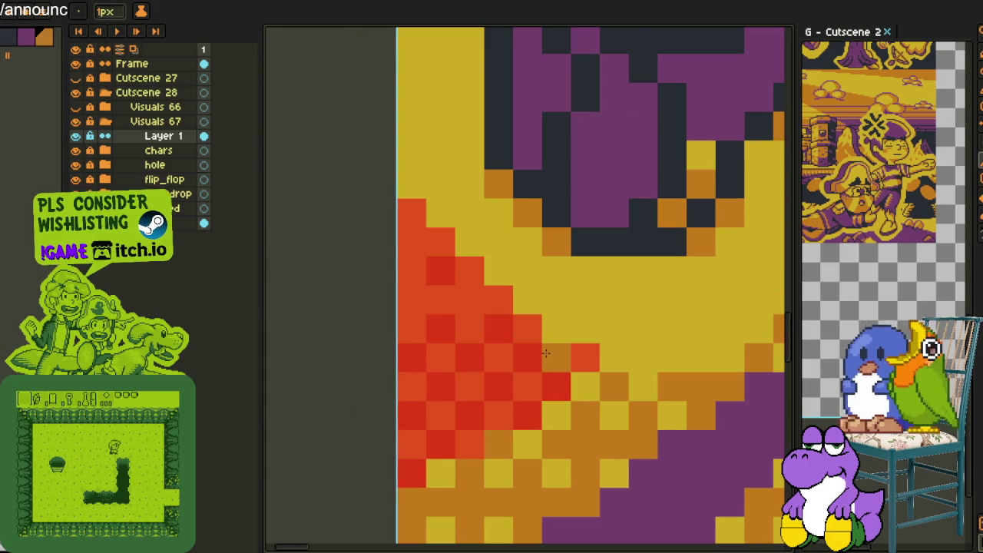
Pencil single dither pixels along the burst edge, turning most red pixels orange.
click(552, 364)
right_click(550, 393)
click(563, 374)
right_click(559, 368)
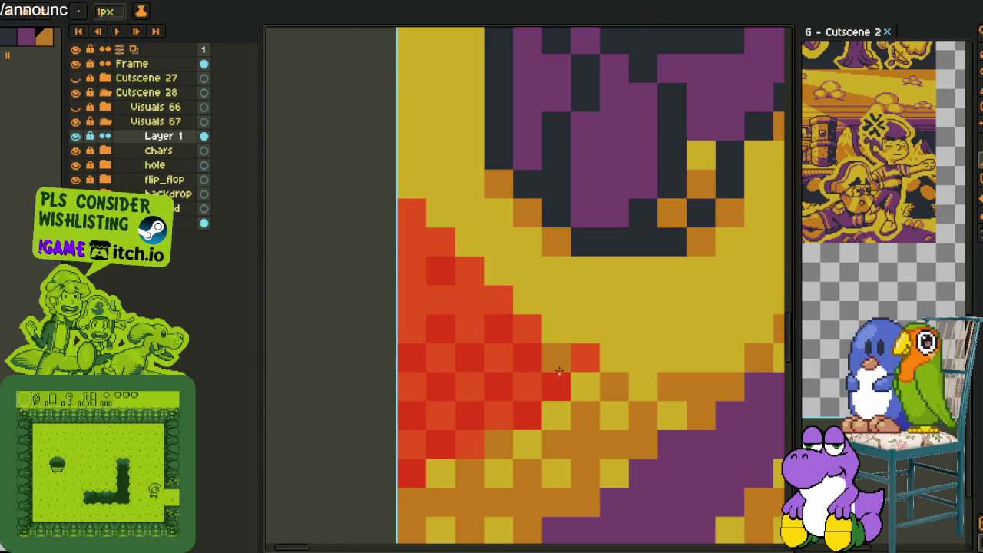
click(556, 358)
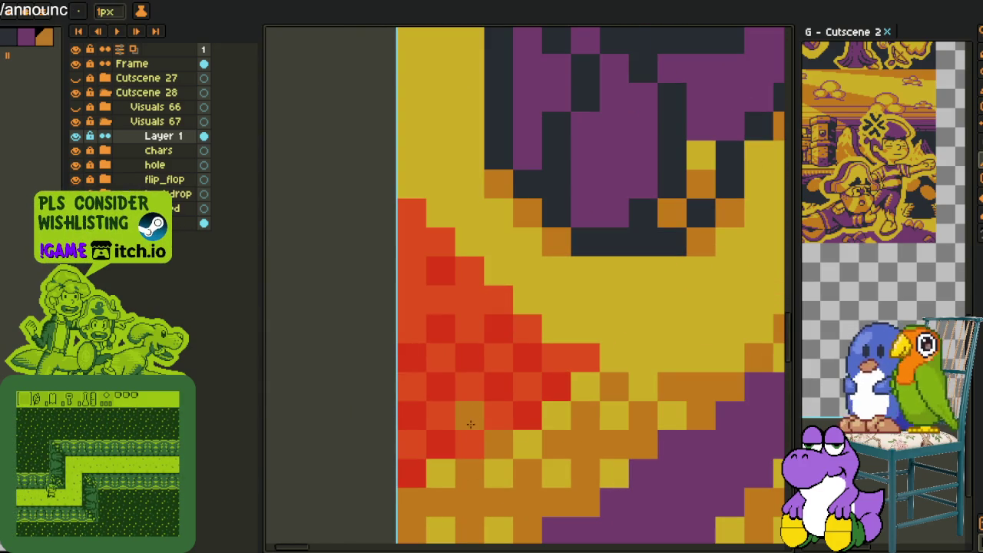
click(444, 438)
right_click(413, 444)
right_click(442, 415)
right_click(470, 387)
right_click(527, 329)
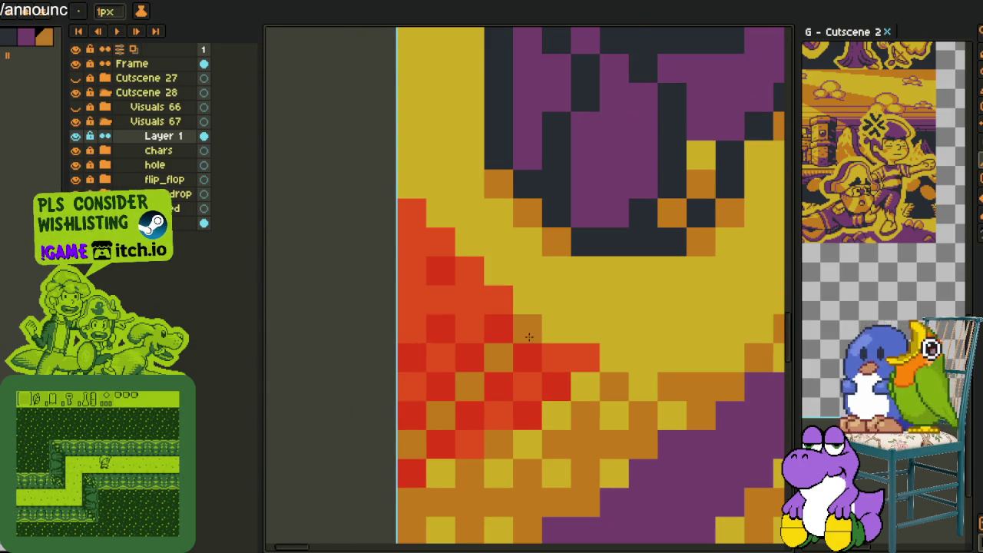
right_click(399, 388)
right_click(470, 330)
right_click(499, 300)
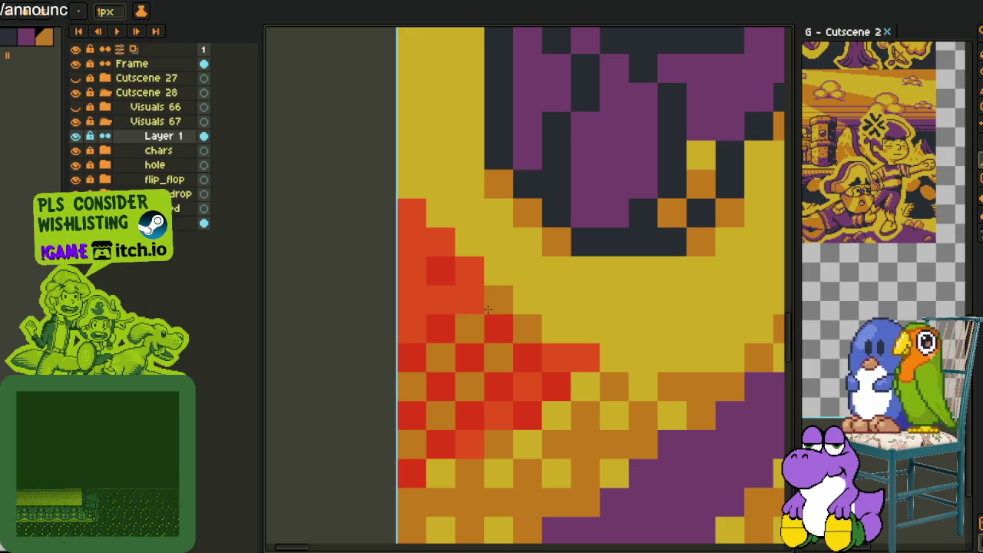
right_click(412, 299)
right_click(440, 299)
Bucket-fill the top-left red-orange block with orange, undoing one stray fill.
key(g)
right_click(468, 300)
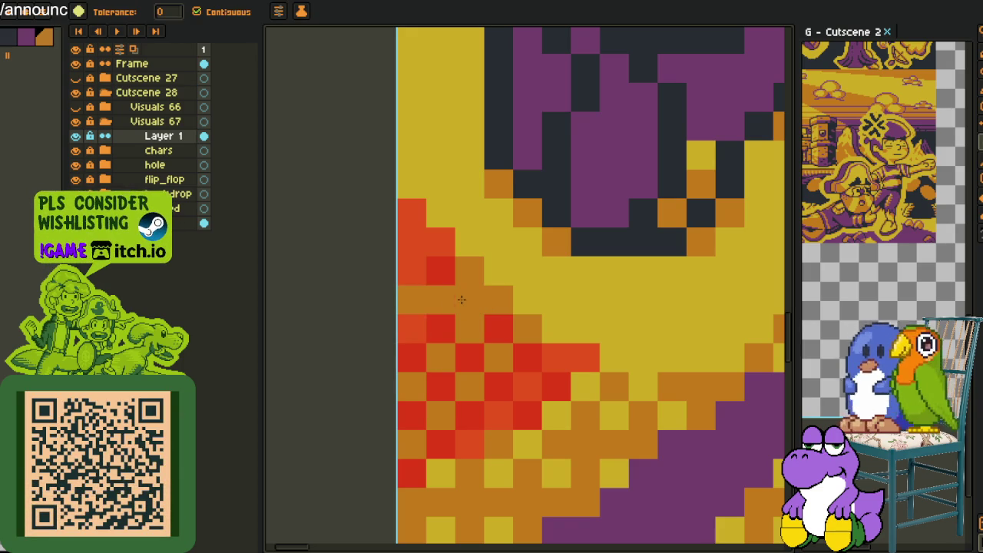
right_click(412, 328)
right_click(410, 275)
right_click(542, 373)
key(ctrl+z)
right_click(498, 415)
Turn the last remaining red-orange pixels orange with the pencil.
key(b)
right_click(517, 400)
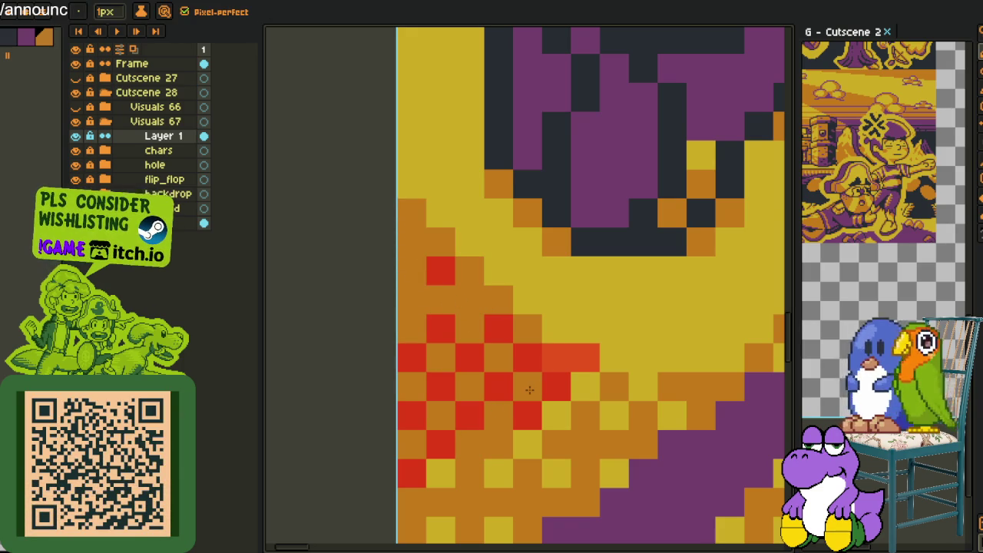
right_click(565, 358)
scroll(569, 357, down, 3)
scroll(442, 280, down, 3)
key(i)
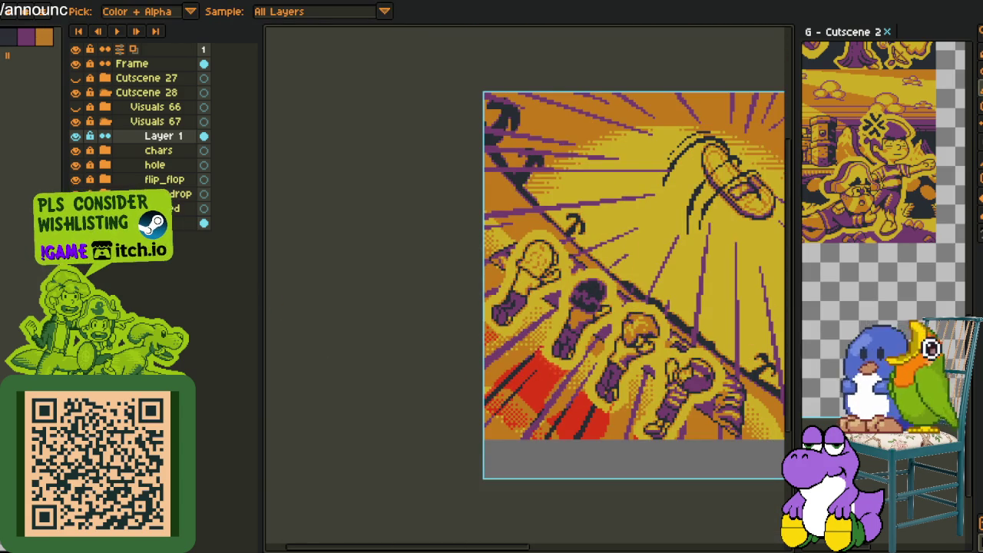
Move Layer 1 above Visuals 67 and hide the collapsed Visuals 67 group.
drag(146, 140, 143, 125)
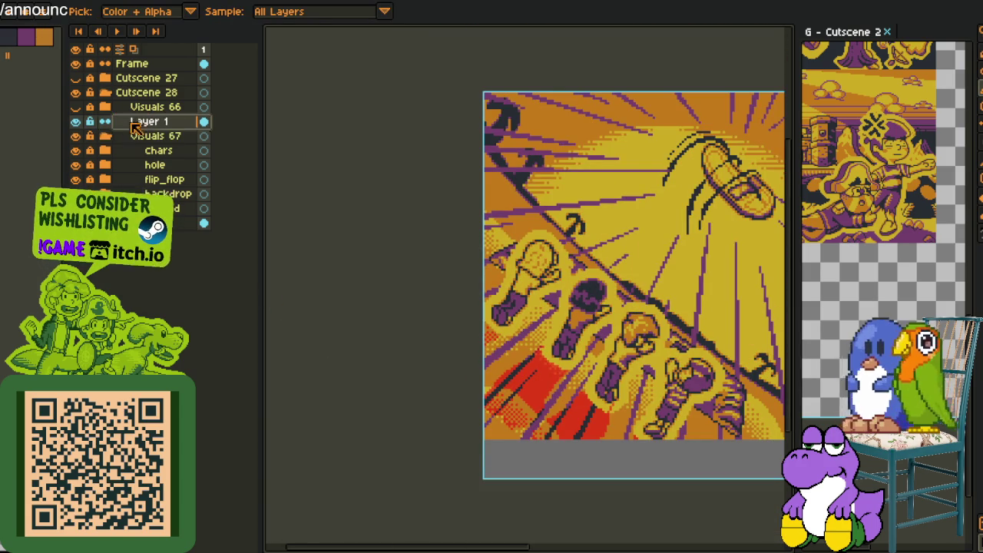
click(105, 137)
click(75, 136)
scroll(433, 283, up, 2)
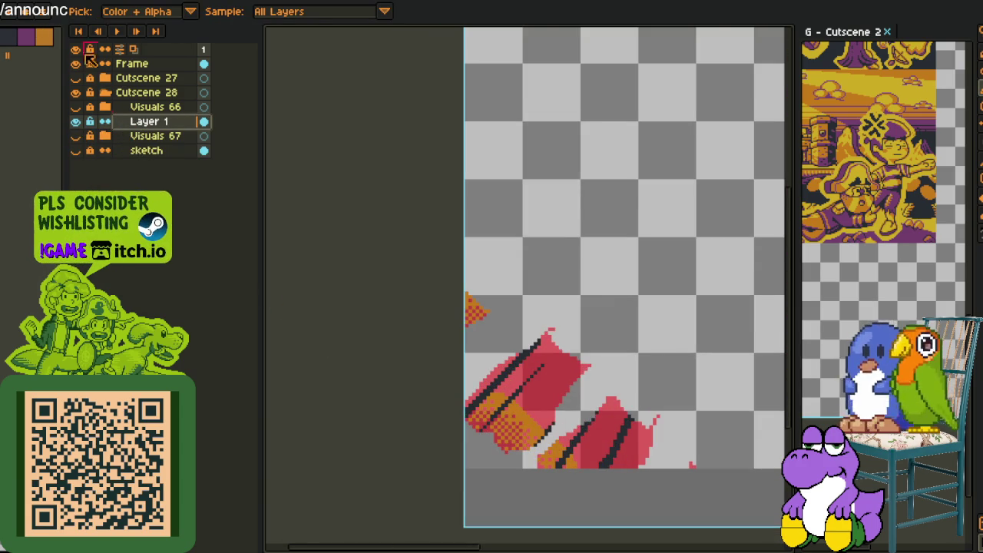
scroll(576, 373, up, 1)
Replace Layer 1's red strokes with purple, then show Visuals 67 again.
key(shift+r)
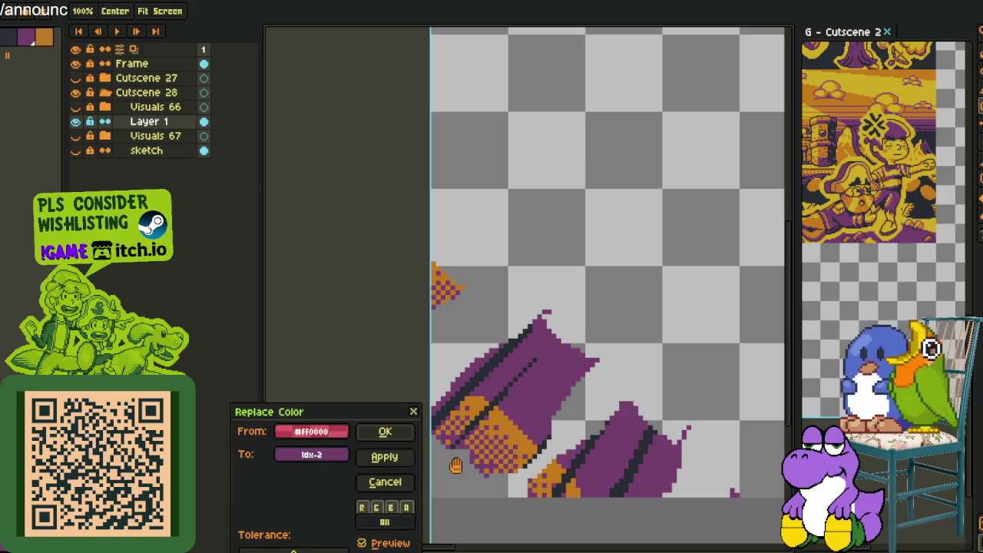
click(388, 432)
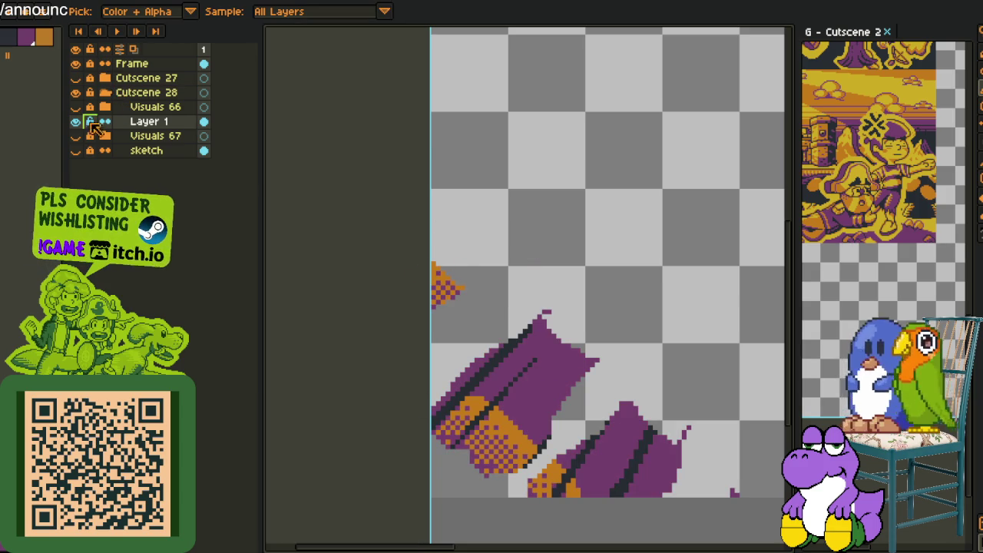
click(76, 136)
scroll(449, 150, down, 5)
scroll(564, 201, up, 2)
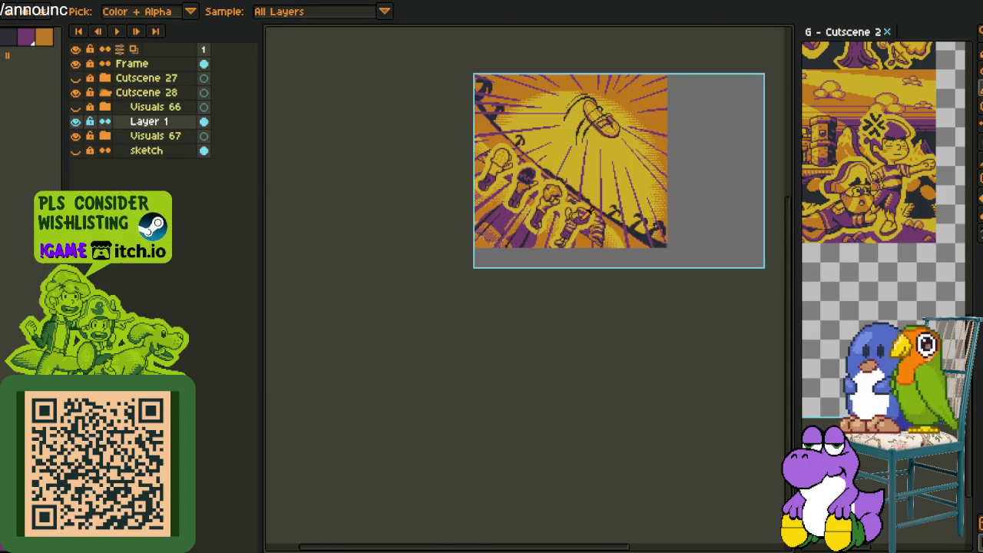
Paint purple pixels along the bottom rows of the burst.
mouse_move(590, 215)
mouse_down()
mouse_move(556, 305)
mouse_move(453, 378)
mouse_up()
scroll(450, 386, up, 2)
scroll(442, 378, up, 2)
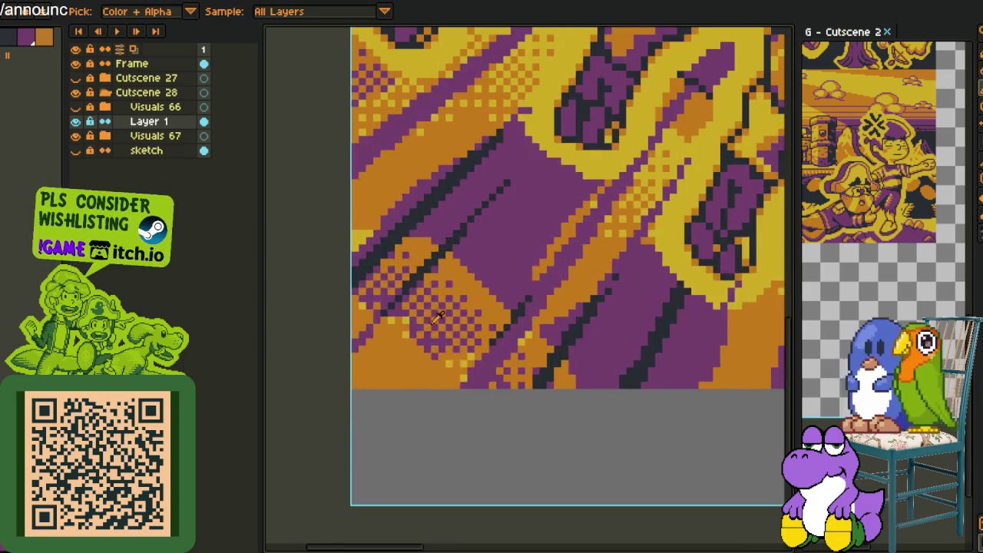
scroll(435, 370, up, 2)
scroll(427, 361, up, 1)
click(451, 375)
click(452, 424)
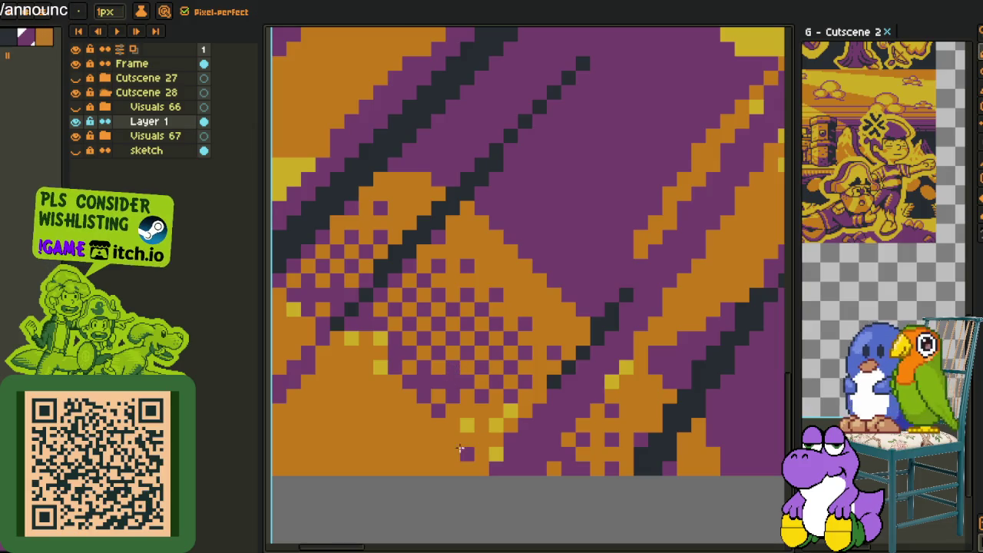
drag(461, 453, 307, 453)
drag(392, 467, 290, 438)
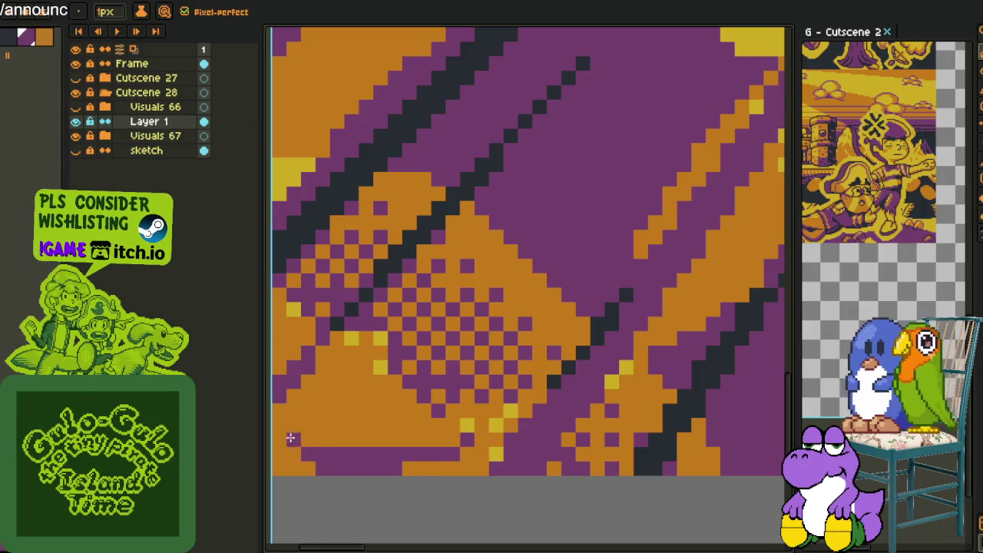
Draw a dark diagonal line down-left, trying and undoing a purple fill.
alt+click(328, 328)
alt+click(324, 332)
drag(306, 357, 278, 393)
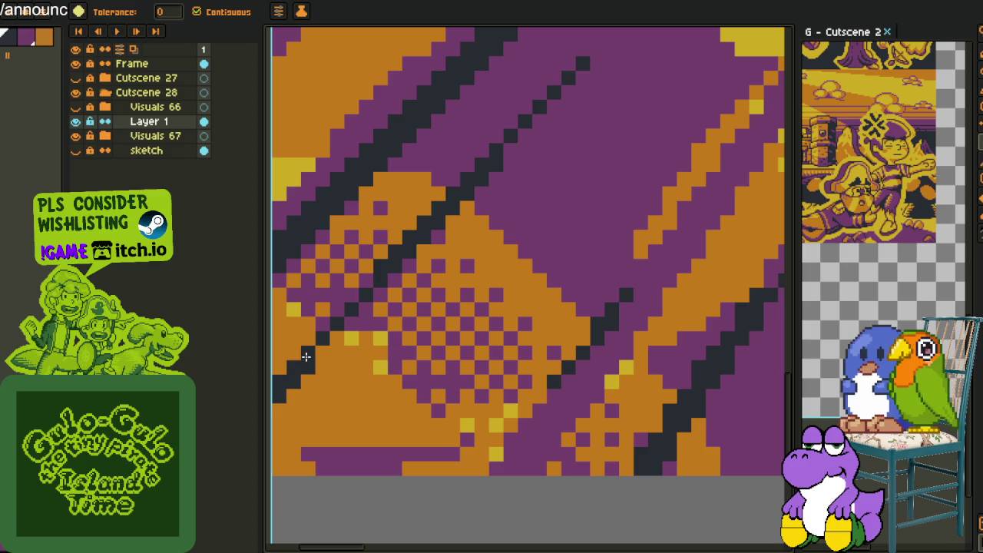
alt+click(323, 317)
key(g)
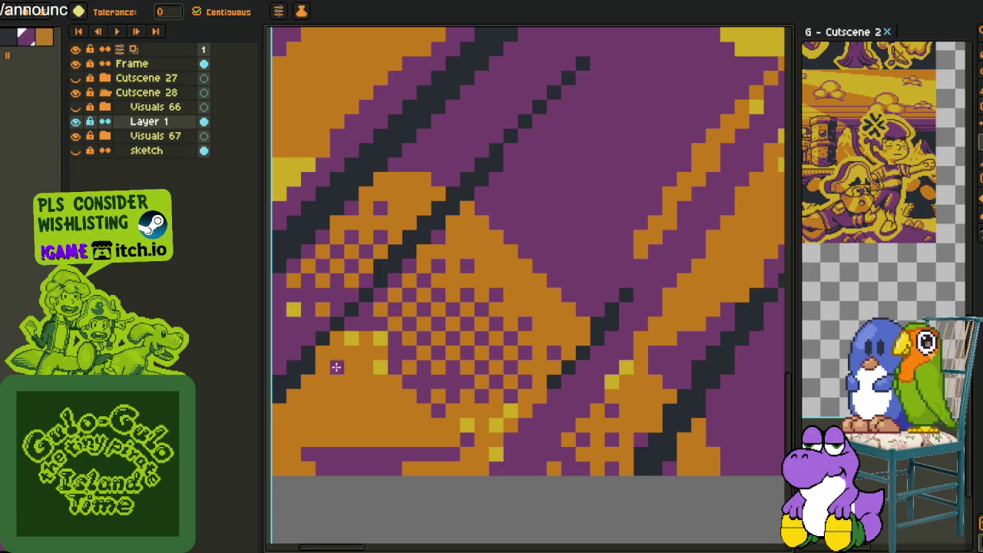
click(369, 400)
key(ctrl+z)
key(b)
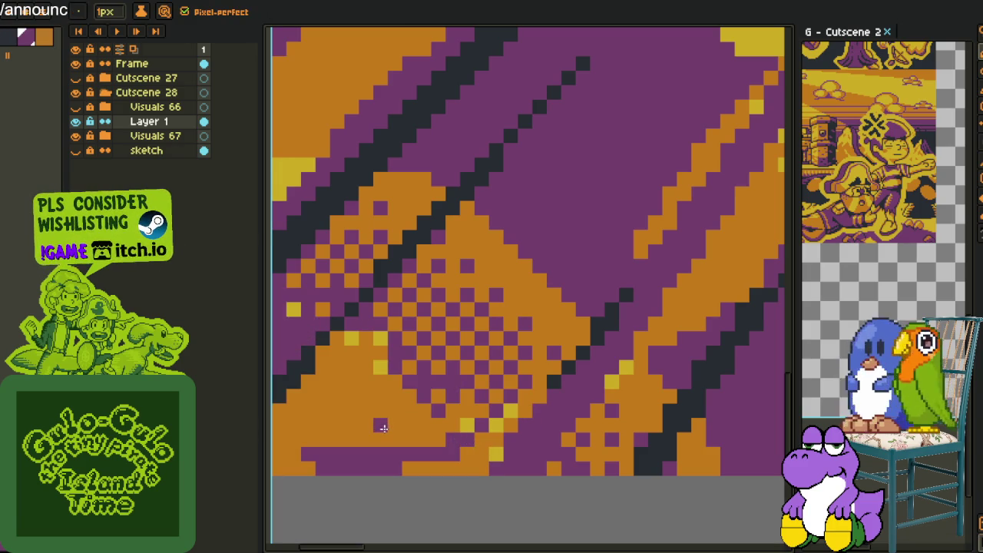
Fill the lower-left orange region purple and turn stray yellow and purple pixels orange.
key(g)
click(388, 422)
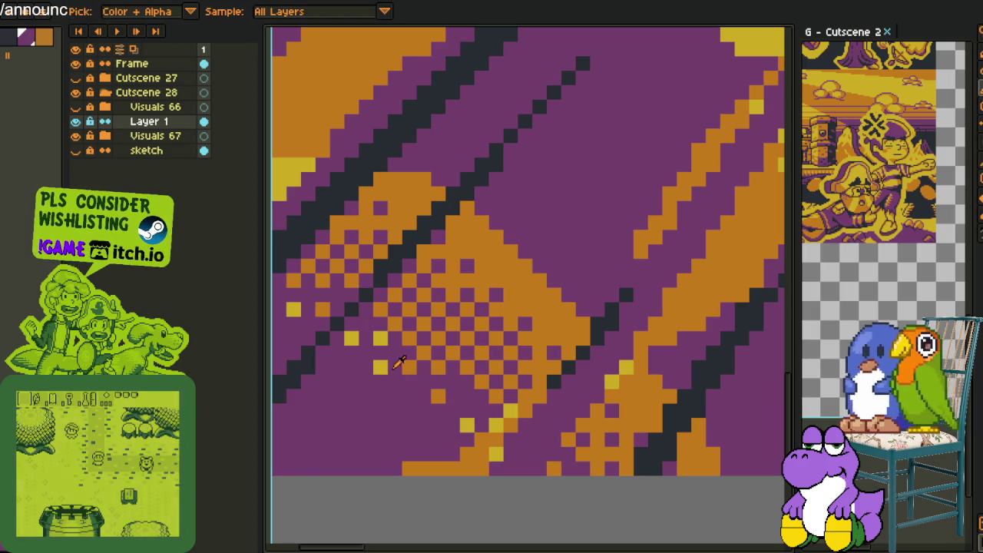
alt+click(382, 369)
click(380, 338)
click(351, 338)
click(305, 310)
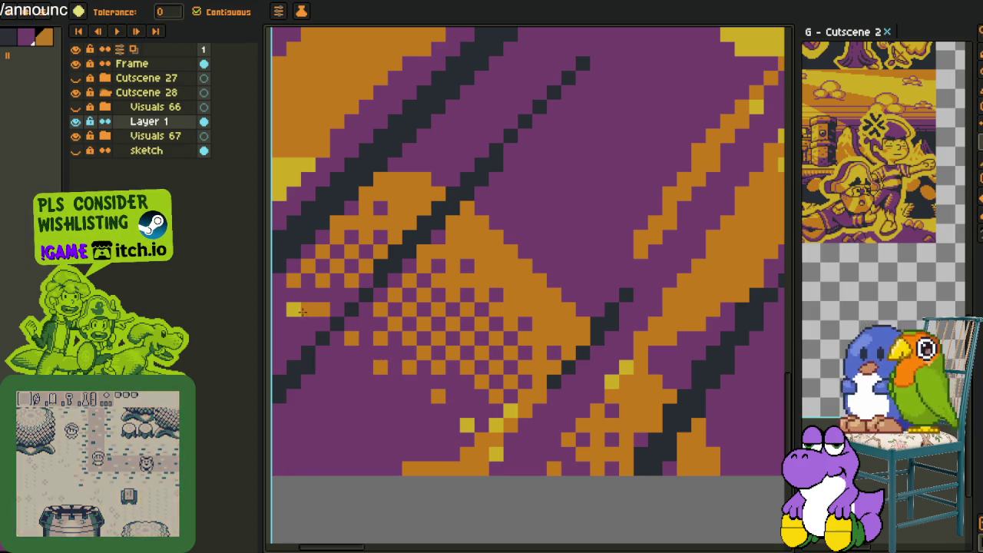
scroll(490, 393, down, 4)
scroll(489, 393, up, 1)
scroll(492, 395, down, 2)
scroll(530, 445, down, 2)
scroll(468, 378, down, 1)
Rename Layer 1 to shadow_1 in Layer Properties.
key(i)
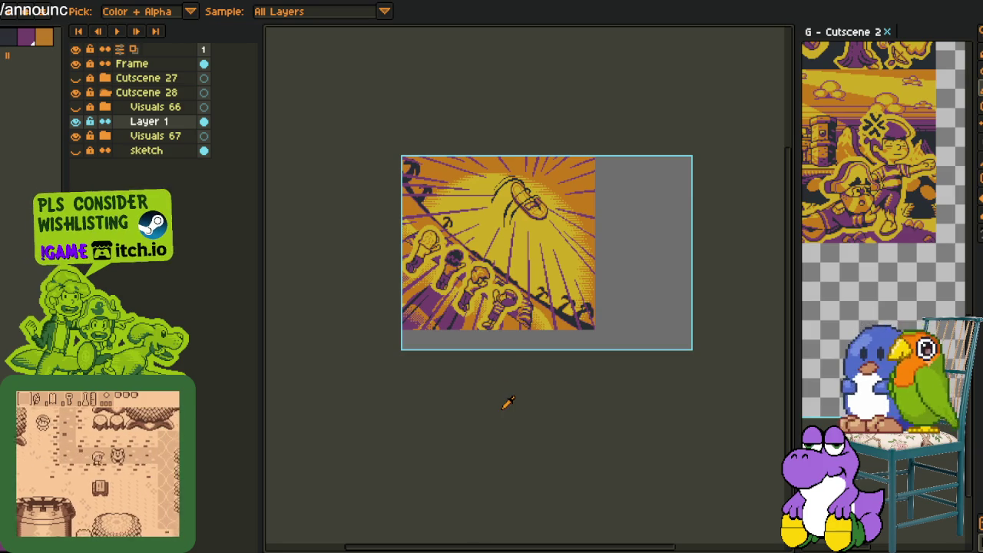
drag(508, 403, 462, 408)
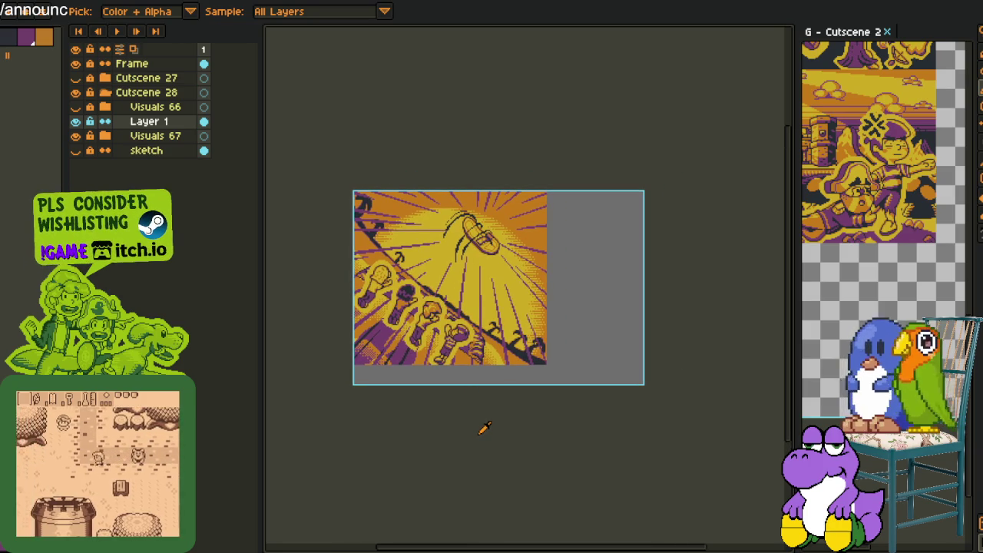
drag(93, 128, 144, 135)
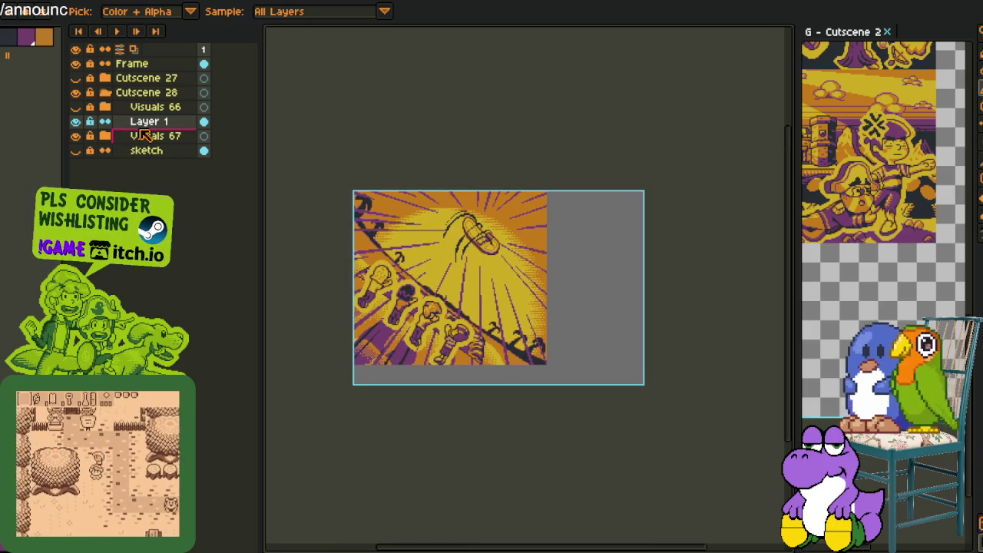
double_click(141, 134)
click(133, 123)
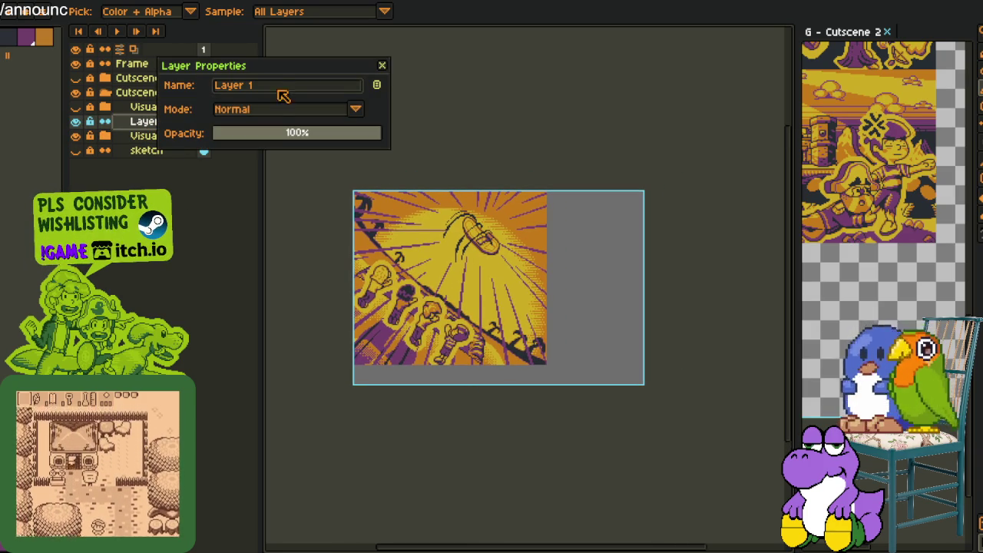
click(255, 85)
text(shadow_)
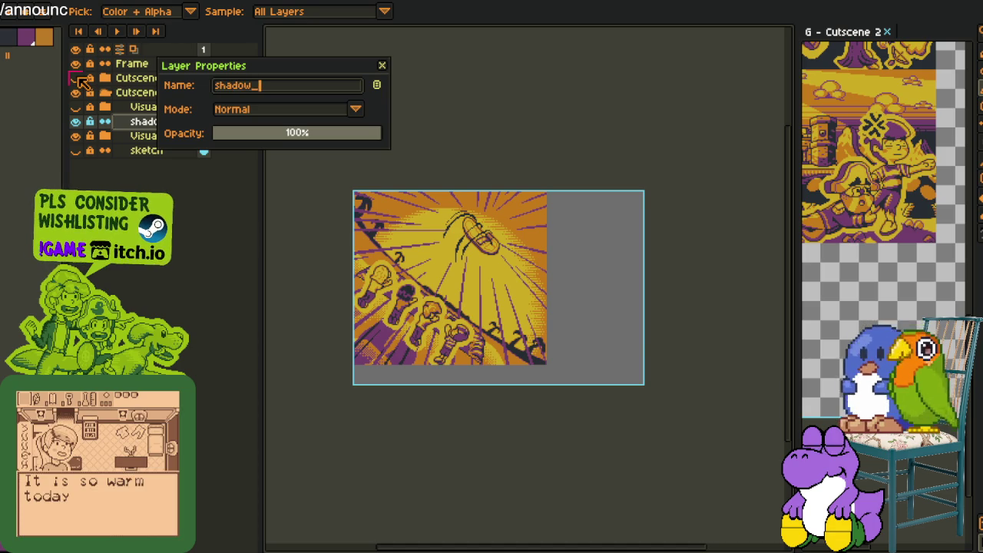
text(1)
key(Return)
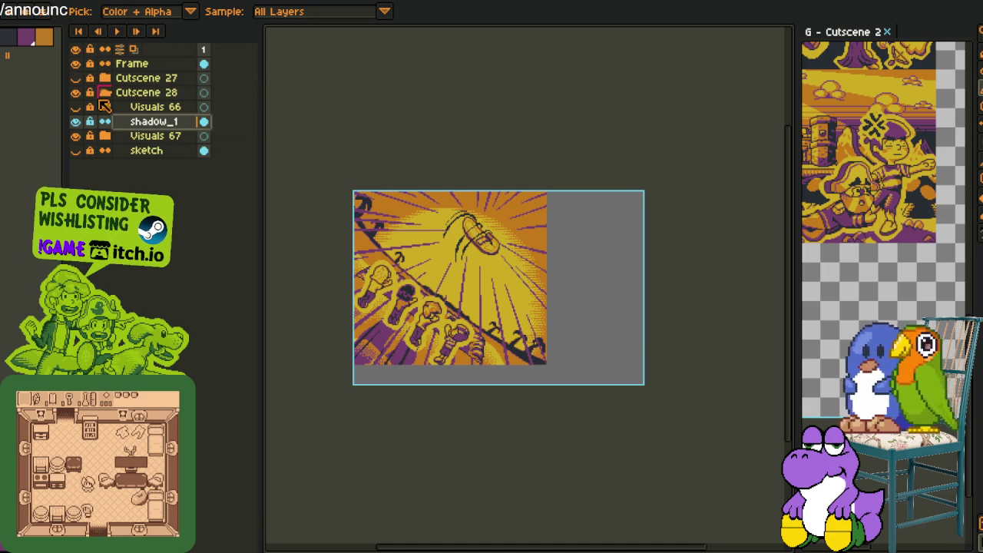
Expand Visuals 67 and chars, and drag shadow_1 into the chars group.
click(105, 136)
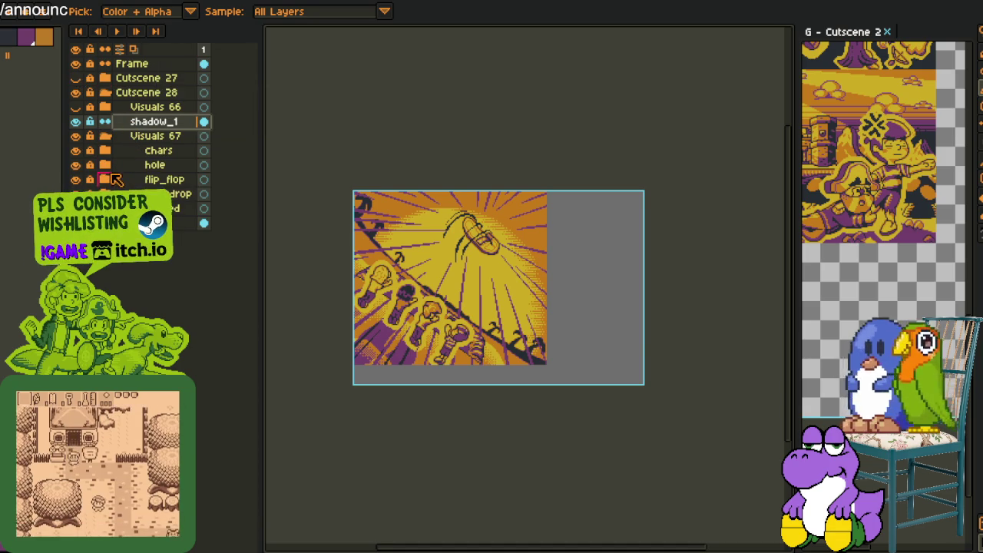
click(112, 178)
click(107, 179)
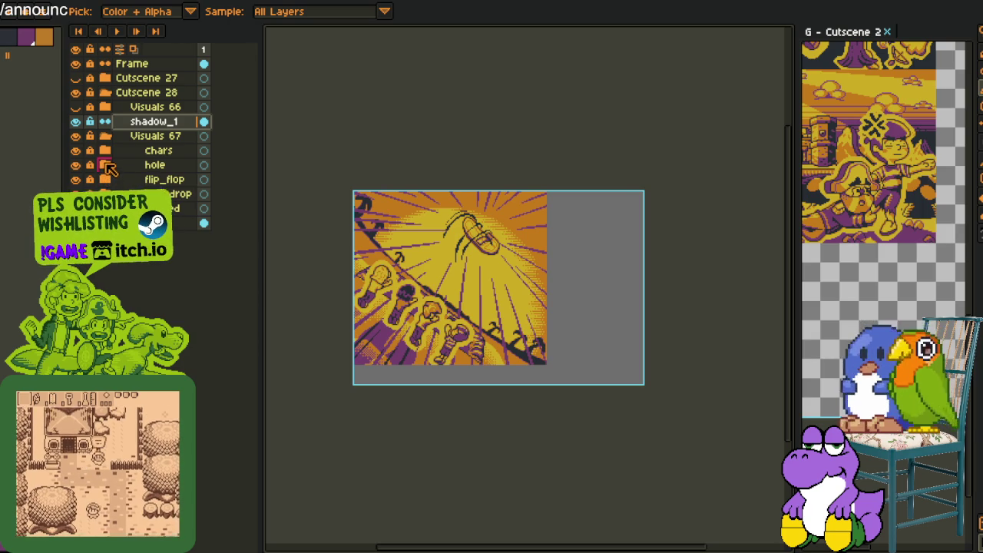
click(106, 152)
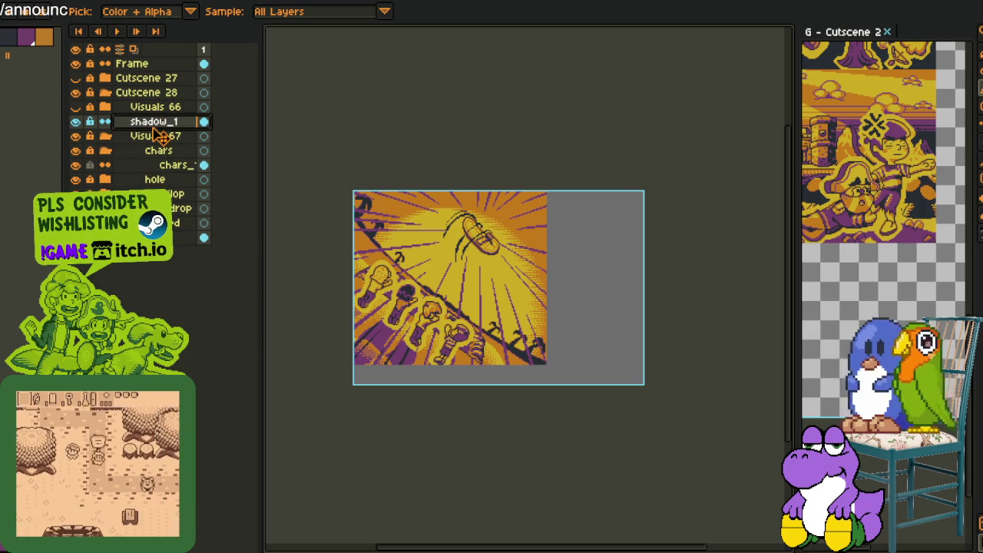
drag(153, 129, 148, 158)
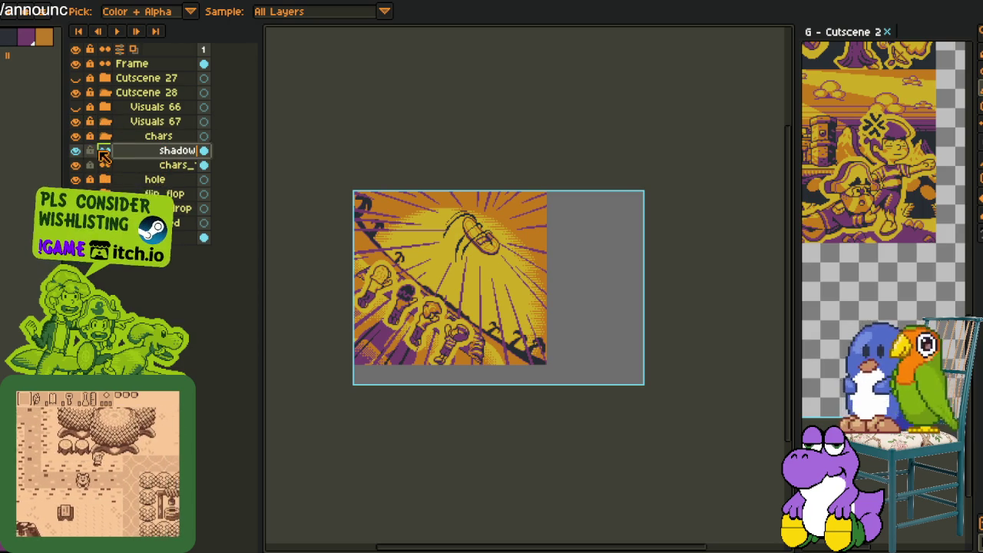
Collapse the chars and Visuals 67 groups and look over the canvas.
click(105, 136)
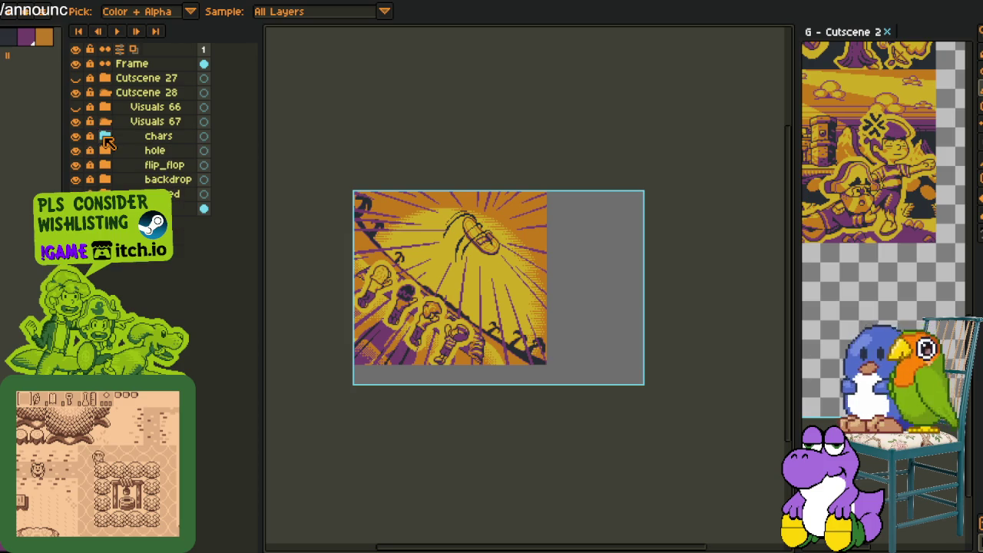
click(105, 123)
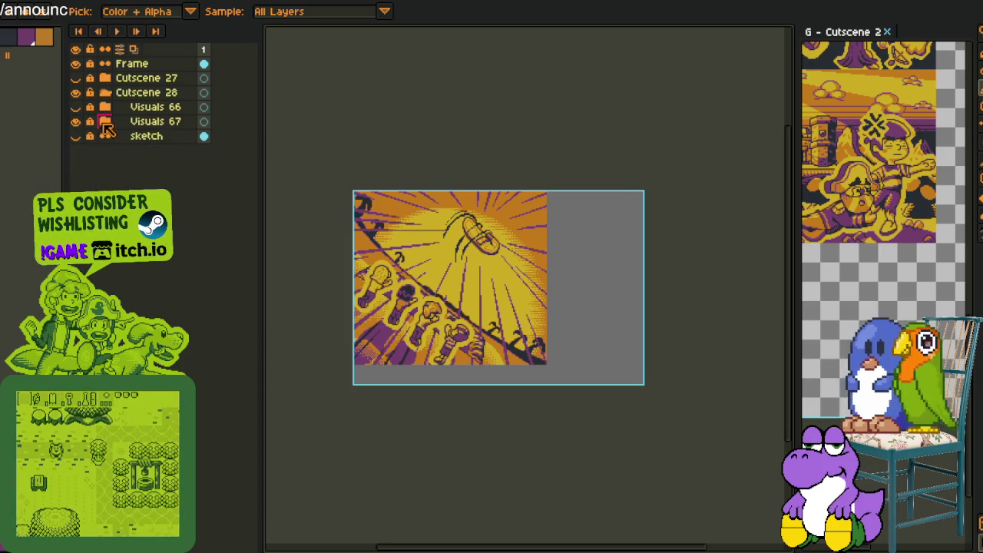
scroll(475, 153, down, 2)
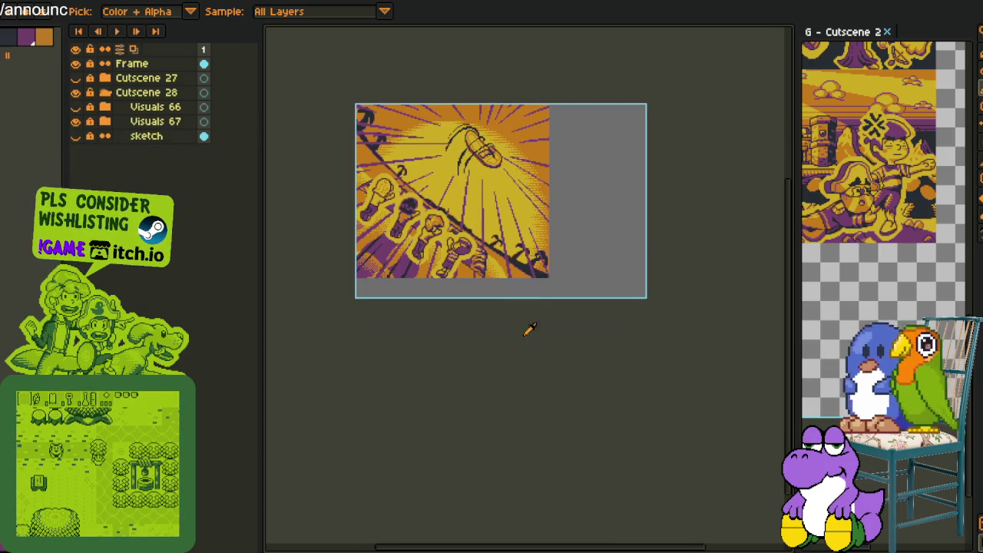
scroll(531, 342, up, 2)
scroll(523, 321, left, 2)
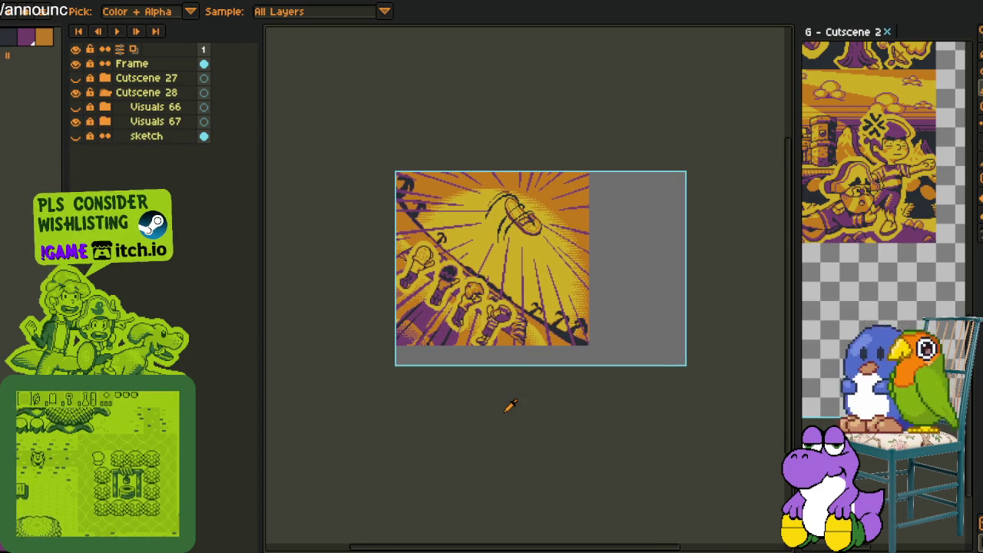
scroll(518, 394, right, 1)
scroll(508, 404, up, 2)
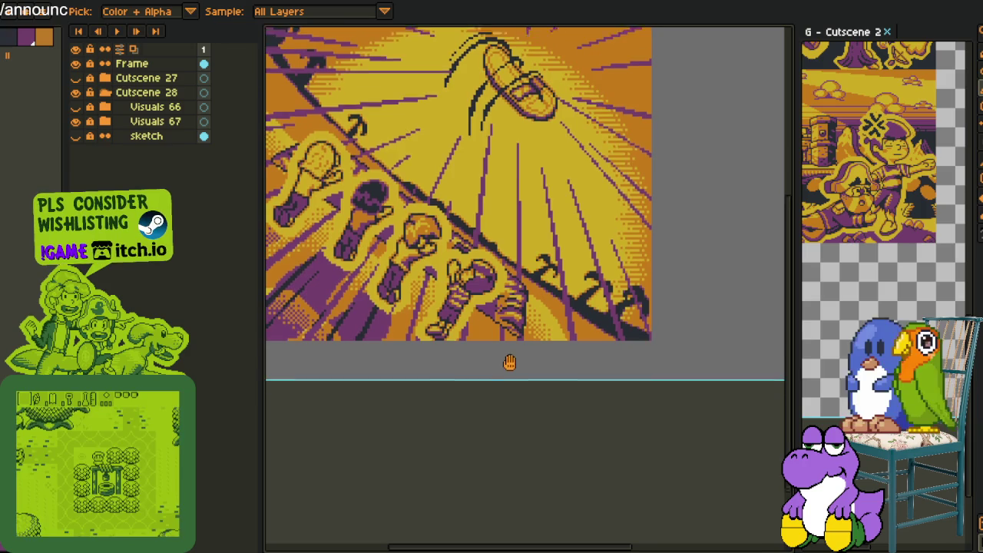
scroll(512, 376, up, 1)
scroll(516, 391, down, 1)
Drag the flip_flop group above the hole group inside Visuals 67.
click(105, 121)
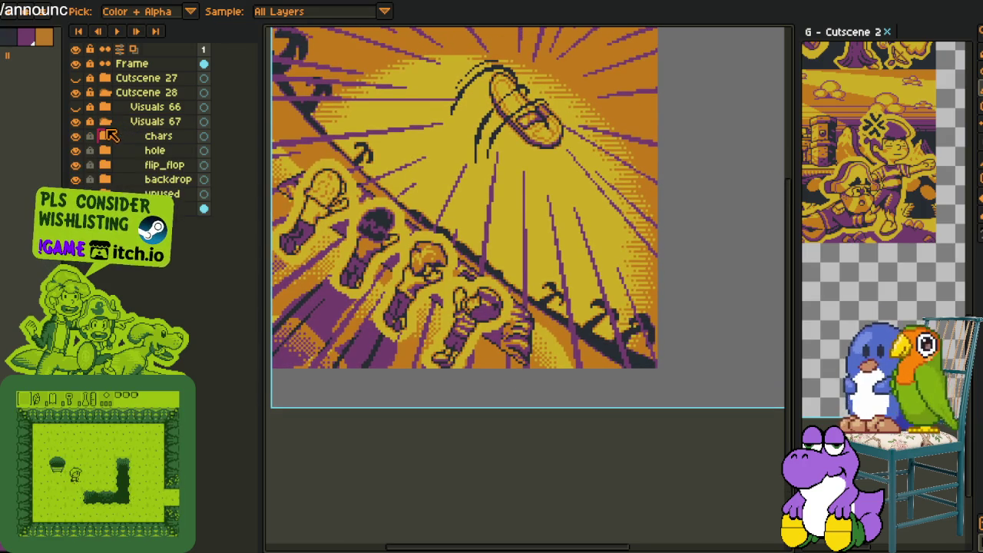
click(136, 165)
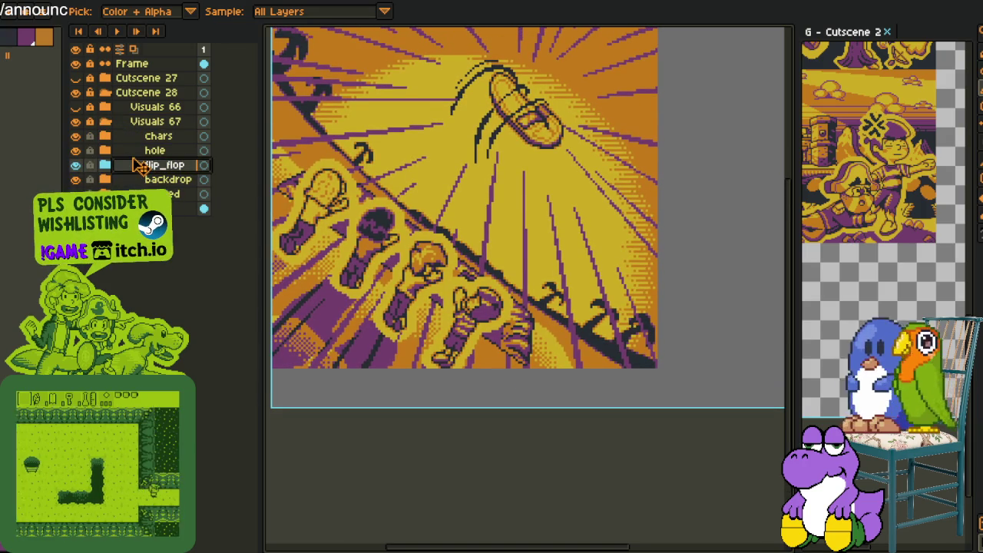
drag(146, 154, 142, 152)
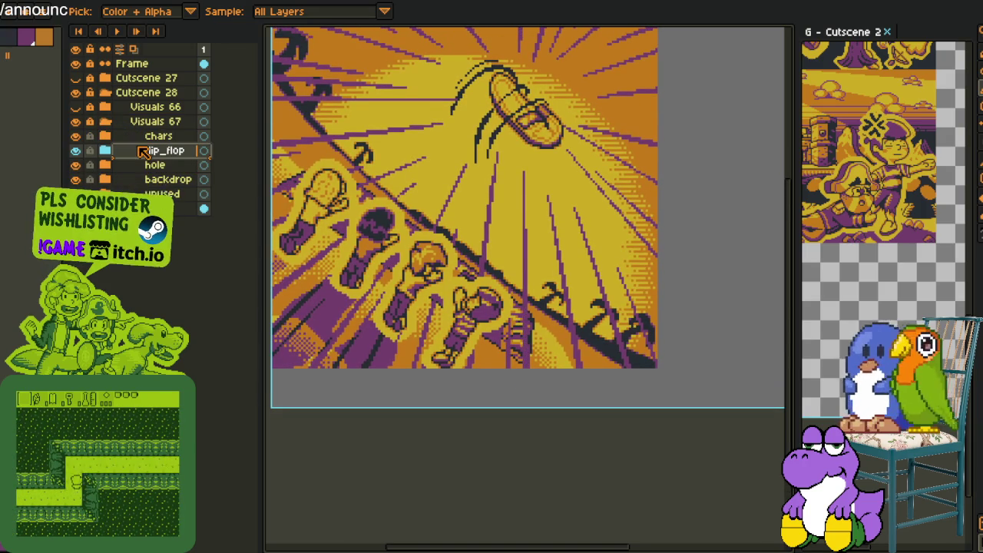
scroll(564, 232, down, 2)
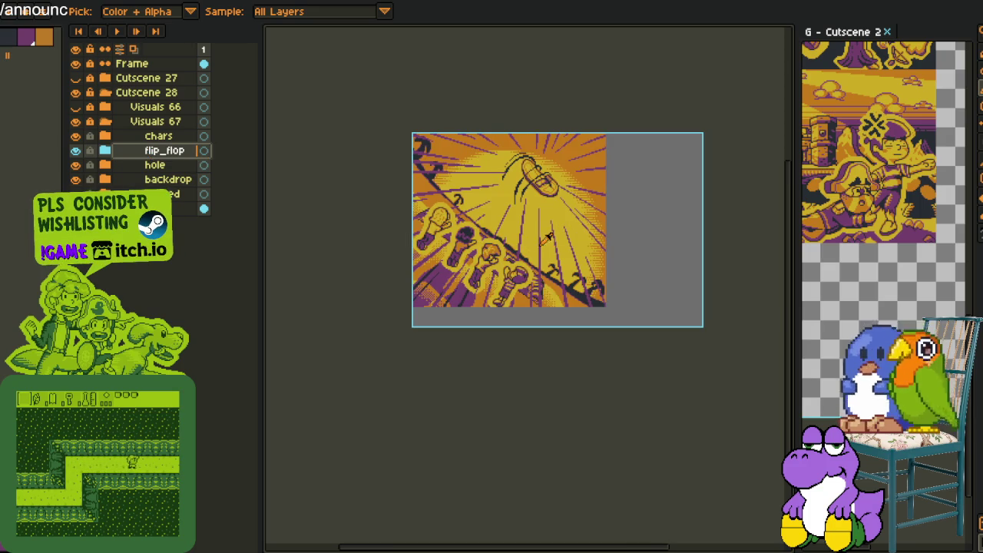
drag(543, 240, 545, 258)
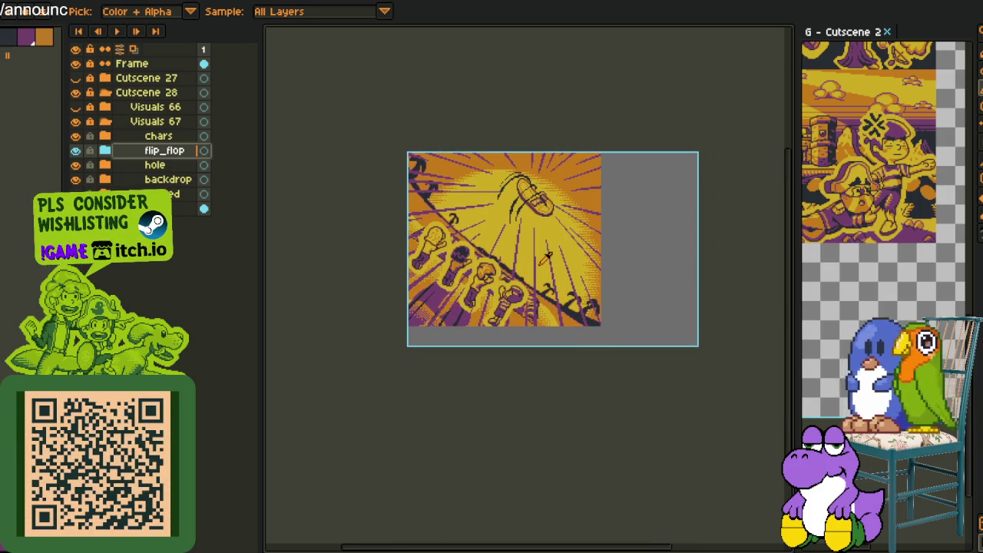
Compare the action_ layer's sunburst lines by toggling it, then widen the sheet preview.
click(107, 151)
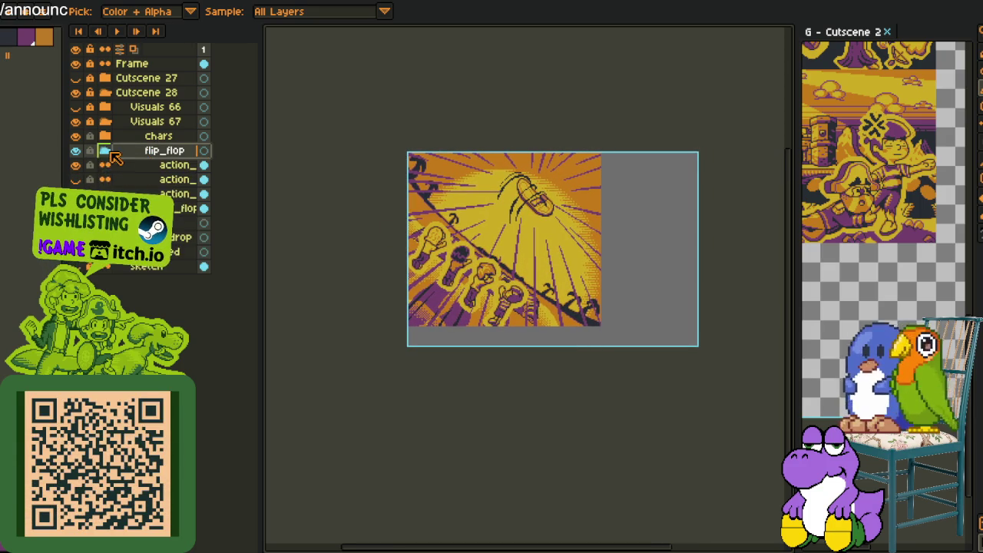
click(76, 179)
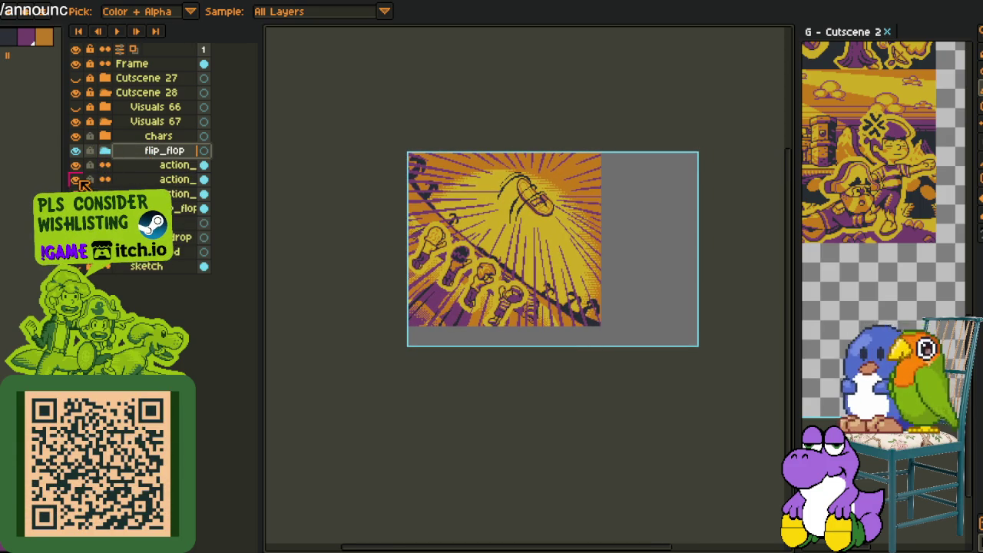
click(78, 180)
click(77, 180)
click(77, 179)
click(77, 180)
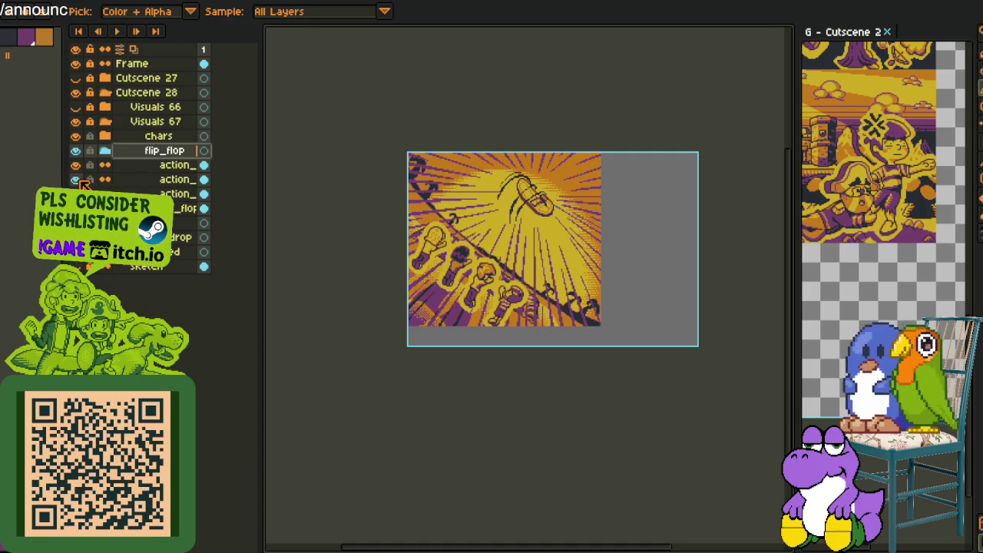
click(77, 180)
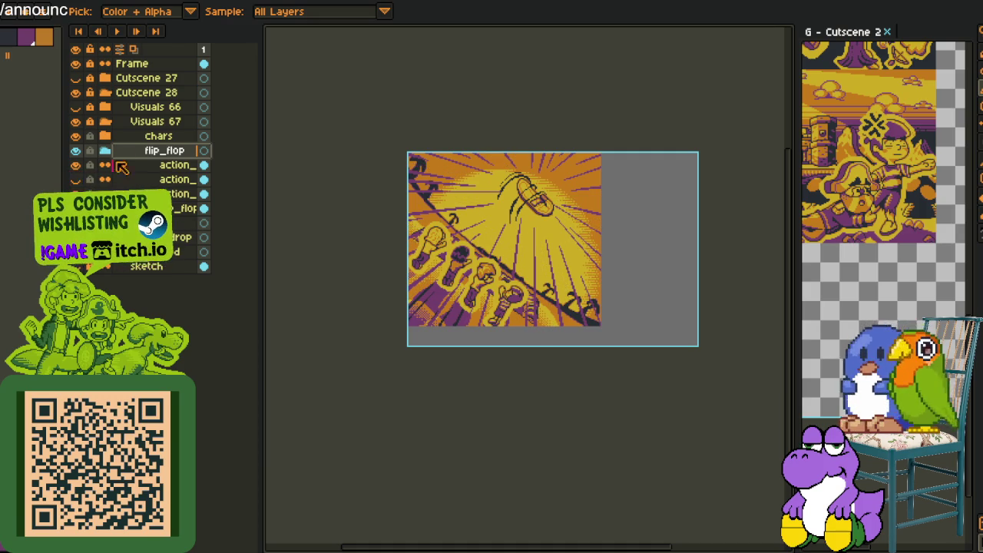
click(105, 152)
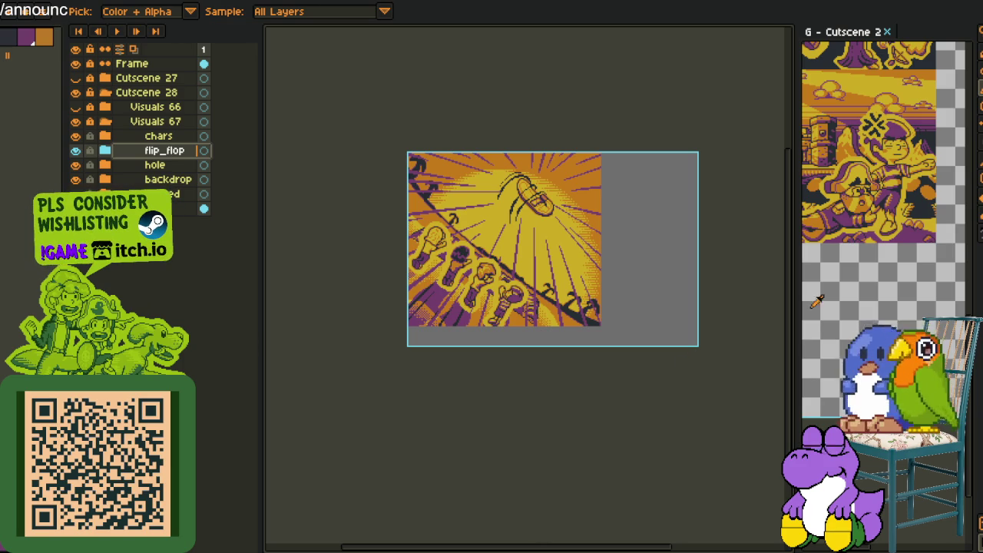
drag(796, 323, 739, 322)
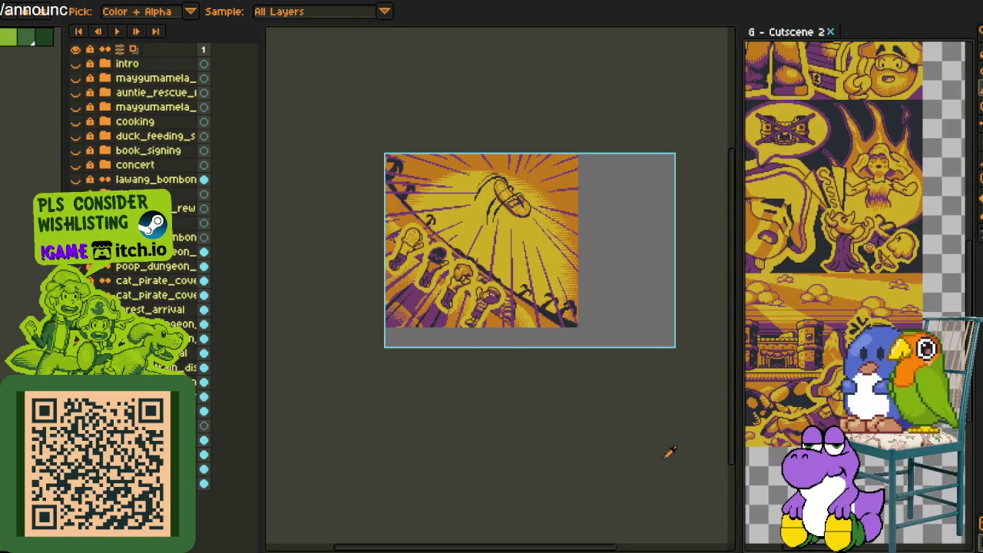
Export the cutscene as a sprite sheet from the File menu.
scroll(445, 362, up, 1)
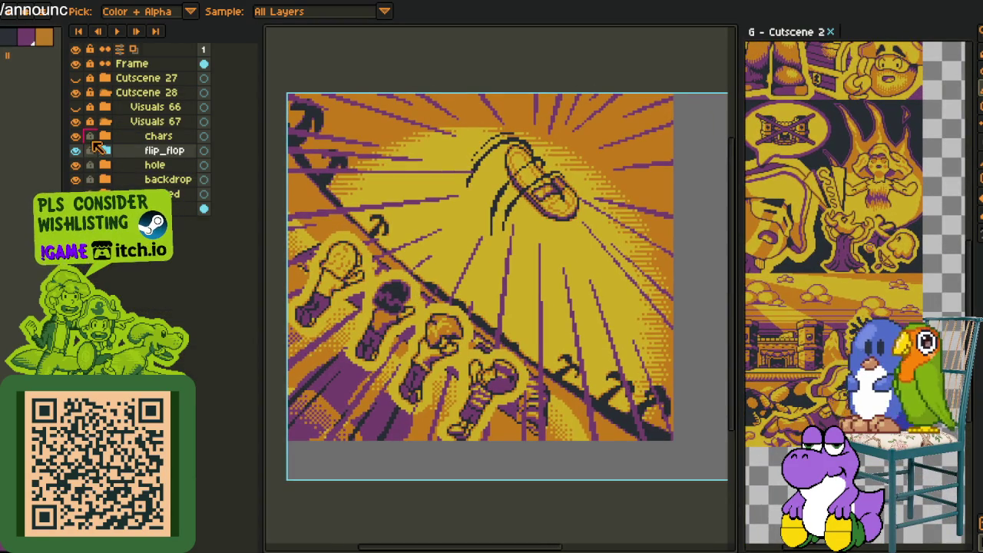
click(105, 151)
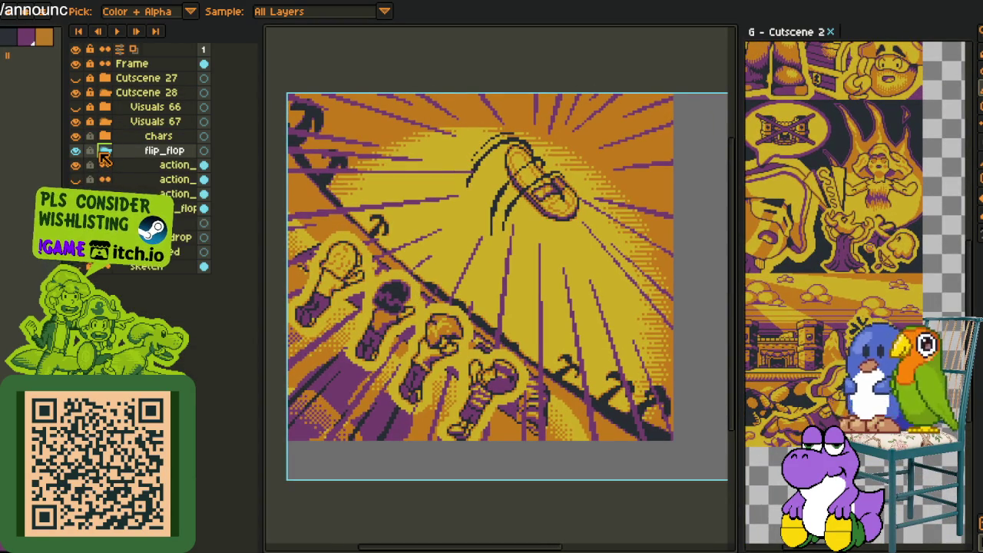
click(104, 151)
scroll(407, 134, down, 2)
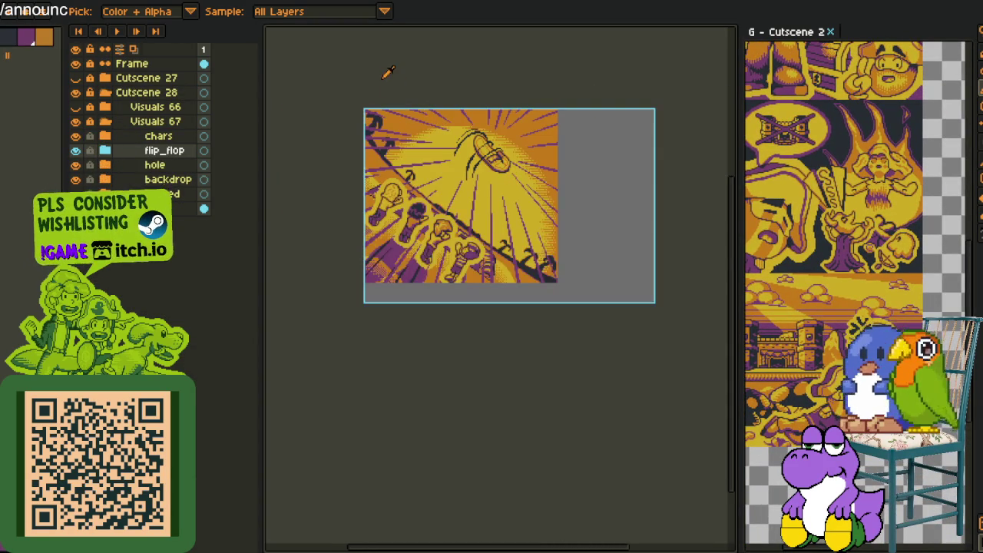
click(2, 9)
mouse_move(31, 93)
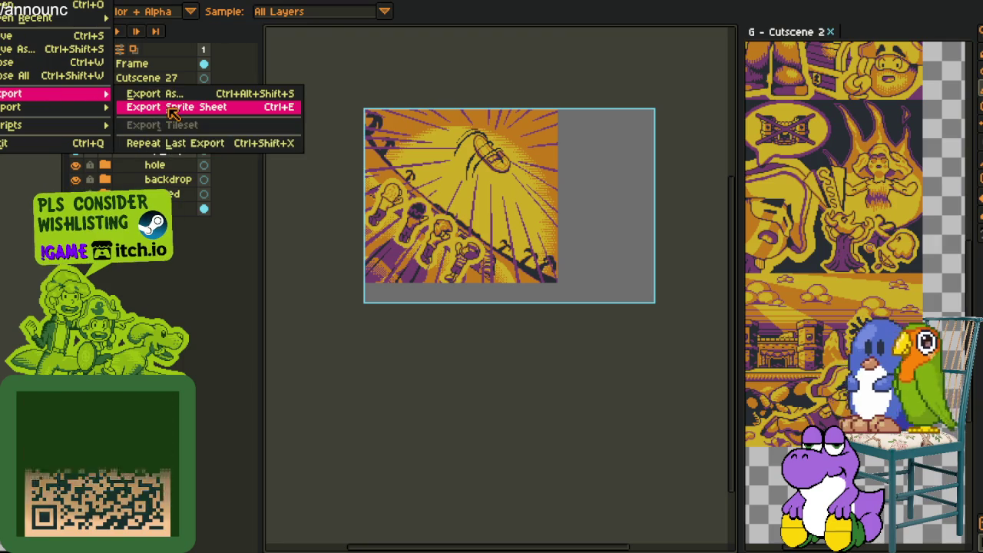
click(173, 107)
key(Return)
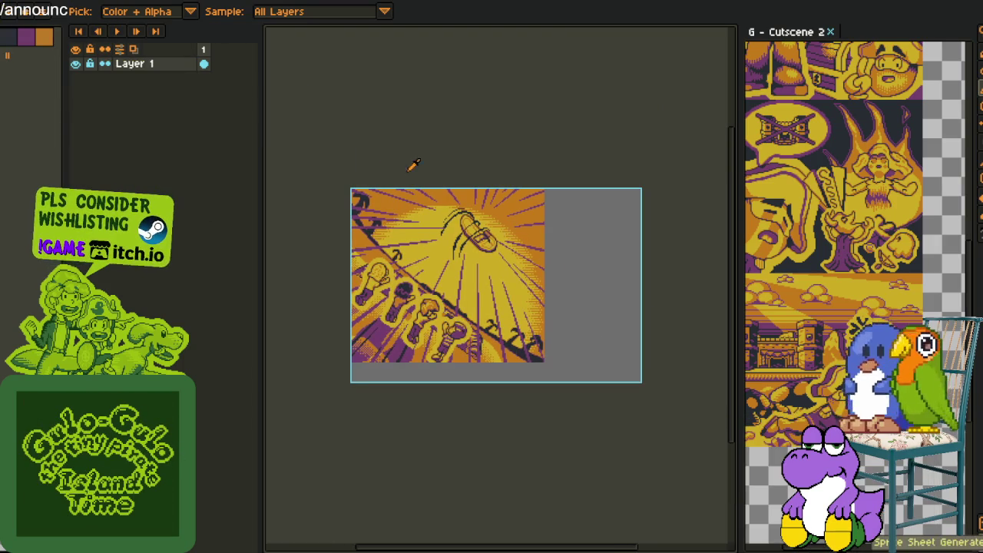
Reopen Export Sprite Sheet from the File menu and dismiss its settings panel.
click(107, 151)
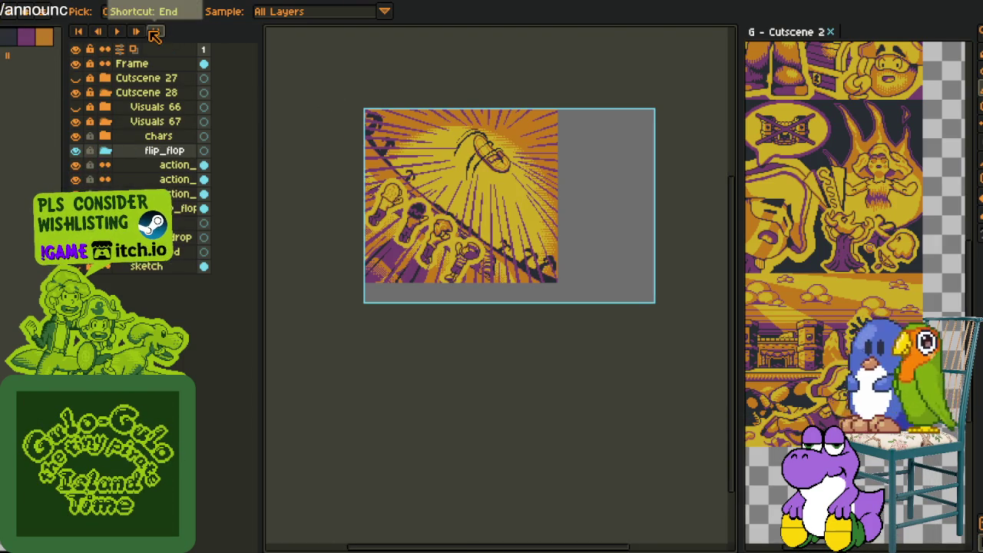
click(7, 2)
mouse_move(30, 93)
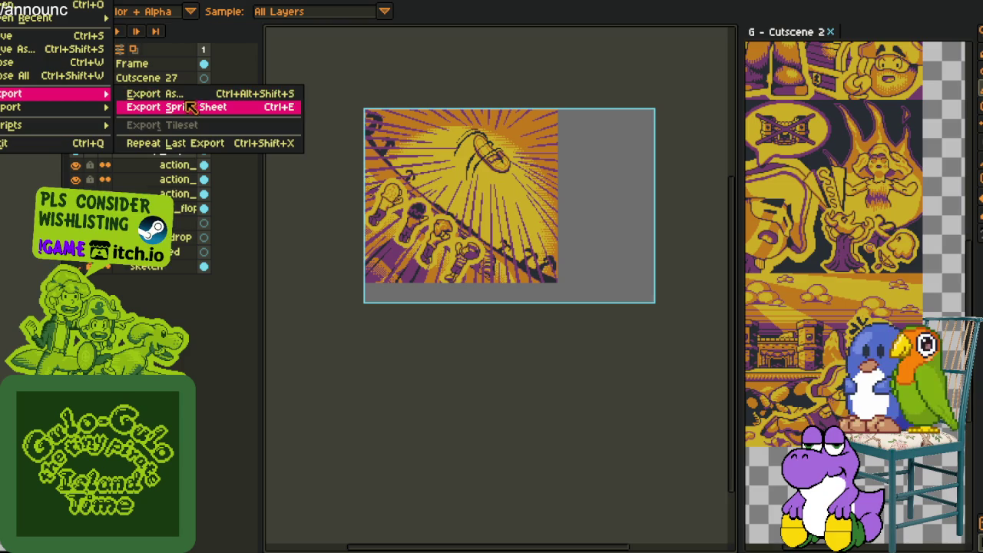
click(197, 106)
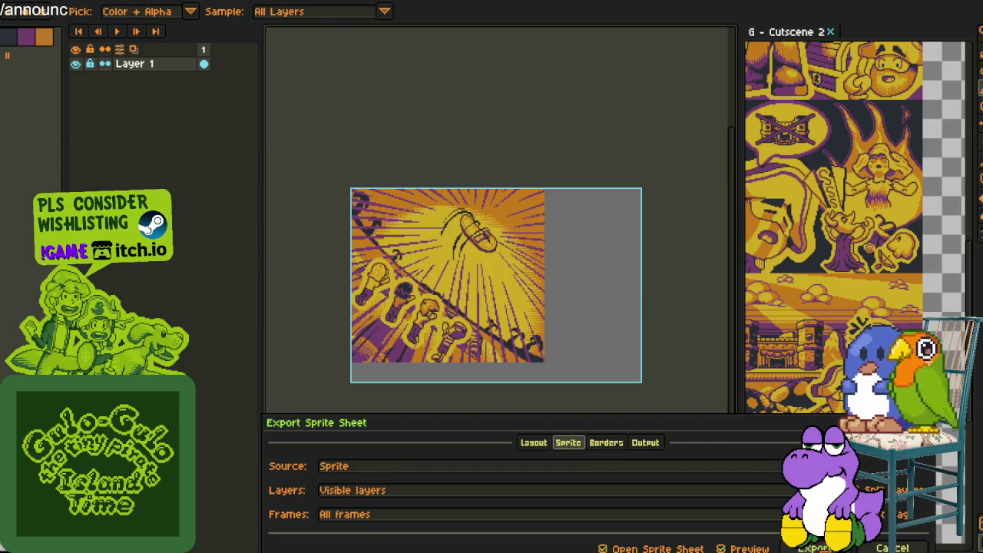
key(Escape)
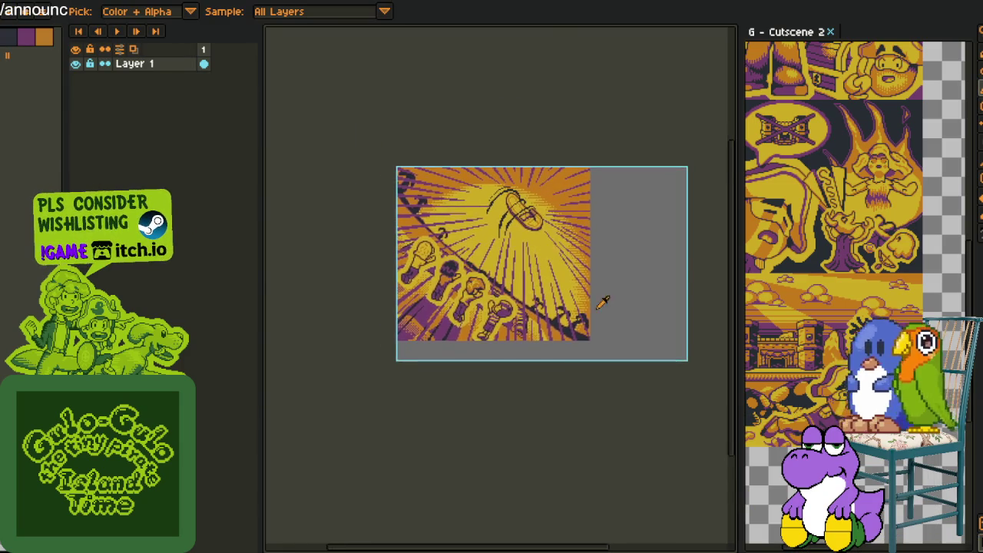
scroll(597, 334, up, 1)
Cut the sandal-burst panel and paste it into the Cutscene 2 sheet.
key(m)
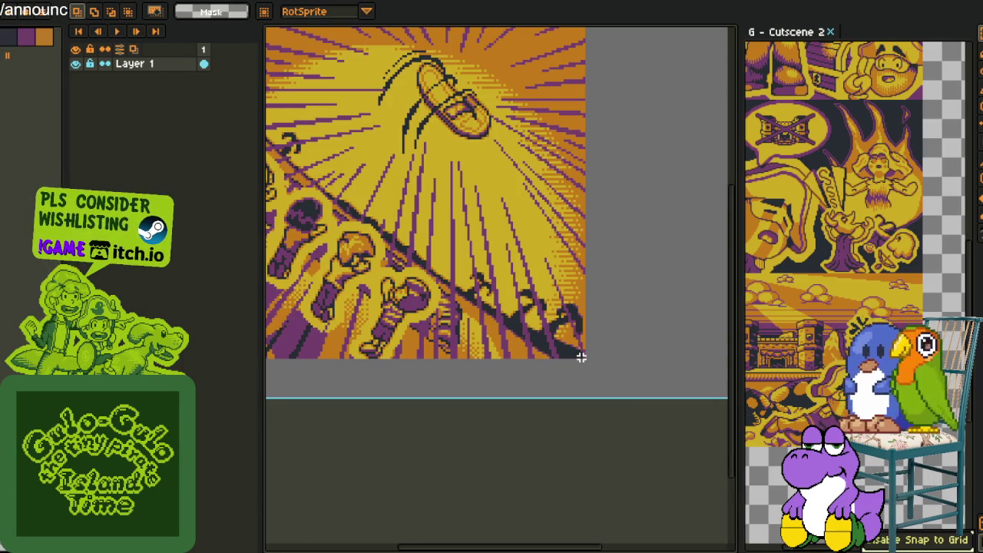
key(ctrl+z)
key(ctrl+z)
key(ctrl+z)
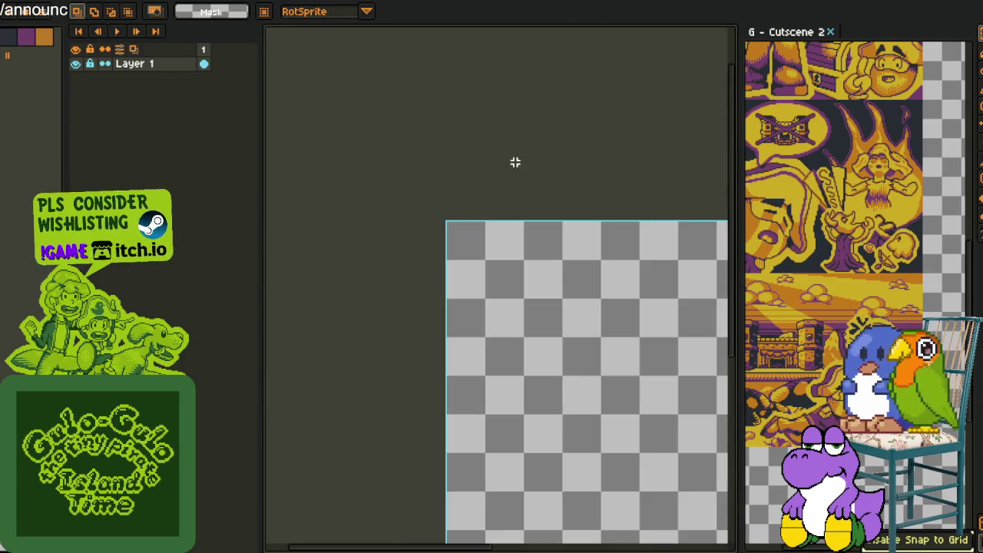
drag(743, 211, 329, 187)
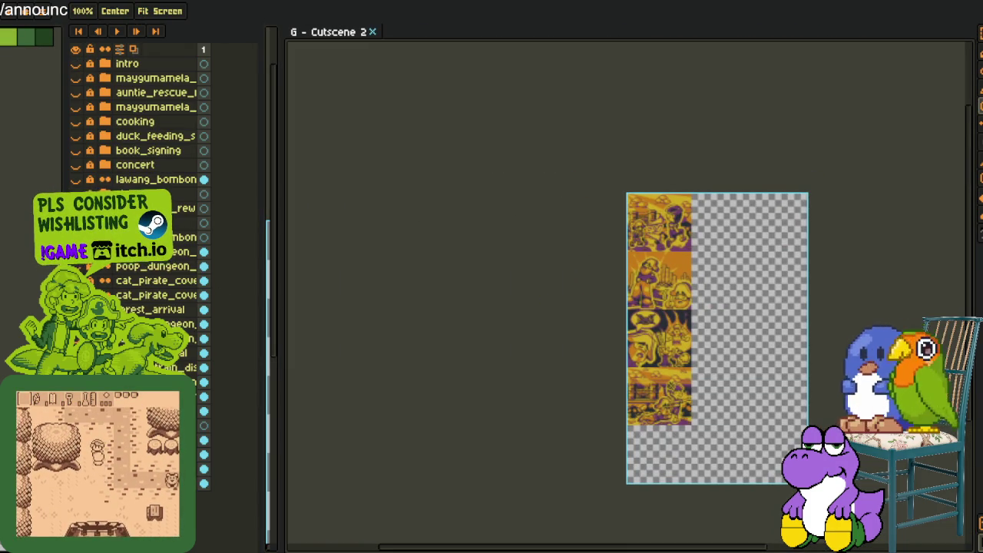
scroll(691, 453, up, 2)
scroll(659, 278, up, 2)
key(ctrl+a)
drag(641, 308, 794, 384)
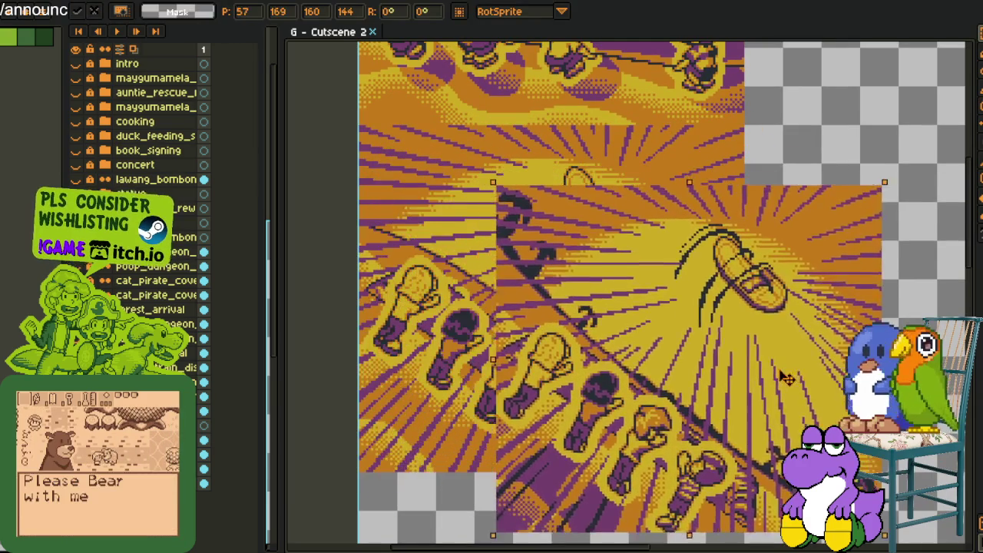
key(ctrl+z)
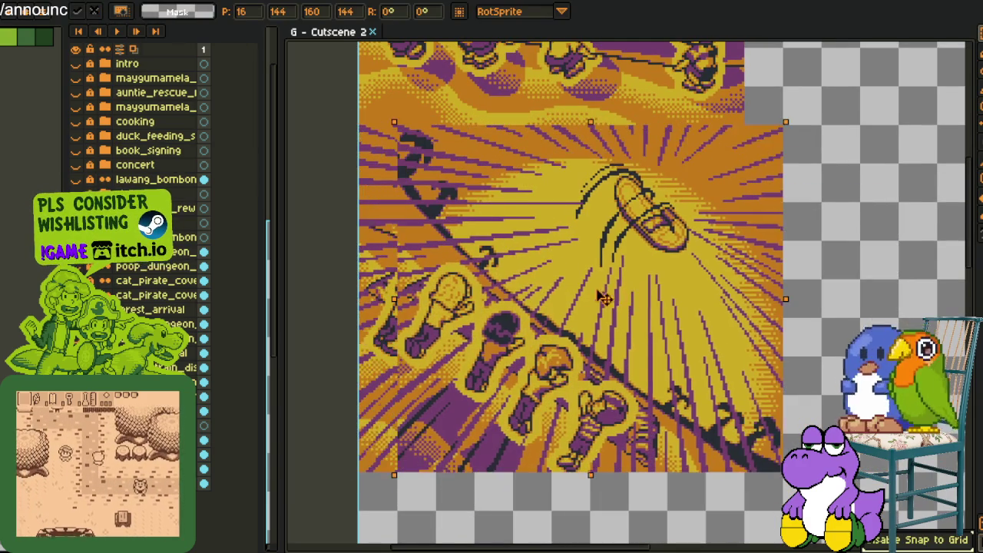
drag(582, 282, 687, 248)
key(Return)
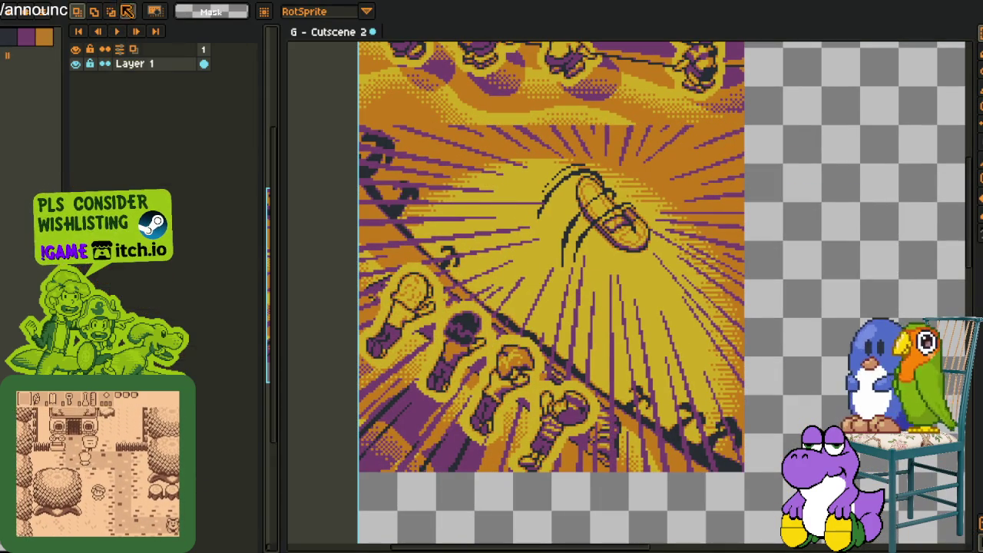
Paste the sunburst panel into Cutscene 2 beside the earlier tile and commit it.
drag(280, 183, 563, 230)
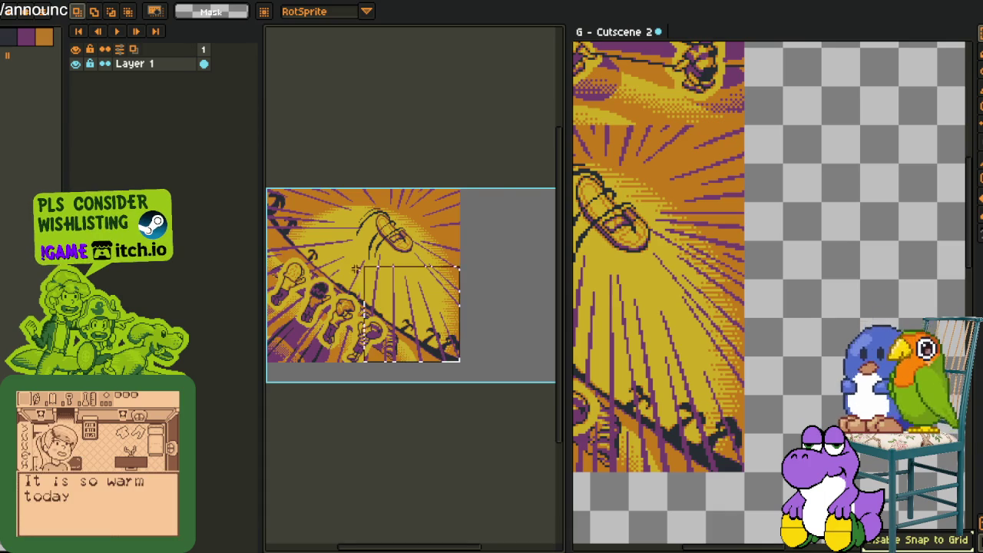
scroll(389, 299, down, 2)
click(830, 291)
scroll(727, 292, down, 2)
scroll(726, 292, down, 2)
key(ctrl+v)
drag(654, 227, 760, 315)
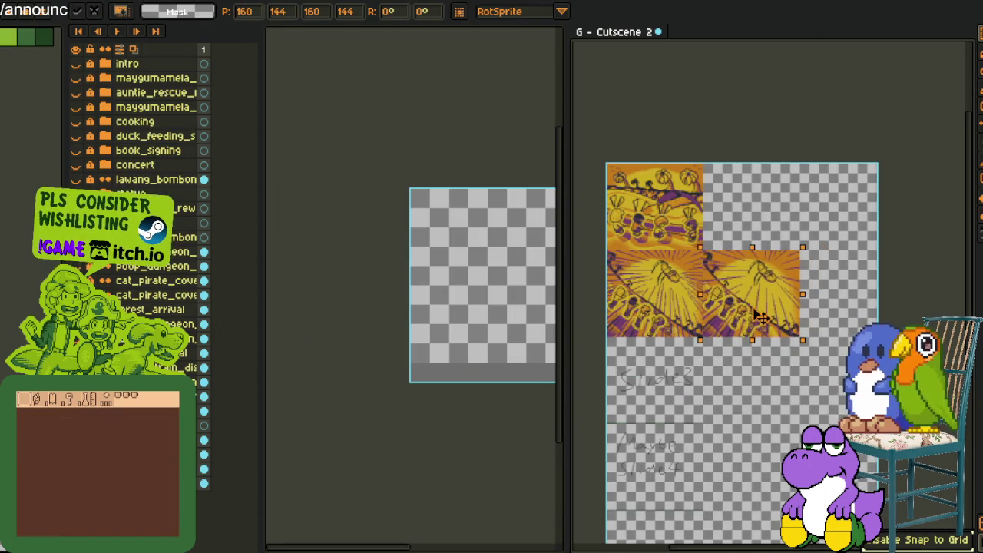
key(Return)
Close the two extra exported sheets with Don't Save, and hide an action layer.
scroll(707, 267, up, 1)
click(314, 68)
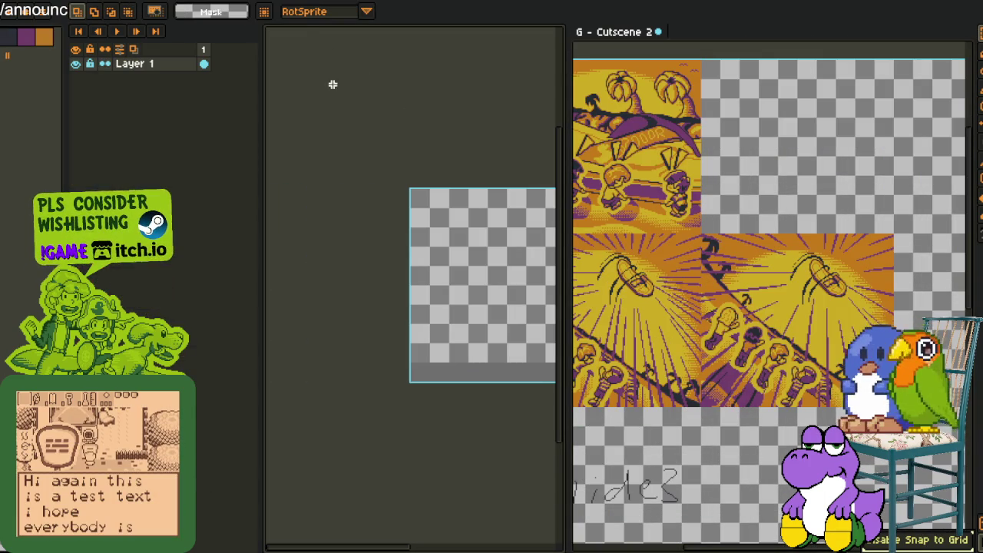
key(ctrl+w)
click(477, 297)
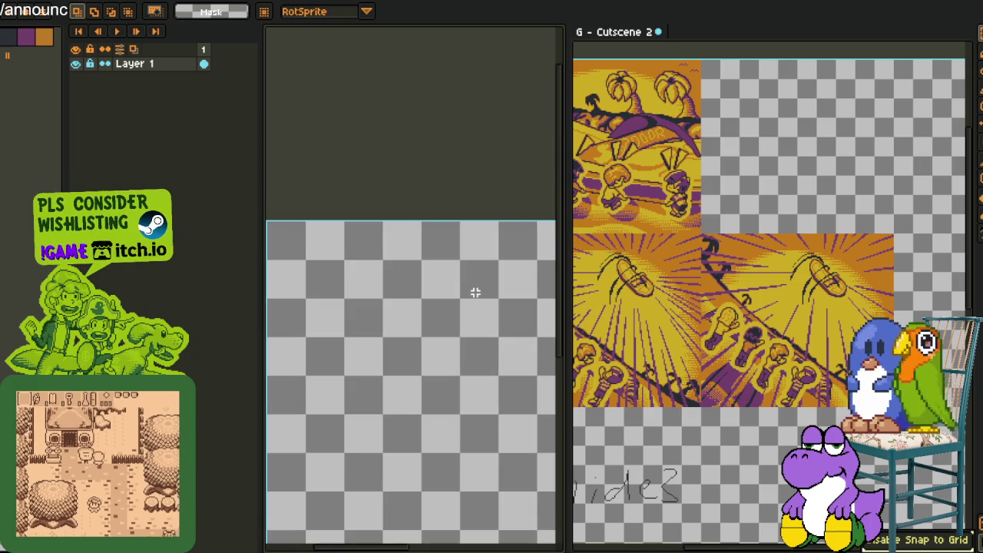
key(ctrl+w)
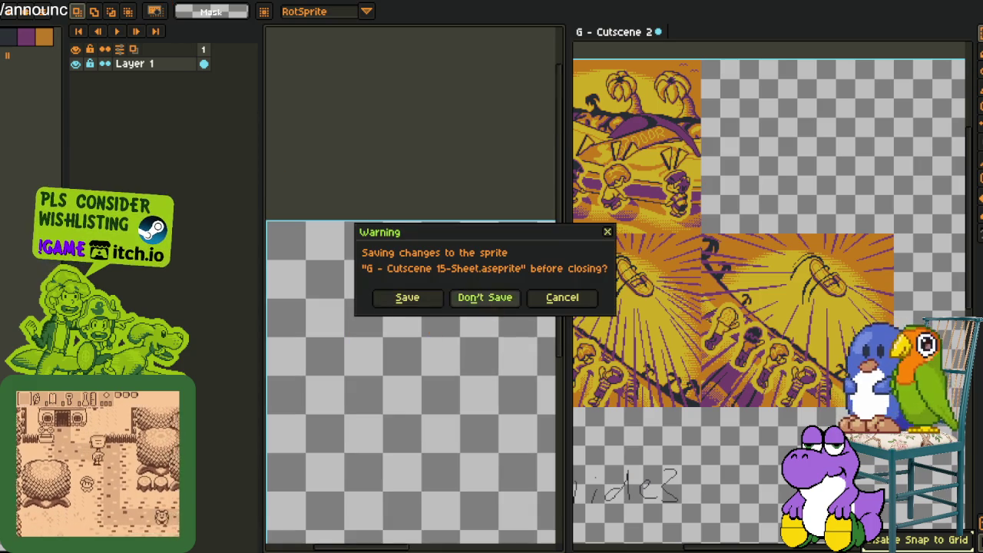
click(487, 299)
click(75, 179)
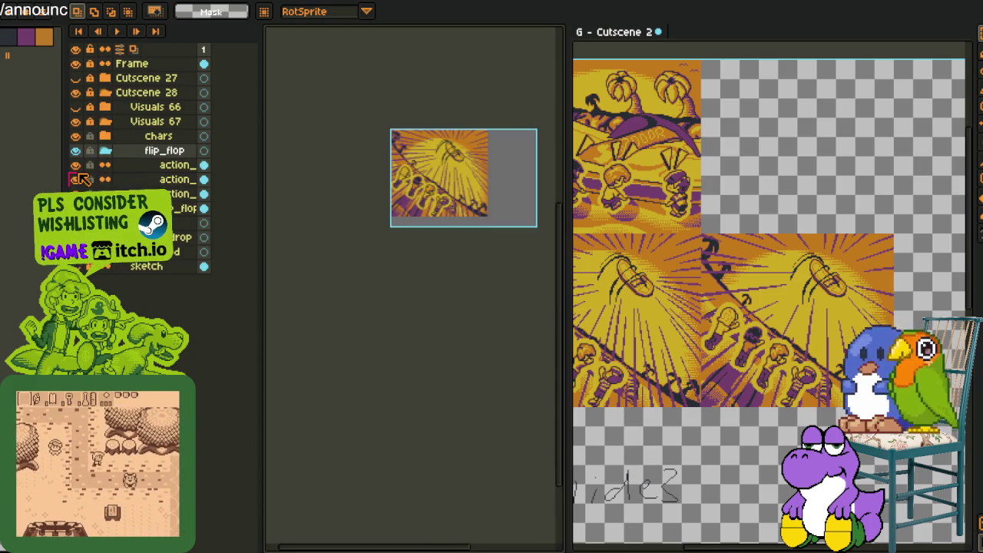
Save the cutscene file and collapse the flip_flop and Visuals 67 folders to reveal sketch.
click(105, 150)
key(ctrl+s)
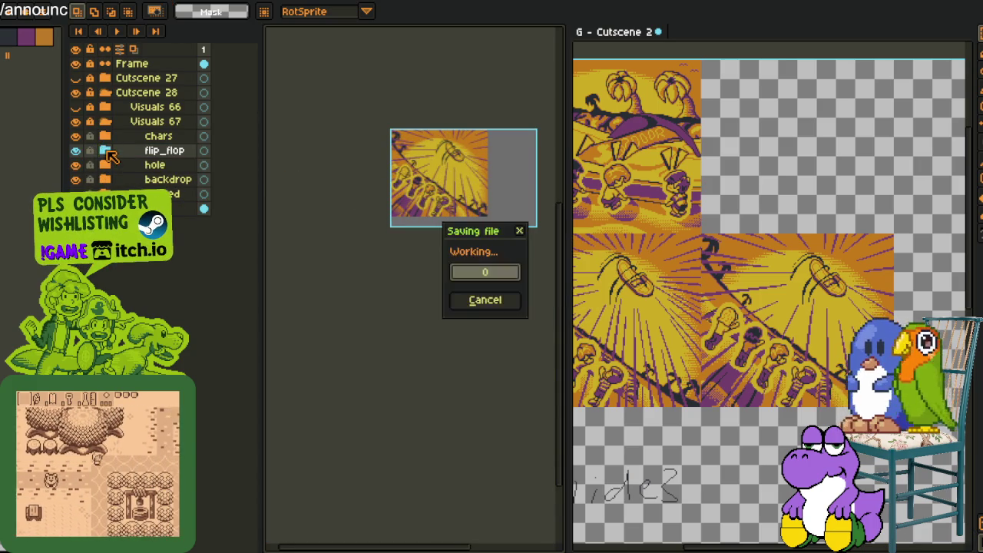
scroll(439, 367, up, 3)
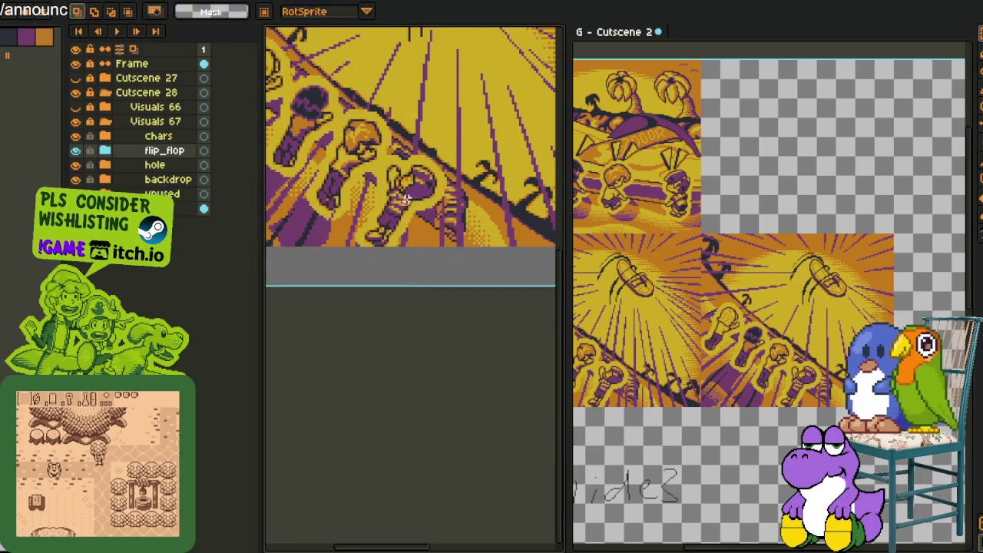
scroll(438, 366, up, 2)
click(105, 121)
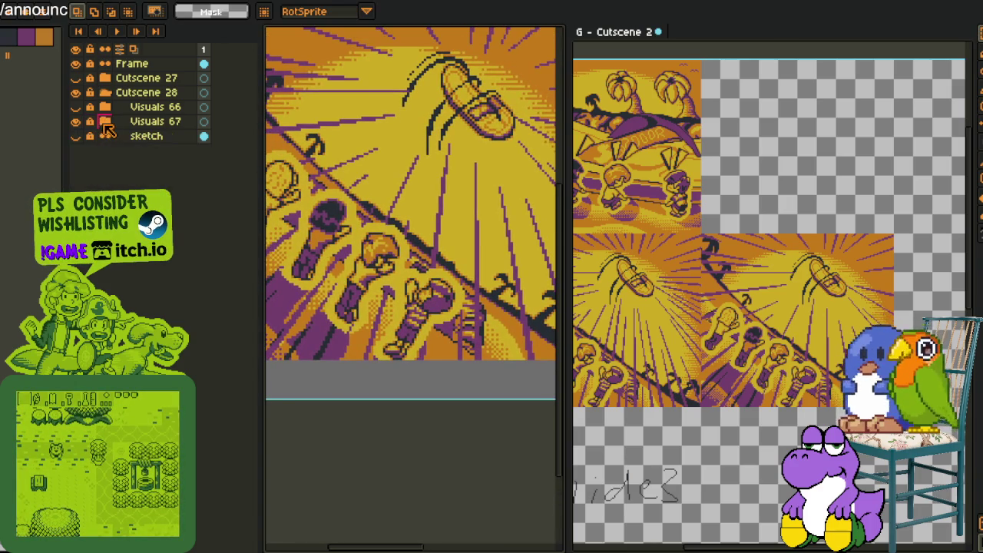
click(75, 136)
scroll(355, 178, down, 2)
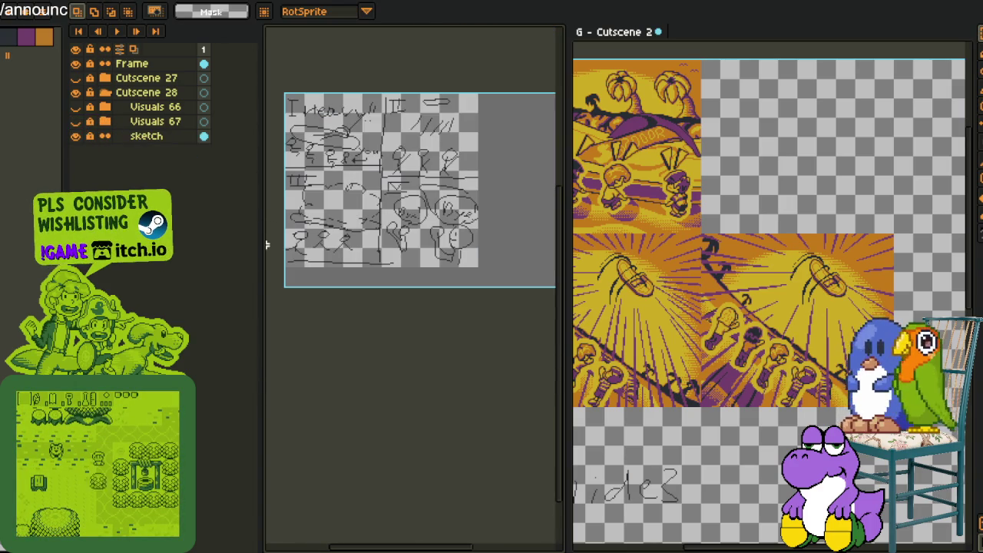
Add a new layer and a new group above sketch, naming the group Visuals 68.
drag(250, 264, 204, 270)
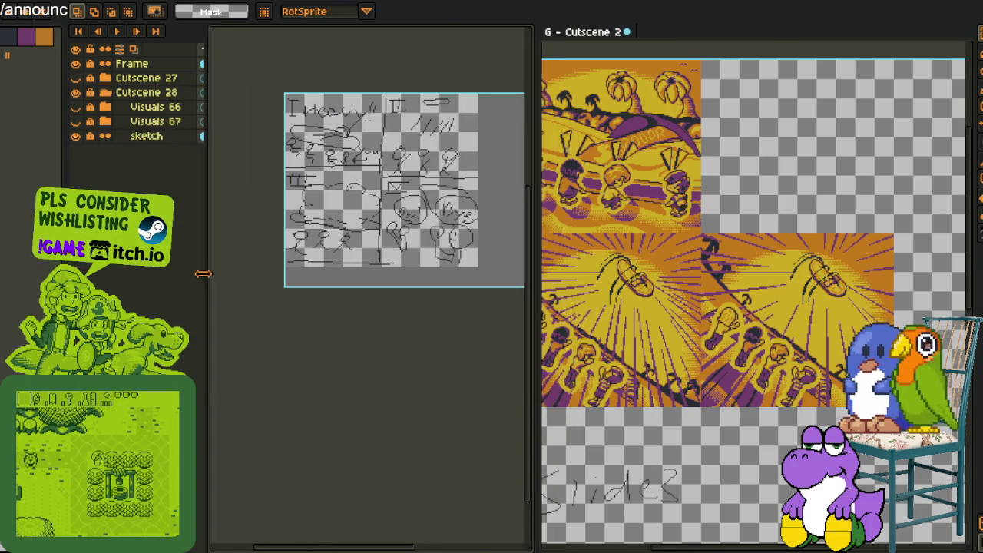
key(h)
drag(417, 208, 288, 237)
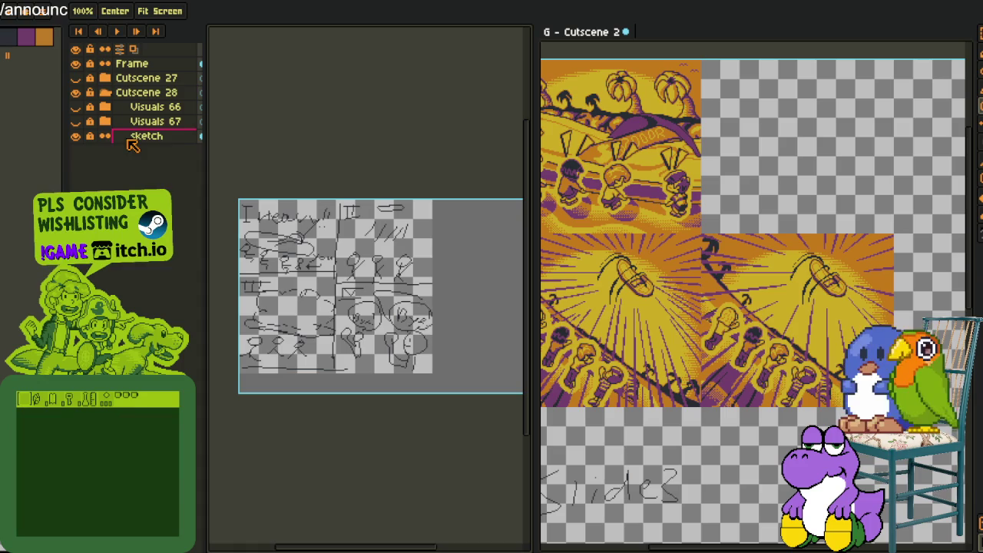
right_click(162, 146)
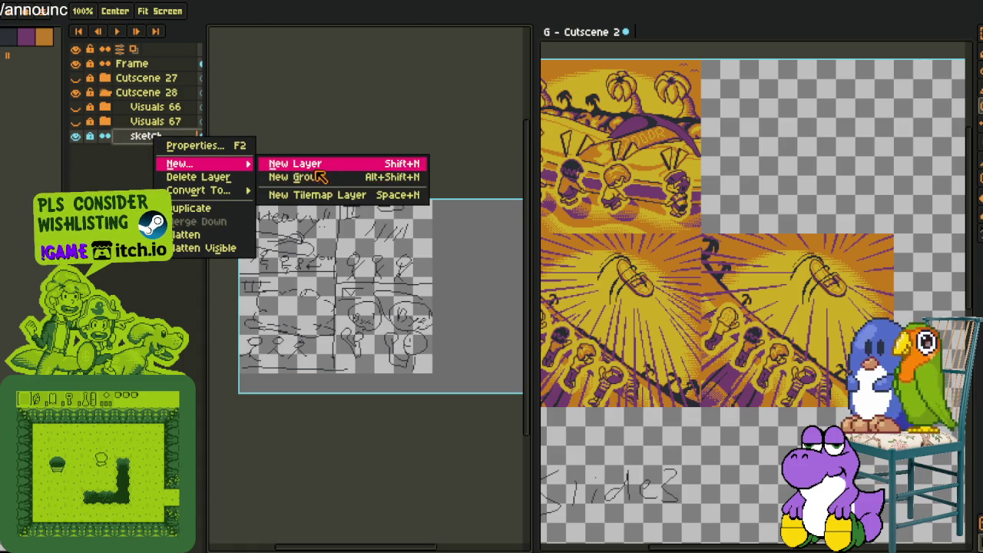
click(295, 161)
right_click(151, 139)
mouse_move(175, 165)
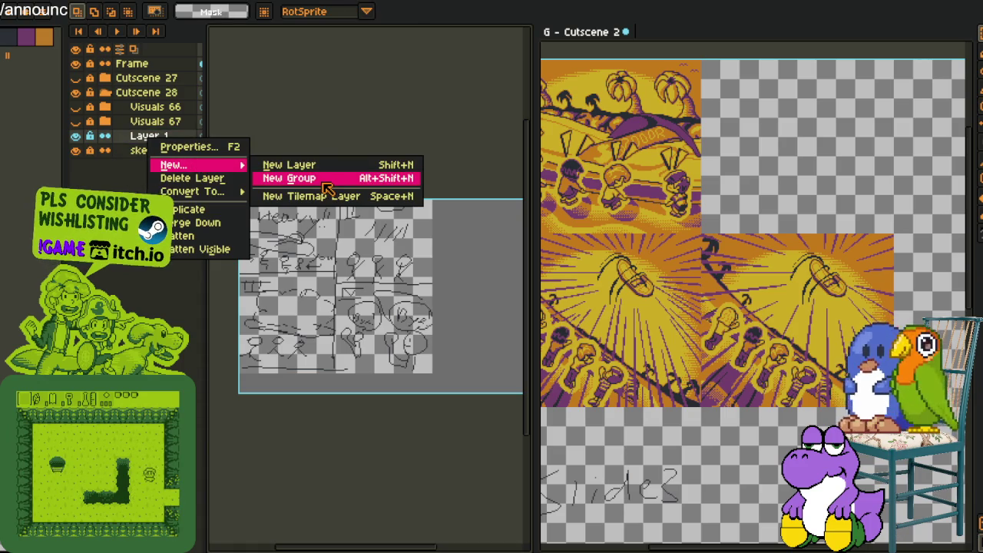
click(323, 184)
double_click(150, 135)
text(Visuals 6)
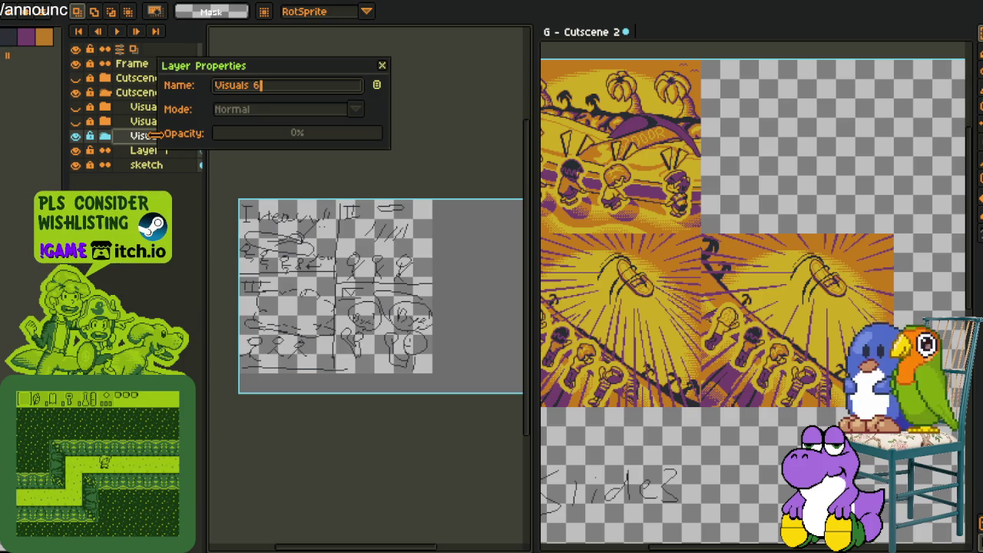
text(8)
key(Return)
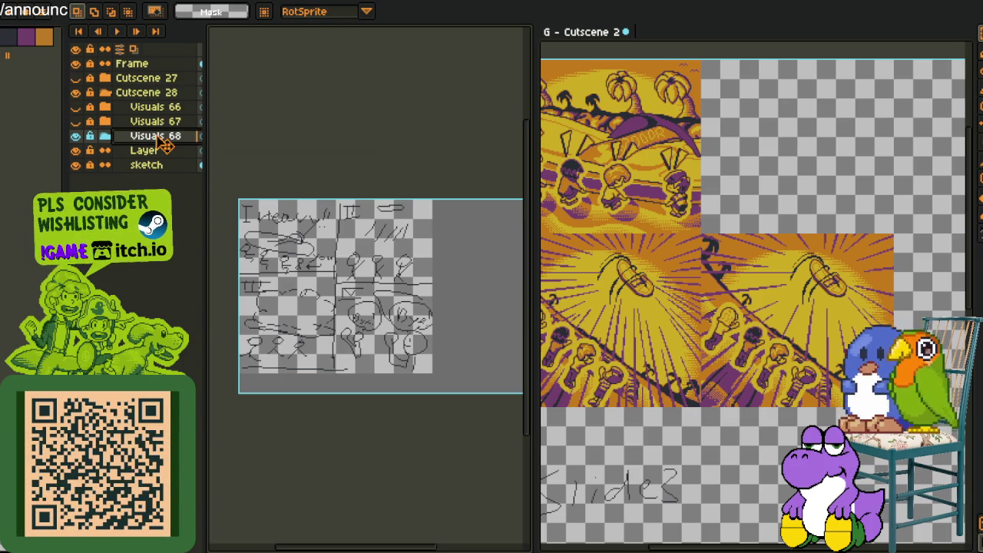
Rename Layer 1 to rough.
double_click(148, 153)
text(rough)
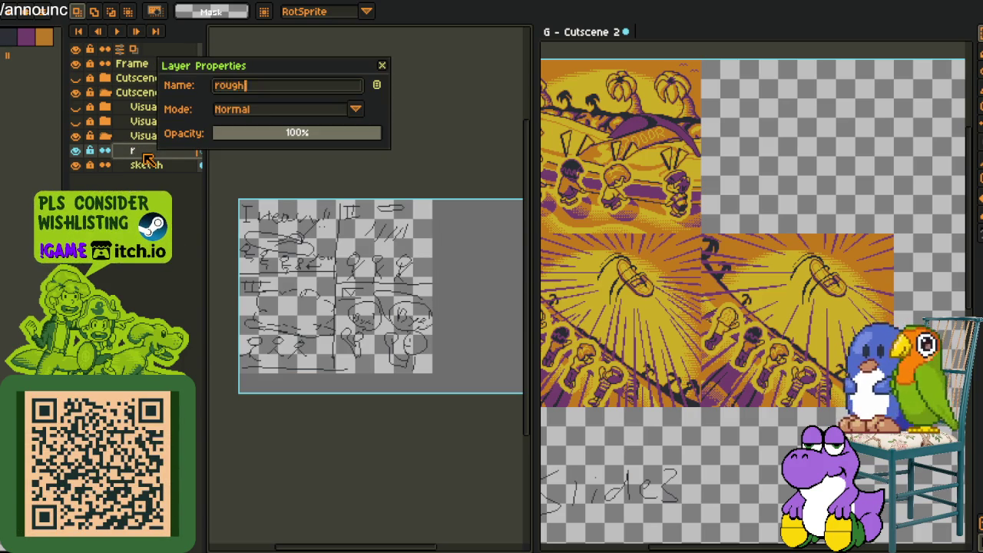
key(Return)
key(i)
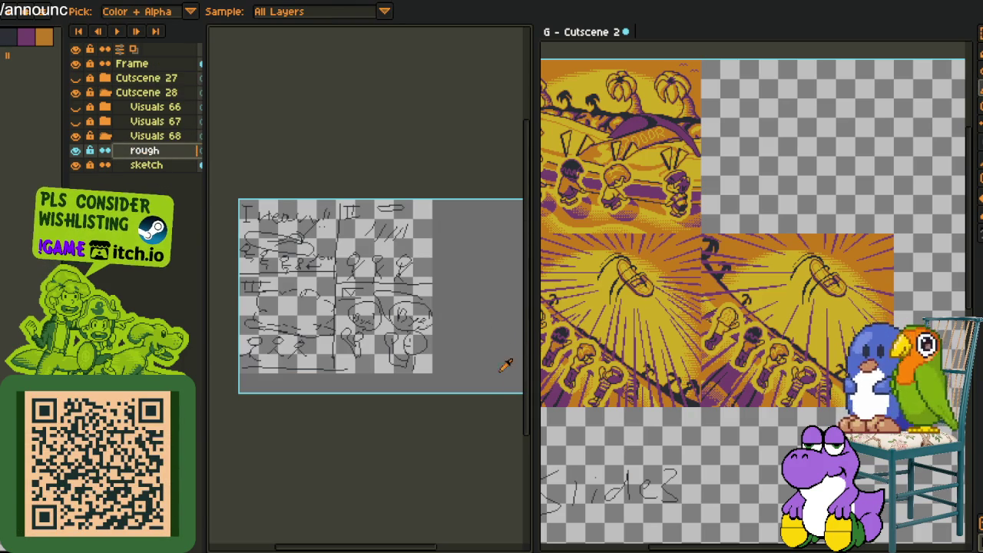
click(747, 173)
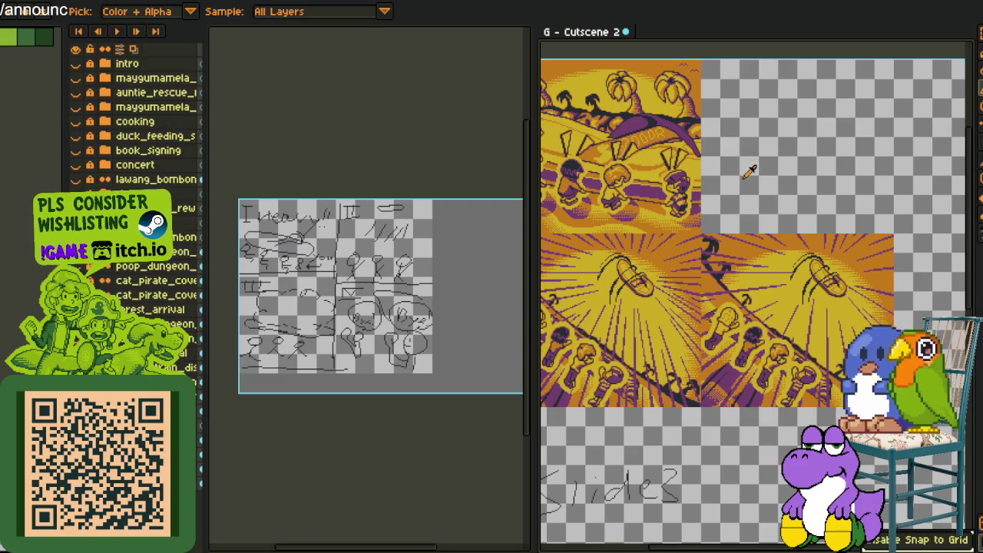
Save Cutscene 2, widen the sketch editor, and pan the cutscene sheet view.
key(ctrl+s)
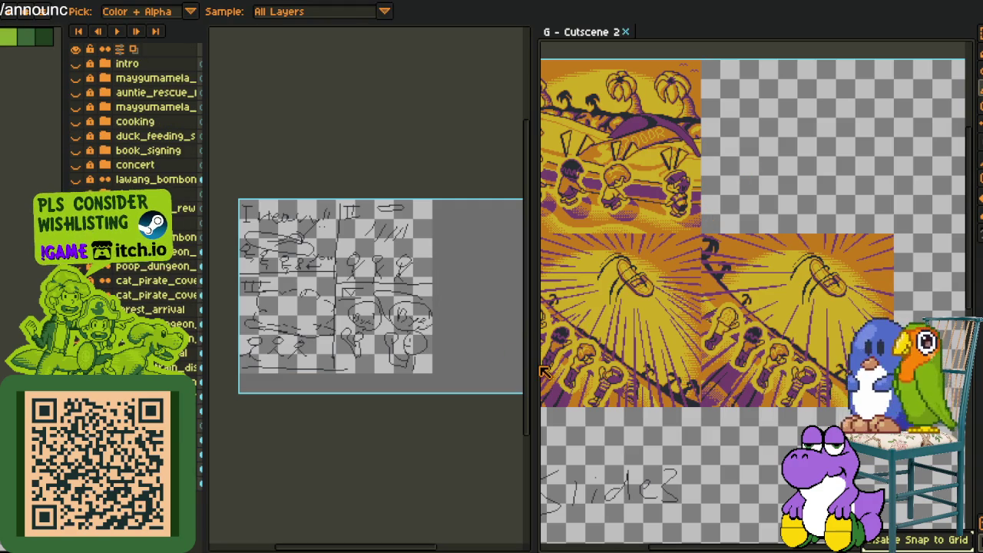
drag(532, 363, 650, 363)
drag(827, 350, 845, 294)
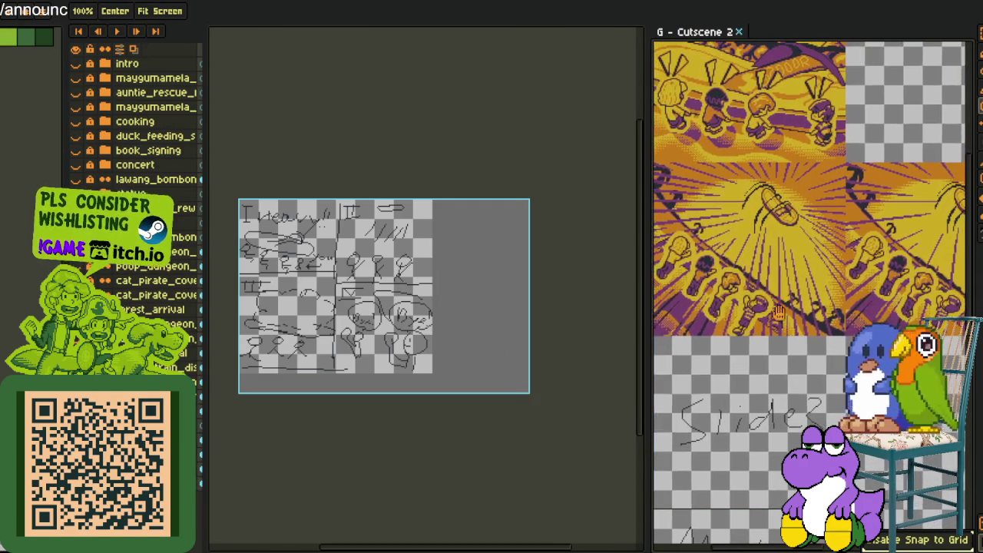
drag(647, 337, 714, 337)
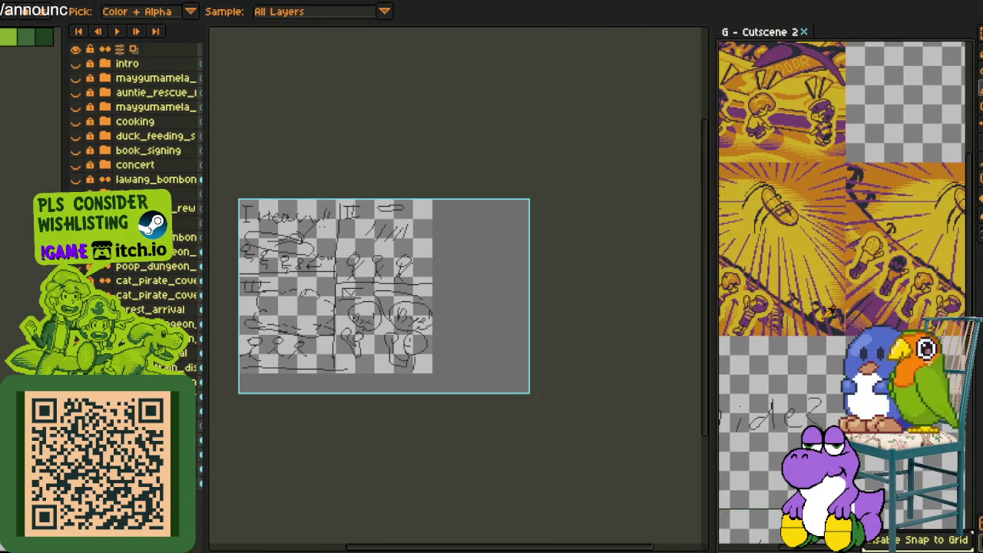
mouse_move(726, 300)
mouse_down()
mouse_move(717, 401)
mouse_move(780, 394)
mouse_up()
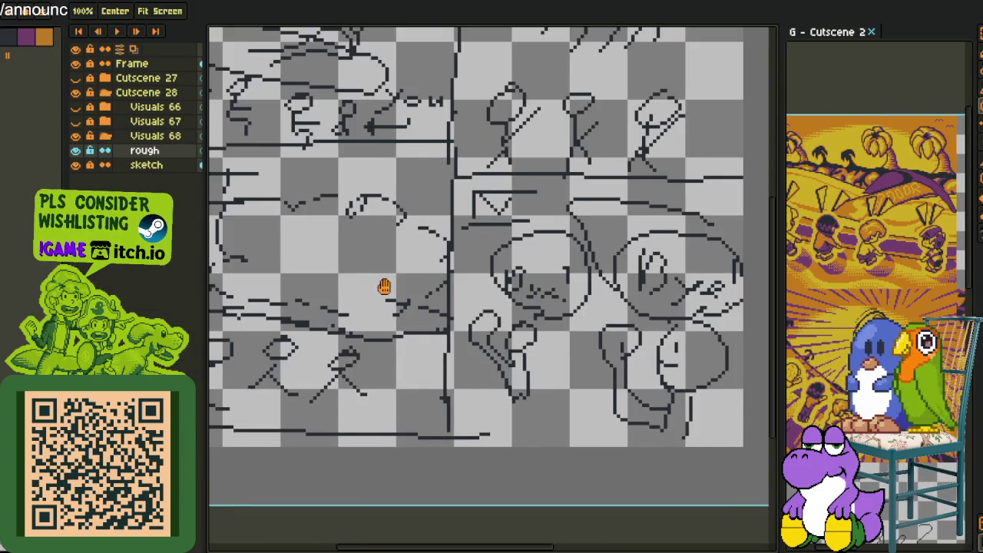
drag(384, 287, 465, 255)
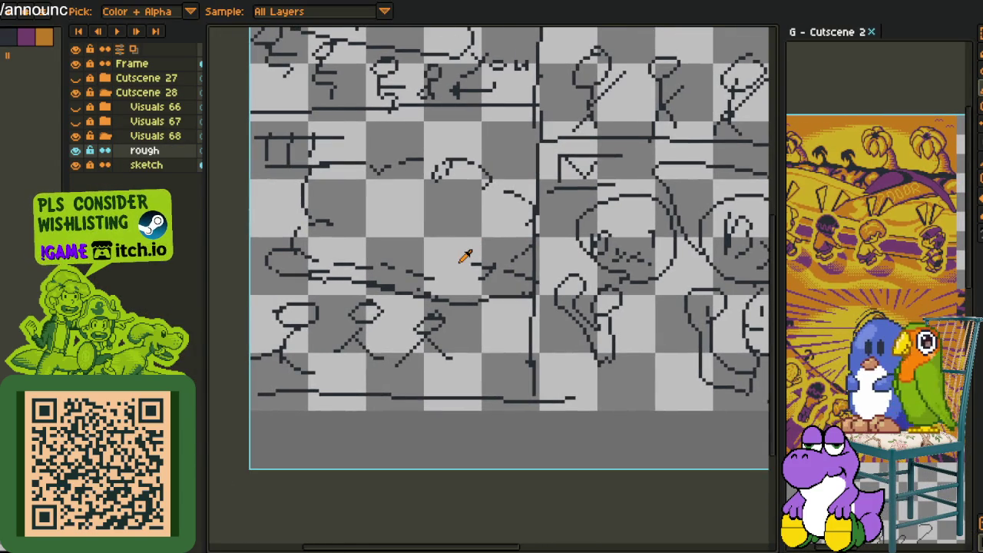
key(m)
drag(250, 123, 534, 404)
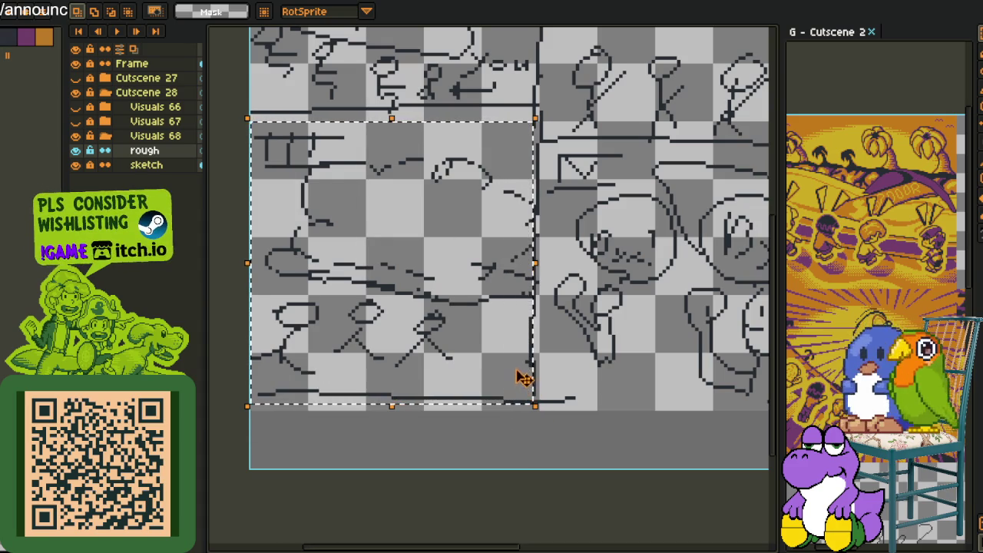
drag(623, 310, 612, 392)
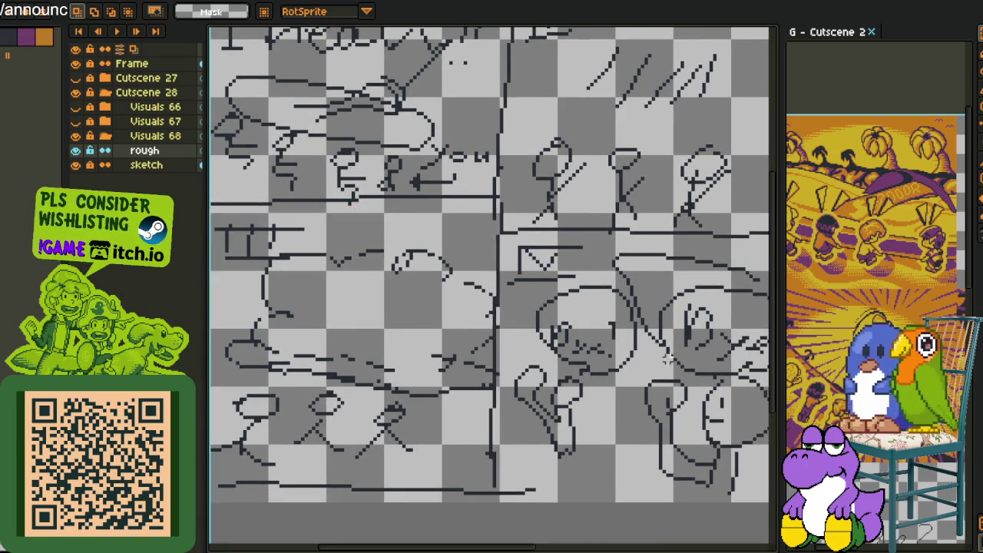
scroll(664, 368, down, 1)
drag(665, 370, 550, 361)
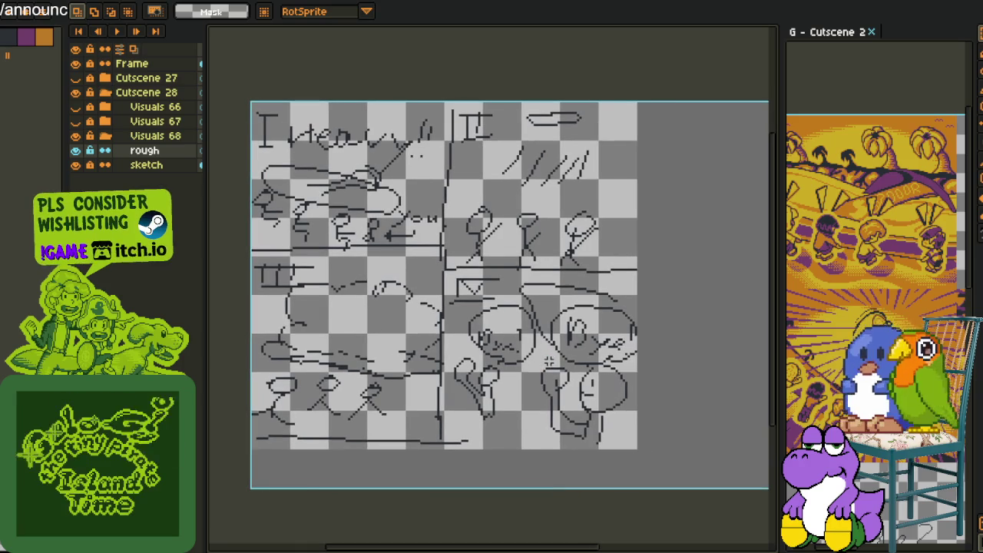
scroll(550, 361, up, 1)
drag(550, 355, 550, 348)
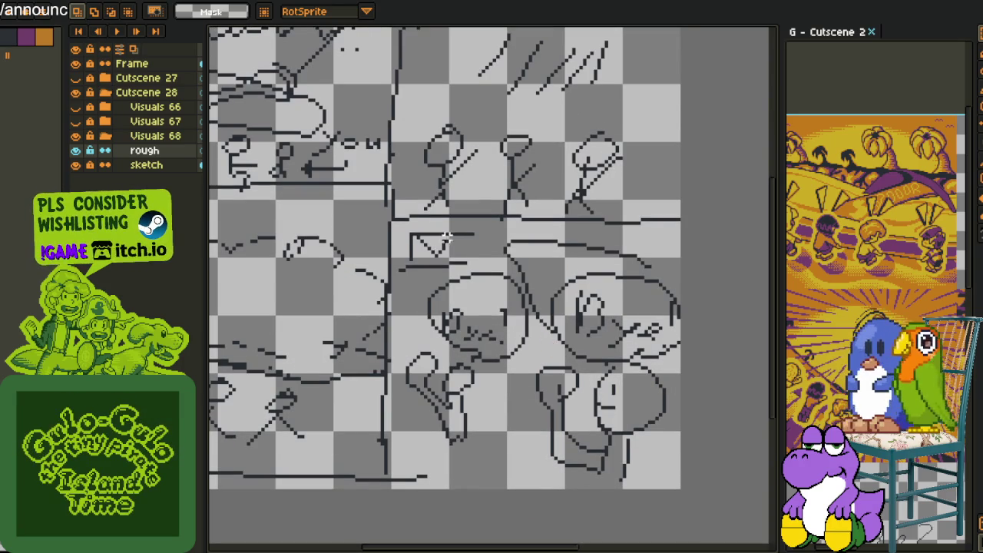
drag(399, 222, 679, 487)
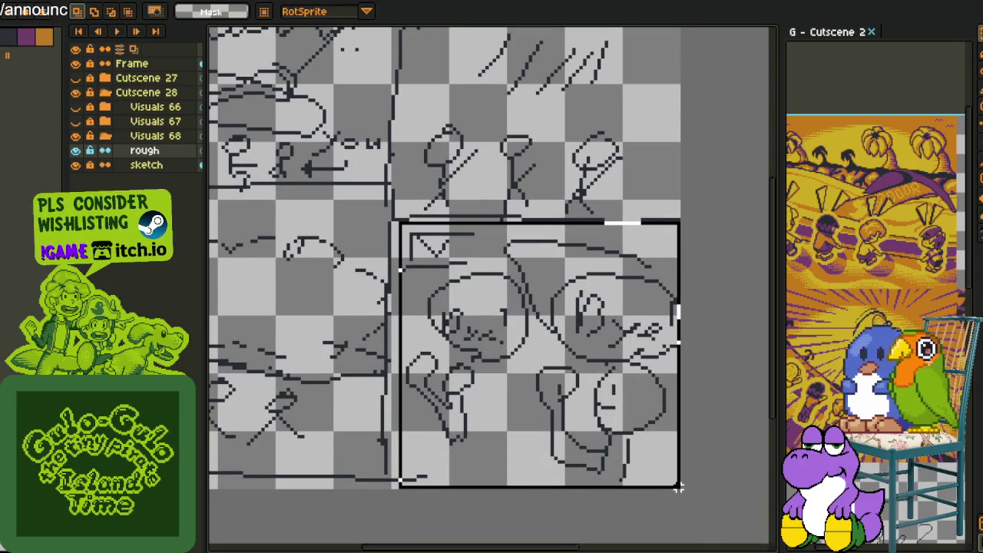
click(711, 455)
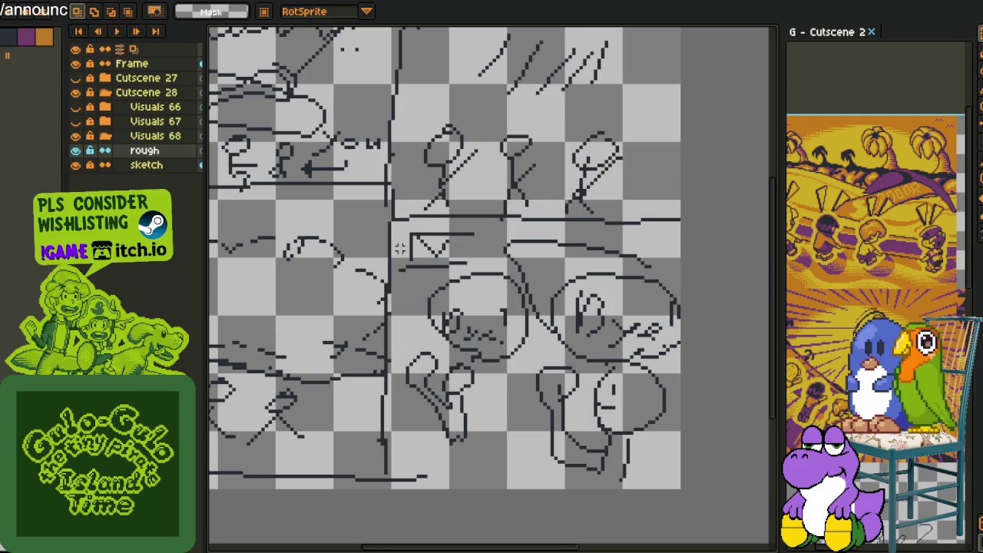
drag(394, 216, 682, 490)
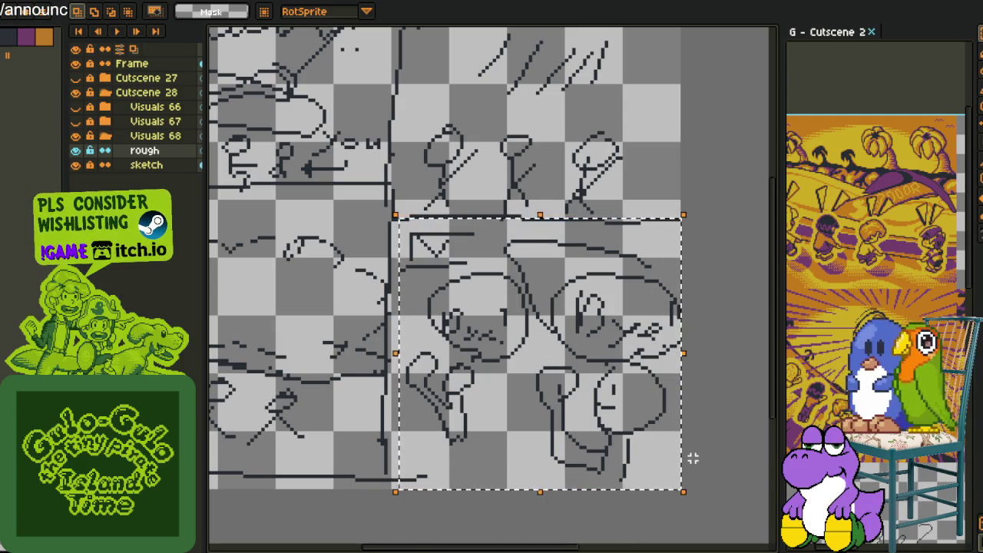
key(ctrl+d)
scroll(339, 414, down, 2)
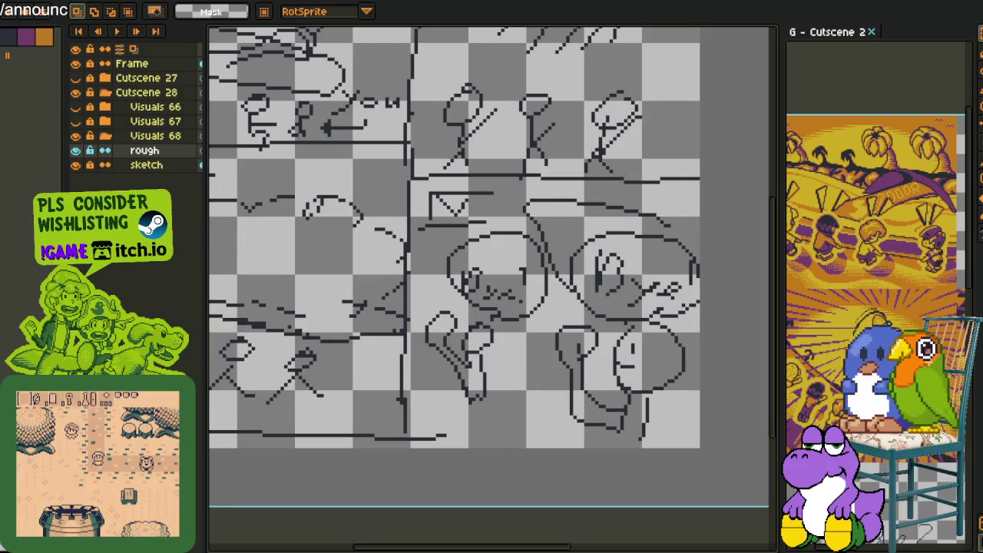
click(559, 412)
Finish the current Minesweeper board by flagging mines and revealing the remaining safe cells.
right_click(536, 419)
right_click(546, 427)
click(565, 427)
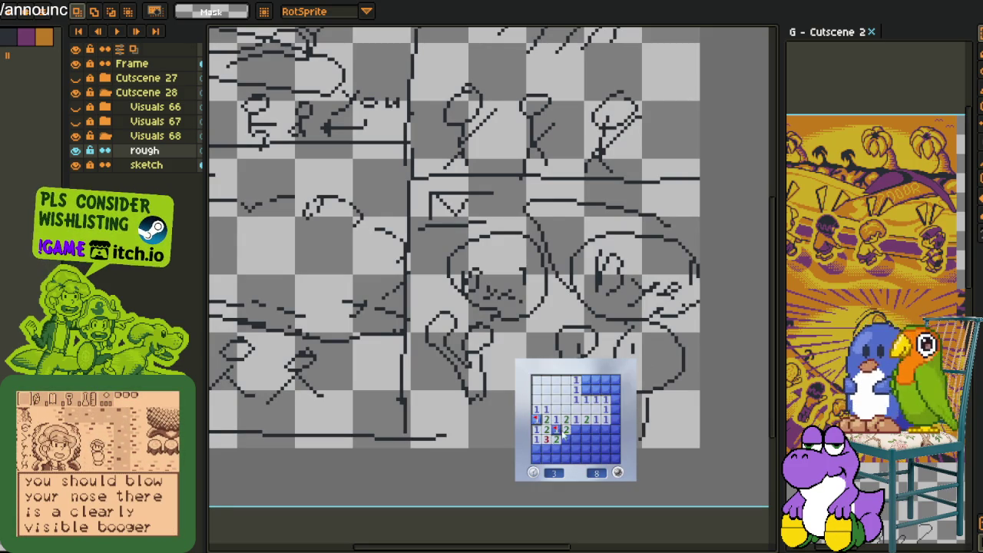
right_click(575, 427)
click(566, 438)
right_click(595, 428)
click(588, 435)
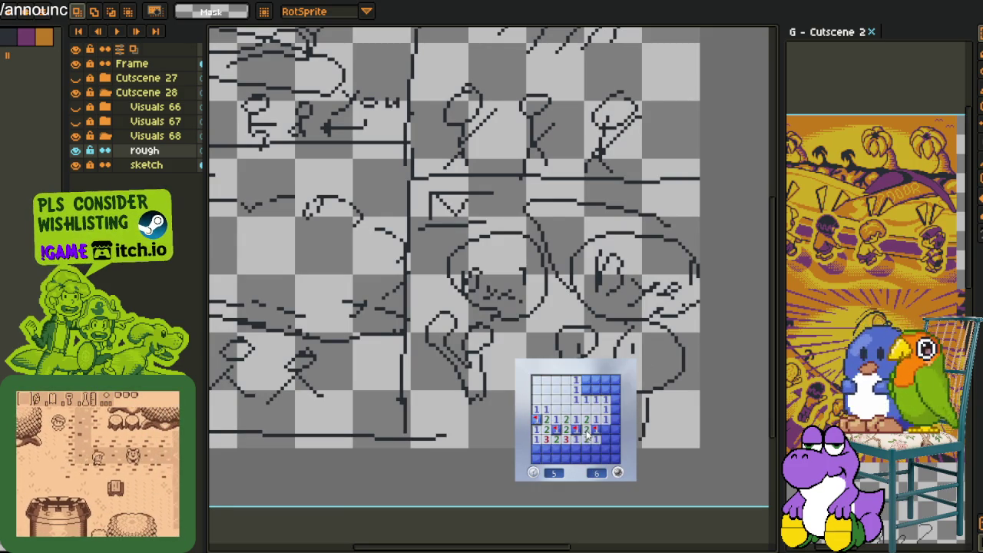
click(606, 435)
right_click(615, 400)
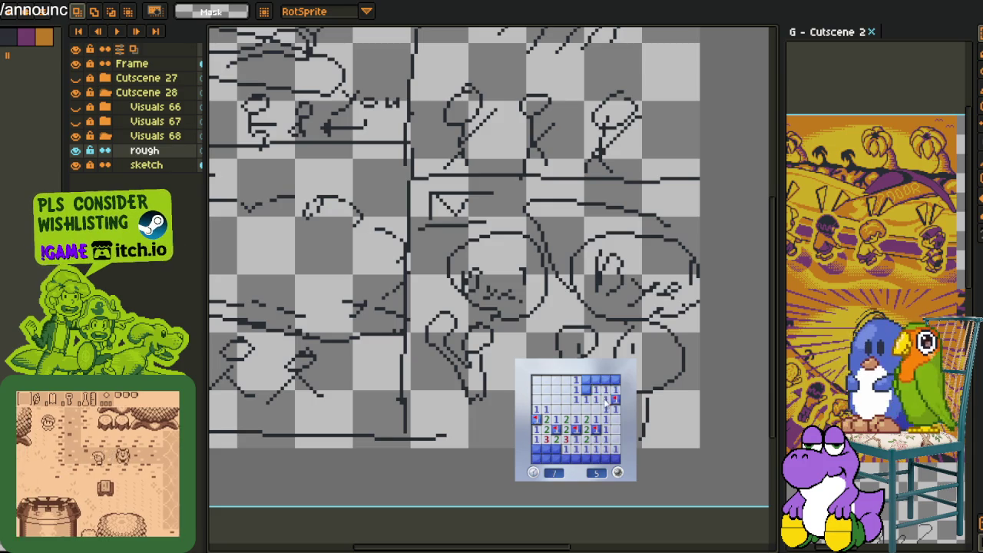
click(605, 390)
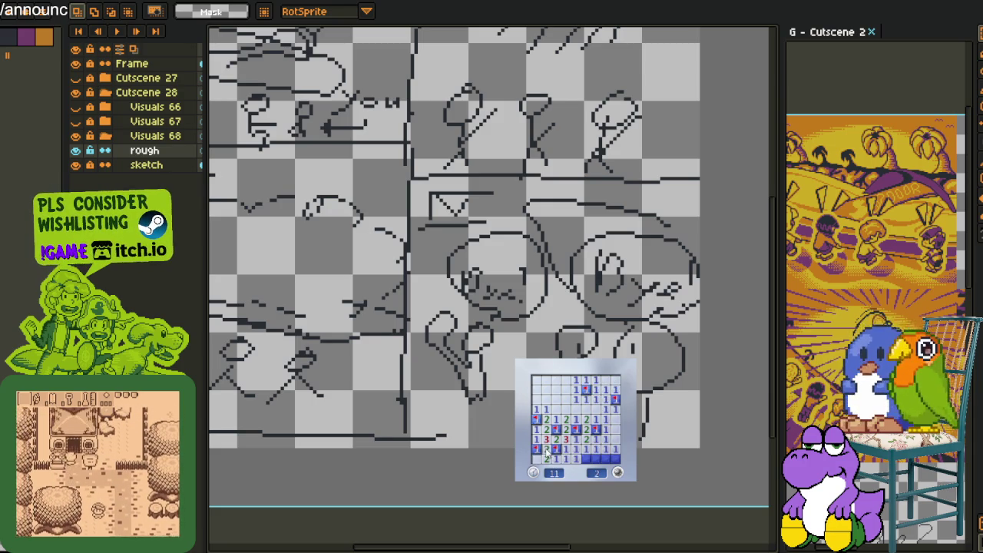
Start a new Minesweeper game, clear the top-left cells, and flag the last mine.
click(615, 459)
click(579, 441)
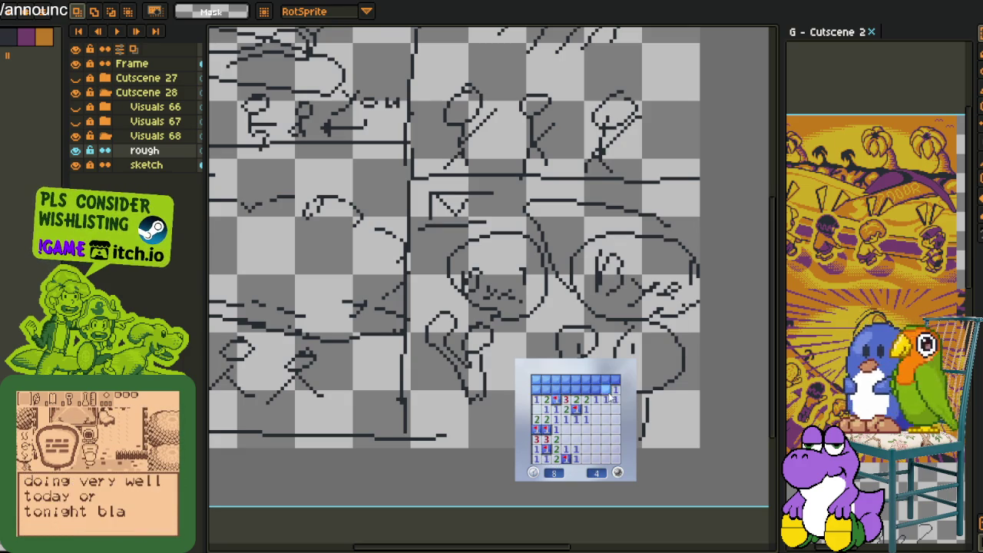
click(576, 390)
click(556, 388)
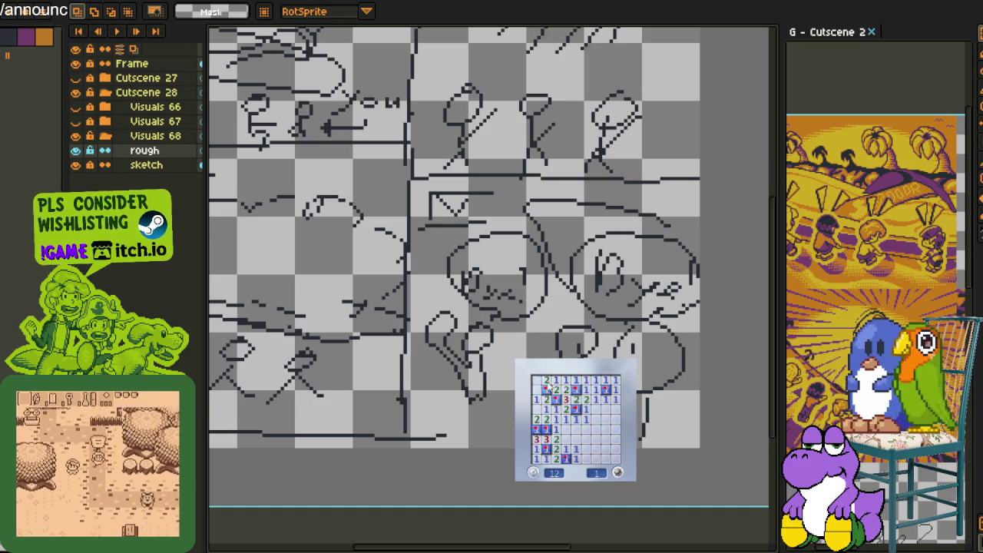
right_click(545, 389)
scroll(401, 362, down, 2)
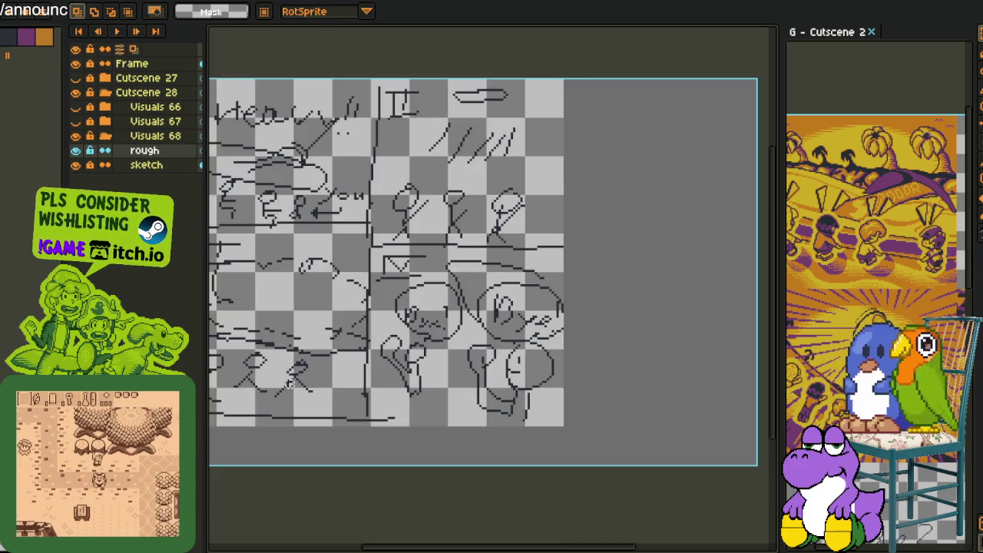
Turn off the sketch layer's visibility, recentre the blank canvas, and save the sketch file.
scroll(401, 362, up, 1)
scroll(401, 362, up, 1)
mouse_move(406, 334)
mouse_down()
mouse_move(456, 357)
mouse_move(479, 343)
mouse_up()
scroll(456, 358, down, 1)
scroll(487, 337, up, 1)
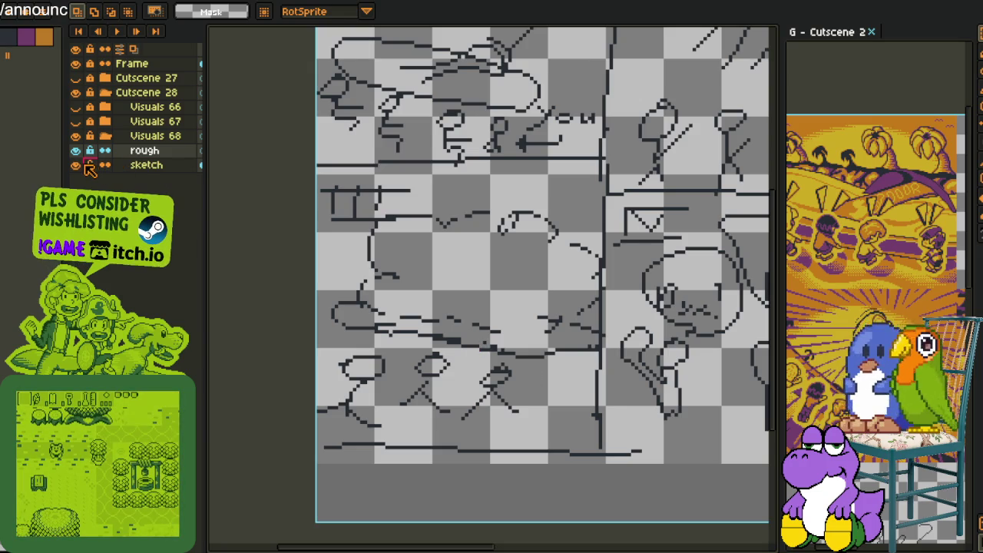
click(76, 165)
scroll(456, 202, down, 1)
scroll(456, 202, up, 1)
drag(480, 223, 405, 351)
key(ctrl+s)
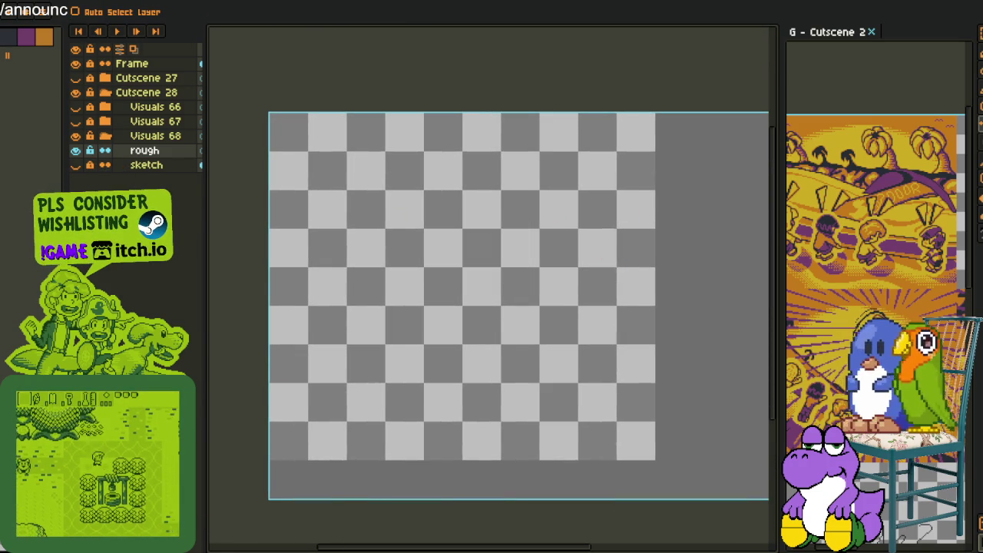
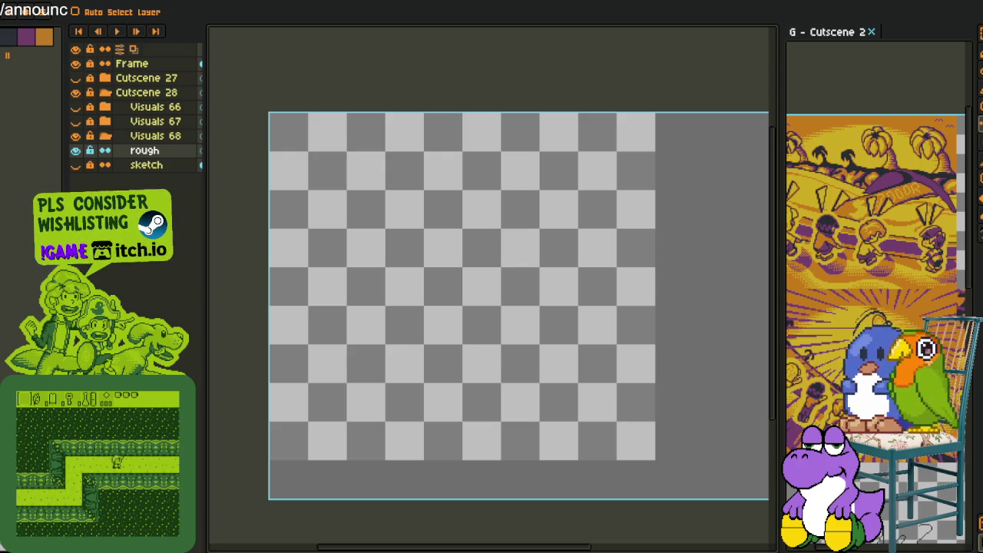
Open the Mega sheet file and scroll around its map tiles.
drag(4, 330, 251, 324)
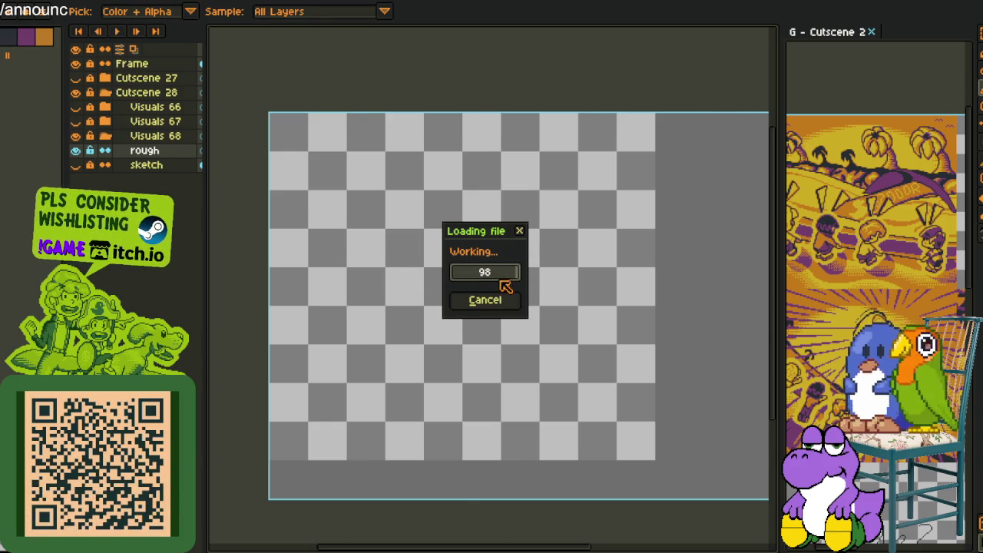
scroll(326, 261, down, 2)
scroll(326, 261, down, 2)
scroll(326, 261, up, 1)
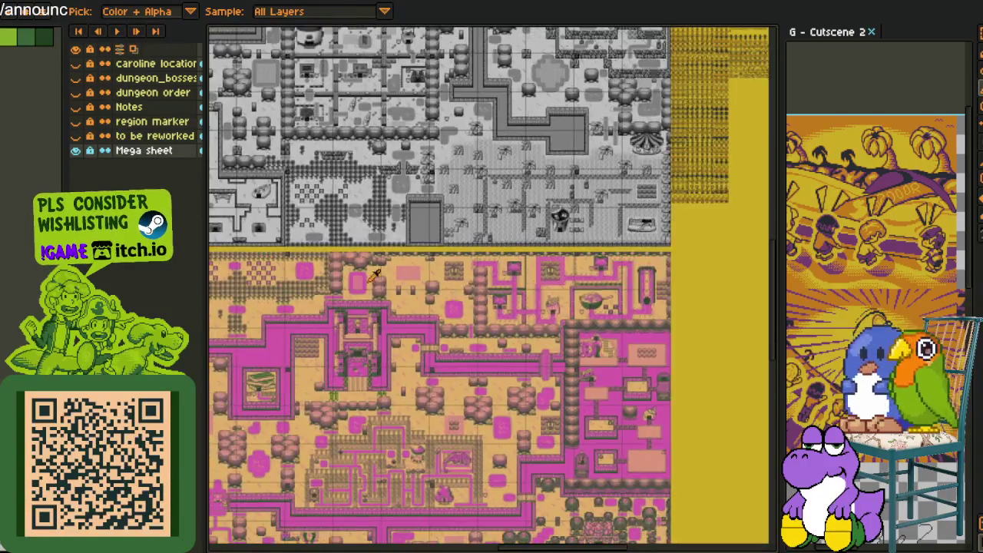
scroll(326, 263, right, 5)
scroll(377, 334, right, 5)
scroll(377, 333, right, 3)
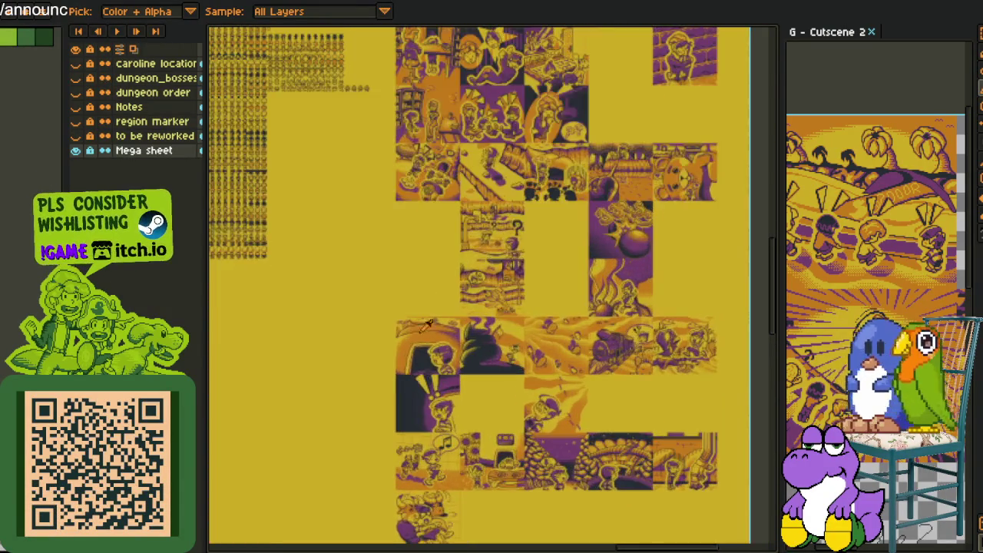
Pan to the other cutscene portraits, then dock the 'working areas' document beside the canvas.
scroll(430, 335, down, 2)
scroll(445, 337, down, 1)
scroll(469, 342, up, 2)
scroll(493, 347, up, 2)
scroll(531, 243, up, 2)
mouse_move(661, 100)
mouse_down()
mouse_move(672, 242)
mouse_move(442, 330)
mouse_move(473, 406)
mouse_move(493, 391)
mouse_up()
drag(151, 6, 875, 368)
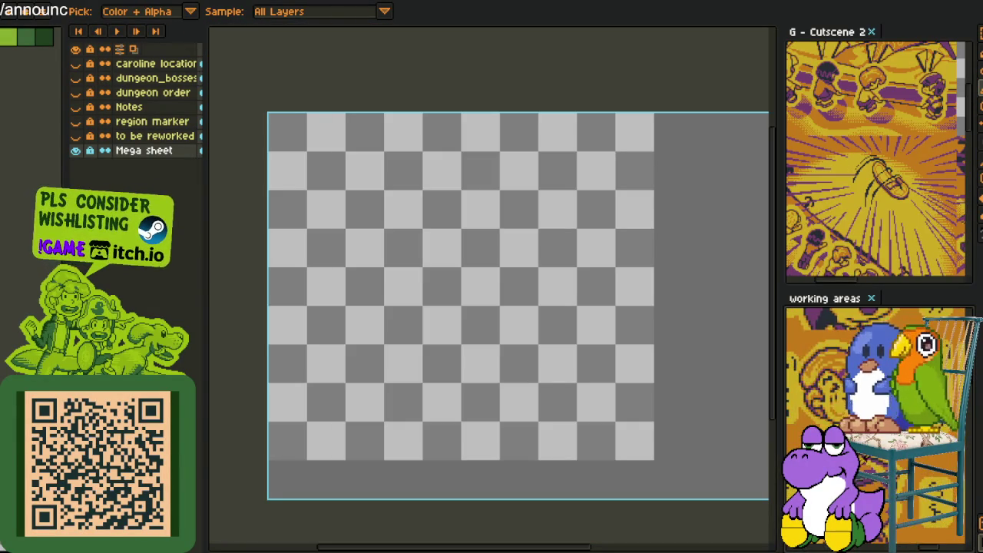
Back in the sketch document, draw a circle outline on the rough layer and save.
key(ctrl+Tab)
drag(401, 303, 386, 300)
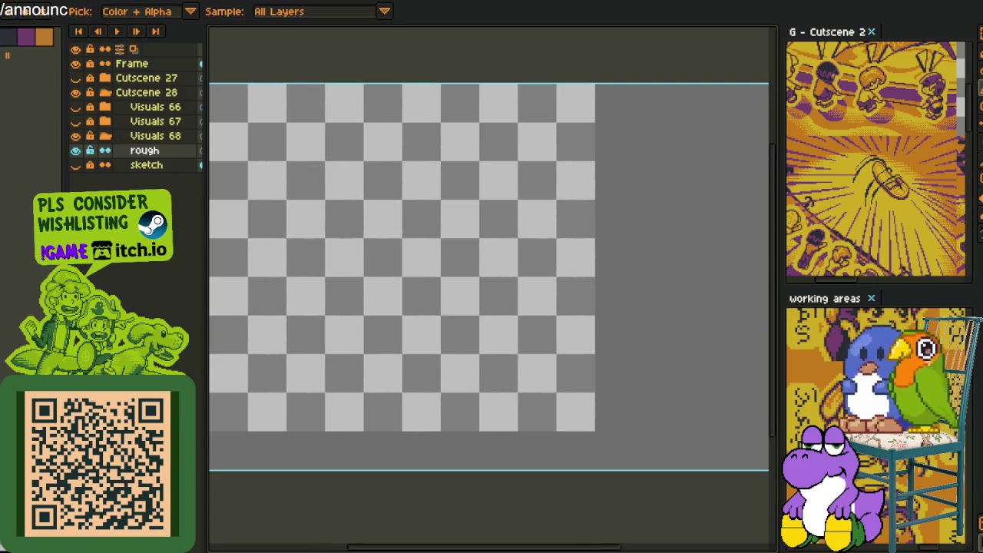
drag(456, 315, 483, 315)
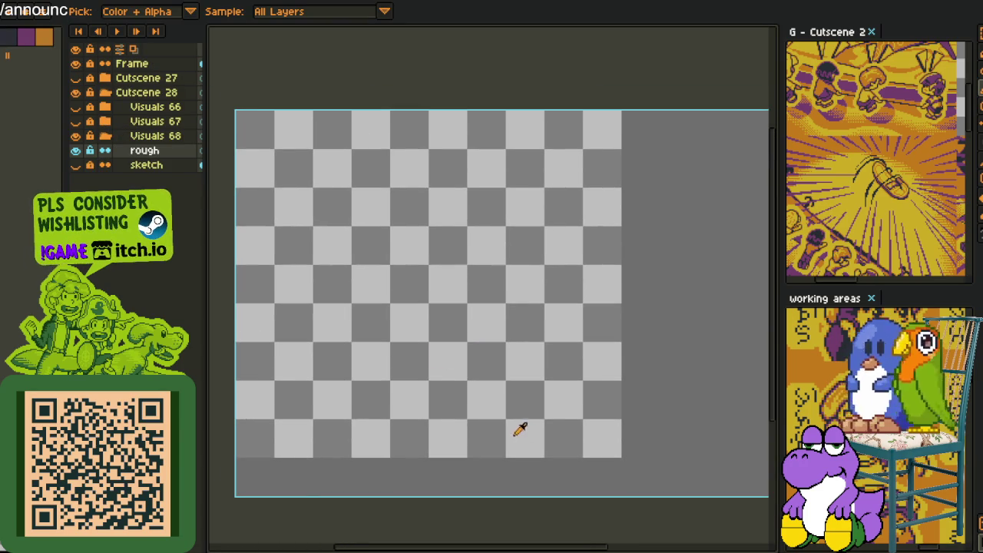
key(m)
key(b)
scroll(547, 328, up, 1)
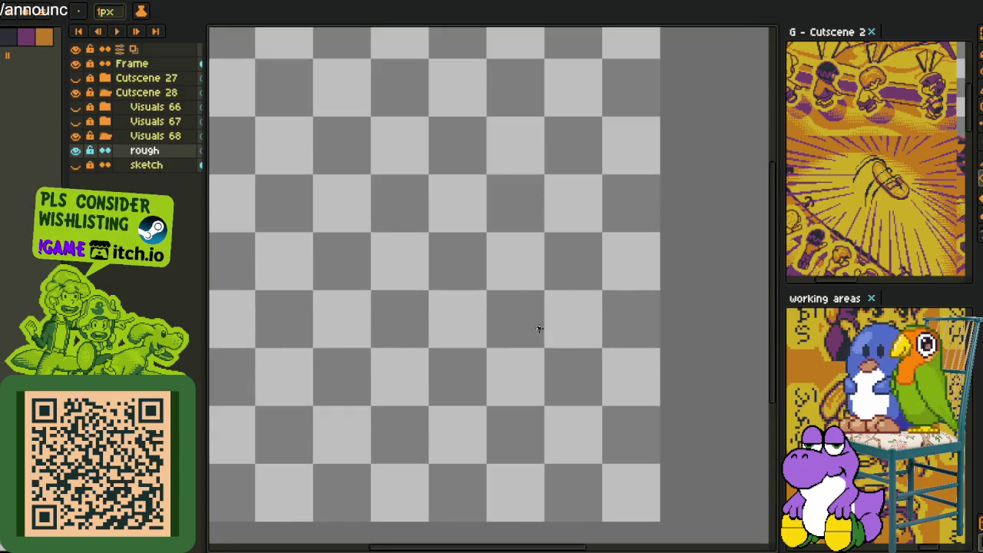
drag(487, 260, 638, 412)
key(ctrl+s)
Select the circle and move it left toward the middle of the canvas.
key(m)
drag(505, 193, 721, 393)
mouse_move(648, 327)
mouse_down()
mouse_move(430, 292)
mouse_move(461, 313)
mouse_move(451, 310)
mouse_up()
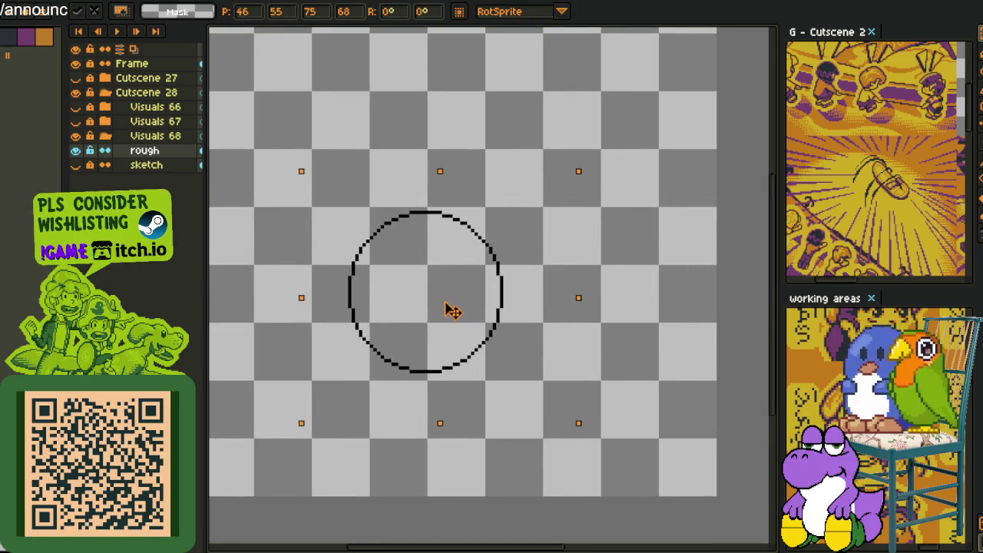
key(b)
Draw a vertical guide line from the circle's top past its bottom, with Pixel-perfect on.
scroll(415, 259, up, 1)
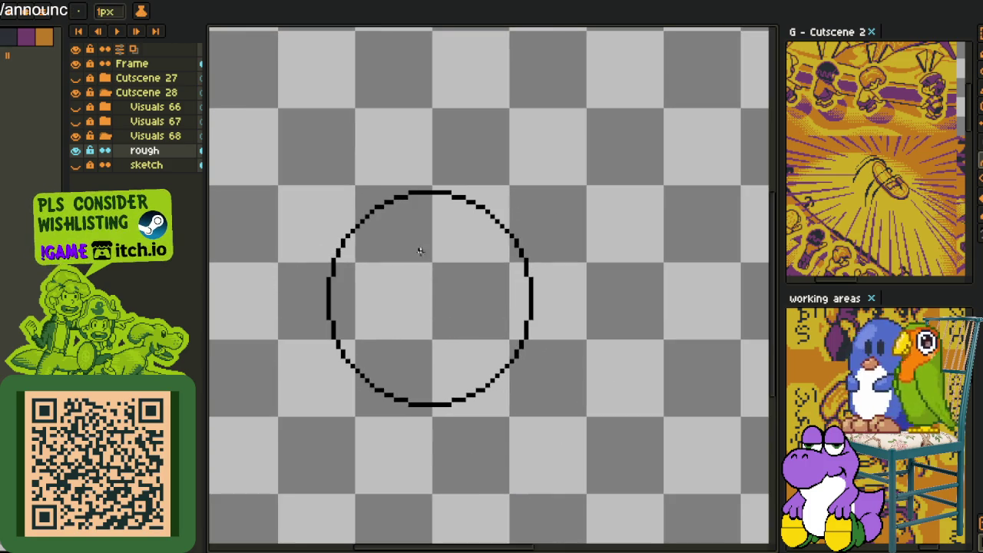
scroll(415, 259, up, 1)
mouse_move(437, 186)
mouse_down()
mouse_move(444, 505)
mouse_move(502, 373)
mouse_up()
click(502, 374)
scroll(558, 345, down, 2)
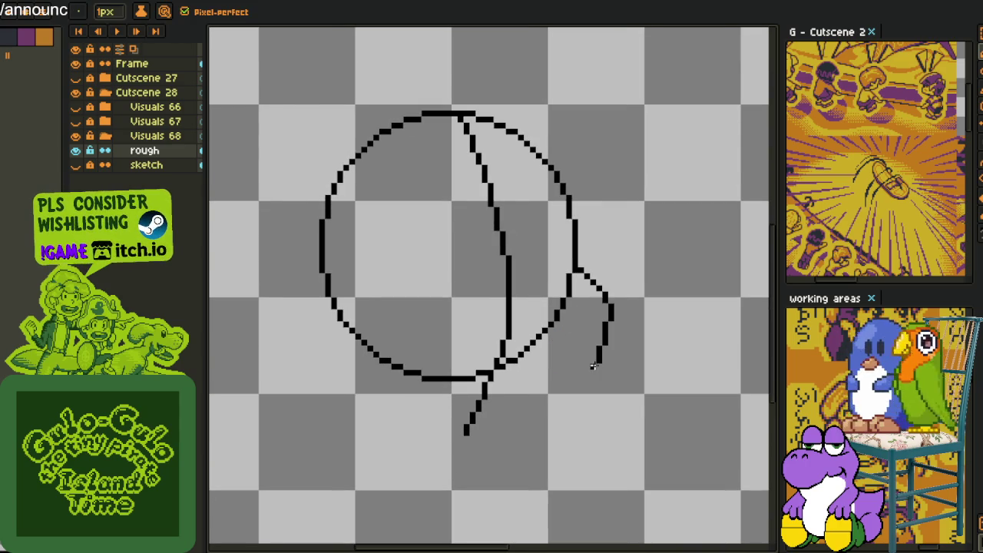
Redraw the chin with strokes along the circle's lower left and a stepped bottom line.
scroll(593, 366, up, 1)
key(ctrl+z)
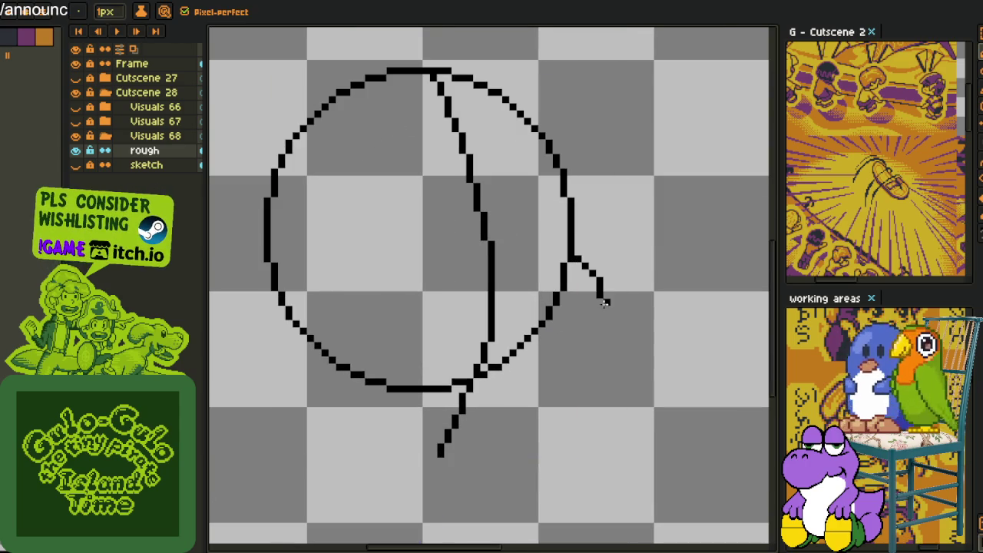
scroll(577, 374, up, 1)
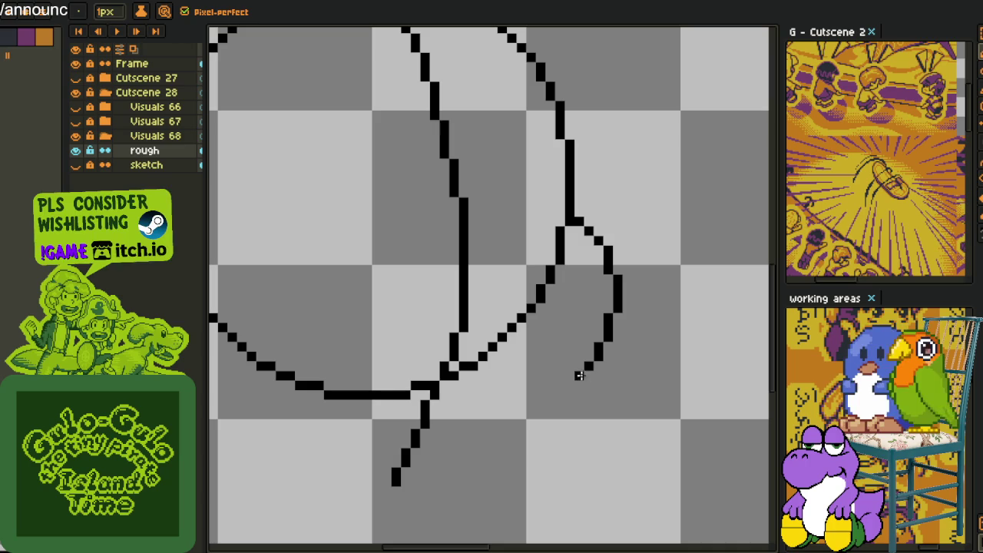
mouse_move(586, 371)
mouse_down()
mouse_move(366, 451)
mouse_move(465, 463)
mouse_up()
key(space)
drag(361, 461, 406, 430)
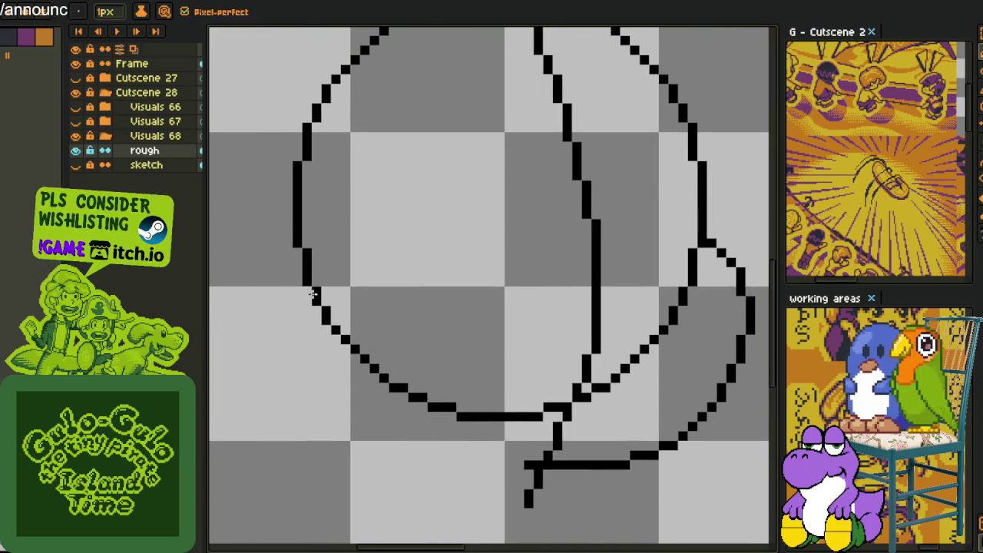
mouse_move(308, 293)
mouse_down()
mouse_move(542, 476)
mouse_move(469, 453)
mouse_up()
scroll(538, 476, up, 2)
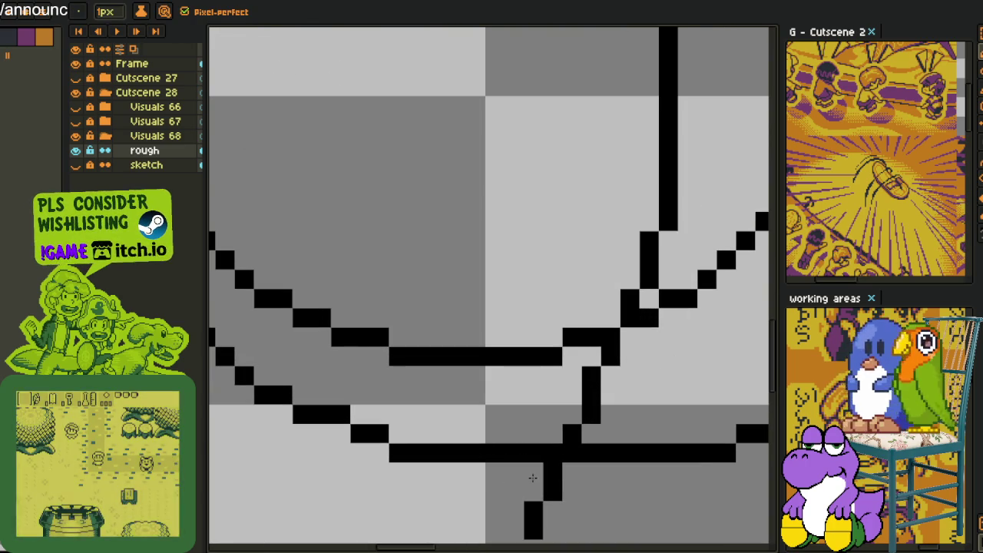
mouse_move(377, 440)
mouse_down()
mouse_move(433, 450)
mouse_move(439, 433)
mouse_move(362, 432)
mouse_move(357, 418)
mouse_up()
Lasso the lower-right part of the curve and rotate it into a hairline.
scroll(357, 419, down, 3)
scroll(384, 460, up, 3)
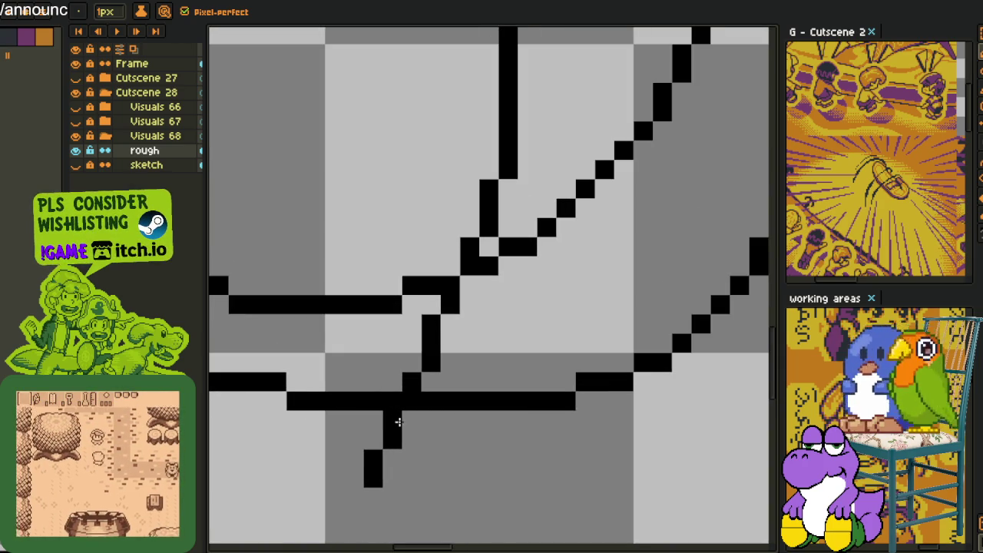
scroll(372, 480, down, 3)
scroll(526, 388, up, 3)
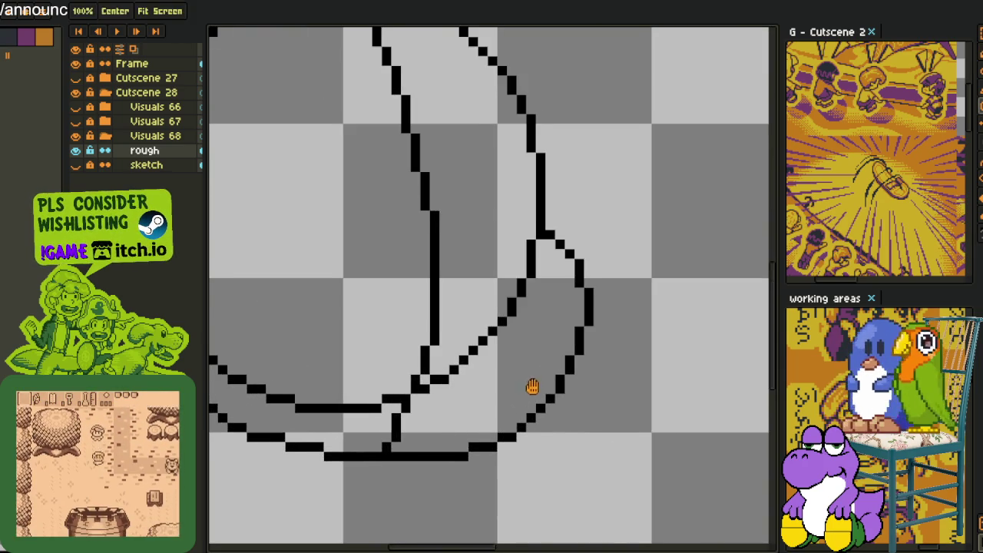
scroll(558, 251, up, 2)
key(m)
mouse_move(560, 220)
mouse_down()
mouse_move(471, 487)
mouse_move(743, 219)
mouse_up()
drag(683, 198, 634, 158)
key(Return)
scroll(634, 158, down, 3)
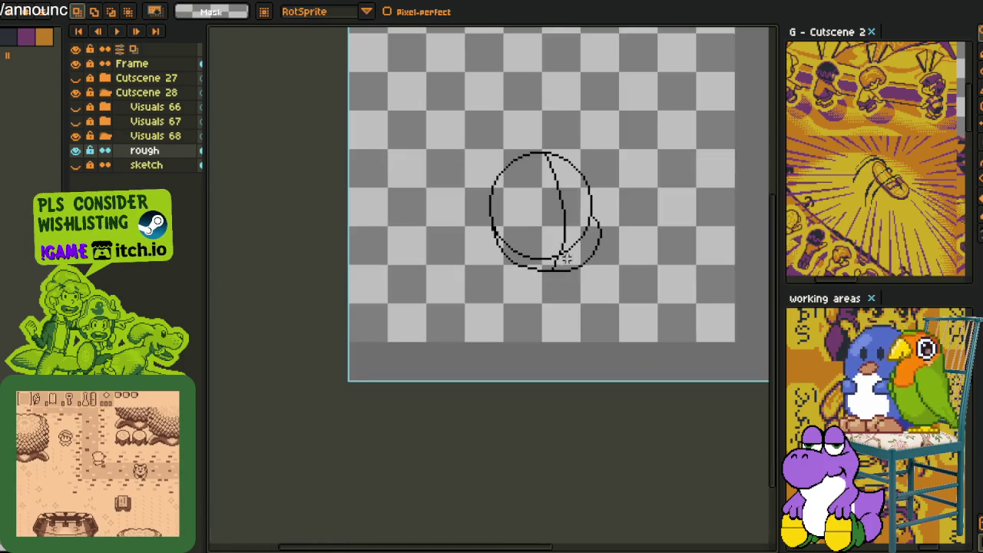
scroll(585, 227, up, 2)
scroll(585, 228, up, 2)
scroll(591, 215, up, 1)
scroll(599, 200, up, 1)
Erase the inner diagonal line, lower inner curve and stray pixels inside the head.
key(b)
scroll(606, 192, down, 4)
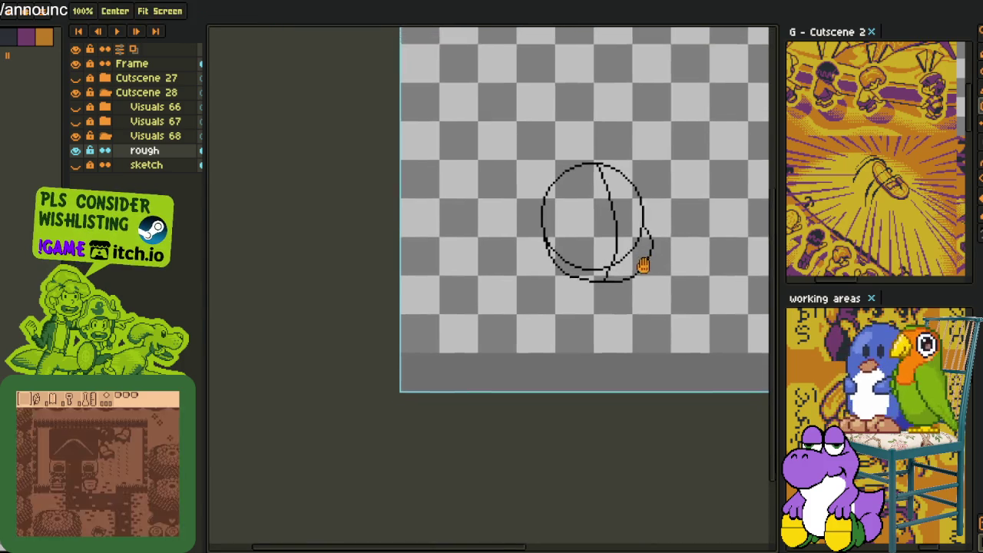
scroll(641, 269, up, 1)
scroll(635, 288, up, 2)
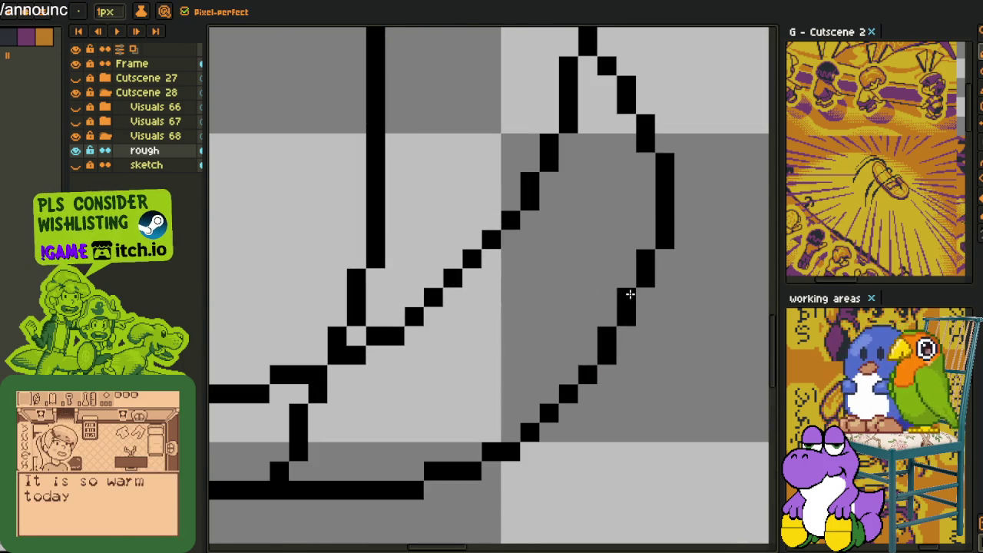
scroll(633, 341, down, 3)
scroll(645, 359, down, 1)
mouse_move(645, 359)
mouse_down()
mouse_move(634, 371)
mouse_move(645, 404)
mouse_move(532, 389)
mouse_up()
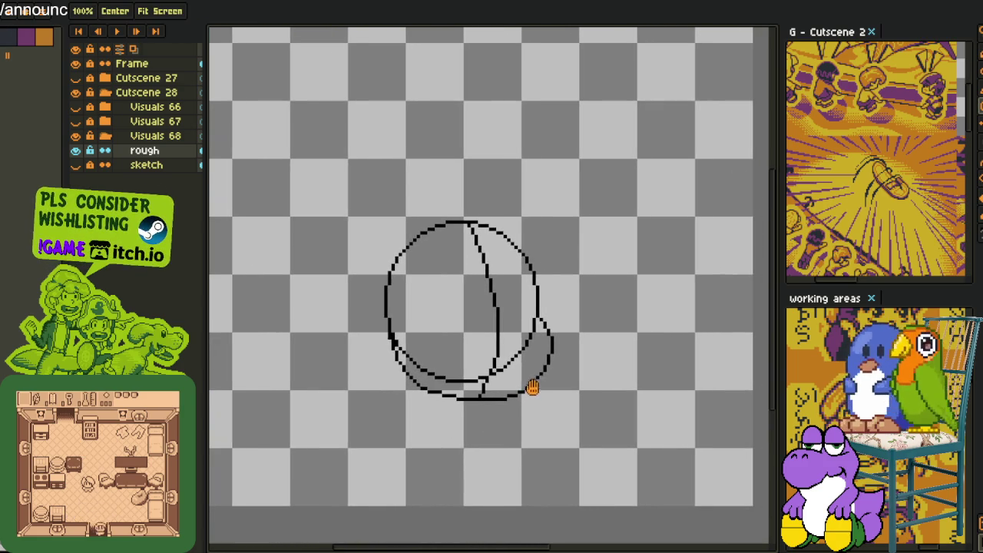
scroll(522, 366, up, 1)
scroll(481, 329, up, 1)
scroll(542, 336, up, 2)
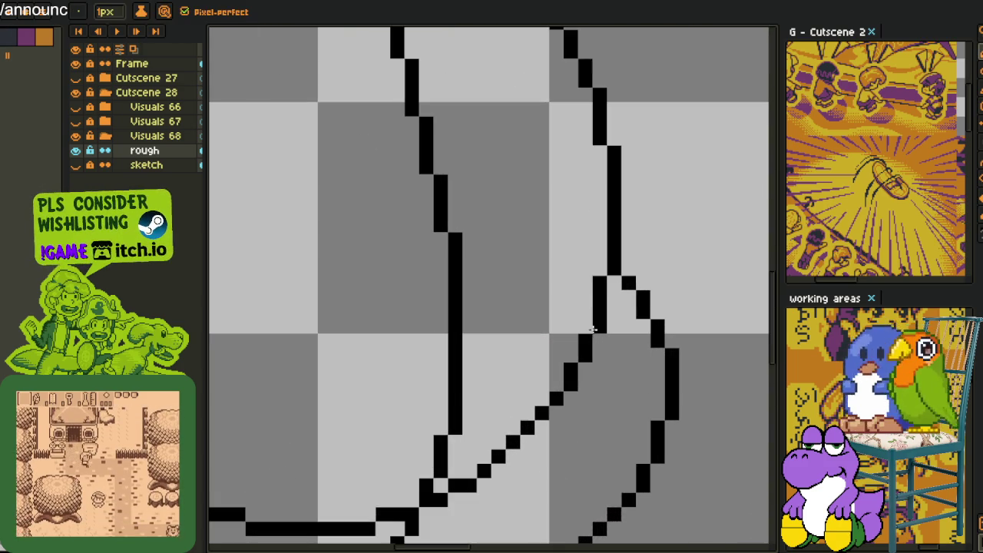
key(e)
mouse_move(601, 284)
mouse_down()
mouse_move(599, 340)
mouse_move(467, 481)
mouse_move(467, 469)
mouse_move(628, 403)
mouse_up()
mouse_move(588, 430)
mouse_down()
mouse_move(560, 445)
mouse_move(401, 417)
mouse_move(287, 345)
mouse_up()
mouse_move(219, 274)
mouse_down()
mouse_move(245, 338)
mouse_move(430, 448)
mouse_move(503, 447)
mouse_up()
Trim the inner line and extend it right and down from its end.
scroll(502, 446, down, 2)
scroll(498, 384, up, 1)
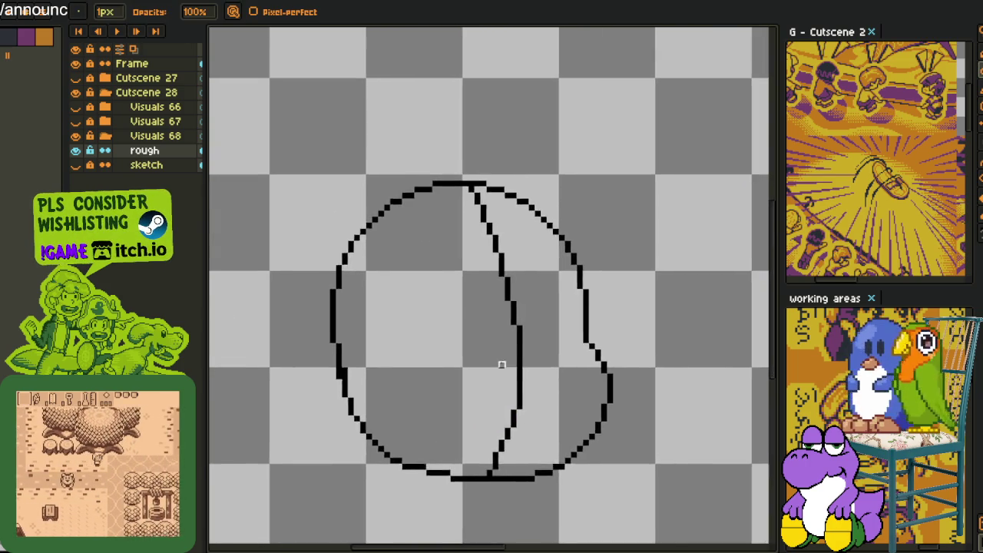
scroll(522, 350, up, 1)
key(b)
key(e)
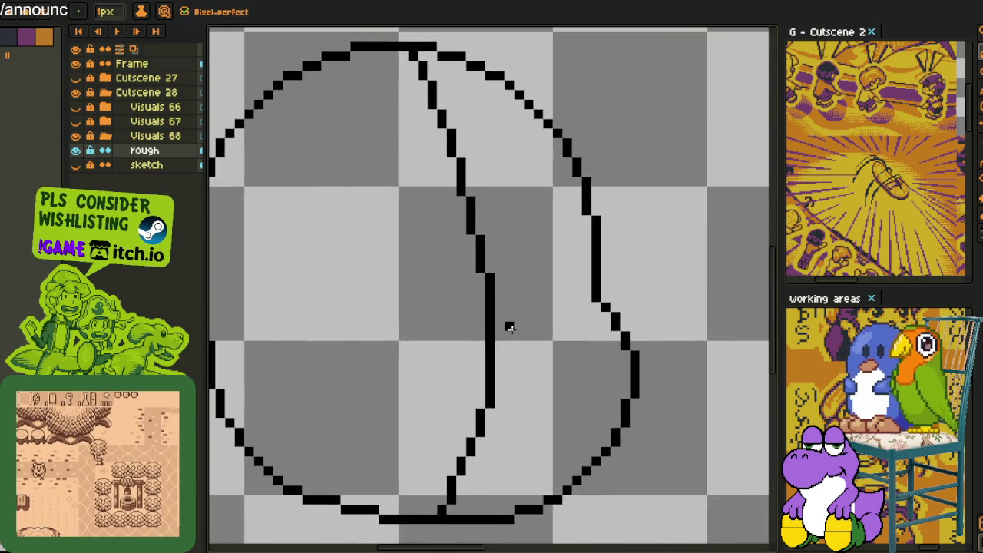
scroll(509, 325, up, 2)
drag(468, 303, 476, 446)
key(b)
click(468, 302)
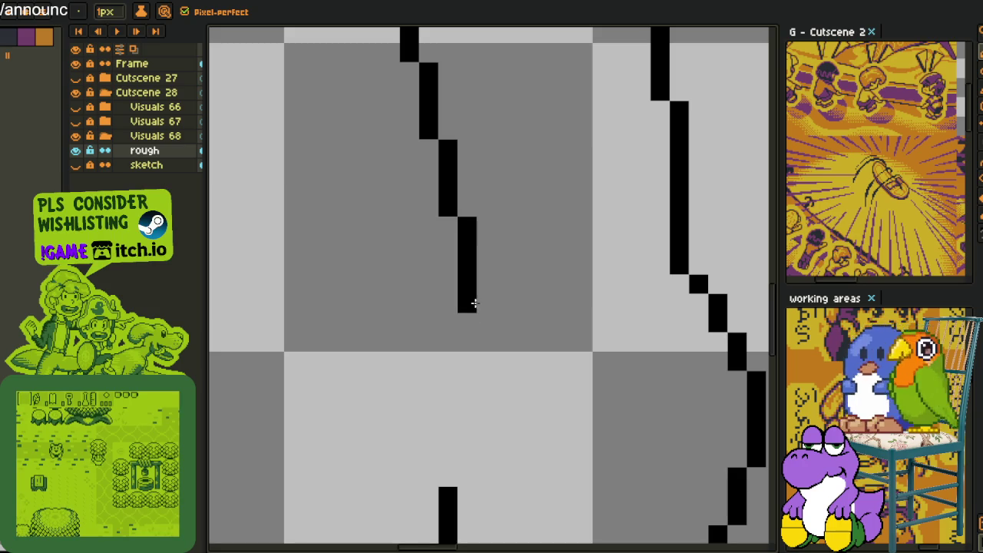
mouse_move(486, 302)
mouse_down()
mouse_move(565, 323)
mouse_move(550, 405)
mouse_move(441, 418)
mouse_up()
Undo the extension and the stray short stroke at the line end.
key(ctrl+z)
click(462, 420)
key(ctrl+z)
scroll(507, 366, down, 3)
scroll(506, 366, up, 2)
scroll(506, 365, up, 1)
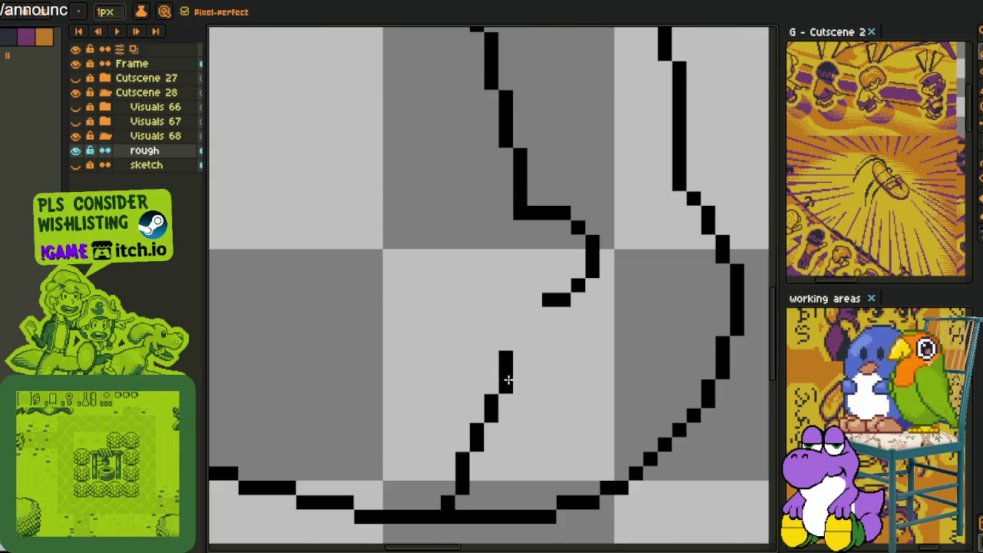
Erase the lower diagonal stroke and draw a rounded loop at the head's bottom.
key(e)
drag(504, 373, 449, 504)
key(b)
mouse_move(549, 371)
mouse_down()
mouse_move(416, 327)
mouse_move(303, 362)
mouse_move(380, 472)
mouse_move(541, 487)
mouse_up()
mouse_move(563, 384)
mouse_down()
mouse_move(591, 418)
mouse_move(559, 480)
mouse_move(549, 478)
mouse_move(576, 400)
mouse_move(575, 416)
mouse_up()
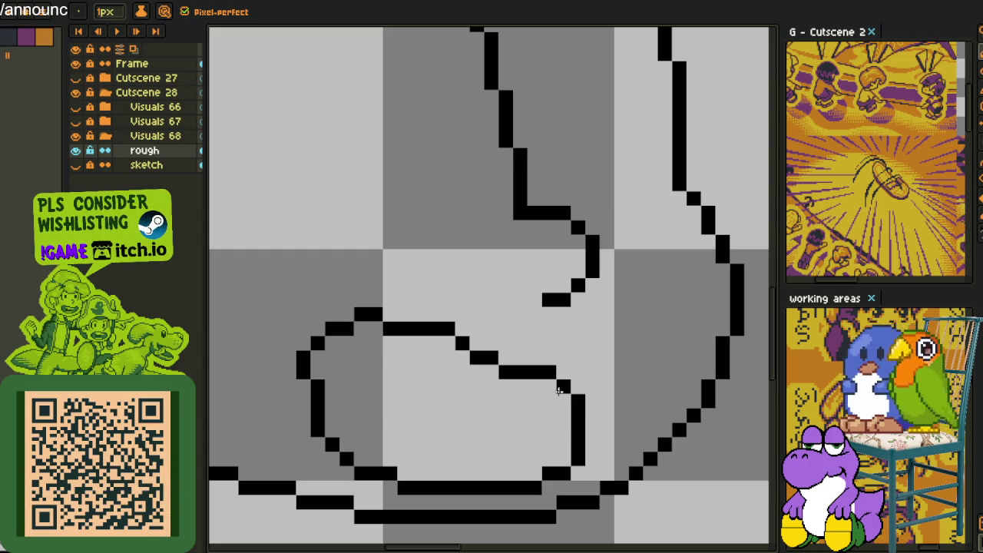
Nudge a loop pixel one row lower and remove the pixel at the lower line's right end.
scroll(576, 416, down, 3)
scroll(482, 344, up, 4)
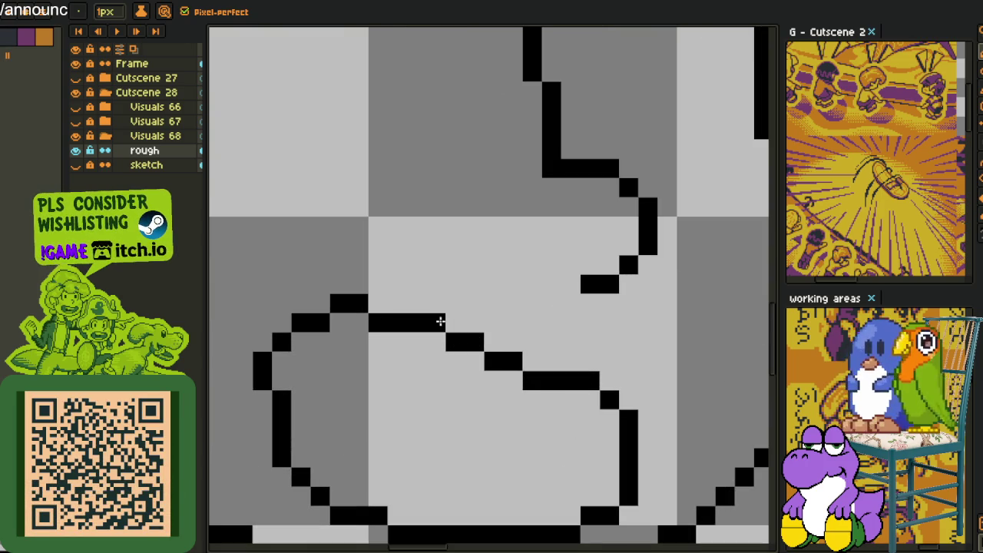
drag(440, 321, 438, 339)
scroll(526, 364, down, 3)
scroll(458, 377, up, 2)
scroll(434, 369, up, 2)
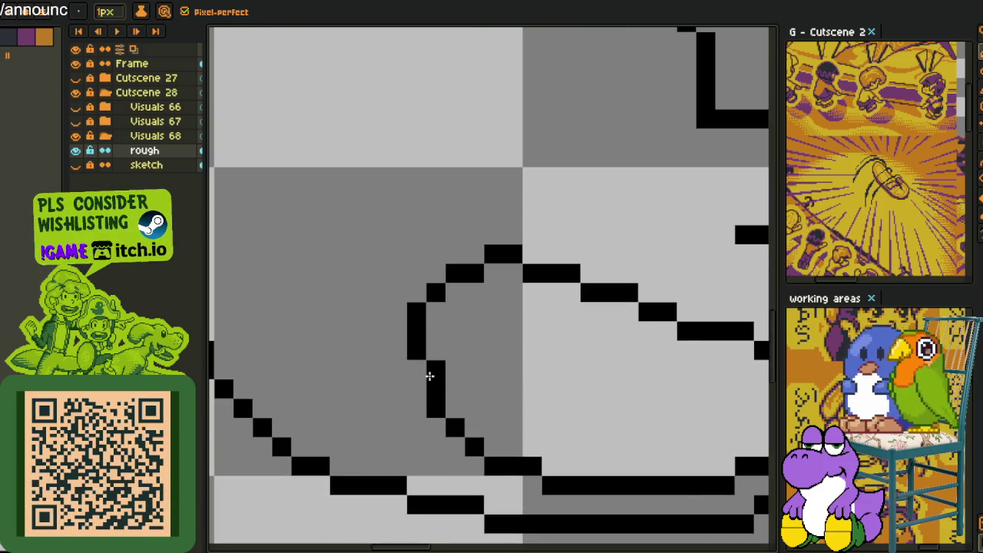
scroll(420, 373, down, 3)
scroll(511, 386, up, 1)
scroll(492, 364, down, 1)
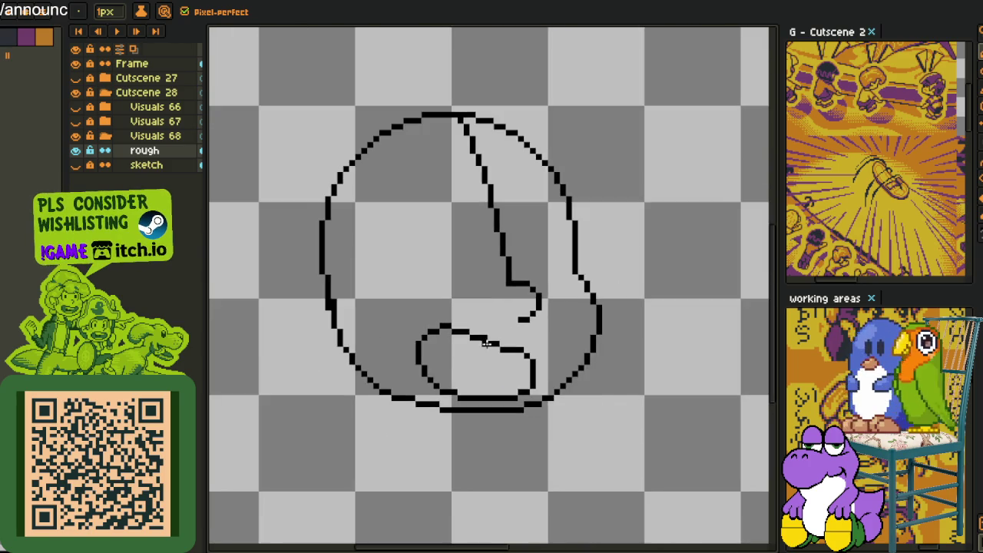
scroll(508, 368, up, 3)
drag(541, 415, 504, 422)
Draw a second plus mark beside the first one inside the snout.
scroll(533, 415, down, 3)
scroll(553, 384, down, 1)
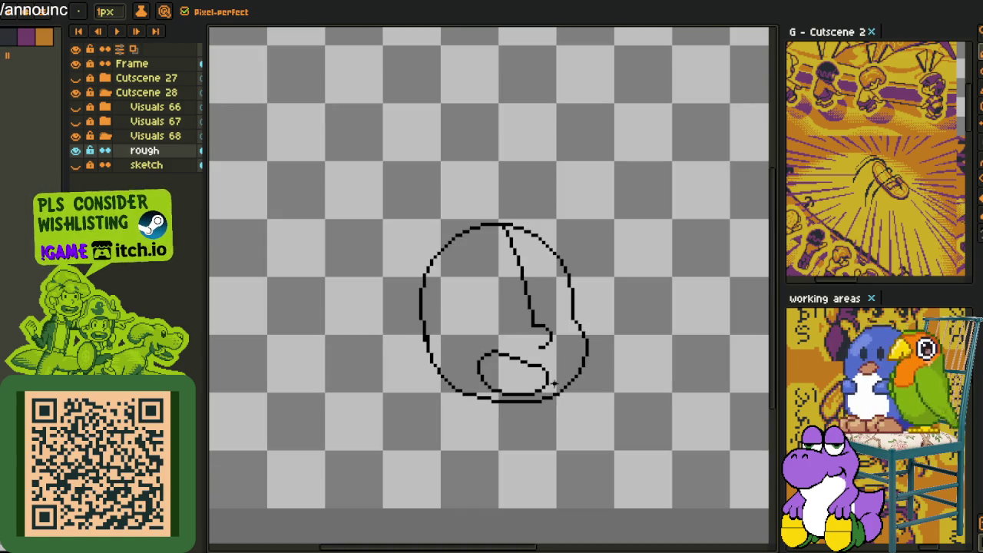
scroll(514, 339, up, 1)
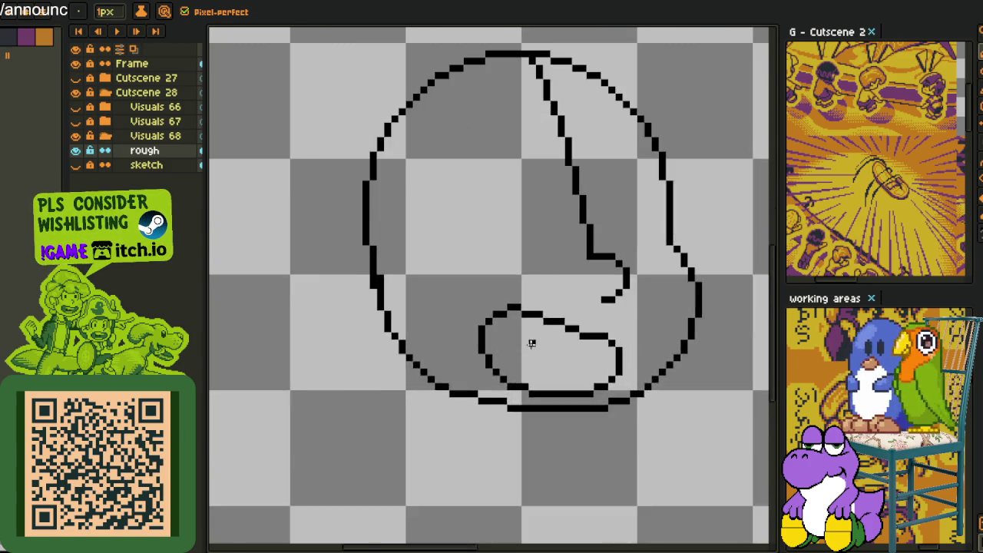
scroll(514, 338, up, 2)
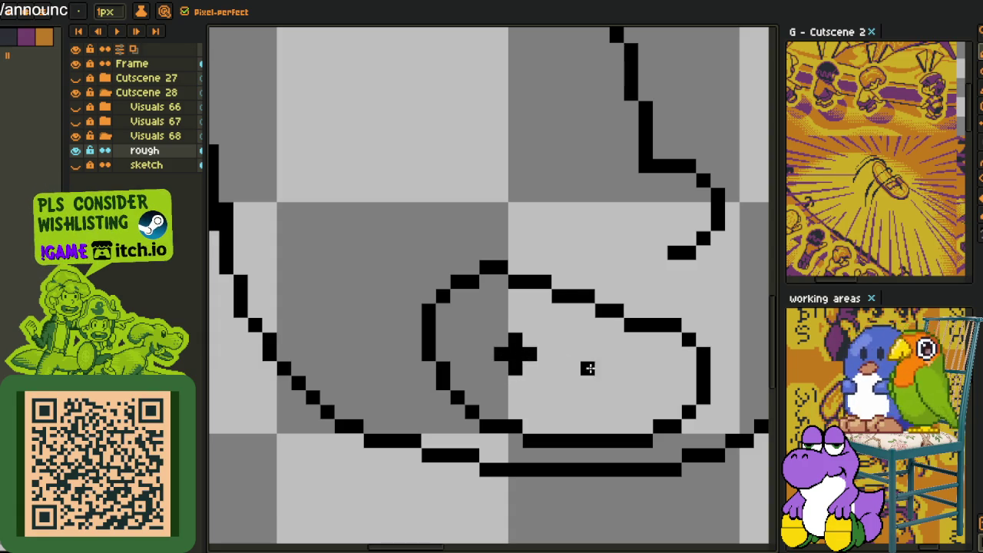
scroll(517, 358, down, 2)
scroll(588, 377, down, 2)
scroll(601, 390, up, 2)
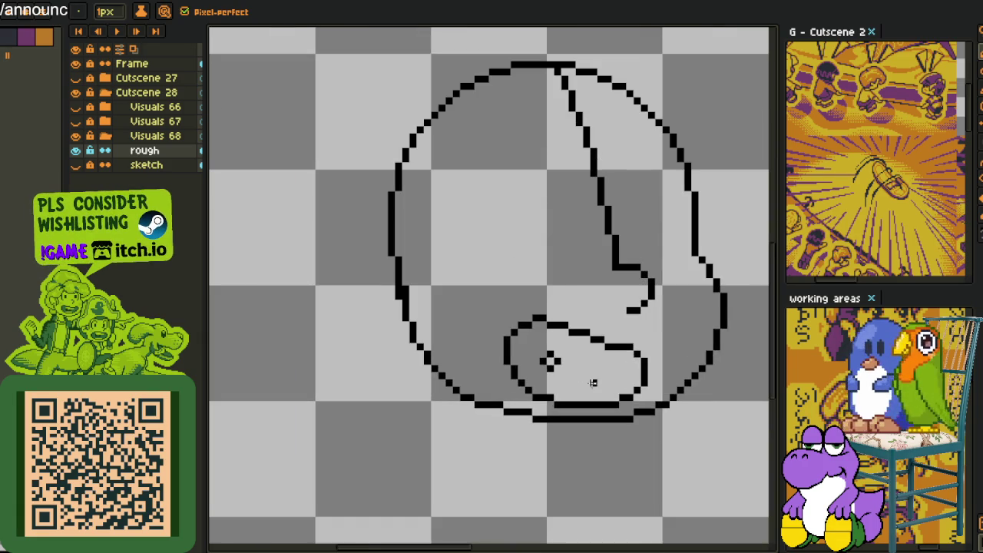
scroll(550, 361, up, 1)
click(587, 374)
scroll(603, 361, up, 1)
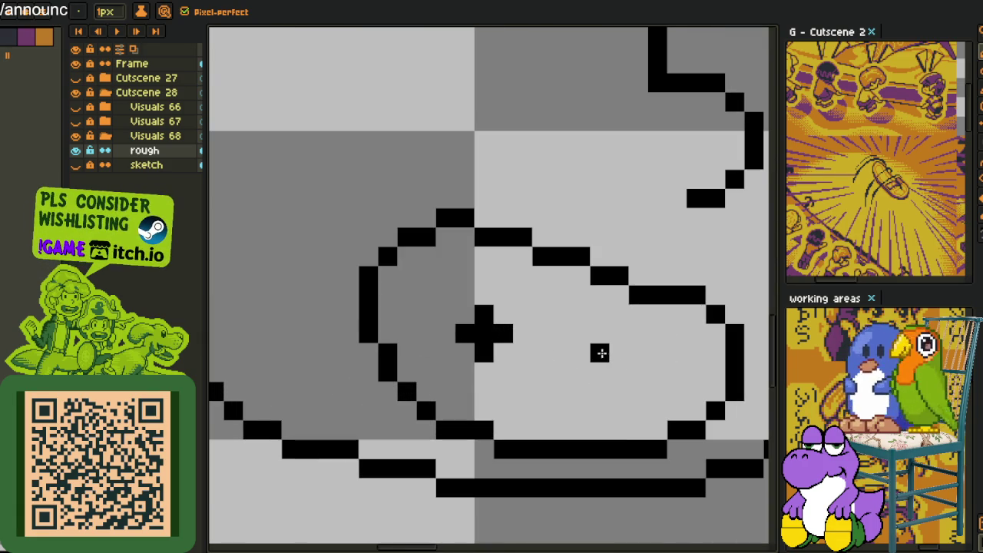
click(607, 374)
scroll(606, 374, down, 2)
scroll(626, 372, down, 2)
Shift both snout plus marks one pixel up and left.
scroll(542, 350, up, 3)
key(m)
drag(430, 299, 576, 403)
key(Up)
key(Left)
key(Left)
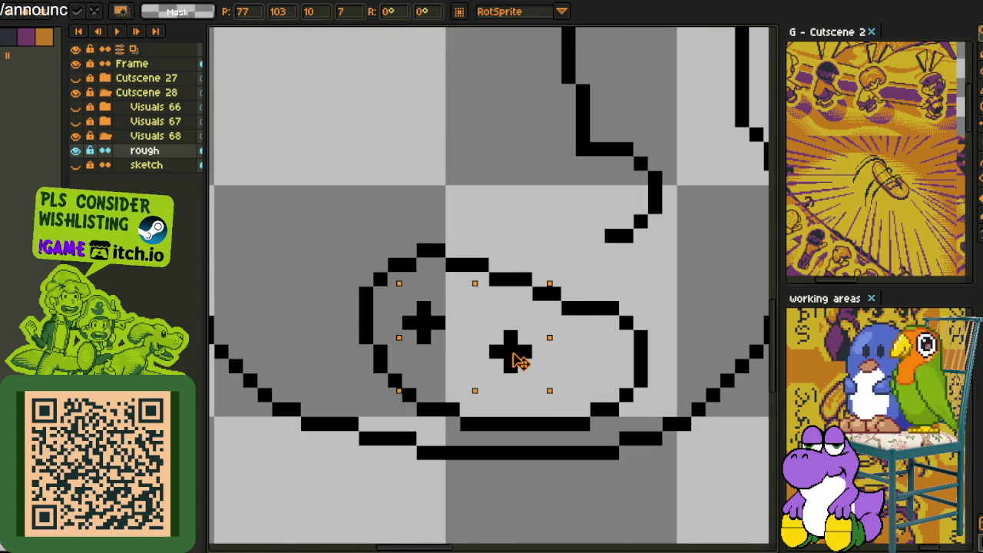
key(ctrl+d)
Draw a third plus mark at the snout's right and view the whole head.
key(b)
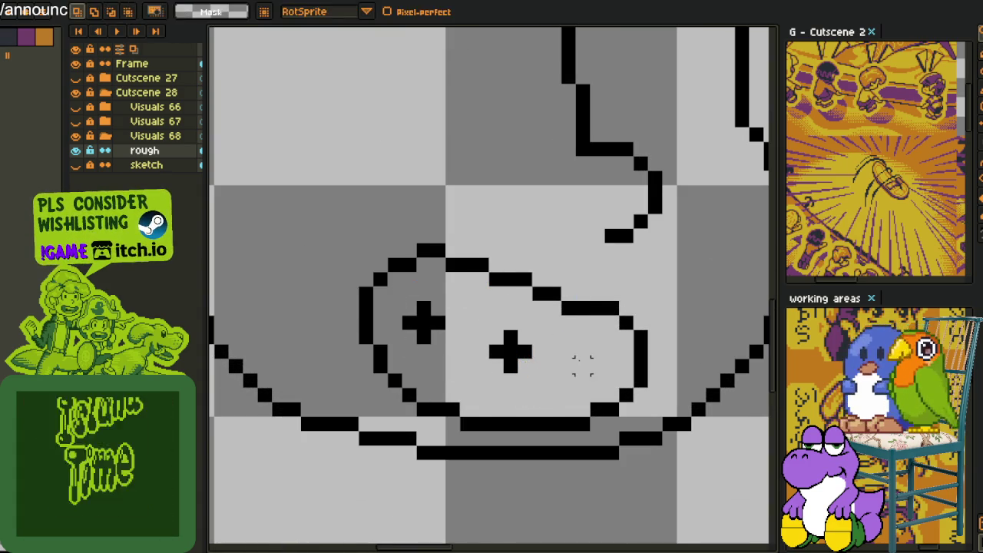
click(584, 357)
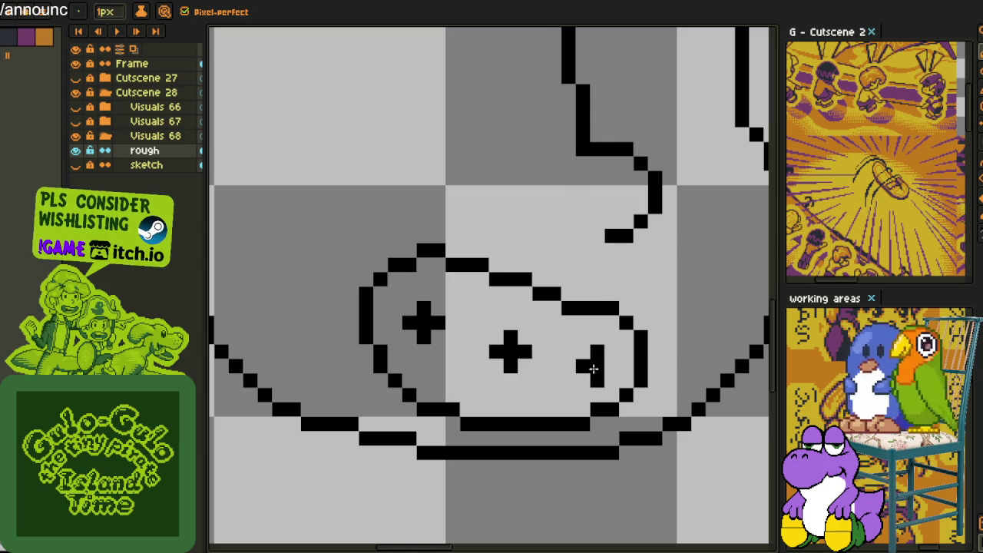
scroll(609, 367, down, 5)
drag(635, 389, 487, 380)
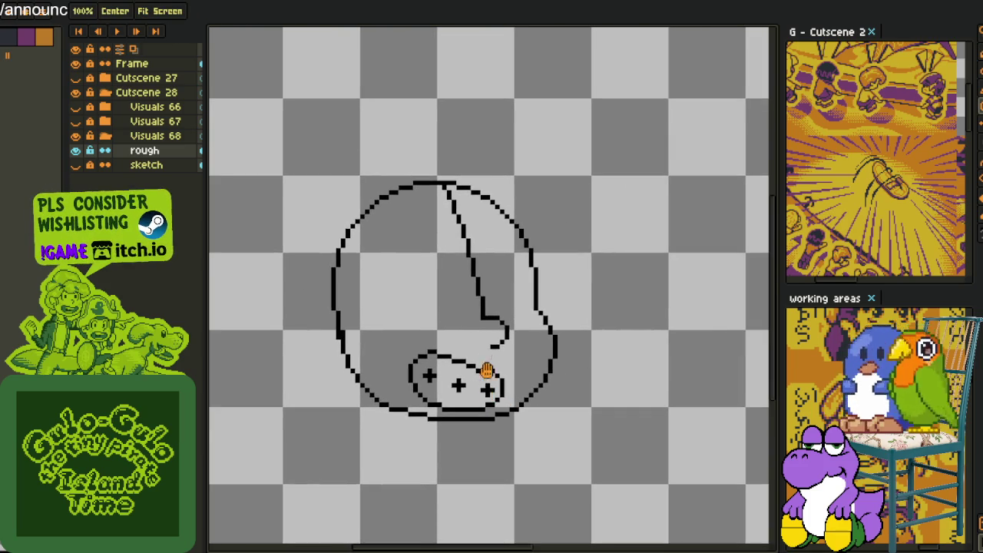
drag(484, 316, 485, 351)
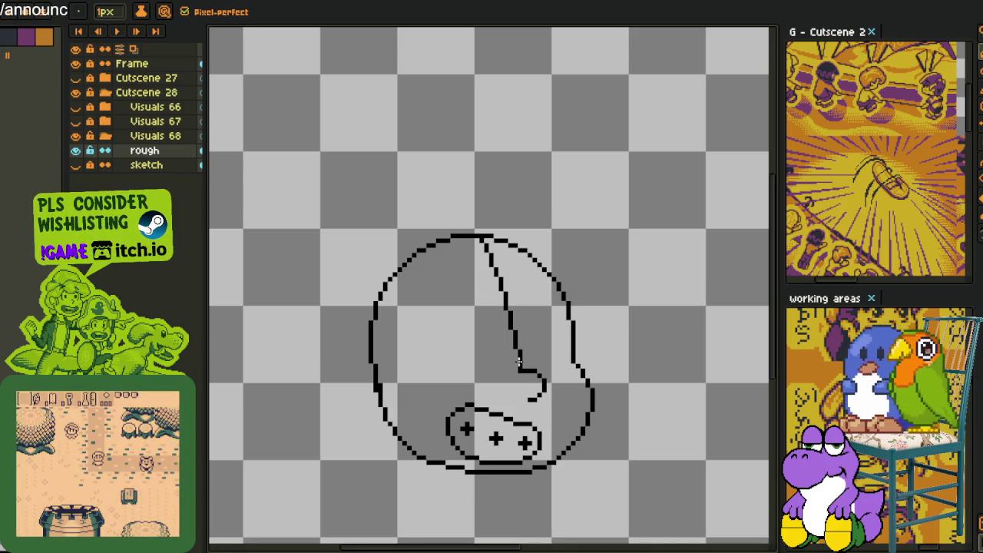
key(ctrl+Tab)
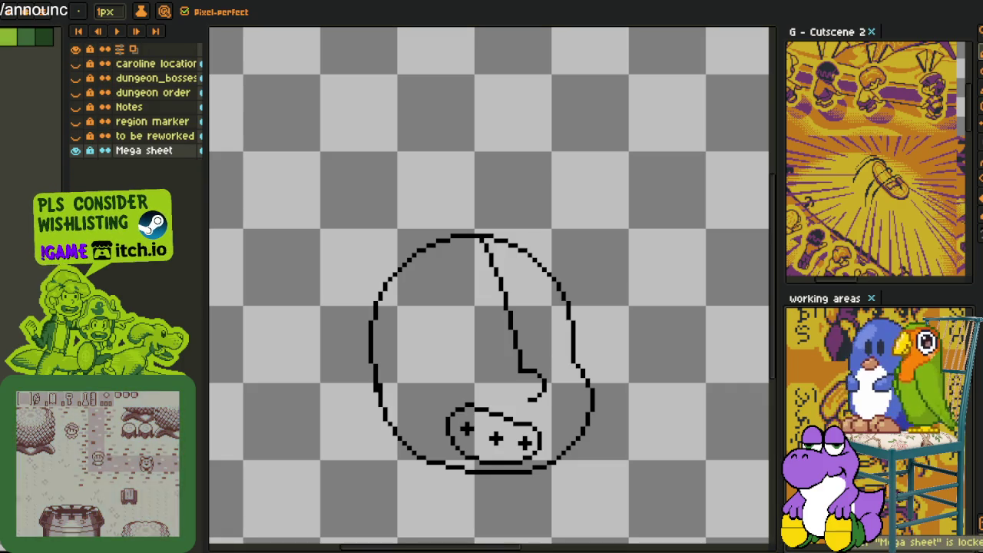
Draw the eye's curved outline on the face, clean its left side, and add a dark pupil.
key(z)
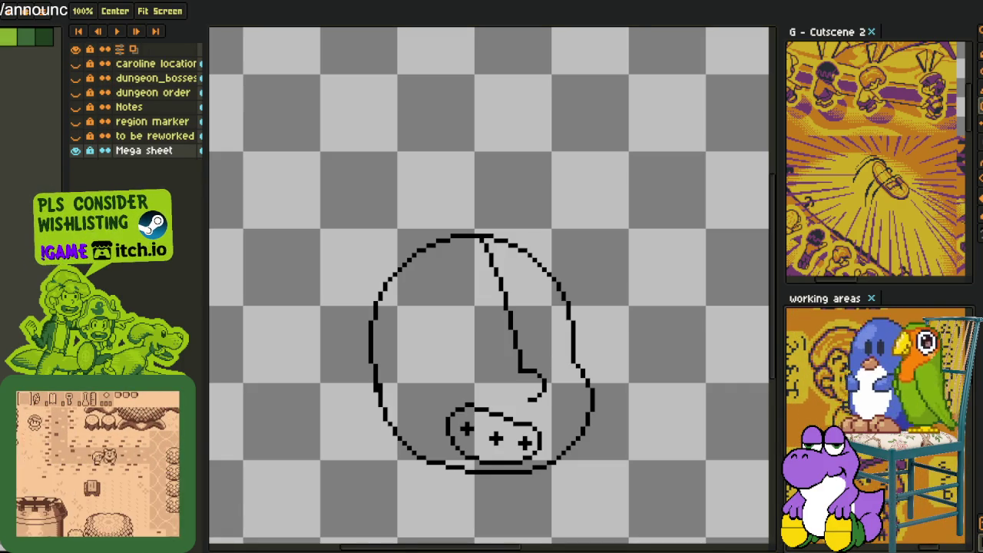
key(b)
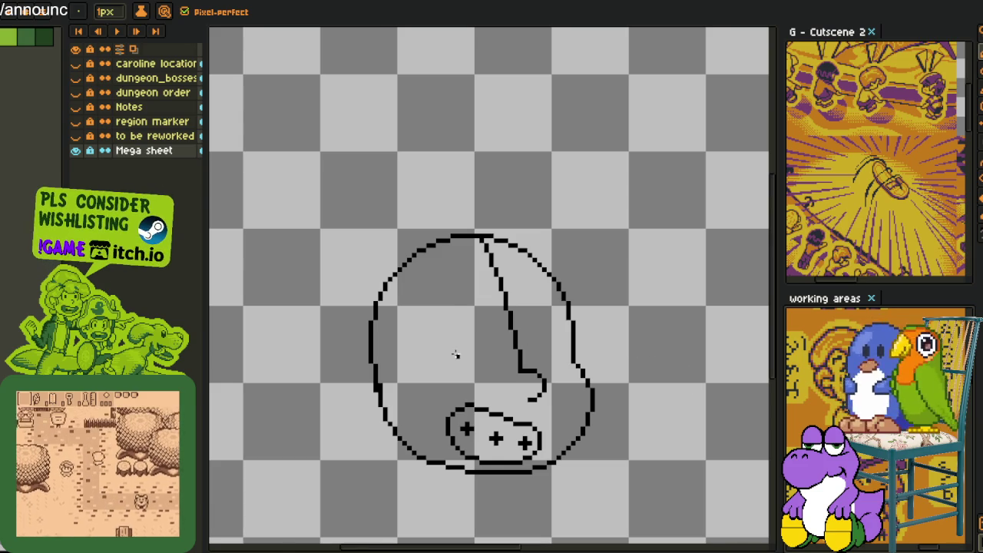
scroll(456, 354, up, 1)
scroll(469, 347, up, 1)
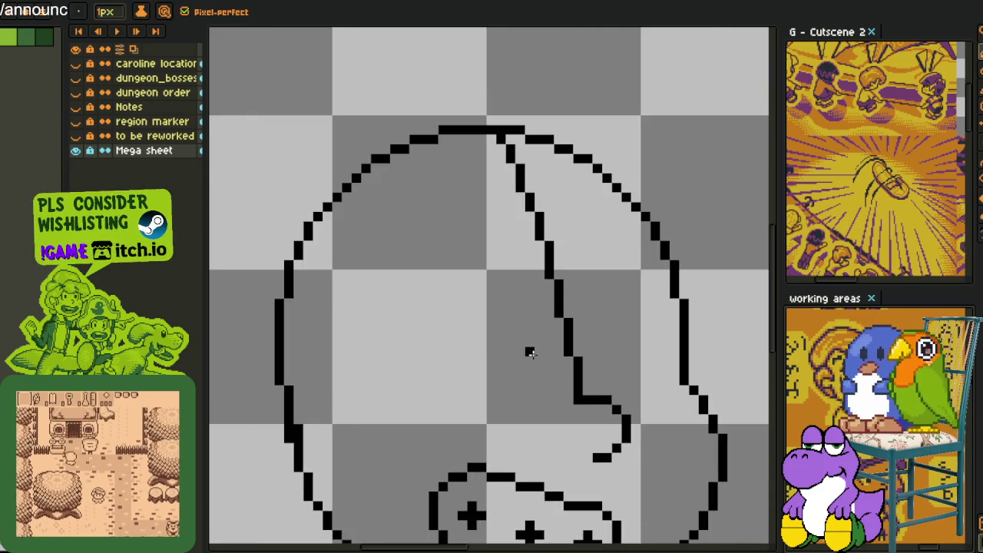
mouse_move(519, 361)
mouse_down()
mouse_move(461, 323)
mouse_move(436, 331)
mouse_move(435, 364)
mouse_up()
scroll(471, 332, up, 1)
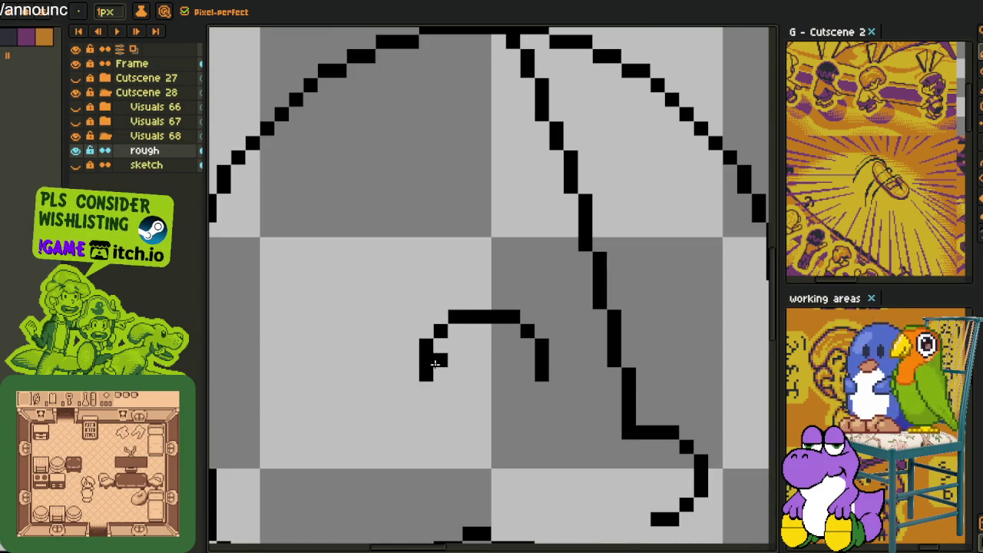
drag(455, 331, 440, 390)
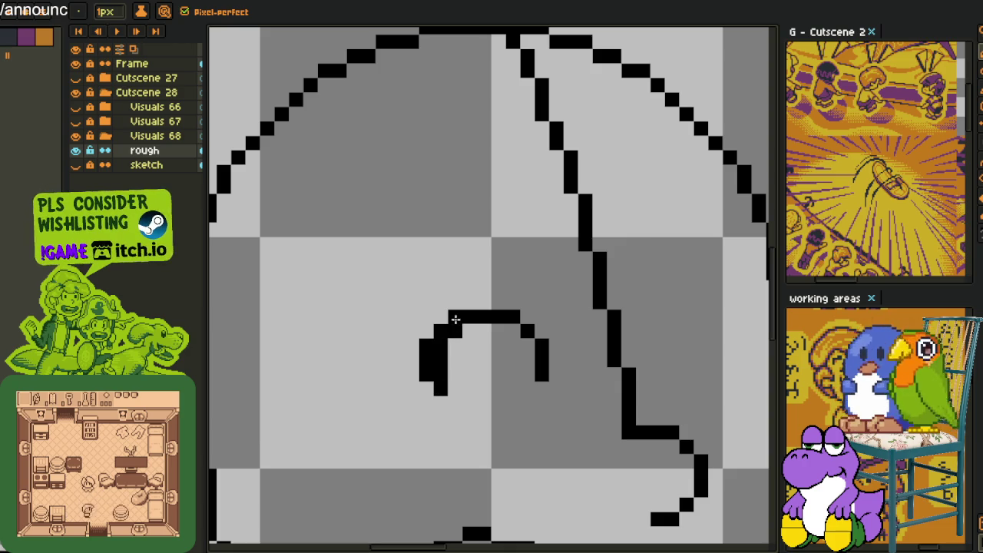
drag(429, 334, 425, 417)
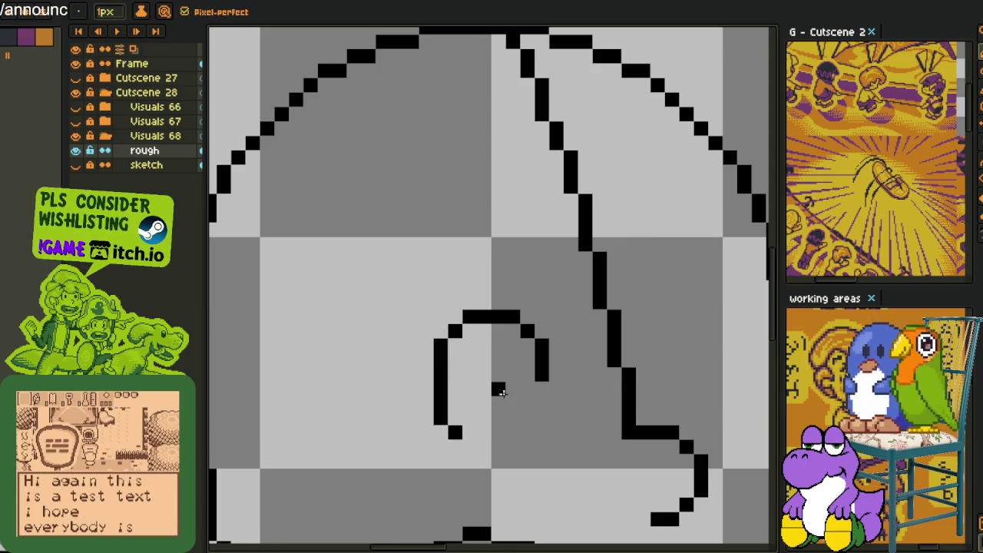
drag(512, 403, 515, 414)
Add a small dark mark at the hair's edge and thicken it.
scroll(518, 395, down, 3)
scroll(438, 338, up, 1)
scroll(435, 334, up, 1)
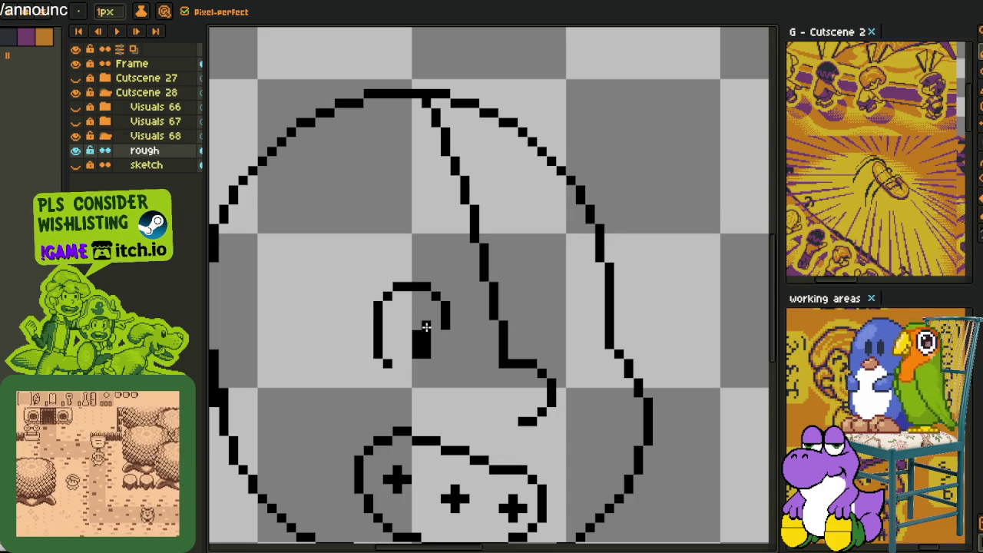
scroll(415, 322, down, 2)
scroll(418, 338, up, 1)
scroll(420, 347, up, 1)
scroll(420, 347, down, 1)
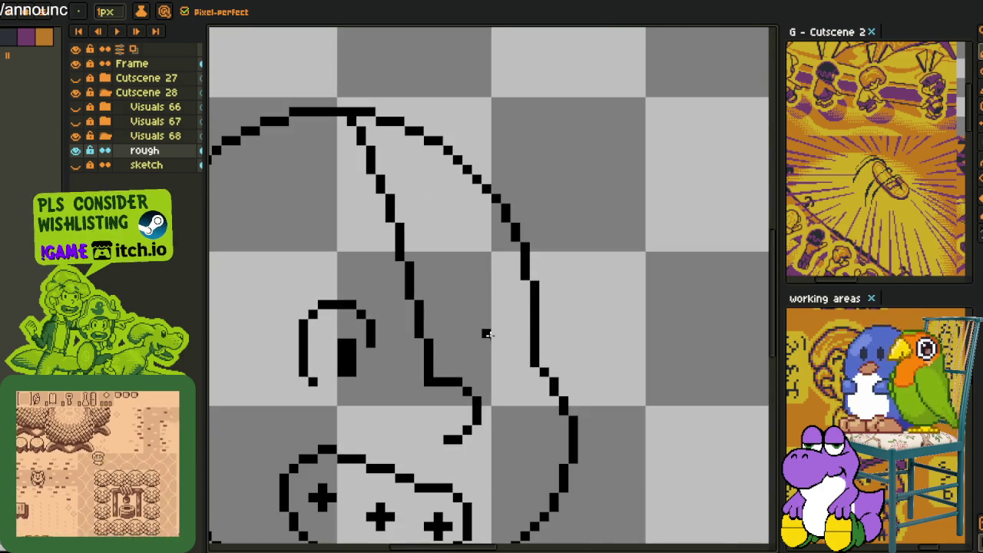
drag(446, 353, 480, 338)
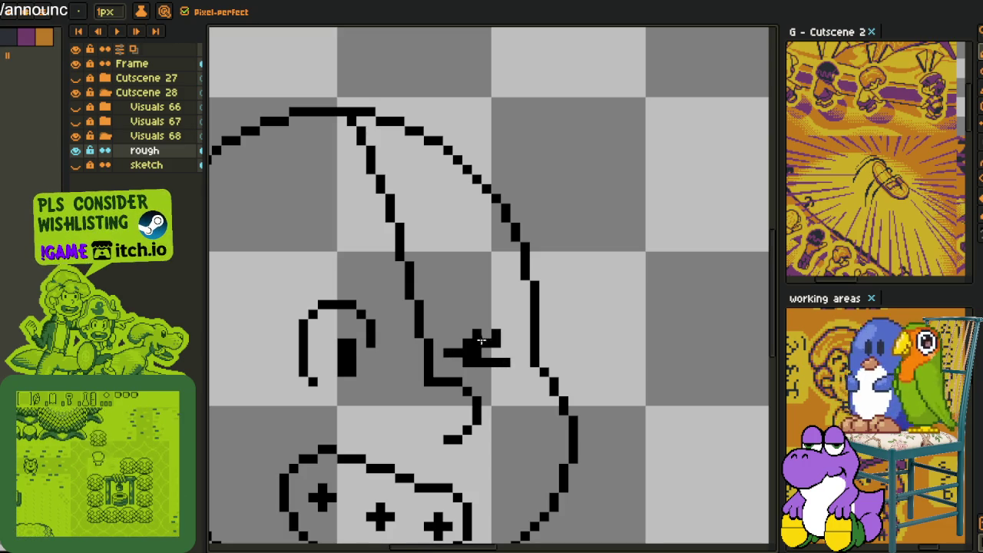
scroll(532, 338, down, 1)
scroll(531, 338, down, 1)
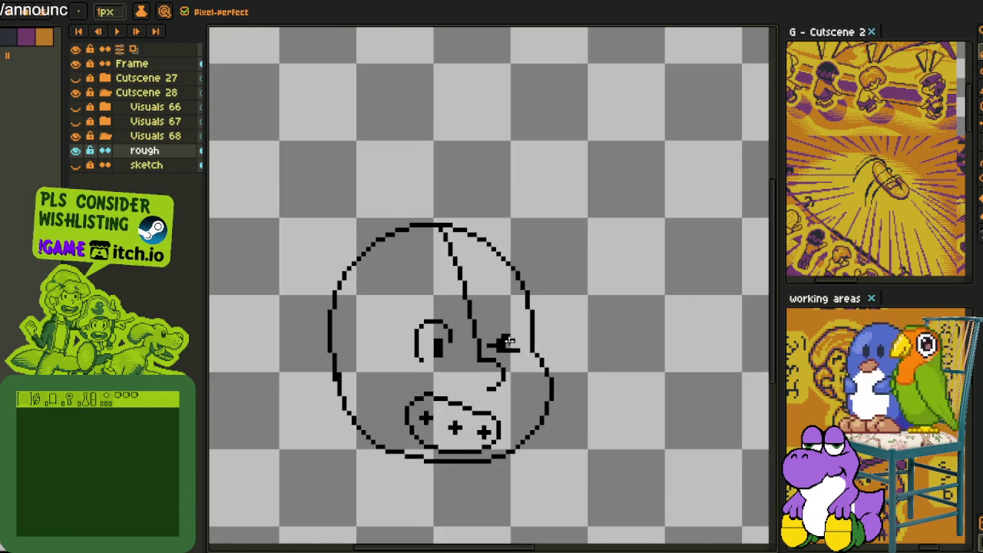
scroll(530, 322, up, 1)
scroll(530, 315, up, 2)
drag(542, 306, 564, 314)
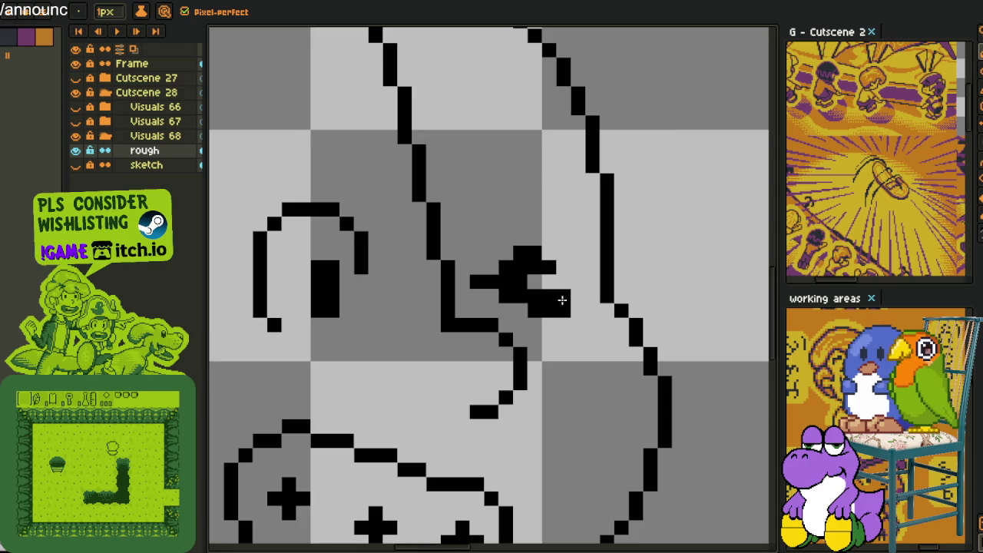
Sketch a thin brow line arcing above the eye.
scroll(572, 322, down, 3)
scroll(577, 343, down, 1)
scroll(529, 300, up, 1)
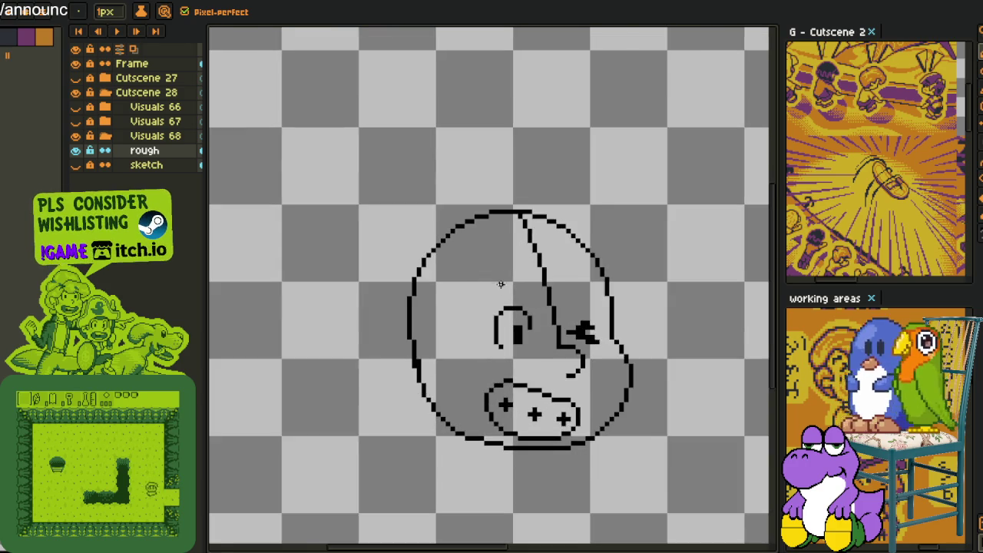
scroll(527, 281, up, 1)
scroll(533, 269, up, 1)
mouse_move(526, 253)
mouse_down()
mouse_move(537, 281)
mouse_move(428, 350)
mouse_up()
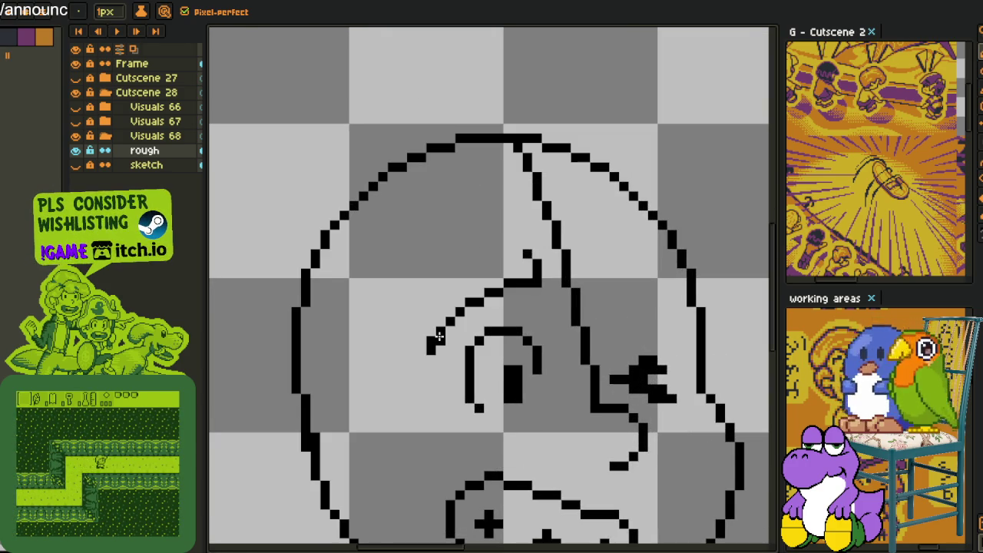
scroll(436, 338, up, 1)
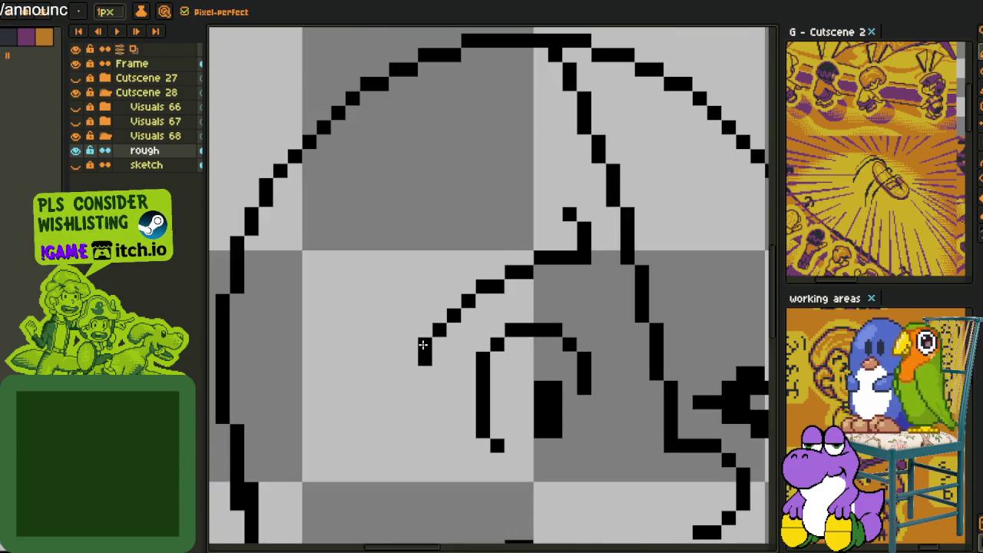
Thicken the brow stroke above the eye into a wedge.
drag(423, 345, 558, 214)
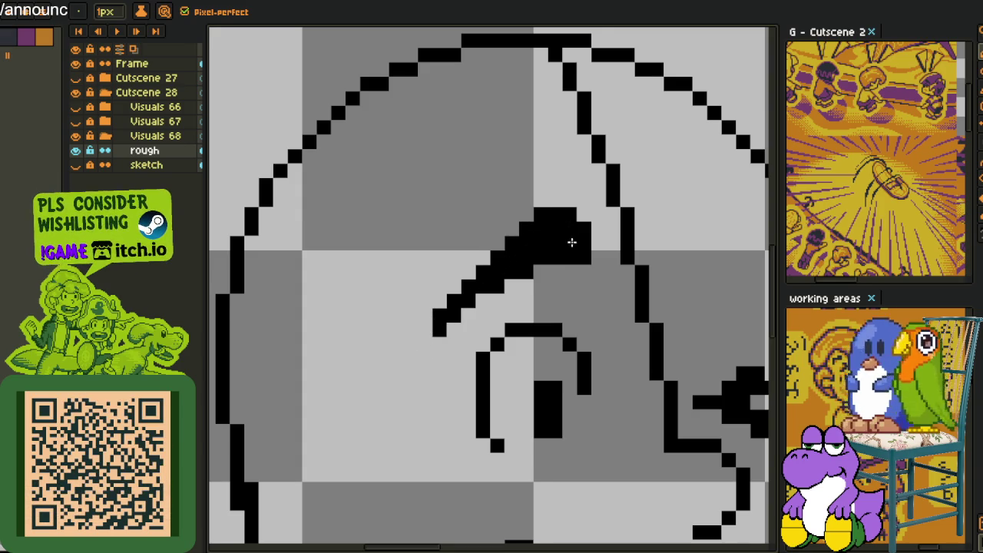
scroll(568, 243, down, 5)
scroll(530, 261, up, 2)
scroll(530, 261, up, 4)
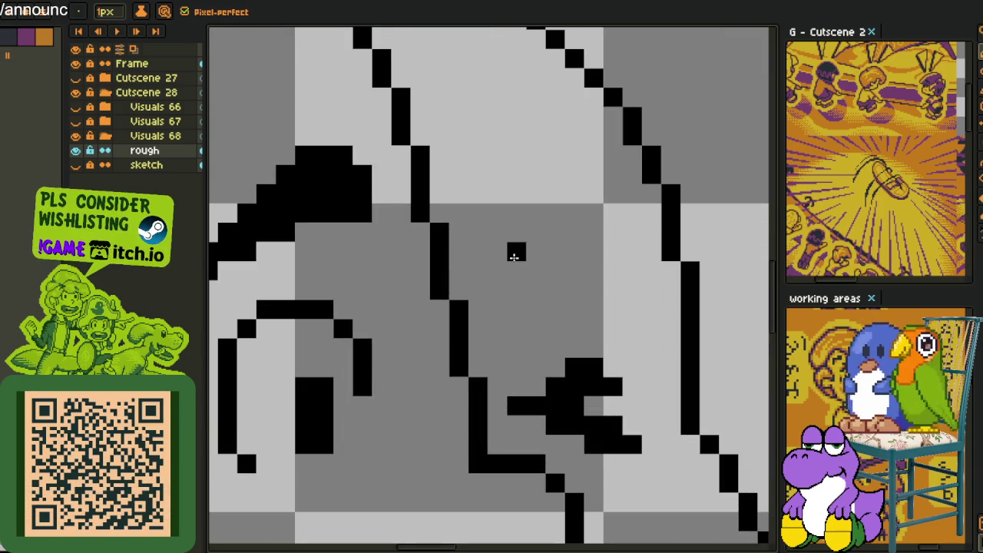
Draw a curved stroke above the right-hand mark and flatten it into a dark brow bar.
drag(514, 255, 568, 291)
key(ctrl+z)
drag(516, 253, 612, 271)
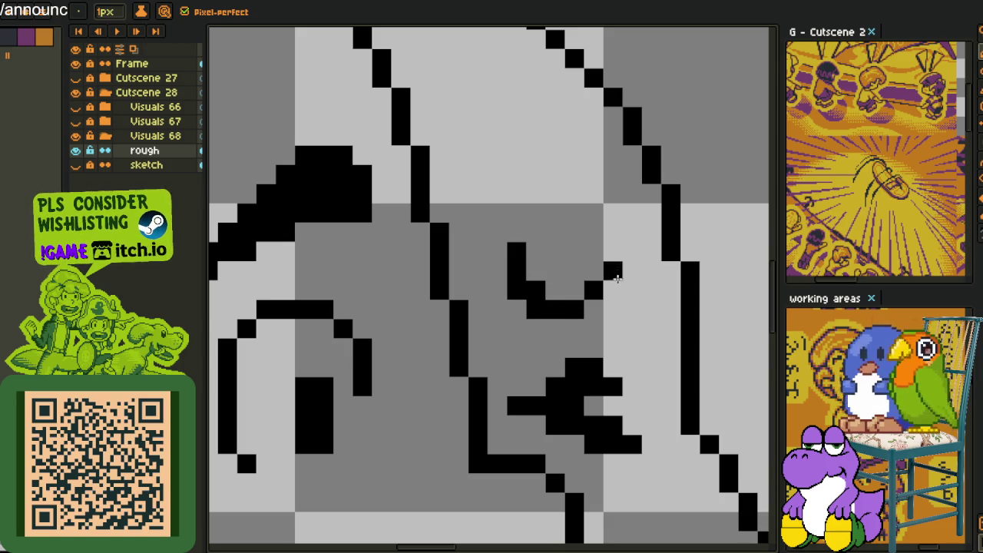
mouse_move(555, 305)
mouse_down()
mouse_move(581, 306)
mouse_move(618, 259)
mouse_move(530, 274)
mouse_up()
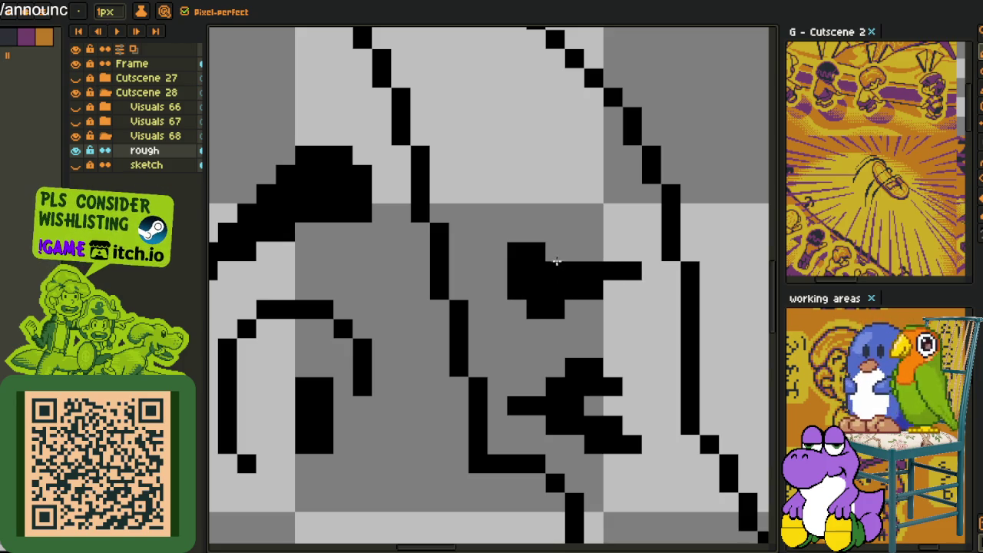
scroll(551, 261, down, 5)
scroll(550, 261, down, 2)
Paint a small ear-like notch on the head's left outline and erase stray pixels beside it.
drag(600, 297, 600, 246)
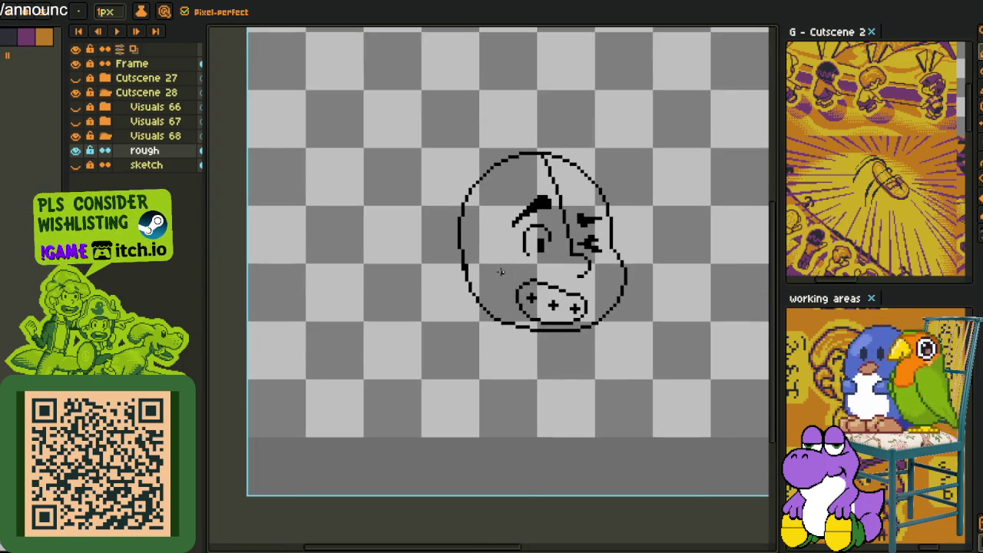
scroll(500, 272, up, 1)
scroll(455, 241, up, 3)
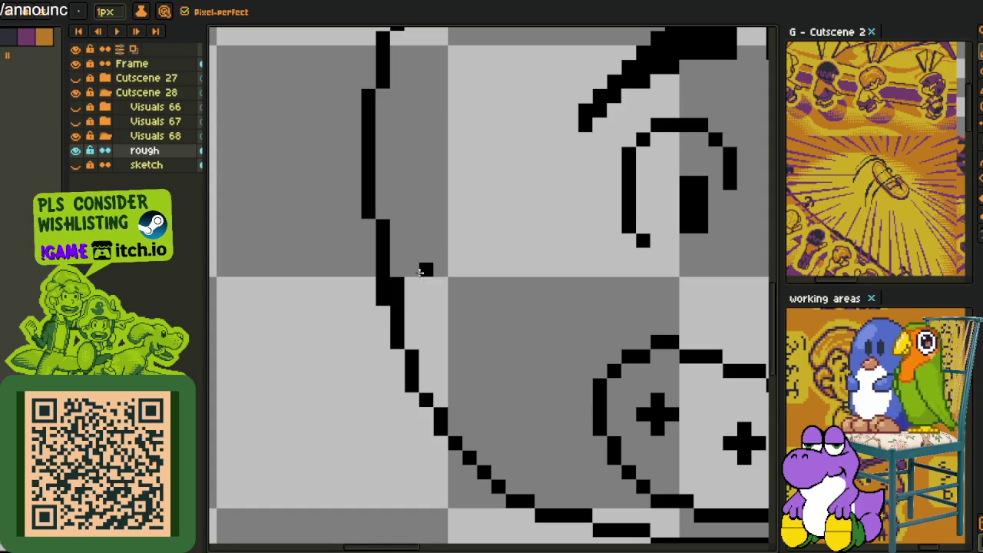
drag(406, 284, 412, 389)
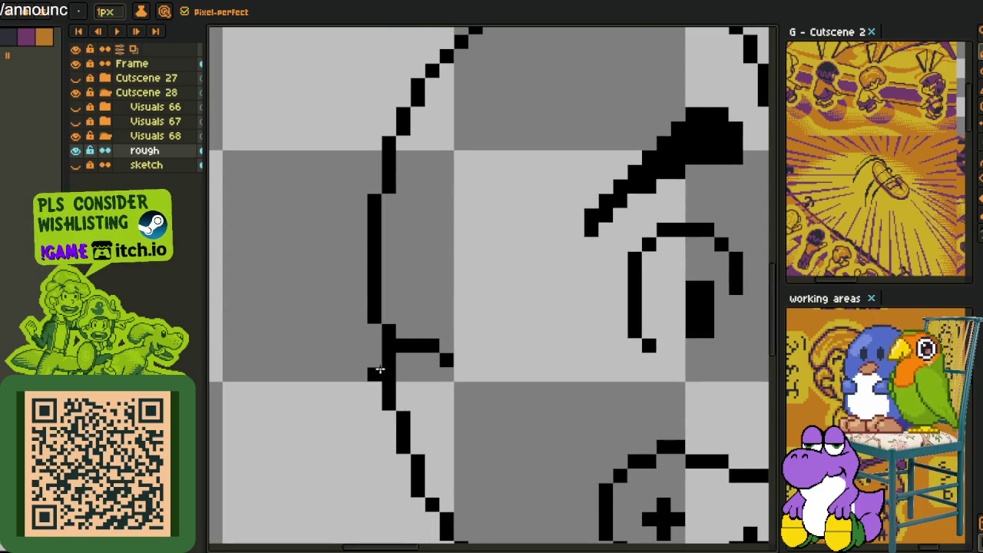
drag(370, 361, 372, 414)
mouse_move(387, 365)
mouse_down()
mouse_move(403, 430)
mouse_move(370, 429)
mouse_up()
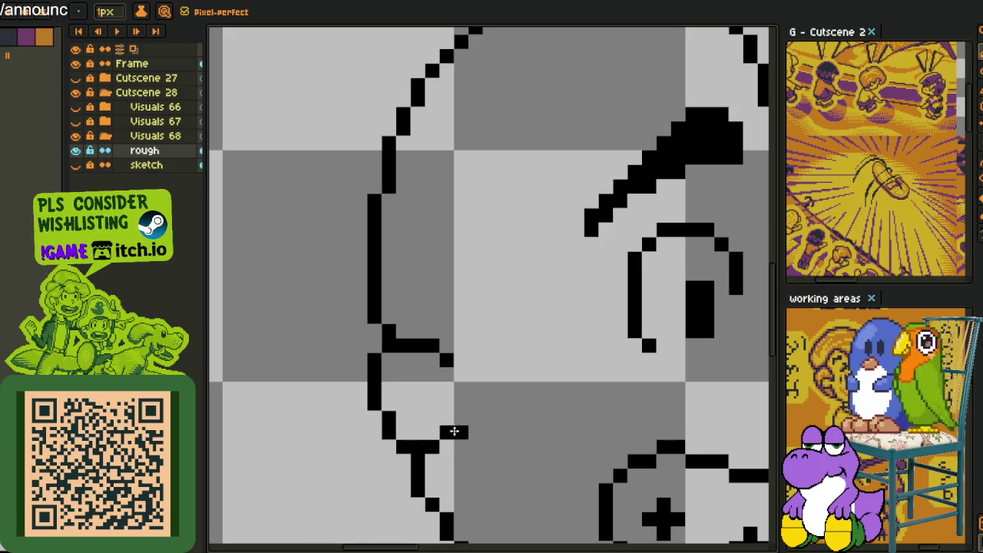
scroll(450, 433, down, 3)
scroll(453, 384, down, 1)
scroll(455, 347, up, 2)
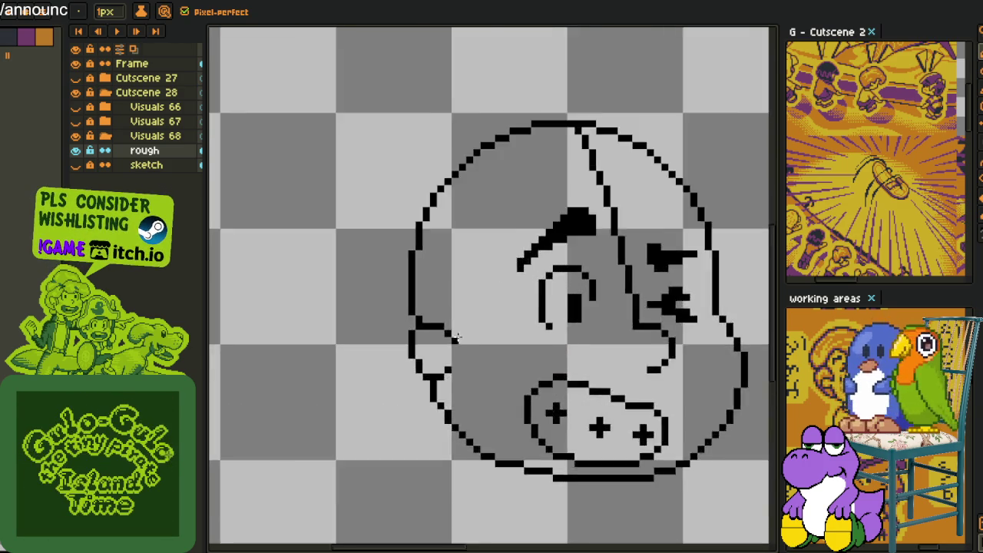
Move a selected block of the face up one pixel and add a black pixel to the outline.
scroll(454, 347, up, 3)
key(m)
drag(462, 290, 341, 356)
drag(417, 322, 414, 311)
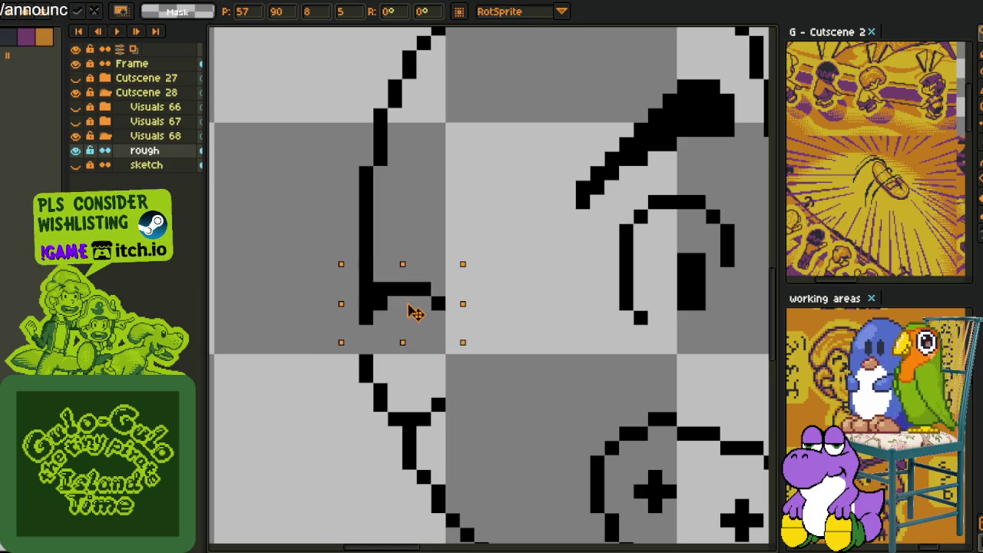
key(ctrl+d)
key(b)
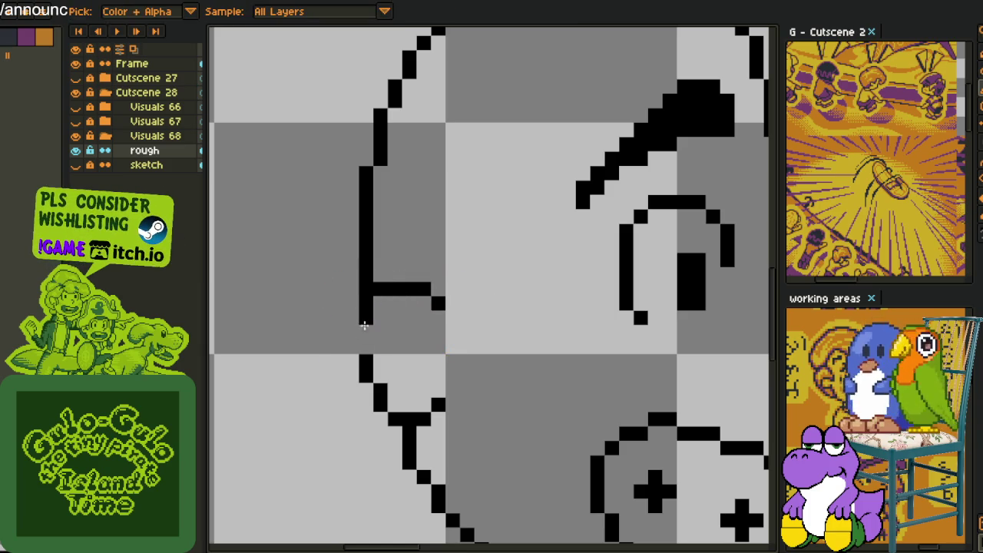
scroll(361, 351, down, 3)
scroll(409, 347, up, 4)
click(410, 344)
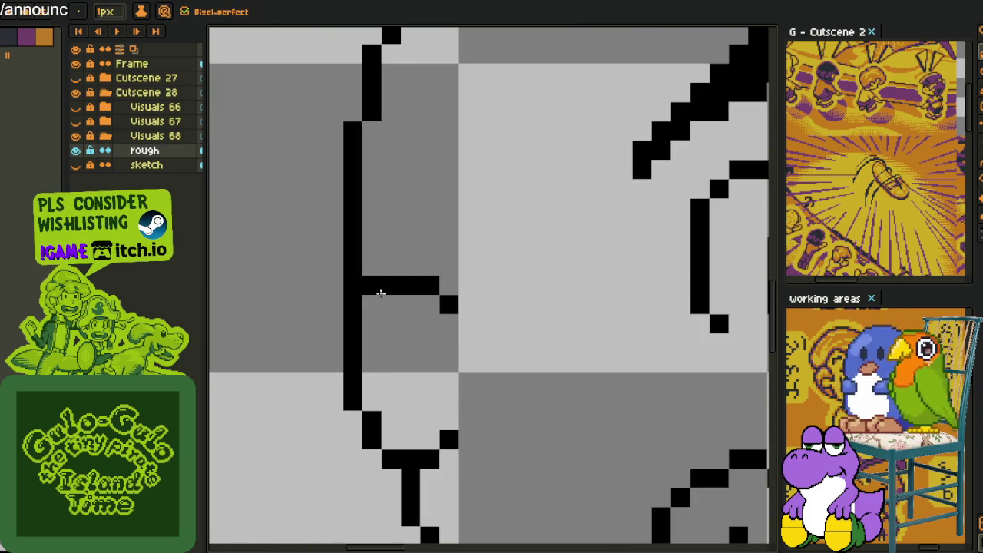
Nudge the short horizontal stroke one pixel right and touch up the black pixels around it.
key(m)
drag(362, 274, 465, 334)
key(Right)
key(b)
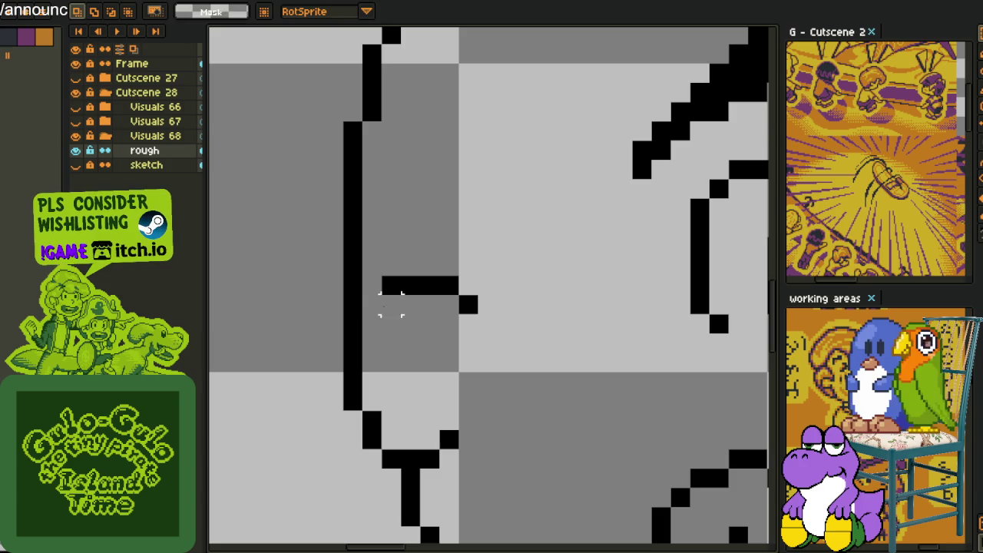
click(371, 304)
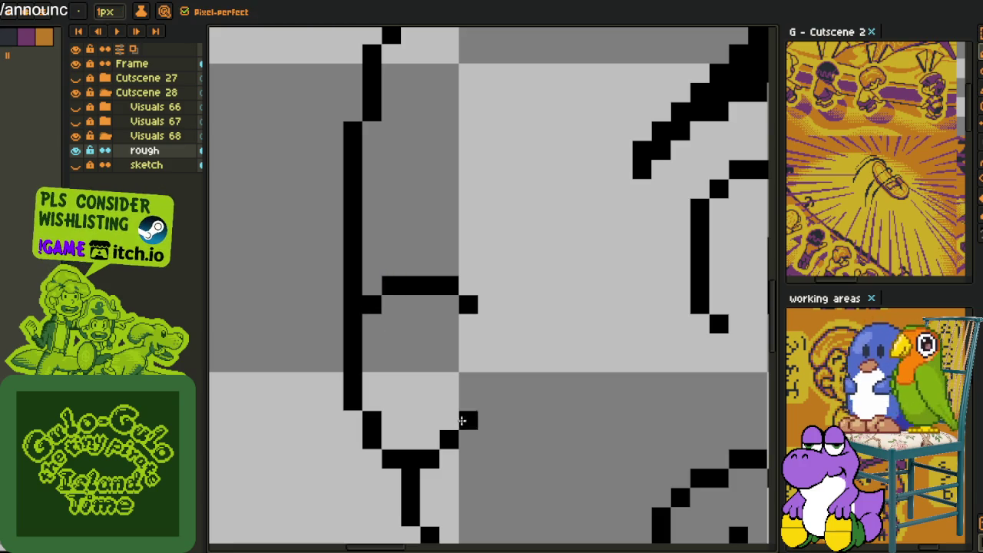
right_click(468, 305)
right_click(465, 300)
click(430, 381)
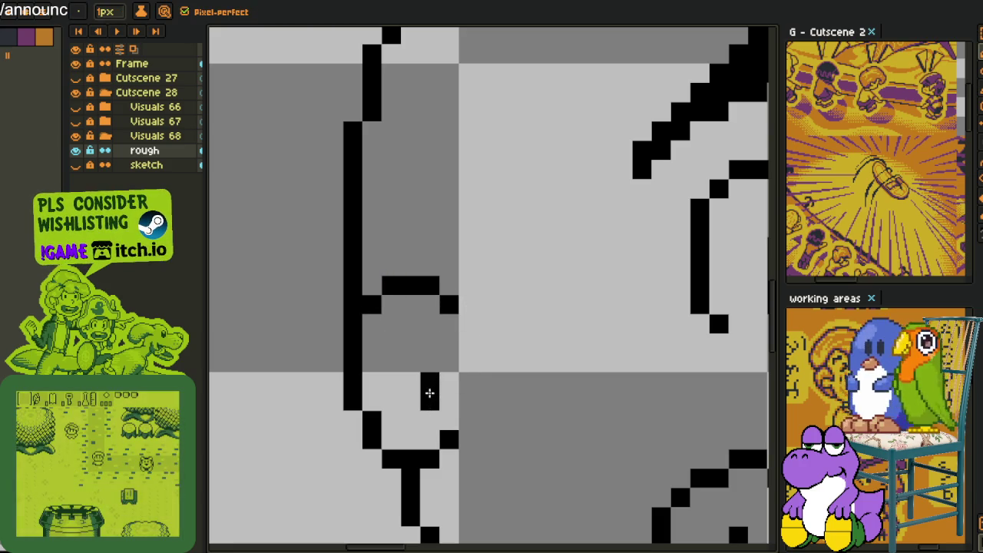
Save the sketch file.
scroll(430, 389, down, 5)
key(h)
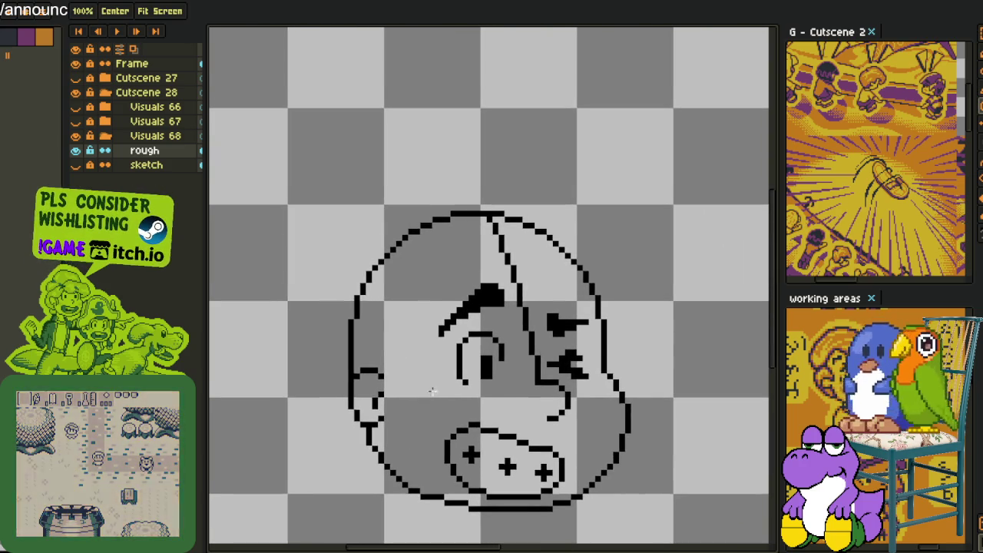
scroll(431, 398, down, 3)
scroll(413, 299, down, 3)
key(ctrl+s)
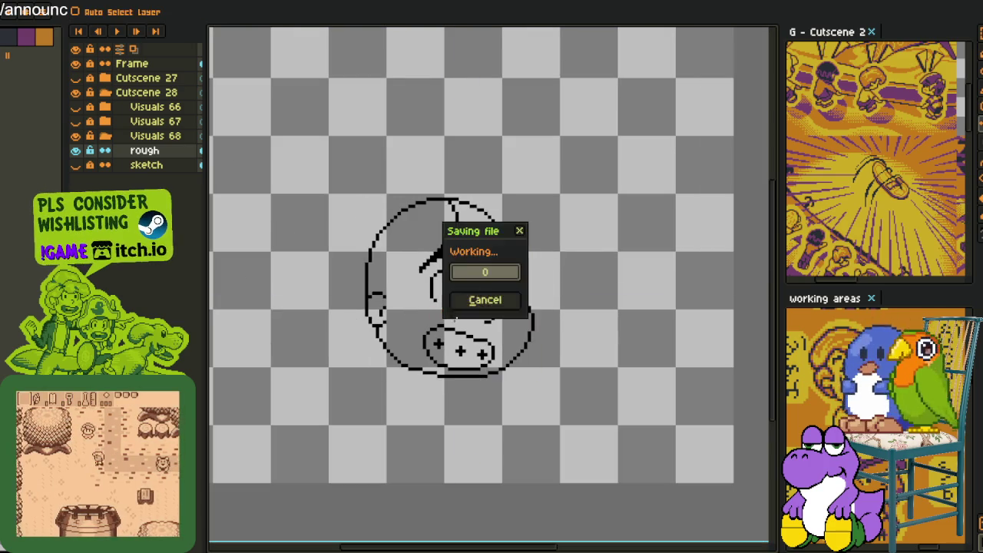
Fit the canvas in view and add a new layer above the rough layer.
drag(464, 375, 490, 405)
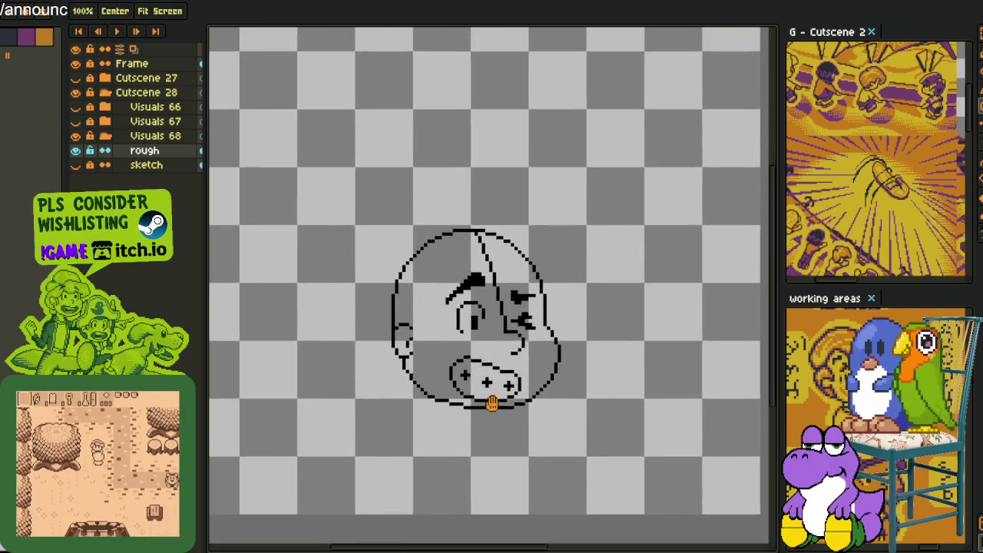
key(ctrl+0)
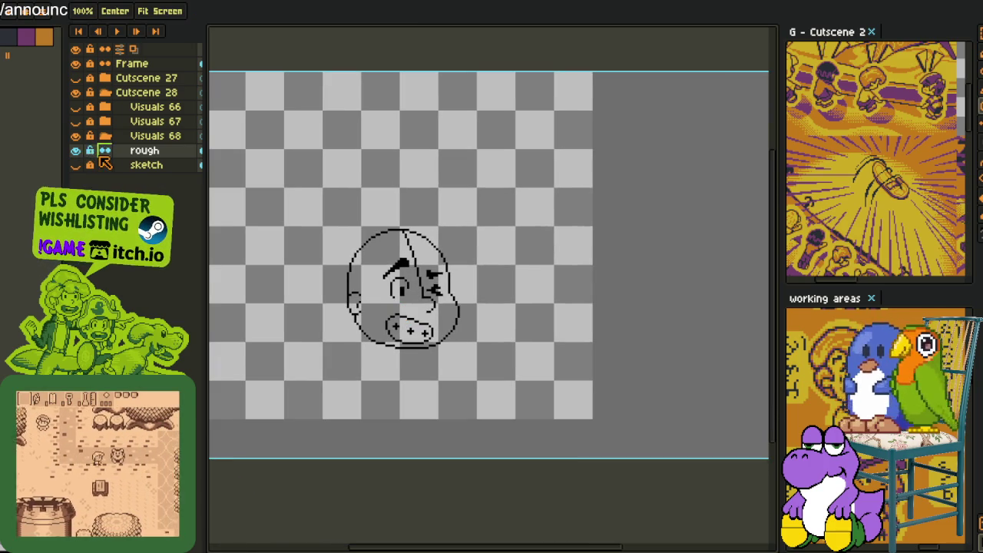
right_click(130, 150)
mouse_move(156, 177)
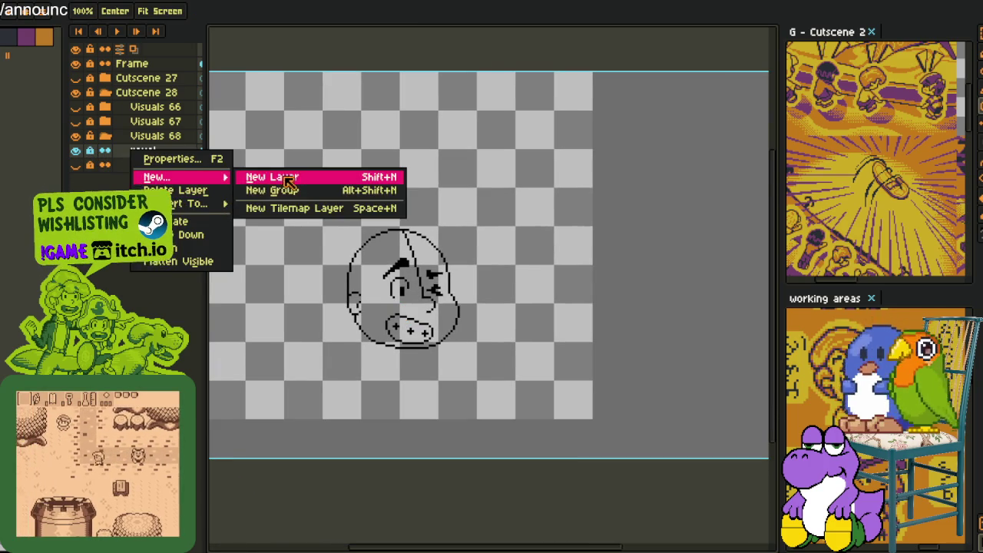
click(288, 178)
Draw a red line up the left side of the face on the new layer.
drag(458, 242, 511, 274)
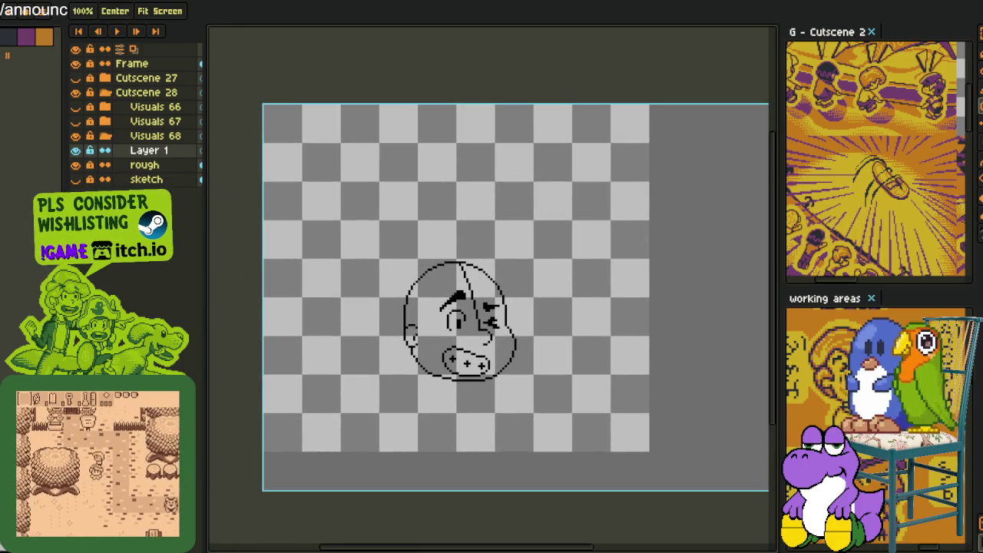
scroll(468, 290, up, 1)
scroll(467, 290, up, 2)
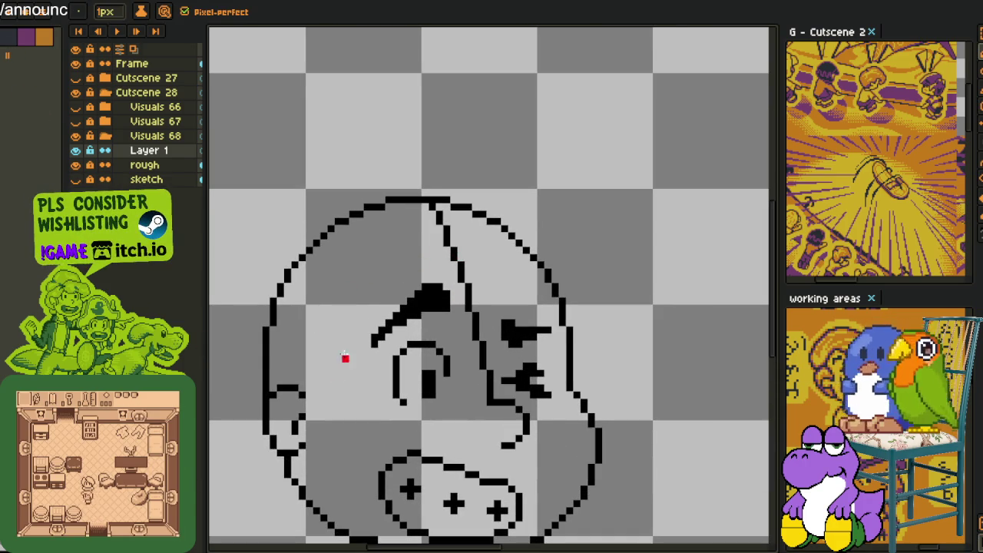
drag(338, 316, 358, 387)
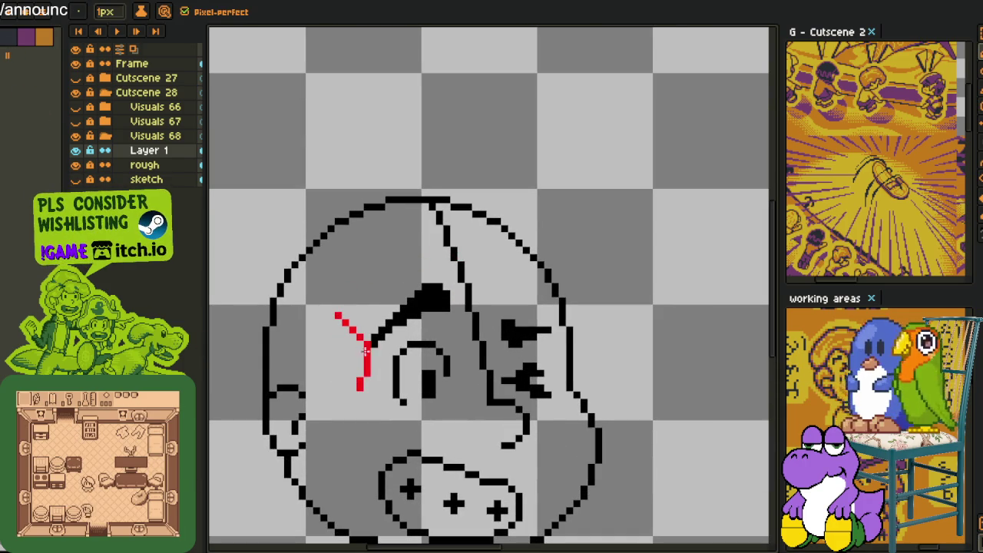
key(ctrl+z)
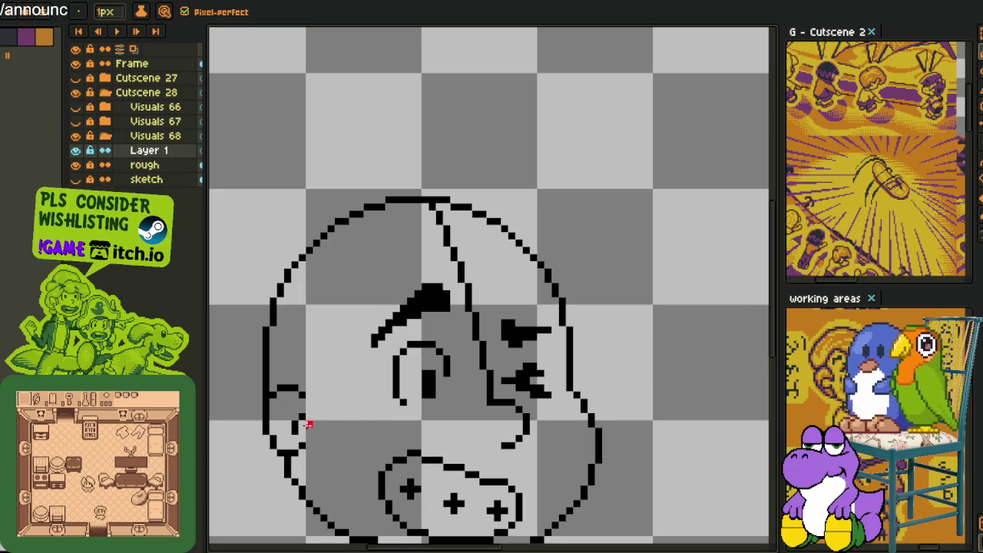
drag(338, 418, 342, 393)
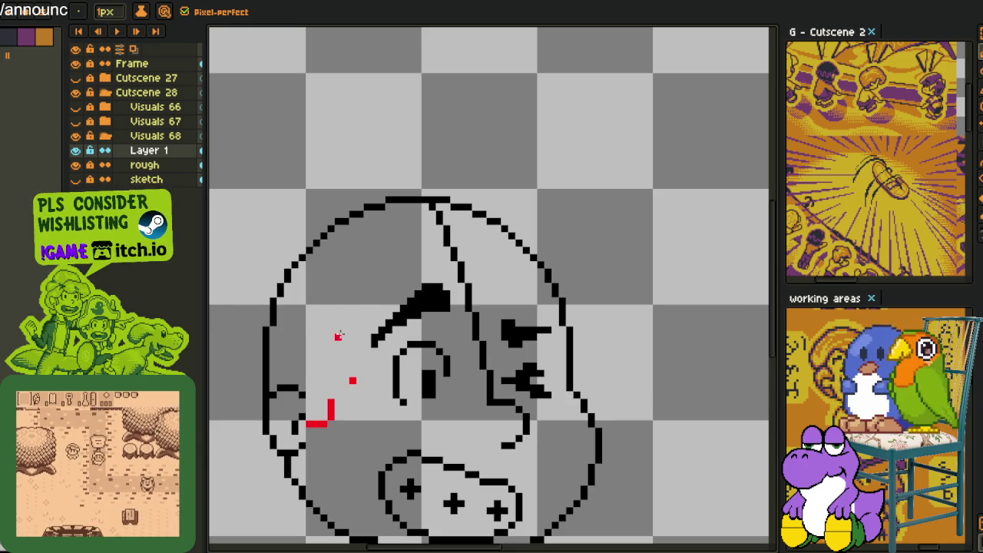
Zoom in and extend the red stroke upward and to the right.
key(i)
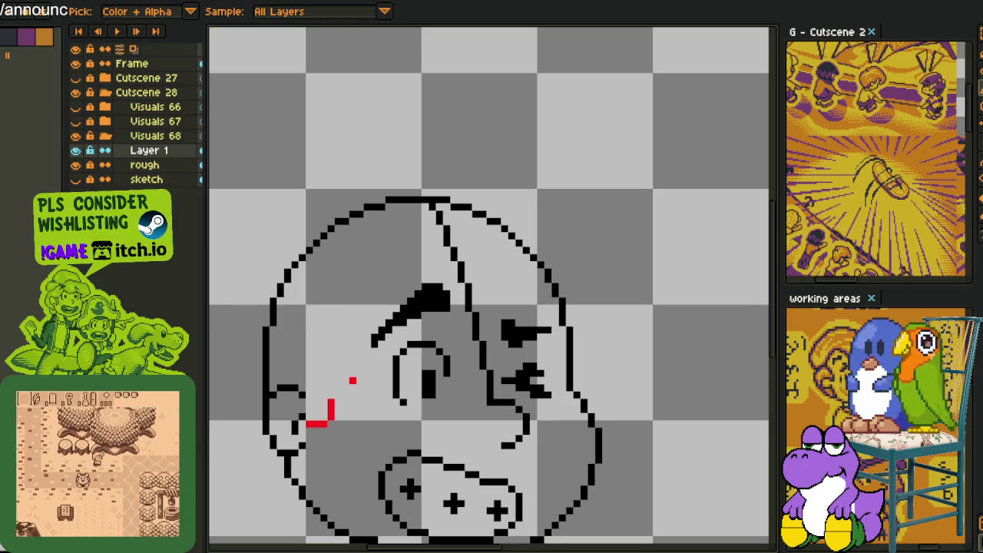
key(z)
click(427, 253)
click(392, 351)
key(b)
drag(453, 339, 452, 224)
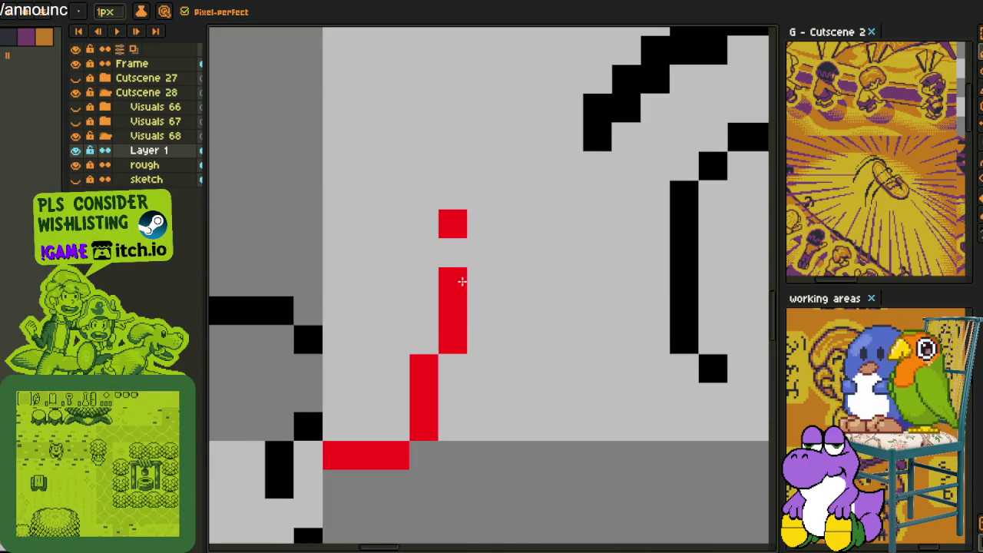
key(ctrl+z)
drag(456, 284, 481, 219)
scroll(480, 212, down, 5)
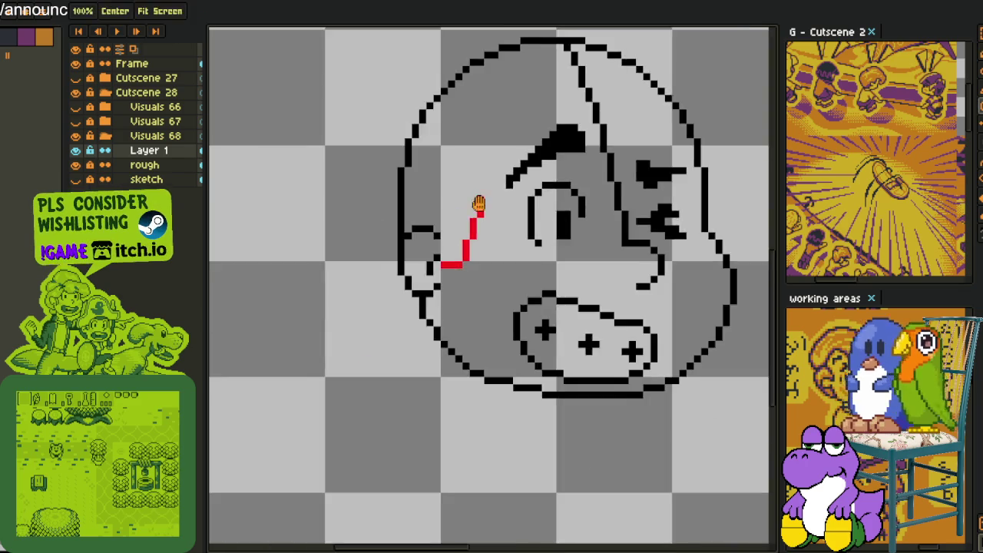
key(b)
scroll(478, 202, up, 2)
Continue the red line along the face outline, smoothing its curve and extending it left and down.
drag(537, 290, 444, 235)
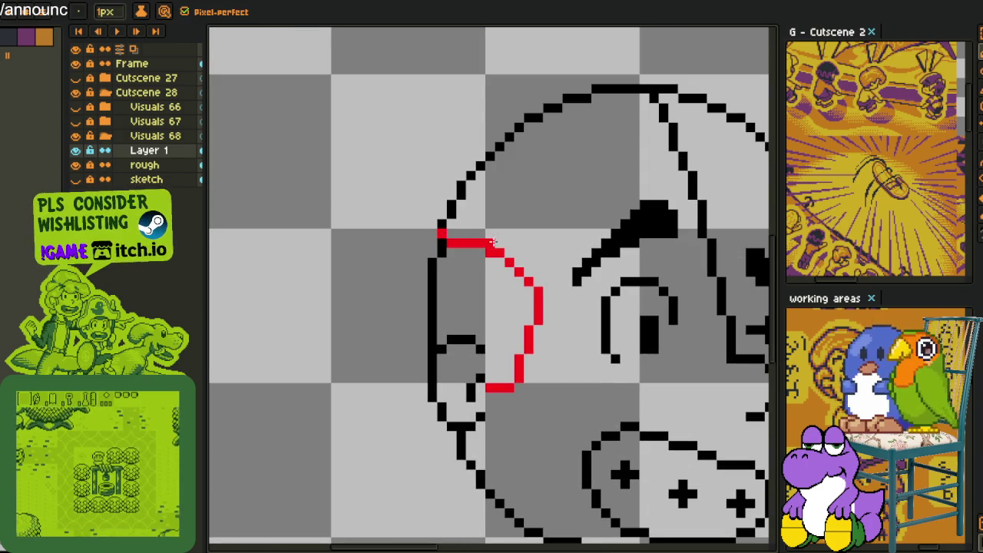
right_click(483, 243)
right_click(499, 251)
click(502, 261)
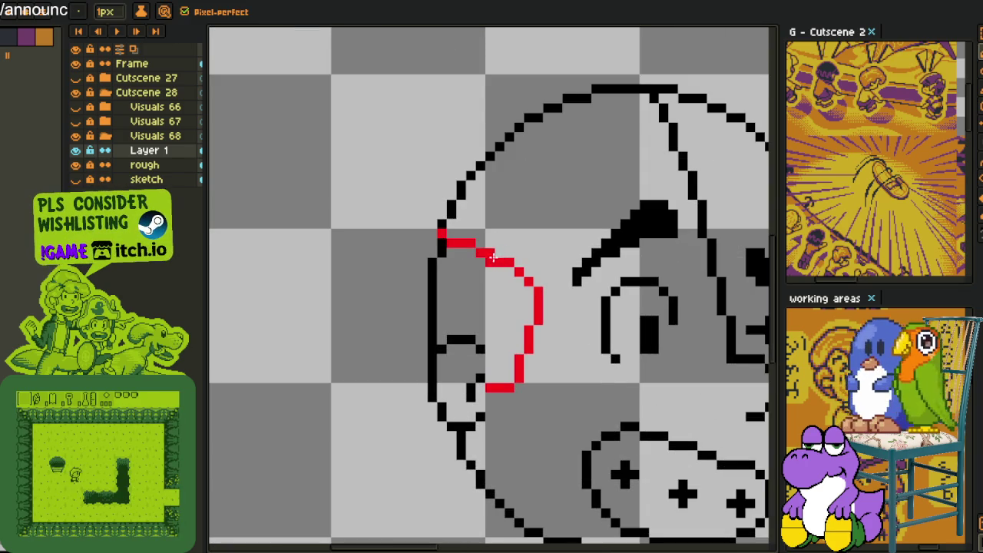
mouse_move(440, 232)
mouse_down()
mouse_move(390, 265)
mouse_move(380, 329)
mouse_up()
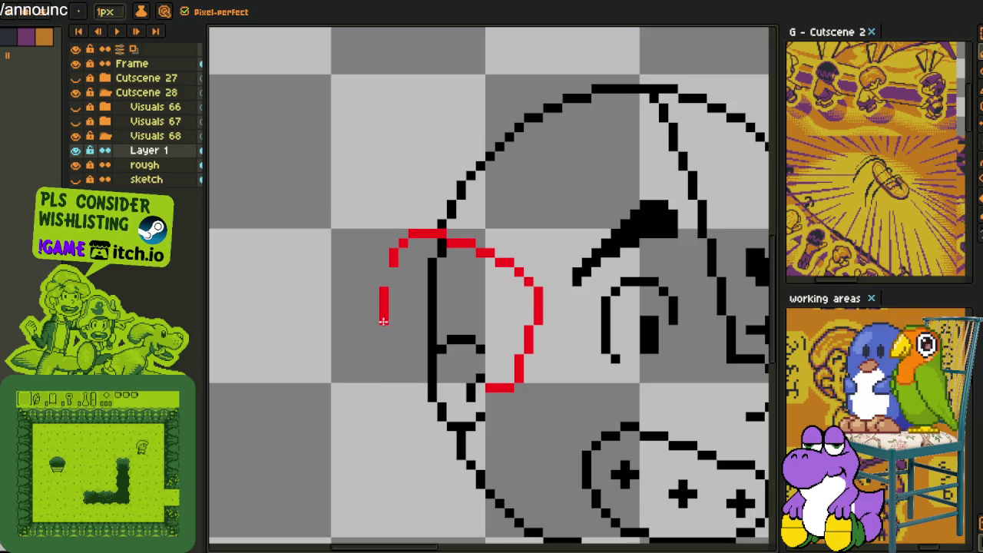
drag(408, 397, 351, 258)
drag(418, 354, 439, 400)
Join the red segments and extend the red outline down the head's left side.
drag(458, 461, 381, 359)
key(ctrl+z)
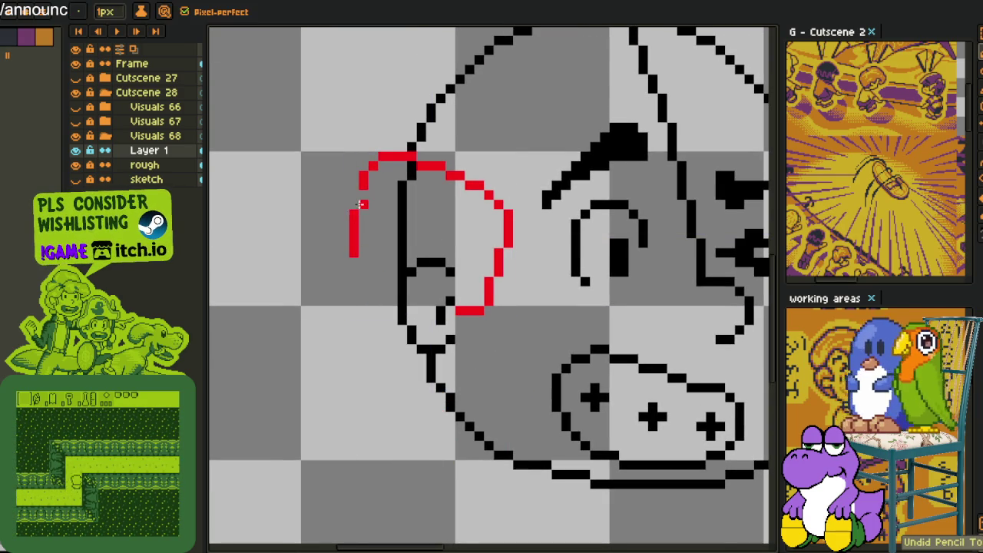
drag(362, 194, 351, 204)
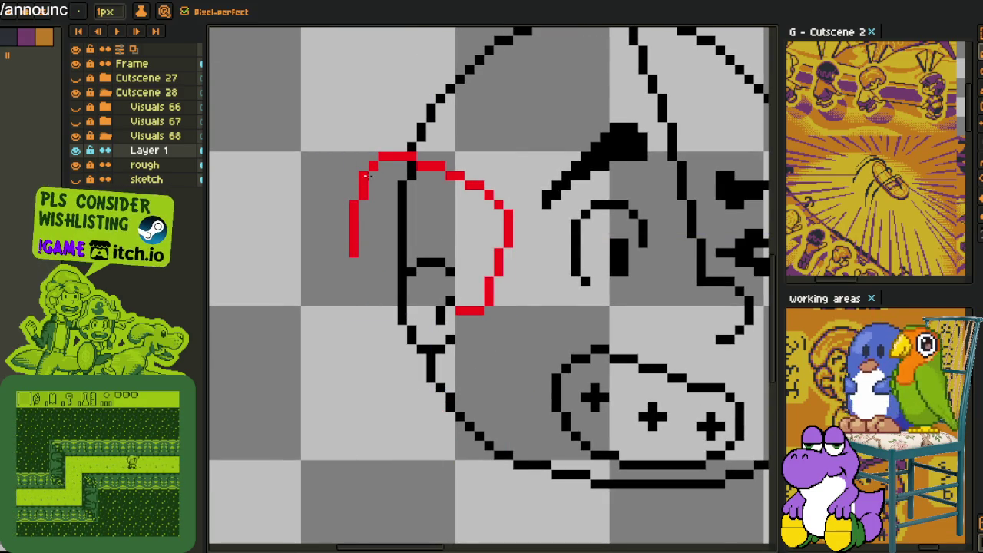
mouse_move(353, 256)
mouse_down()
mouse_move(411, 421)
mouse_move(475, 500)
mouse_move(550, 502)
mouse_up()
scroll(440, 445, up, 1)
drag(470, 506, 469, 490)
scroll(568, 472, down, 2)
mouse_move(522, 450)
mouse_down()
mouse_move(527, 355)
mouse_move(484, 308)
mouse_up()
scroll(484, 307, up, 2)
scroll(514, 329, down, 1)
scroll(472, 347, up, 1)
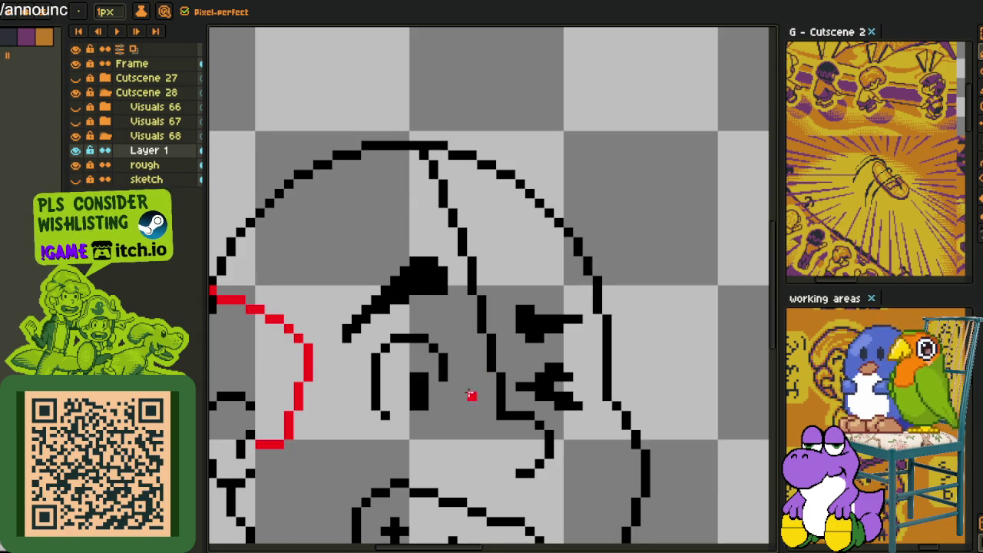
Draw a red line across the face and a red arc over the top of the head.
drag(470, 394, 650, 337)
key(ctrl+z)
mouse_move(472, 395)
mouse_down()
mouse_move(635, 339)
mouse_move(654, 154)
mouse_up()
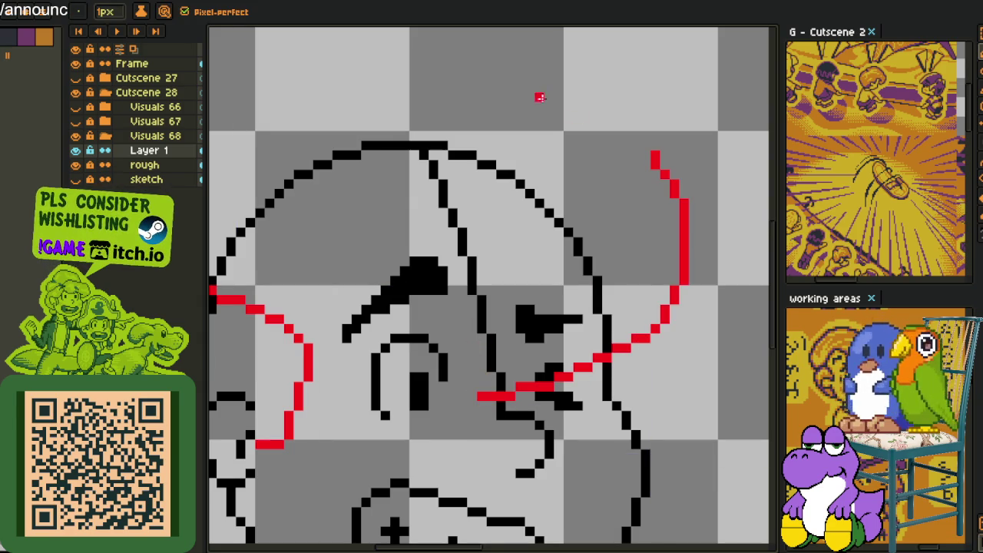
scroll(641, 200, up, 3)
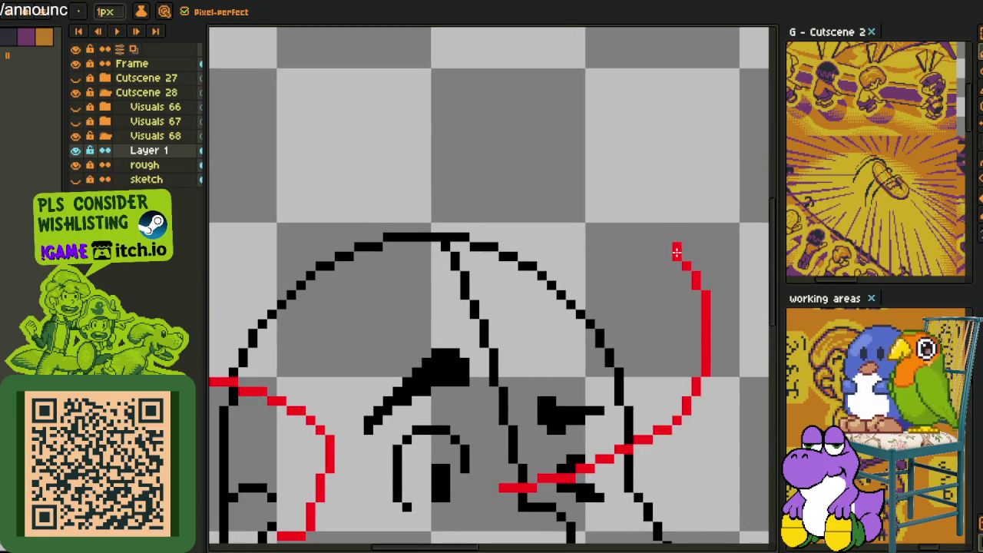
mouse_move(654, 218)
mouse_down()
mouse_move(334, 213)
mouse_move(314, 285)
mouse_up()
scroll(333, 213, left, 3)
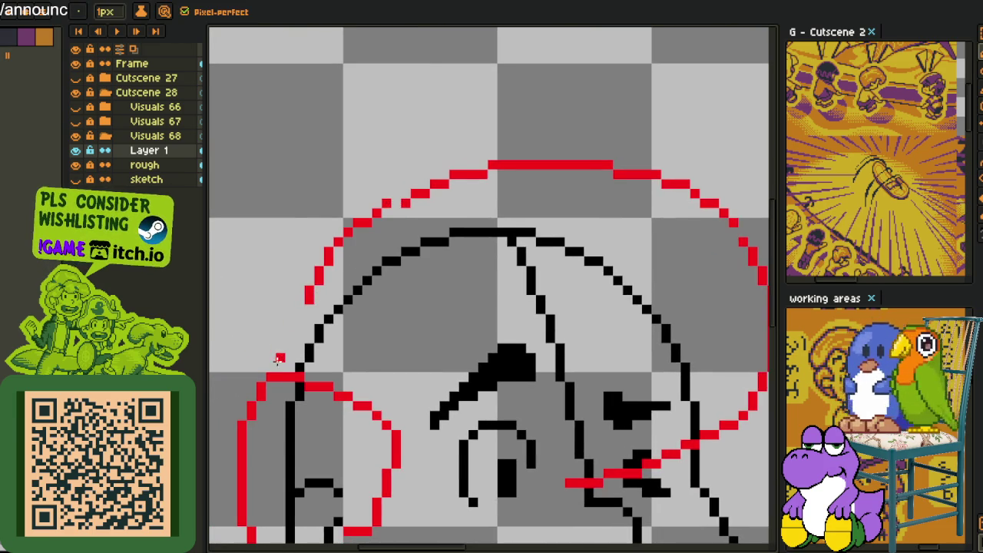
drag(278, 367, 329, 275)
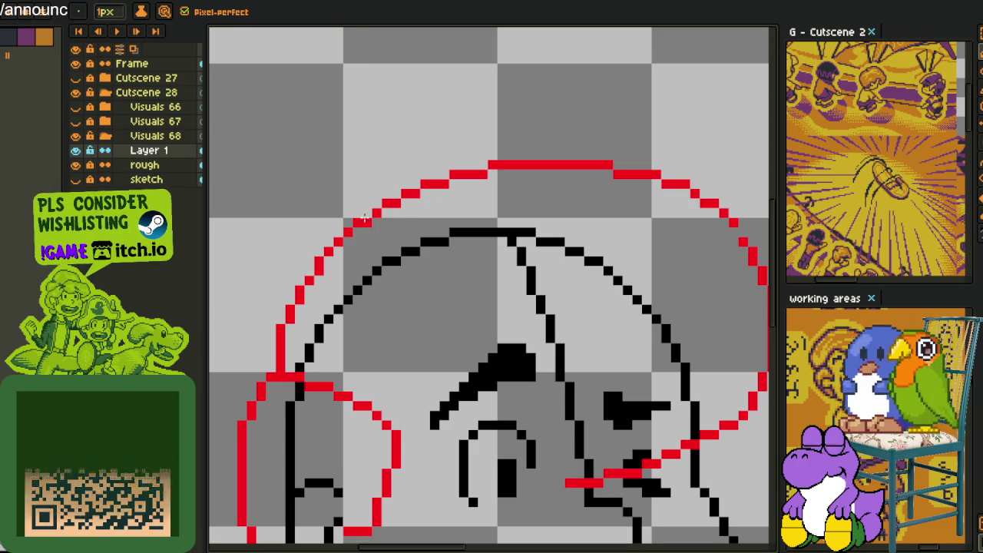
scroll(463, 213, down, 3)
scroll(497, 289, up, 2)
scroll(497, 289, up, 1)
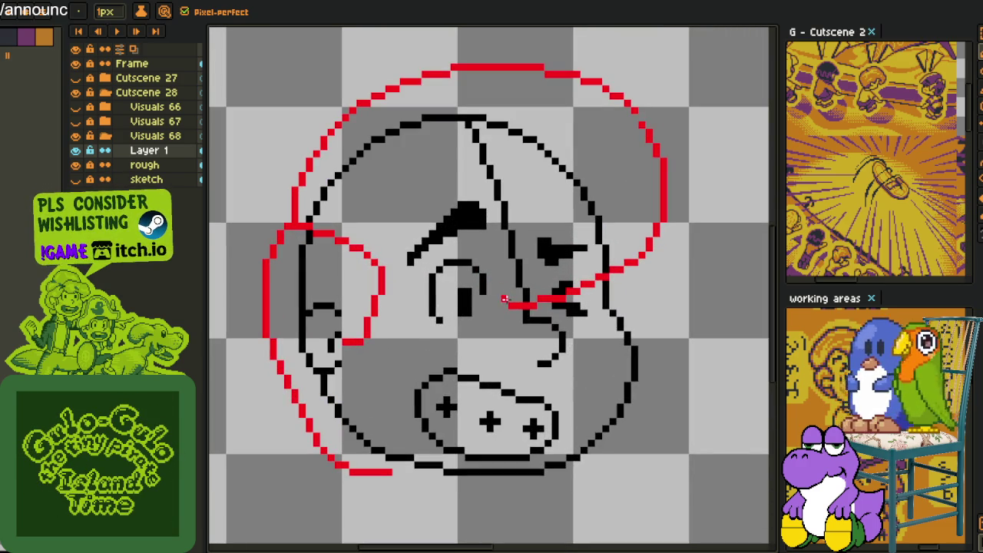
Add an inner red loop arcing from the left curve up to the top above the brow.
drag(504, 299, 412, 197)
scroll(374, 257, up, 2)
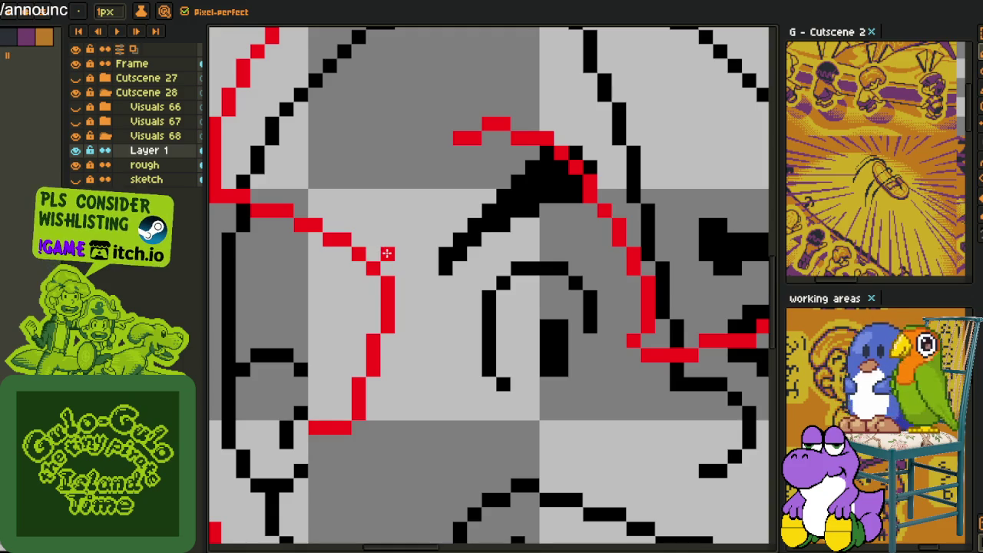
drag(385, 251, 502, 146)
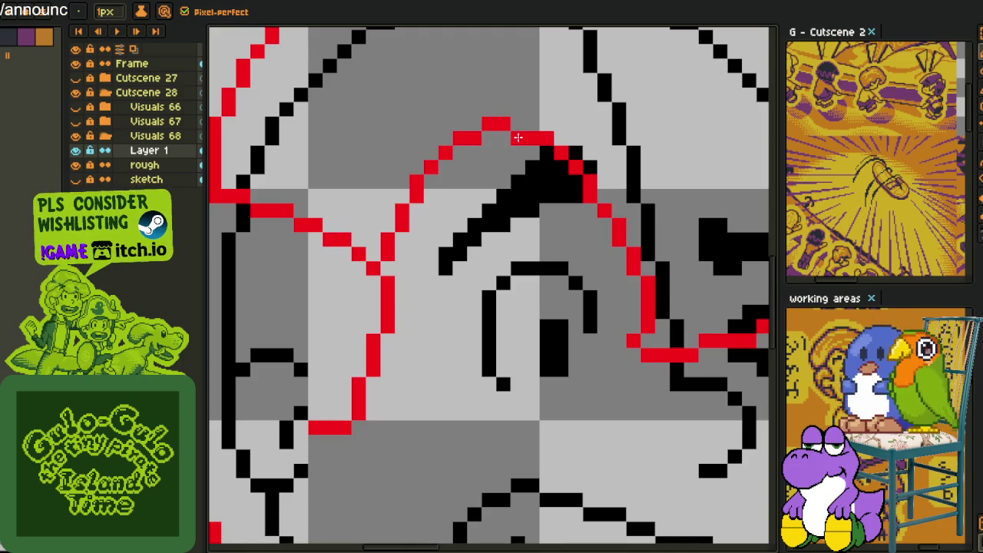
scroll(585, 178, down, 3)
scroll(585, 178, down, 2)
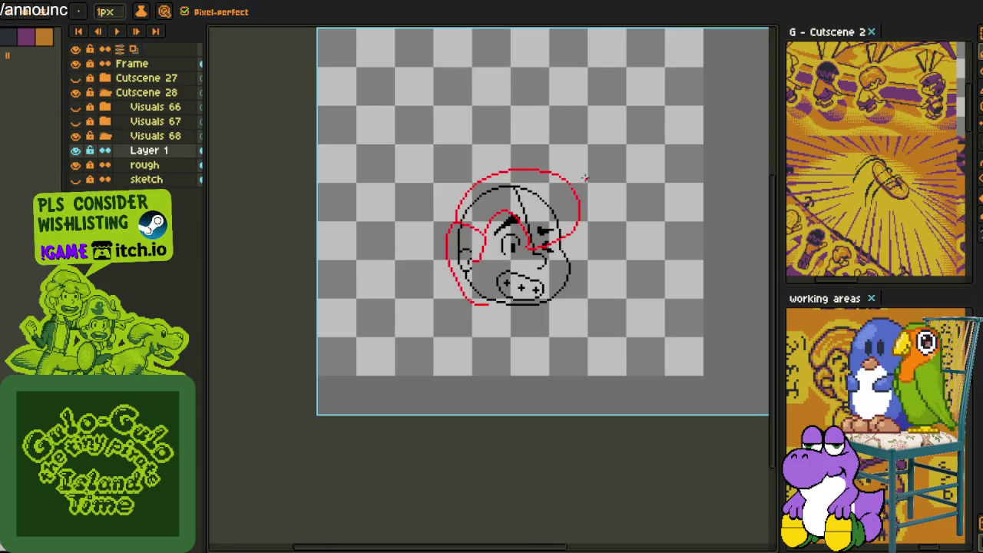
drag(547, 223, 537, 228)
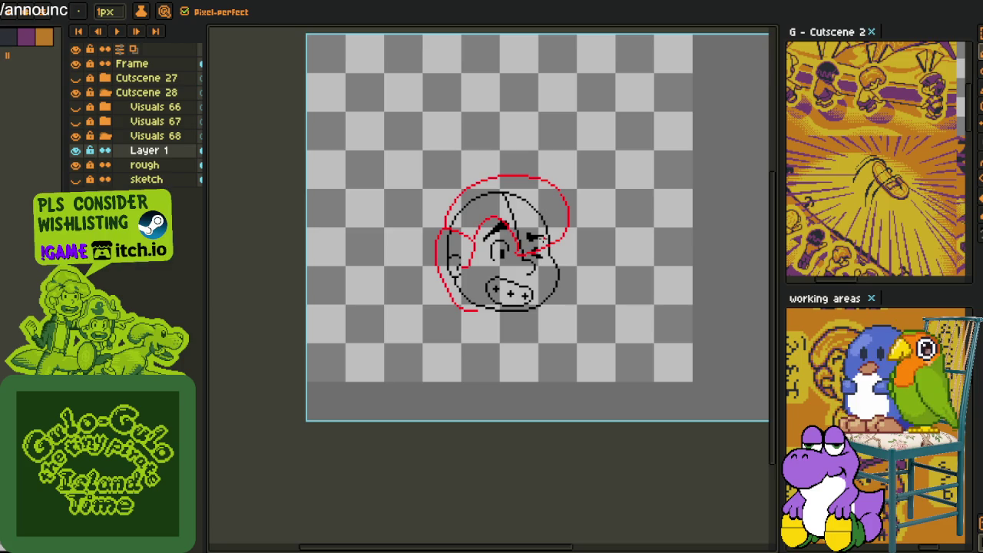
Hide Layer 1 so only the black line drawing shows.
scroll(544, 306, up, 3)
scroll(450, 213, up, 1)
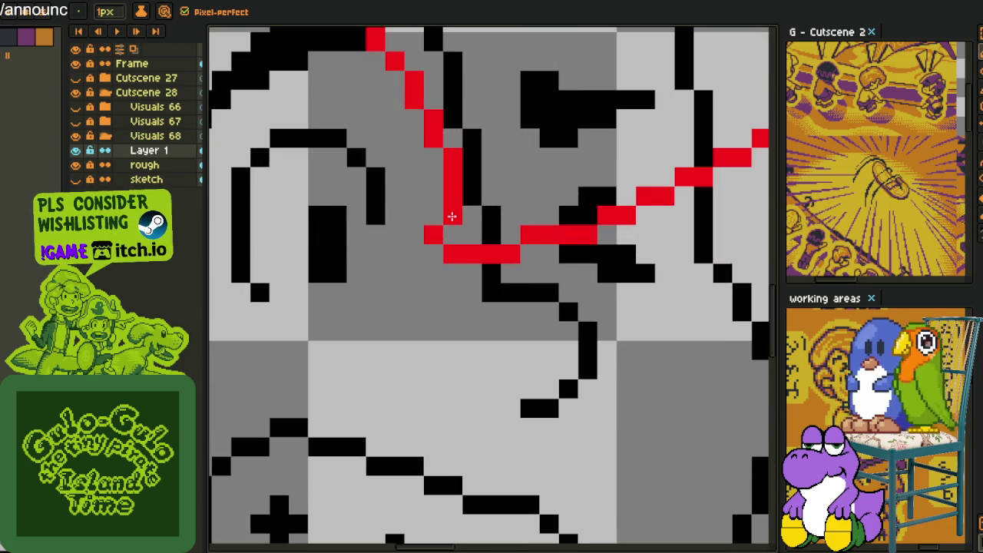
scroll(466, 214, down, 2)
scroll(465, 213, down, 1)
scroll(450, 155, up, 1)
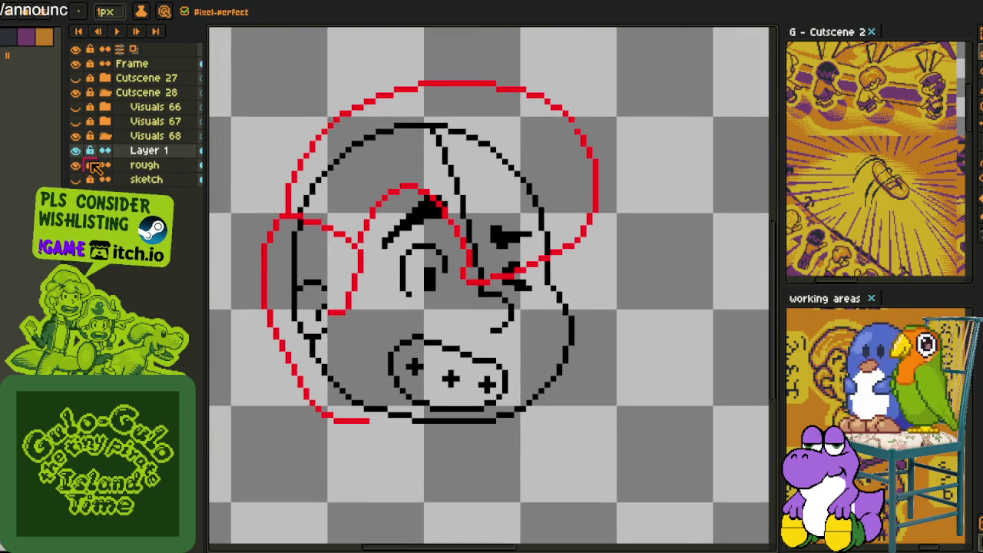
click(75, 149)
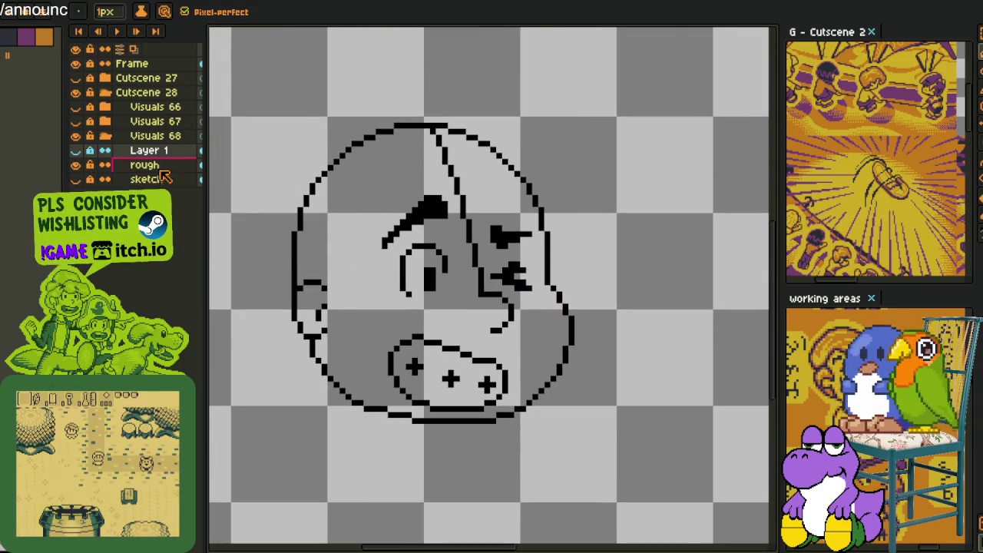
On the rough drawing layer, erase the stray black line across the face.
click(145, 164)
key(i)
scroll(454, 177, up, 3)
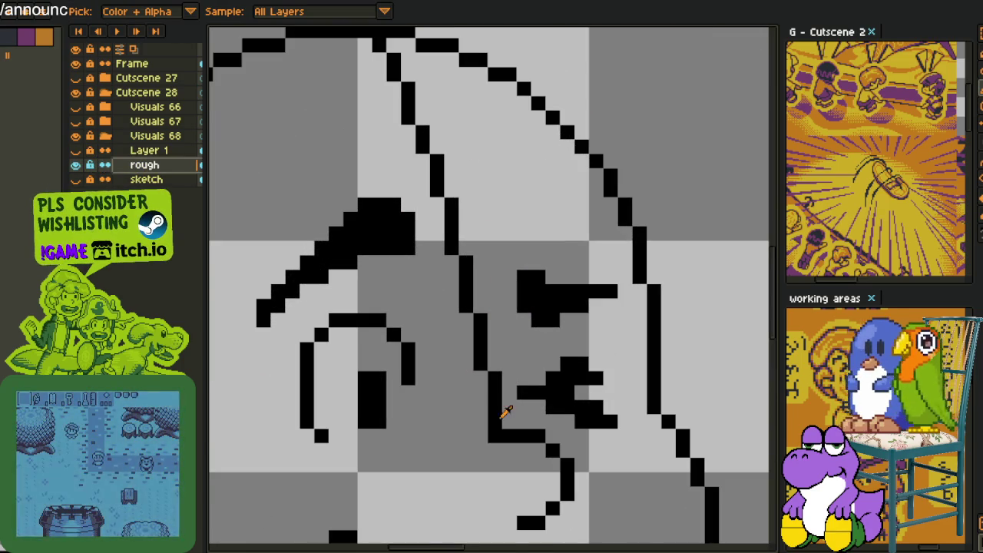
key(b)
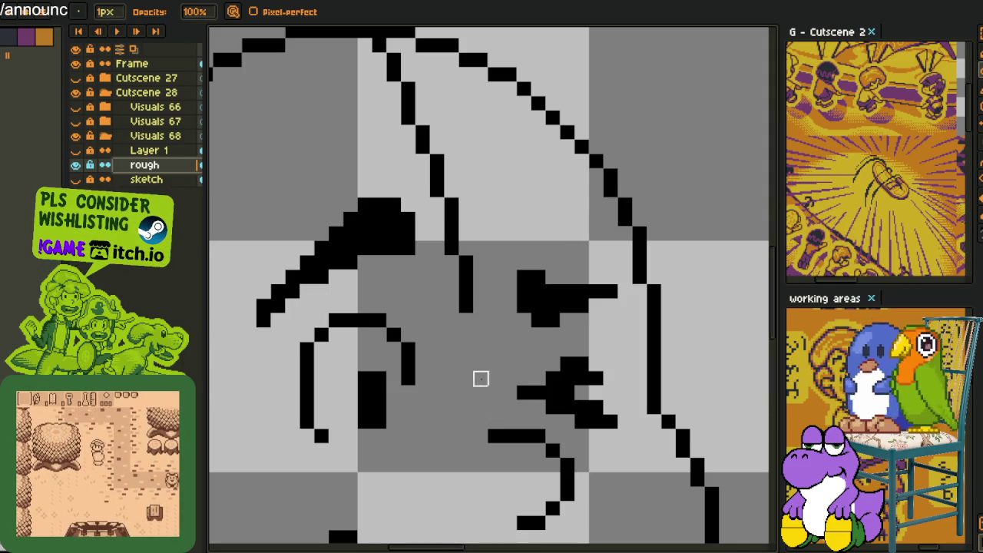
drag(480, 369, 452, 220)
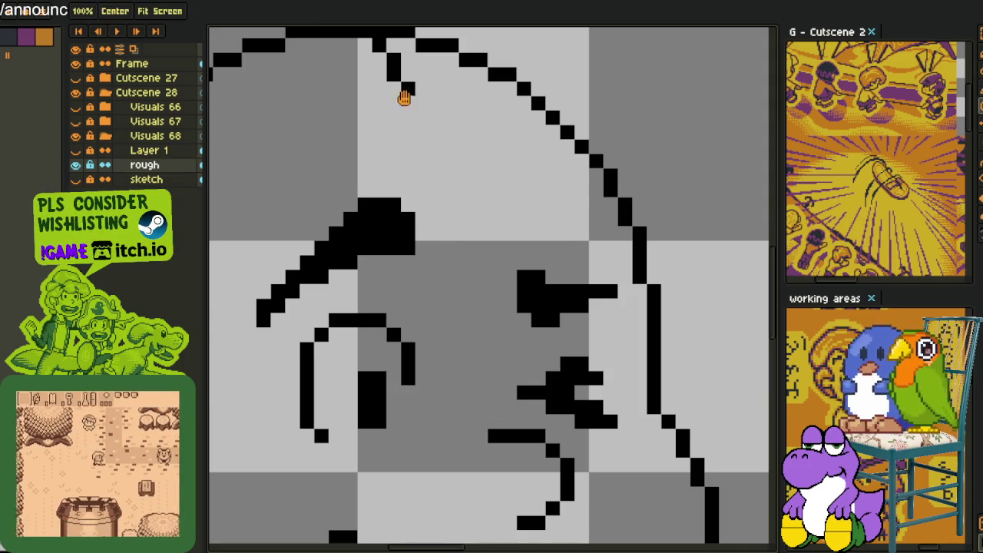
drag(405, 99, 450, 246)
scroll(422, 189, down, 3)
Re-show the red sketch layer and pencil a red pixel into the hair outline gap.
key(i)
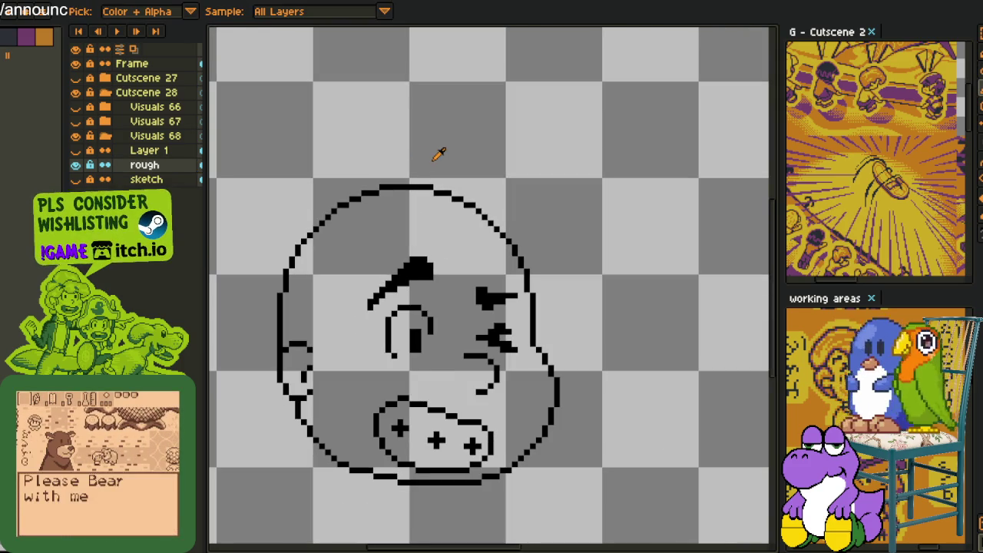
click(75, 150)
scroll(430, 200, down, 3)
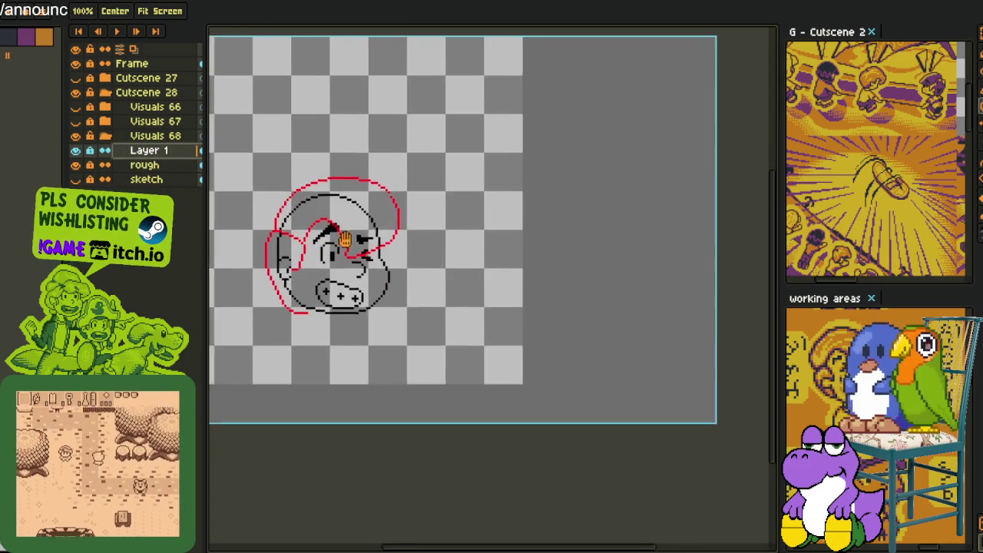
scroll(439, 202, up, 1)
scroll(430, 167, up, 3)
scroll(430, 168, up, 2)
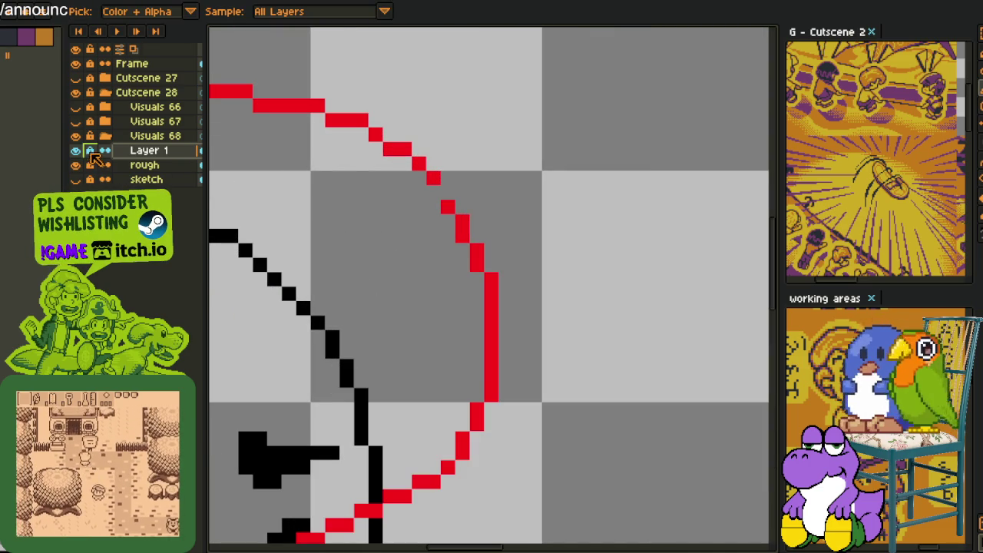
key(b)
click(448, 192)
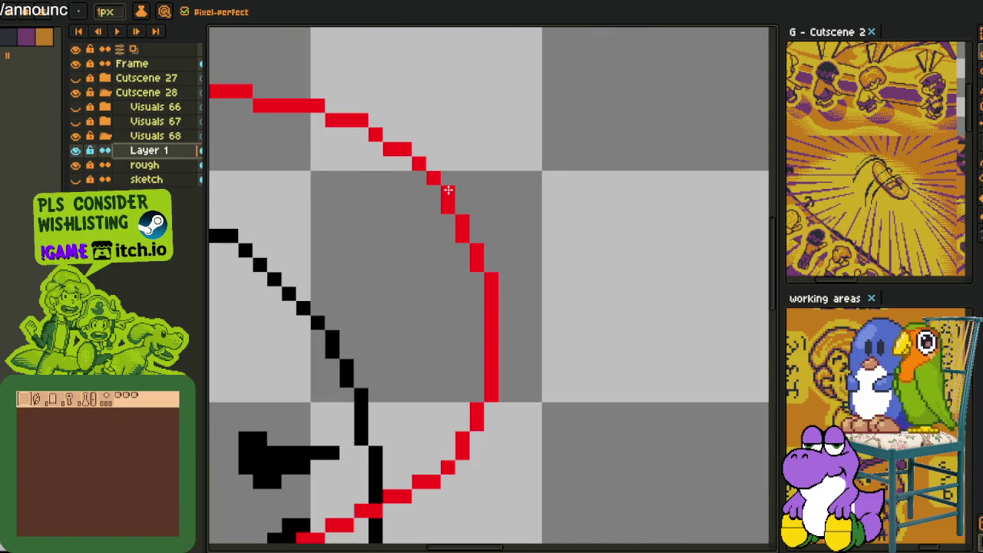
Bucket-fill the left hair strip between the red and black outlines with orange.
scroll(479, 279, down, 4)
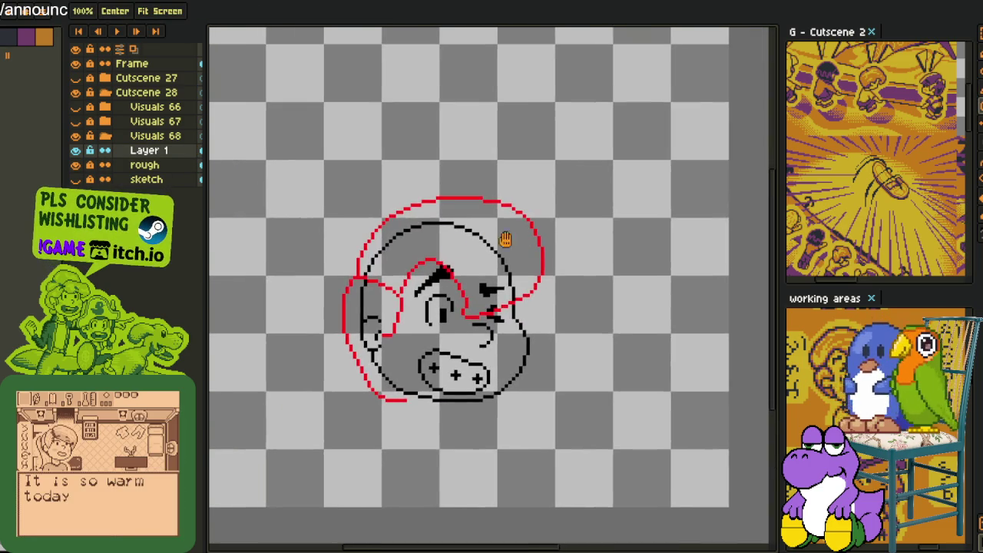
scroll(453, 307, up, 2)
scroll(450, 350, up, 1)
key(alt)
scroll(435, 357, down, 2)
scroll(446, 348, up, 2)
scroll(439, 339, down, 3)
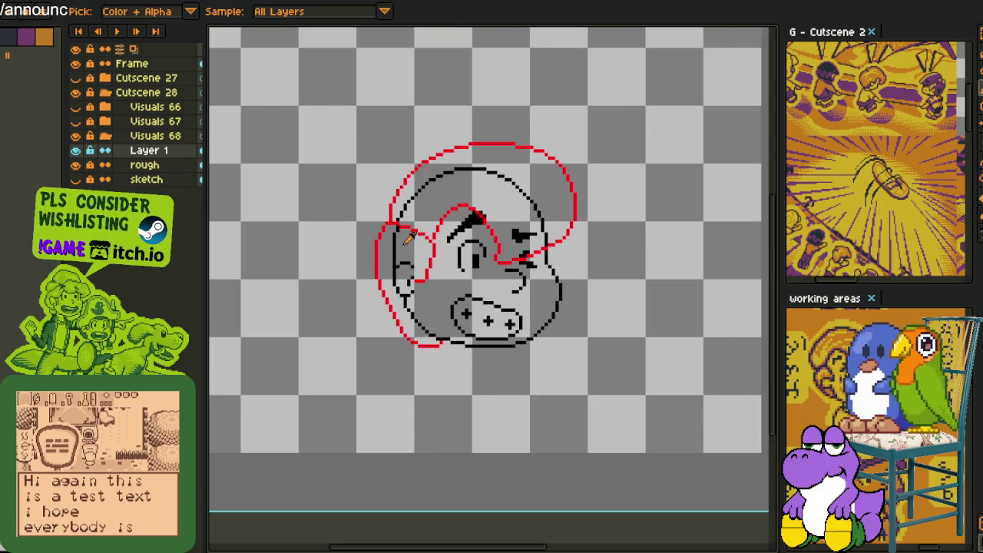
scroll(400, 246, up, 1)
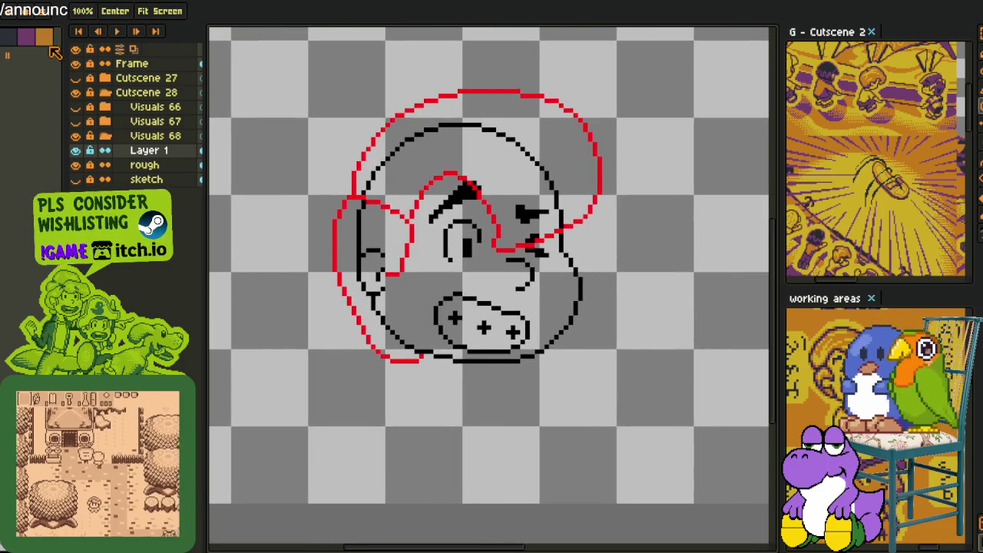
key(g)
scroll(369, 192, up, 1)
scroll(369, 192, up, 1)
click(366, 190)
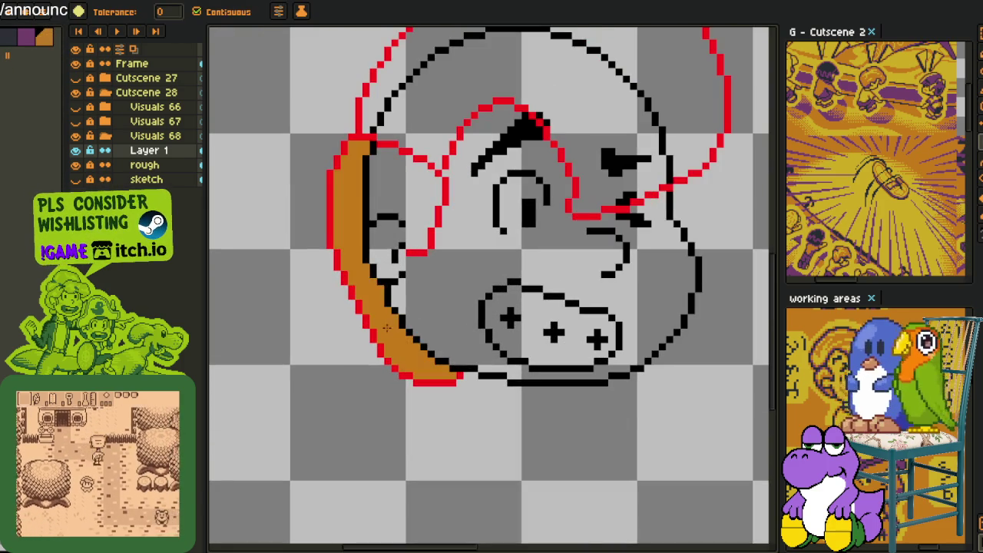
Paint orange over the inner cheek outline, undoing an accidental orange fill of the face.
key(b)
scroll(367, 189, up, 2)
drag(365, 260, 365, 155)
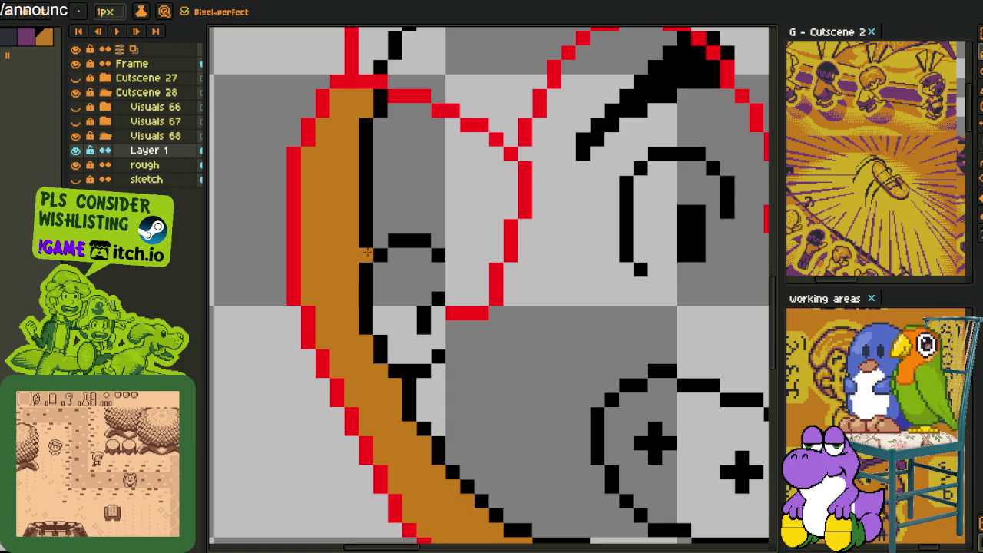
scroll(366, 155, down, 1)
key(g)
click(456, 229)
scroll(456, 229, down, 1)
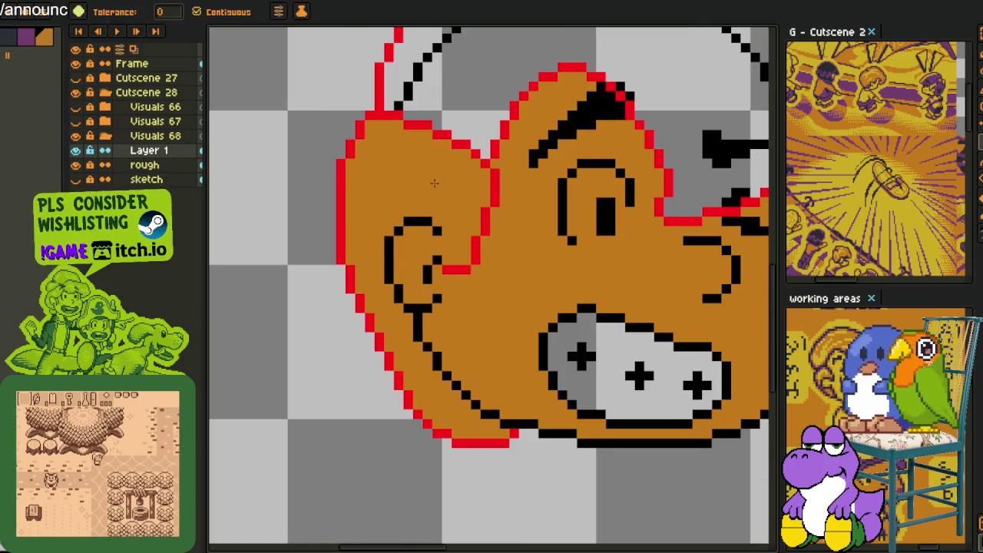
key(ctrl+z)
scroll(456, 229, up, 1)
Paint orange pixels alongside the red hair outline.
key(g)
scroll(456, 228, up, 1)
key(g)
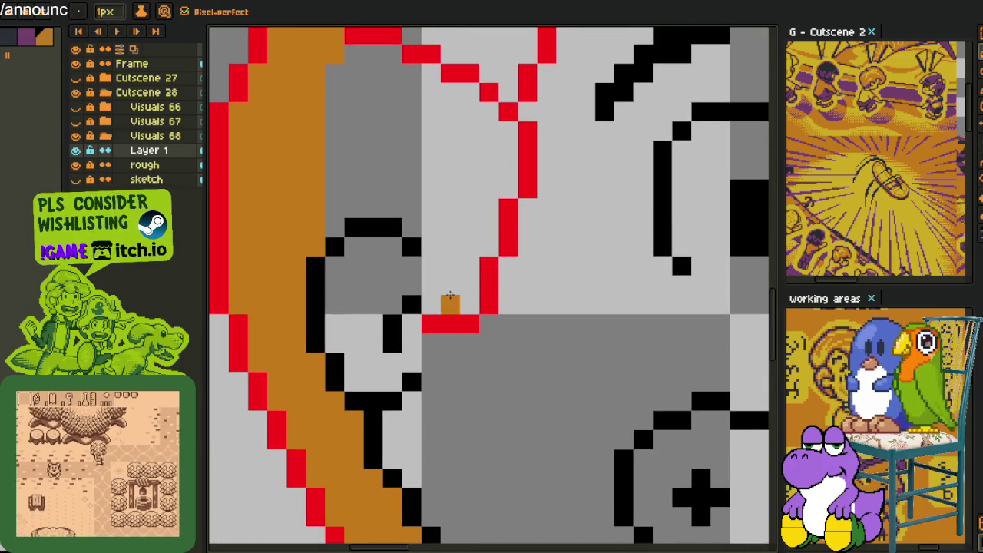
drag(450, 300, 450, 265)
scroll(456, 243, down, 3)
key(h)
scroll(456, 242, down, 1)
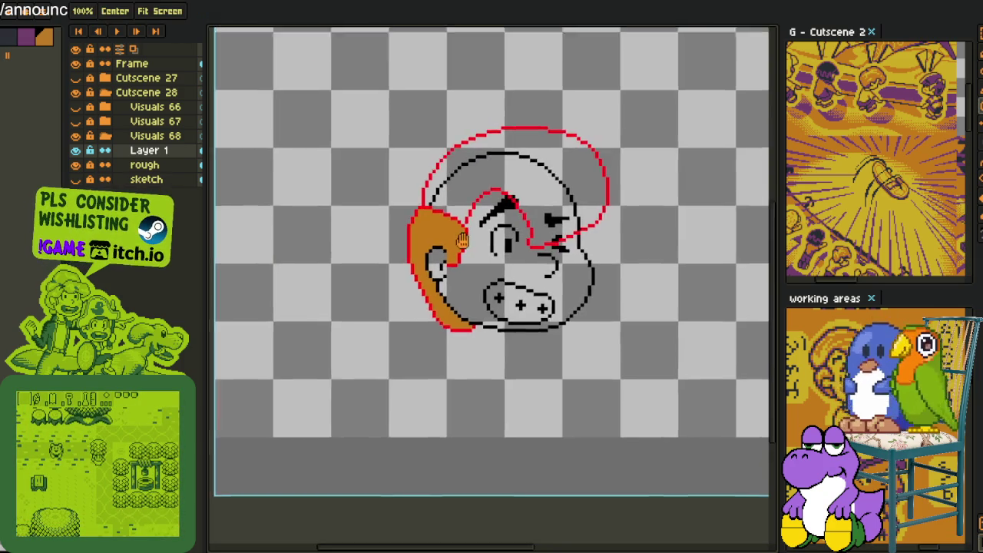
scroll(411, 364, up, 3)
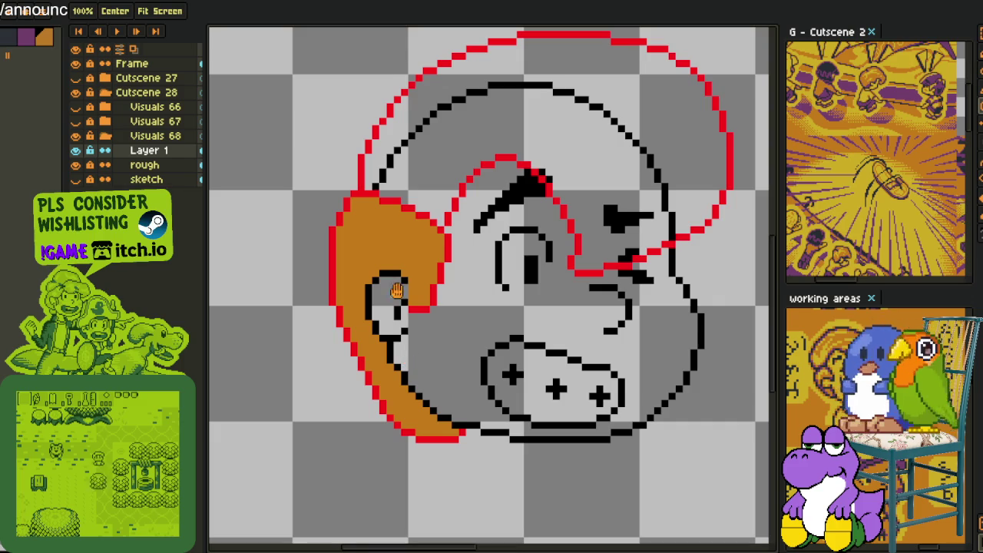
scroll(405, 307, up, 3)
Paint orange over the ear outline, add a dark jaw pixel, and recolour a grey pixel orange.
key(b)
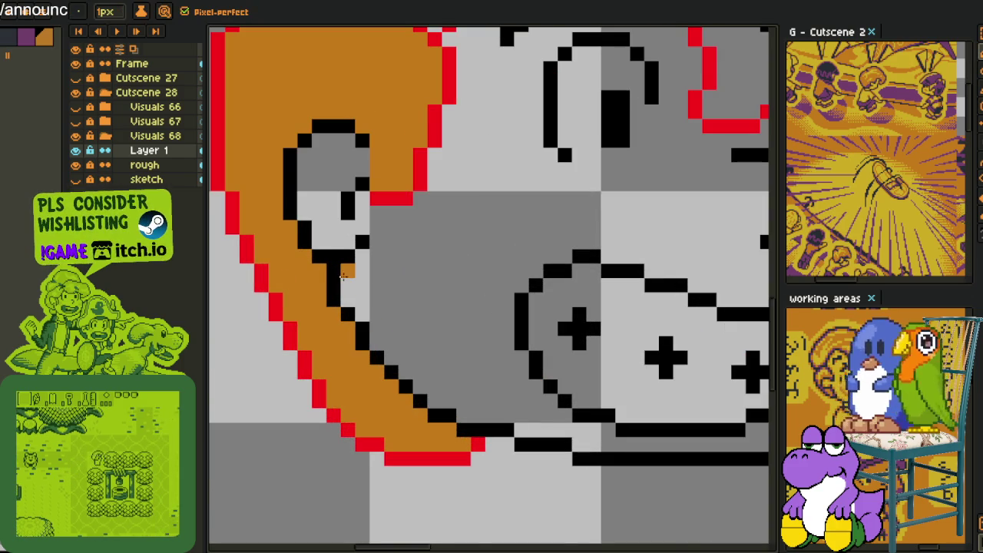
drag(343, 277, 360, 338)
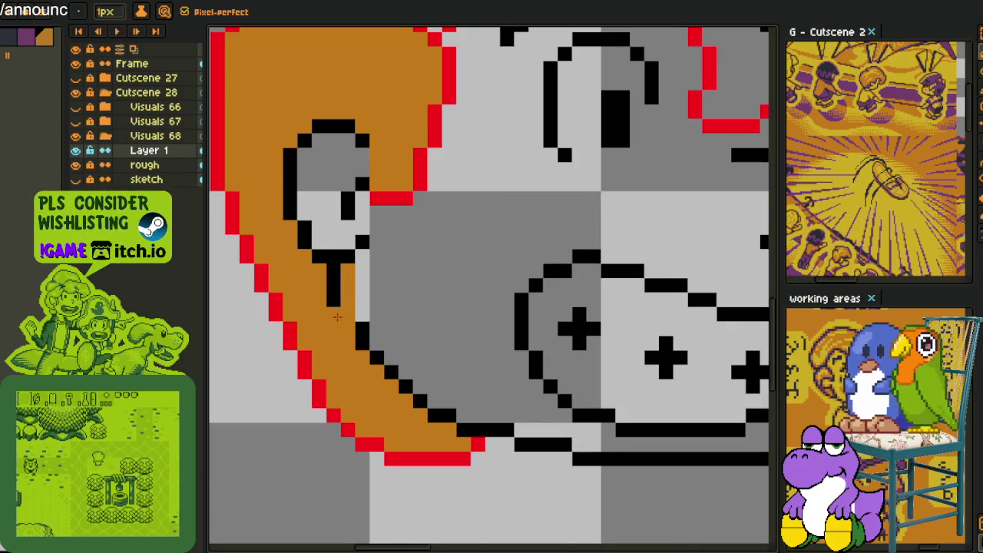
click(362, 267)
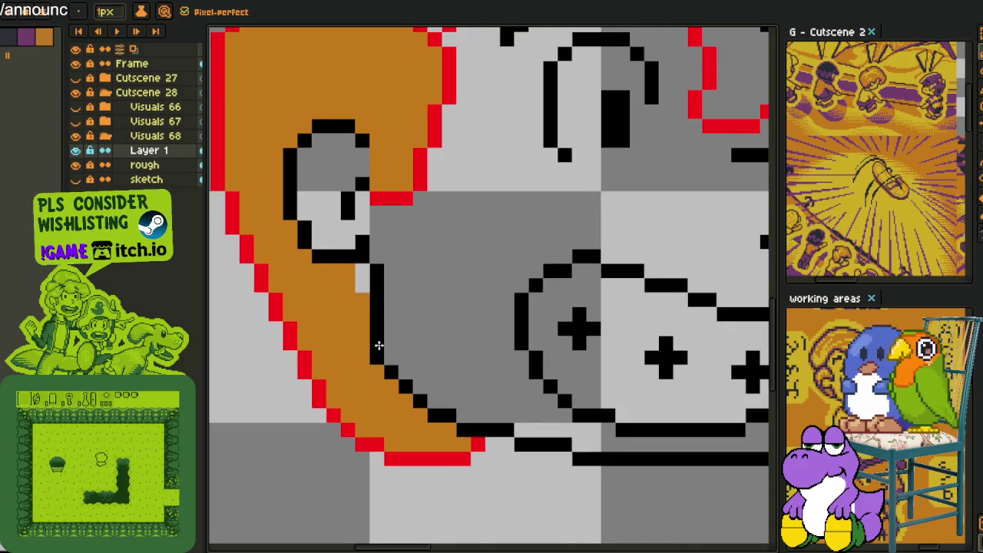
click(362, 285)
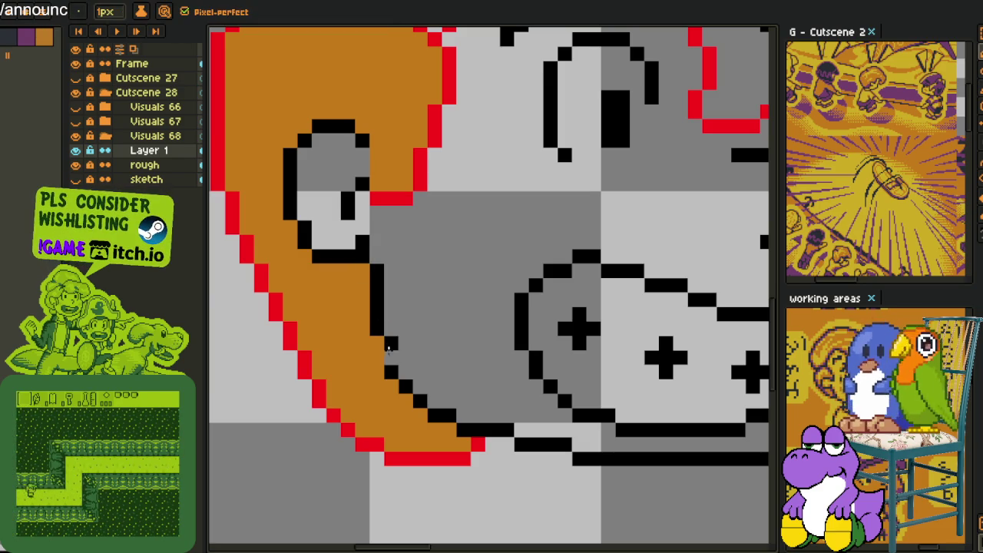
Fill the hair cap: black along the outer top band, orange inside.
scroll(388, 344, down, 3)
scroll(399, 338, down, 3)
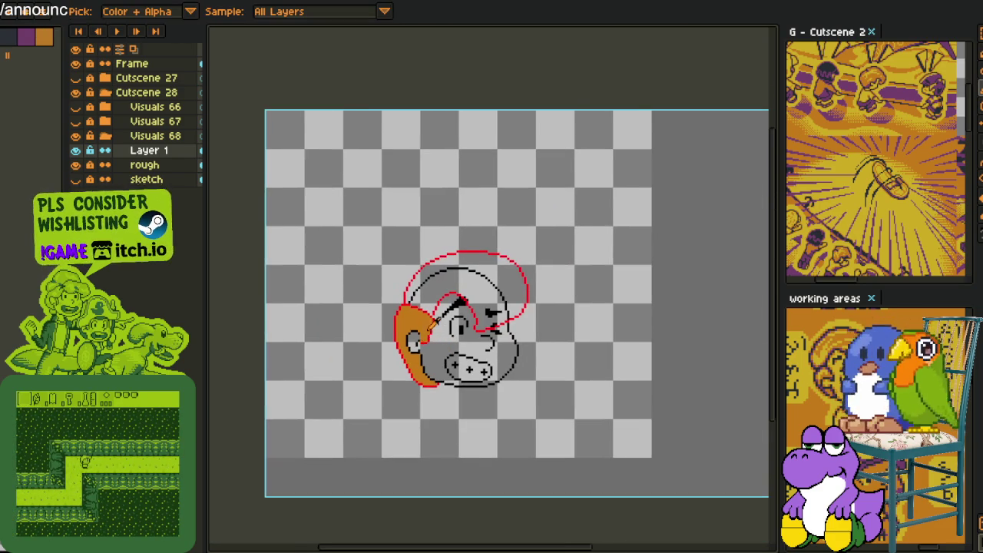
scroll(430, 323, up, 2)
scroll(444, 301, up, 2)
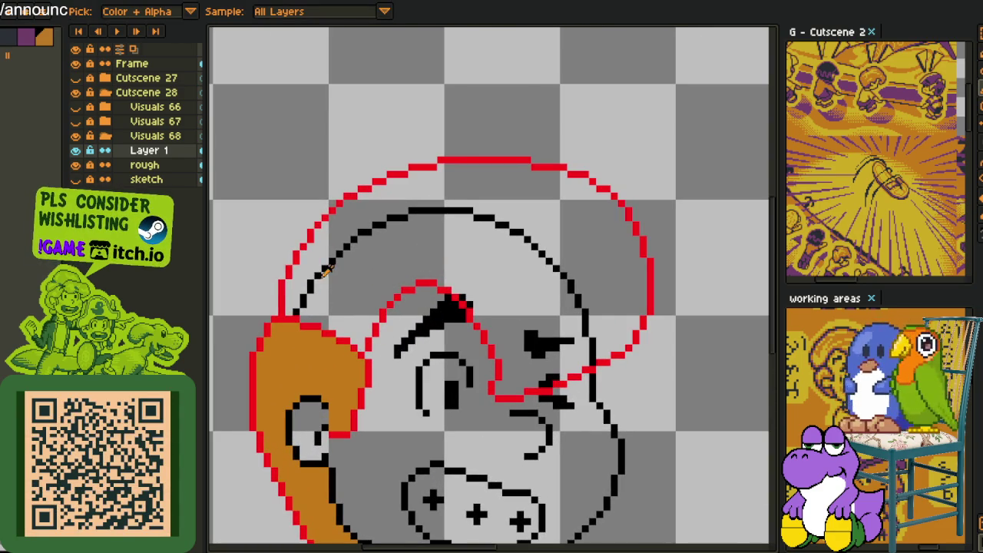
click(318, 261)
alt+click(322, 338)
click(352, 292)
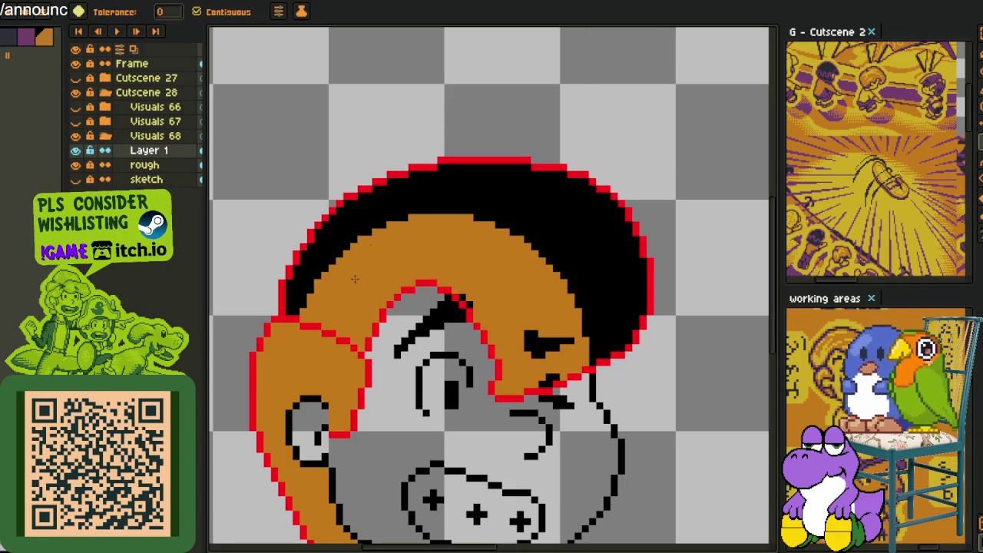
Turn the black hair band orange.
click(536, 217)
scroll(545, 239, down, 1)
scroll(541, 254, down, 1)
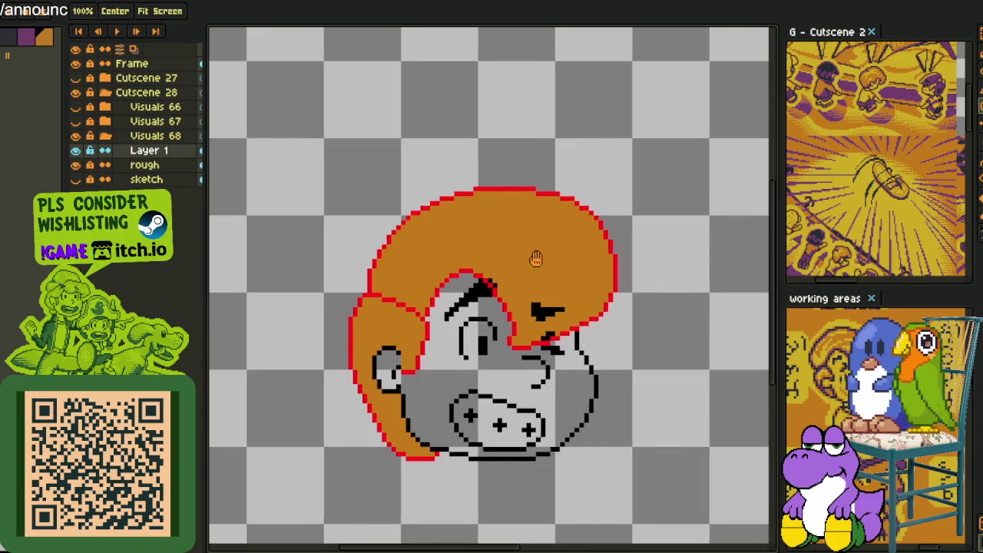
scroll(560, 280, down, 1)
scroll(456, 286, up, 1)
drag(454, 256, 499, 236)
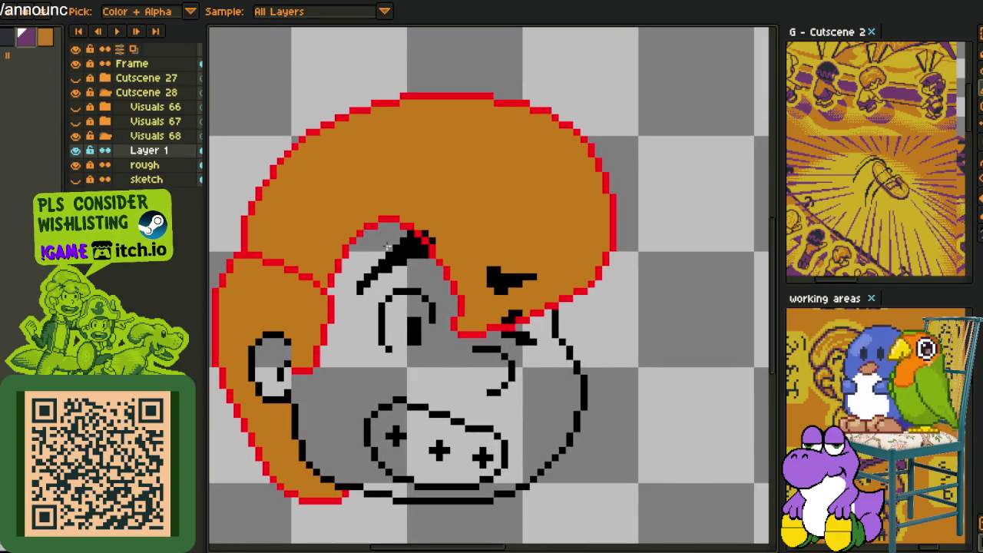
Recolour the black eyebrow mark purple with the paint bucket.
key(g)
scroll(385, 231, up, 3)
click(653, 328)
scroll(661, 337, down, 2)
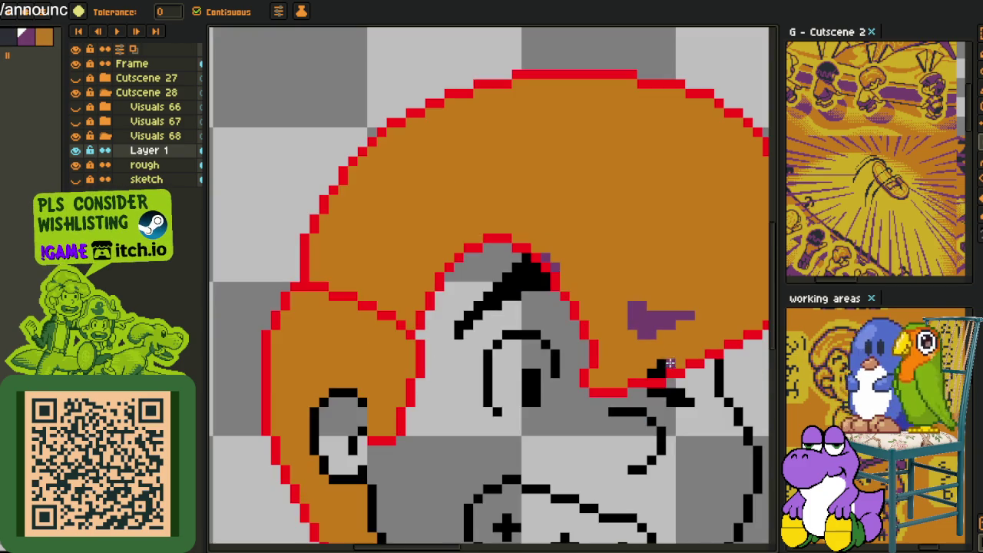
scroll(653, 353, down, 2)
scroll(641, 323, down, 1)
Fill the face and the grey controller-shaped mouth area with yellow.
key(i)
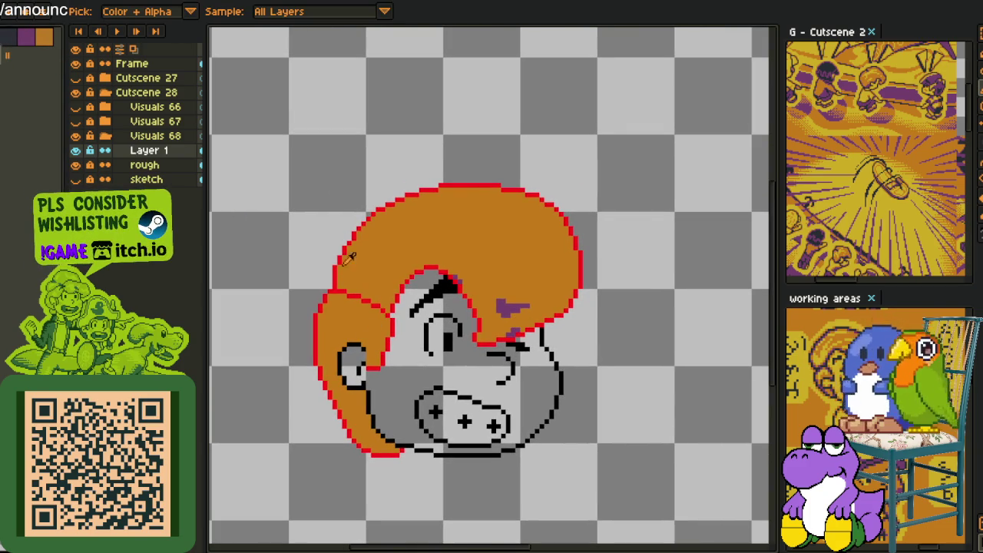
key(g)
click(452, 374)
click(470, 407)
scroll(469, 395, down, 3)
key(i)
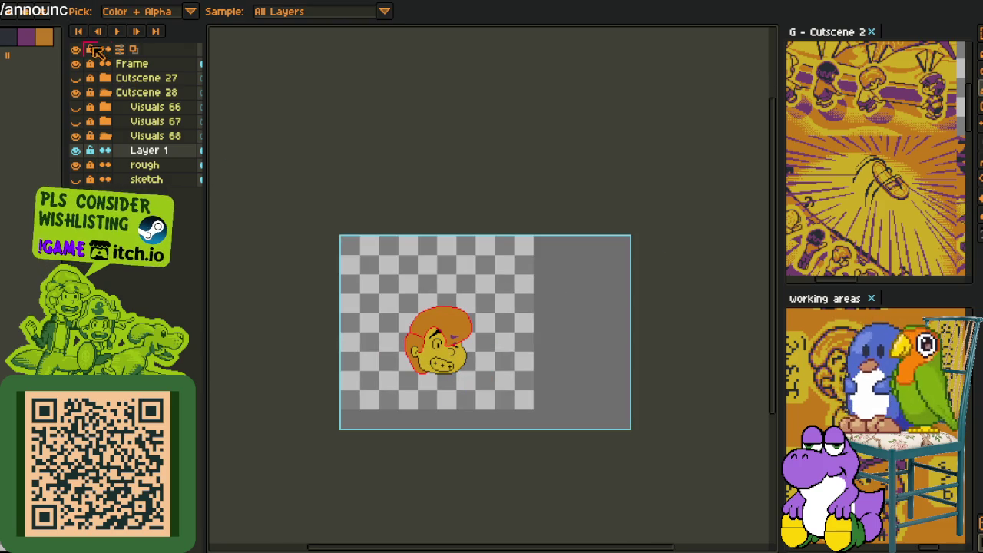
scroll(487, 362, up, 3)
scroll(486, 362, up, 1)
key(h)
scroll(379, 405, up, 2)
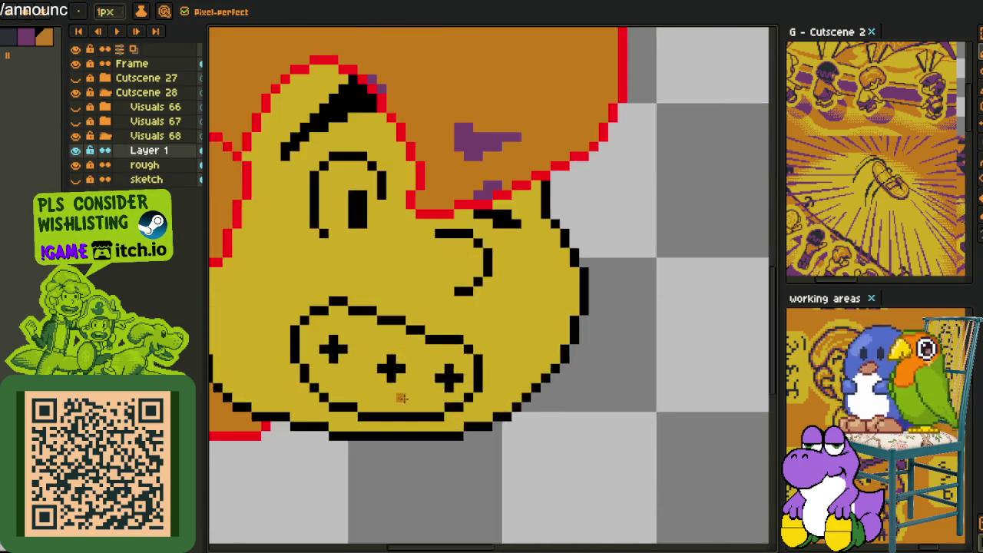
scroll(378, 404, up, 1)
drag(379, 405, 452, 431)
key(b)
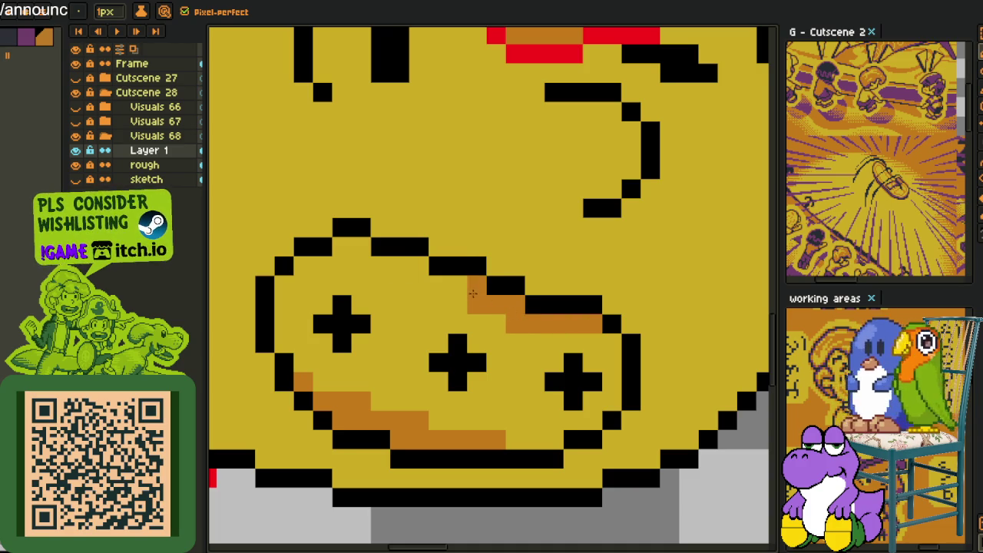
Paint orange shading along the mouth's top edge.
mouse_move(428, 284)
mouse_down()
mouse_move(409, 266)
mouse_move(354, 247)
mouse_up()
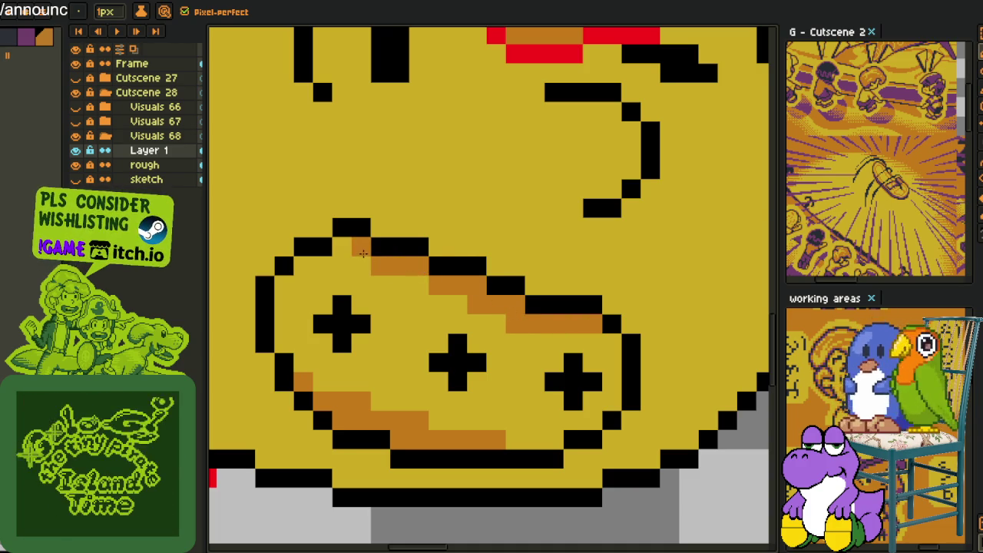
scroll(542, 336, down, 2)
scroll(542, 336, down, 1)
scroll(542, 336, up, 1)
scroll(542, 334, up, 1)
scroll(536, 334, down, 1)
scroll(561, 361, down, 2)
Save the file, then use Replace Color to turn the red outline black.
key(i)
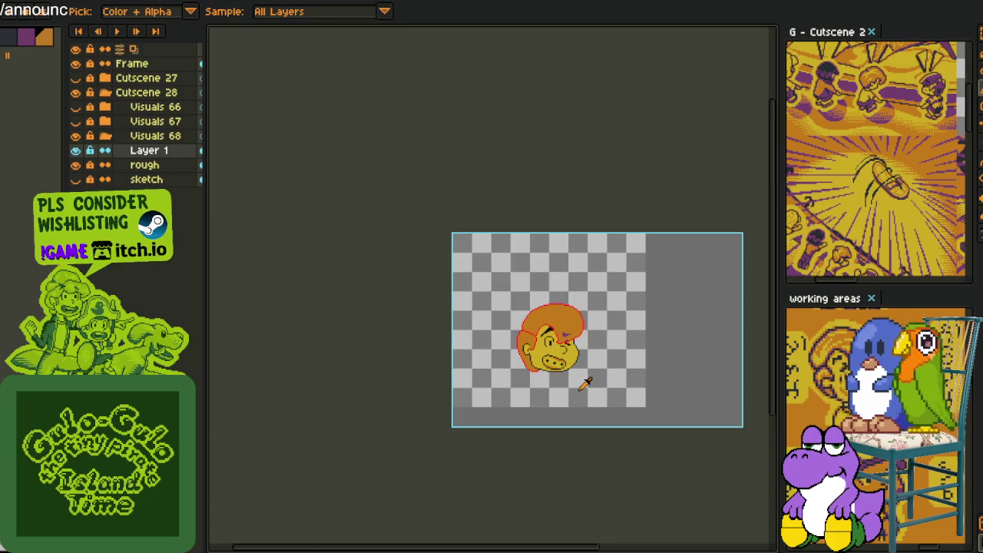
key(ctrl+s)
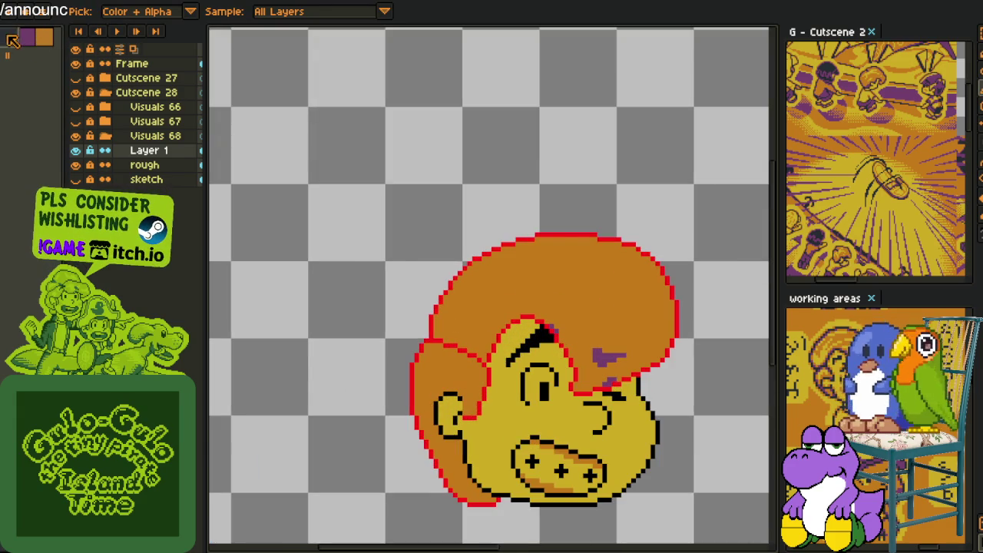
scroll(635, 363, up, 1)
click(639, 381)
key(shift+r)
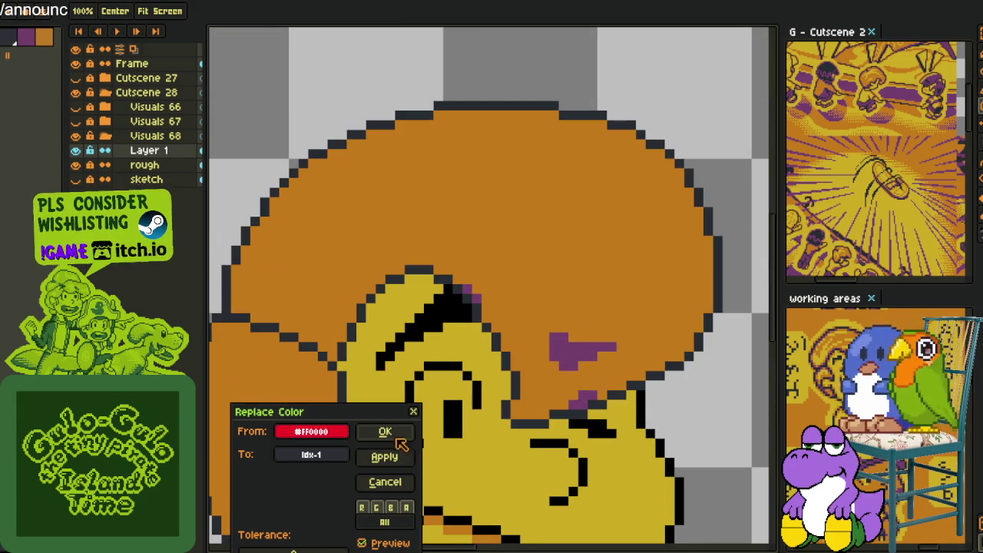
click(392, 434)
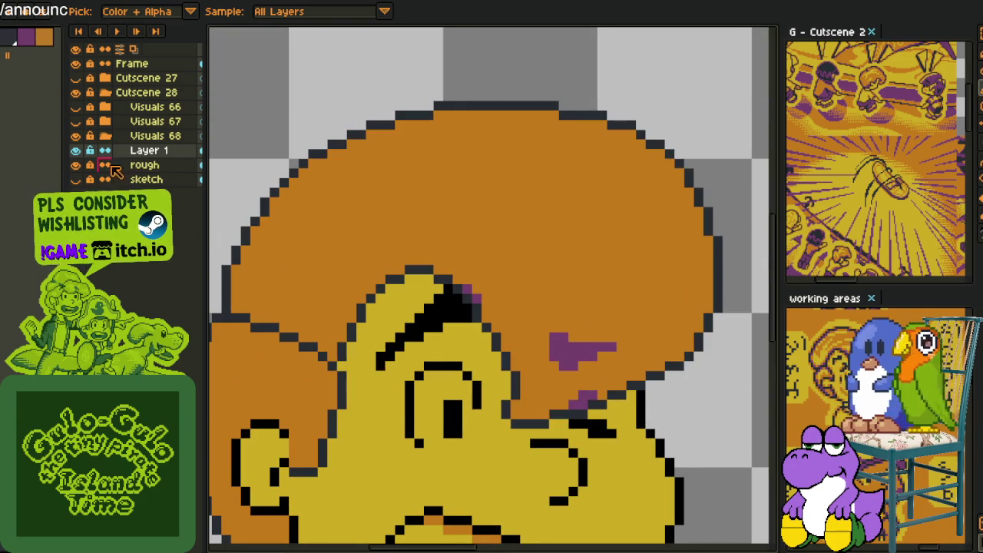
Run Replace Color again on the black outline colour and confirm.
click(451, 372)
key(shift+r)
click(386, 432)
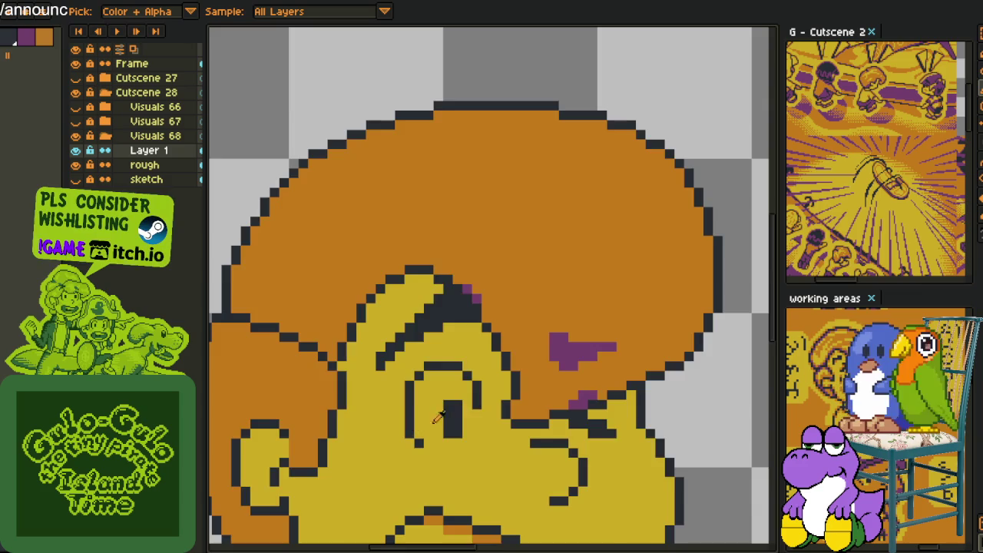
scroll(677, 396, down, 3)
Delete Layer 1 and hide the layers panel for a larger canvas.
right_click(134, 153)
click(152, 178)
key(Tab)
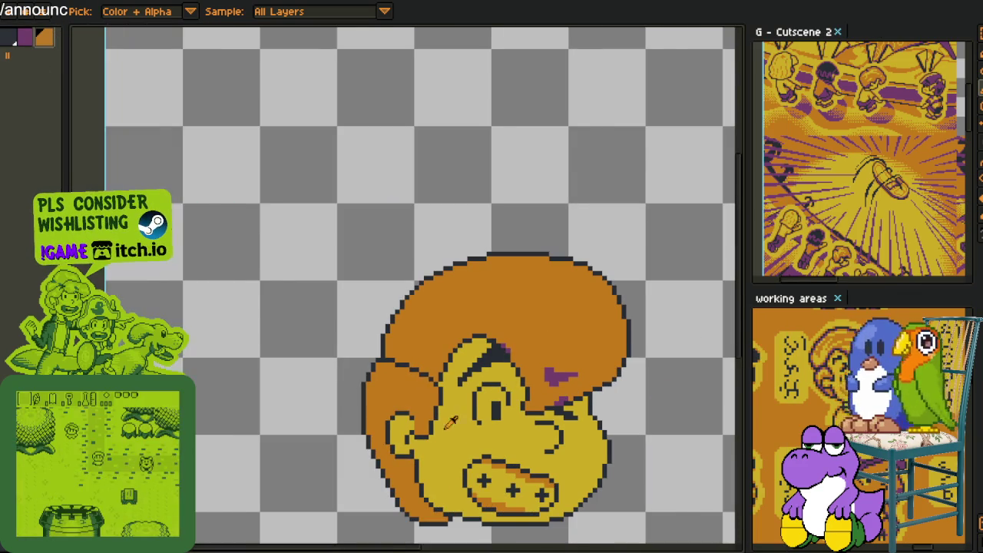
scroll(424, 399, up, 1)
scroll(423, 399, up, 2)
Draw and fill an orange blush on the left cheek, trimming its bottom-left back to yellow.
drag(388, 369, 369, 409)
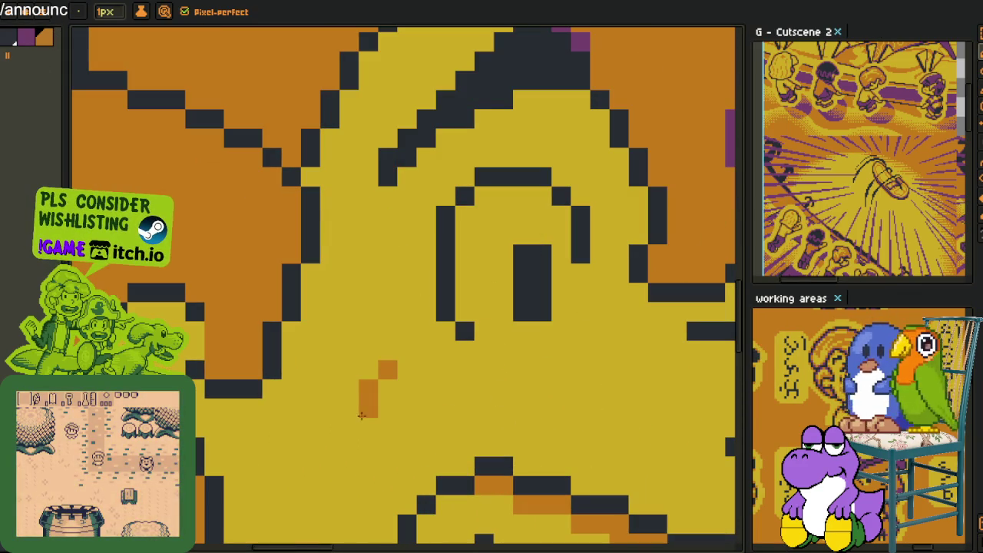
mouse_move(370, 373)
mouse_down()
mouse_move(349, 445)
mouse_move(463, 406)
mouse_move(406, 370)
mouse_up()
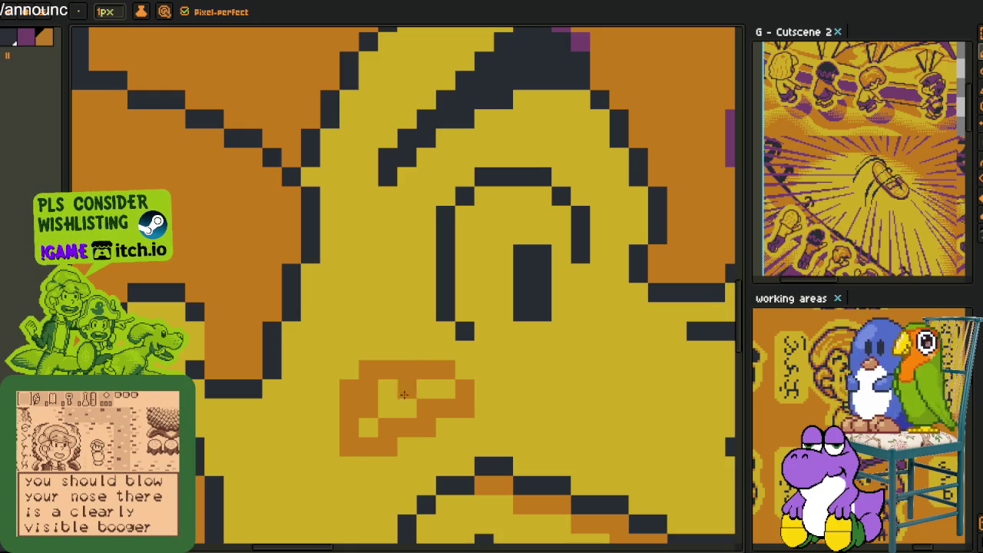
key(g)
click(379, 428)
scroll(380, 428, down, 3)
scroll(384, 362, up, 3)
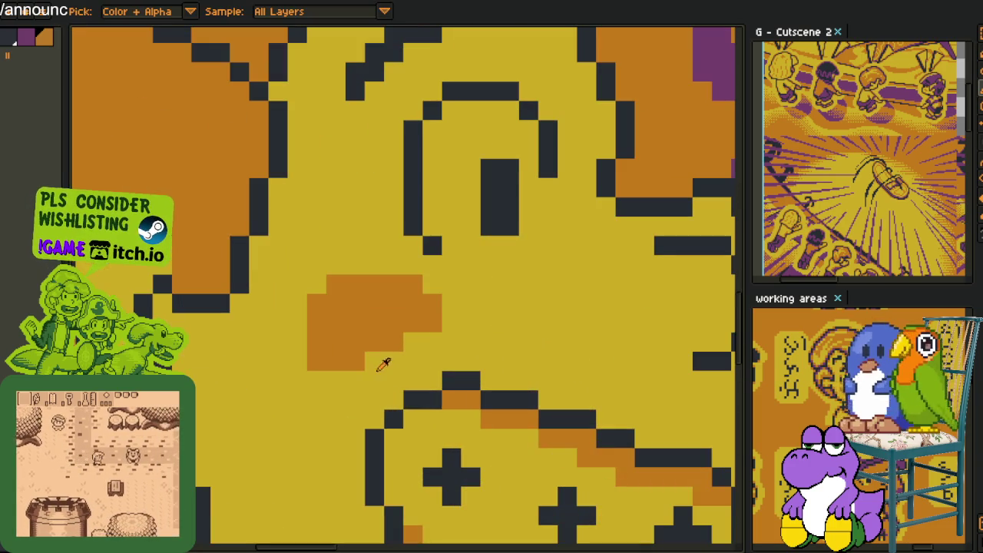
key(b)
drag(317, 361, 367, 359)
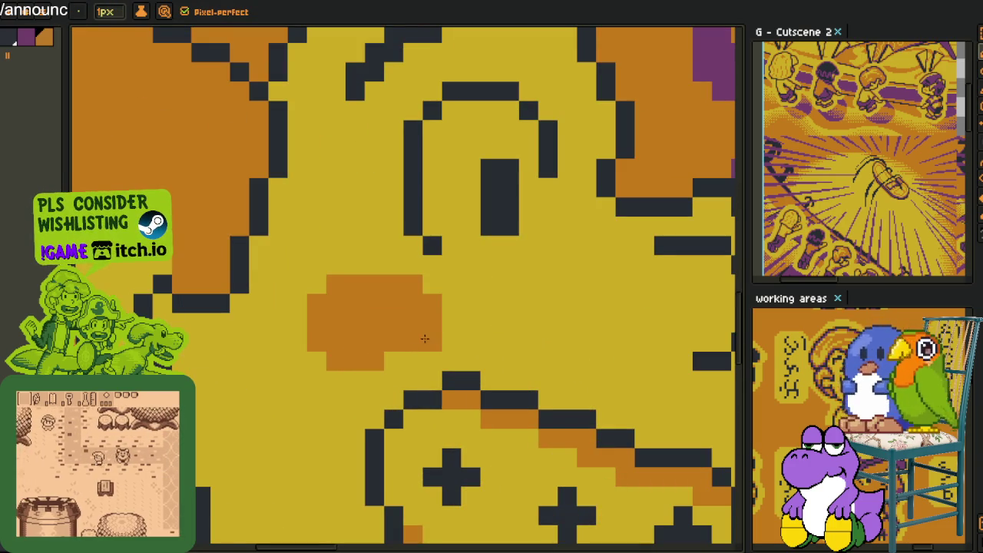
scroll(434, 291, down, 3)
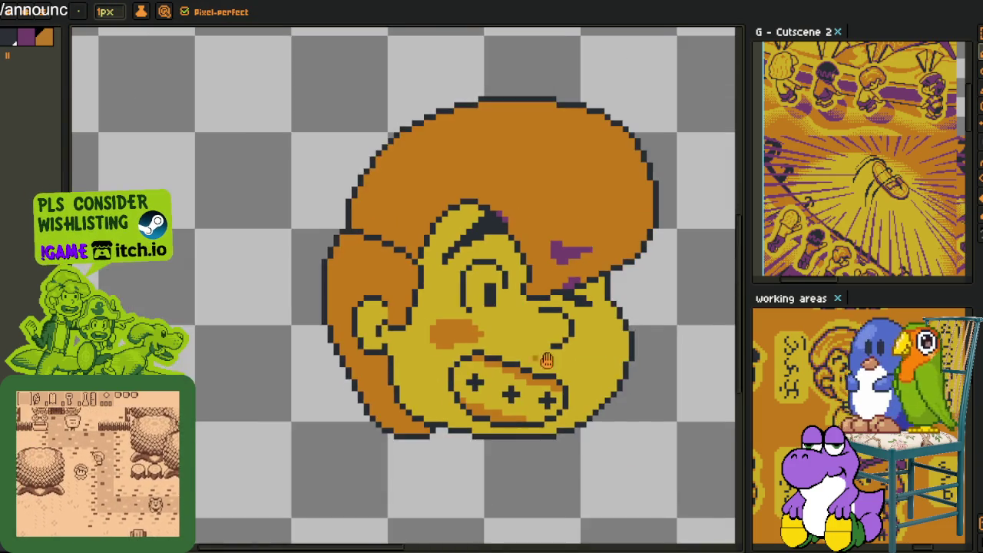
scroll(527, 326, up, 3)
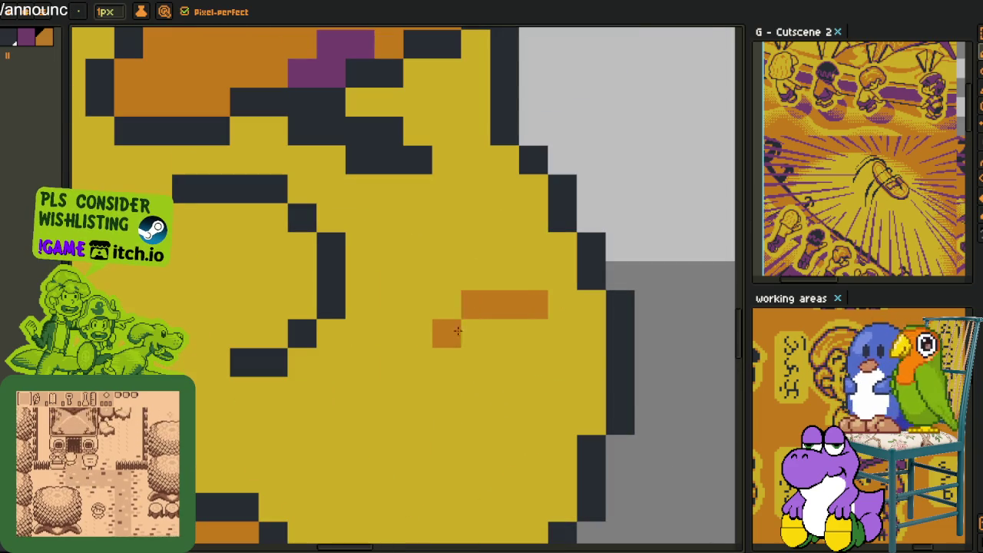
Paint a matching orange blush on the right cheek and save the file.
drag(465, 376, 531, 409)
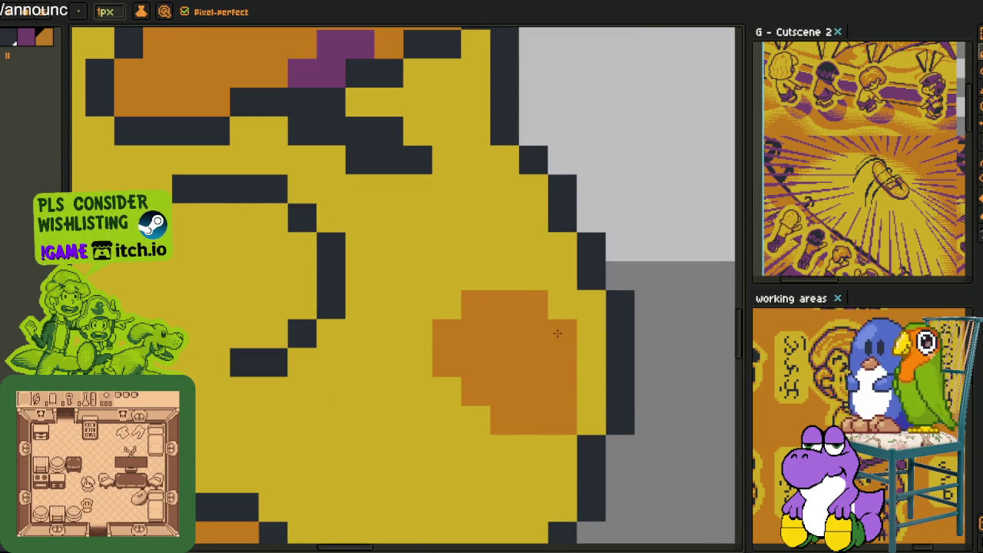
scroll(557, 333, down, 3)
scroll(553, 361, up, 2)
key(alt)
alt+click(541, 387)
key(alt)
scroll(541, 388, down, 3)
scroll(606, 375, down, 1)
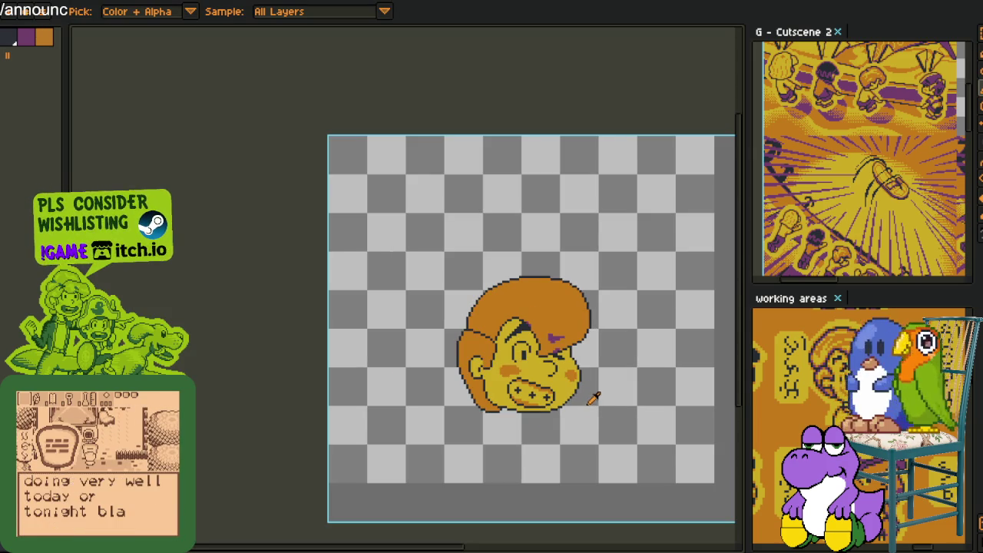
drag(581, 355, 499, 392)
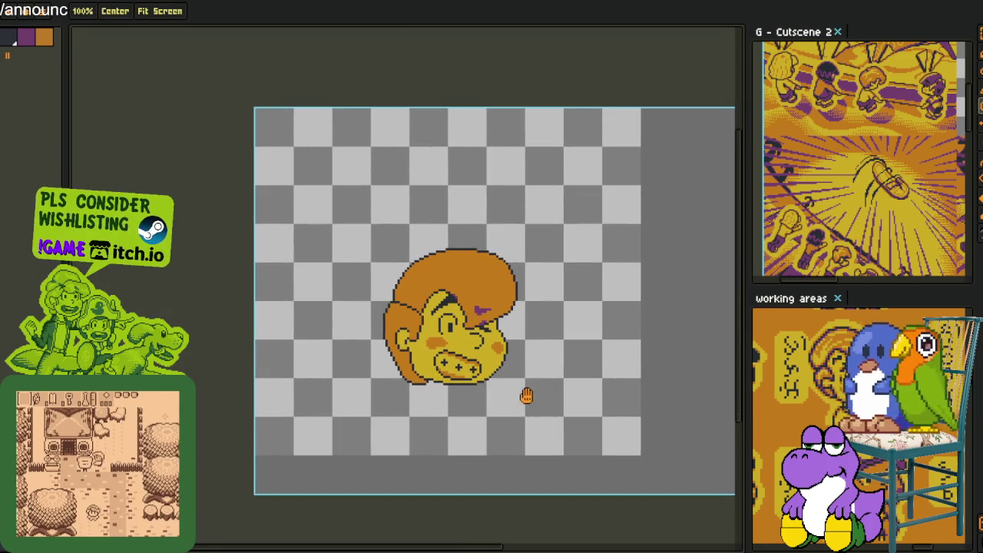
key(alt)
key(ctrl+s)
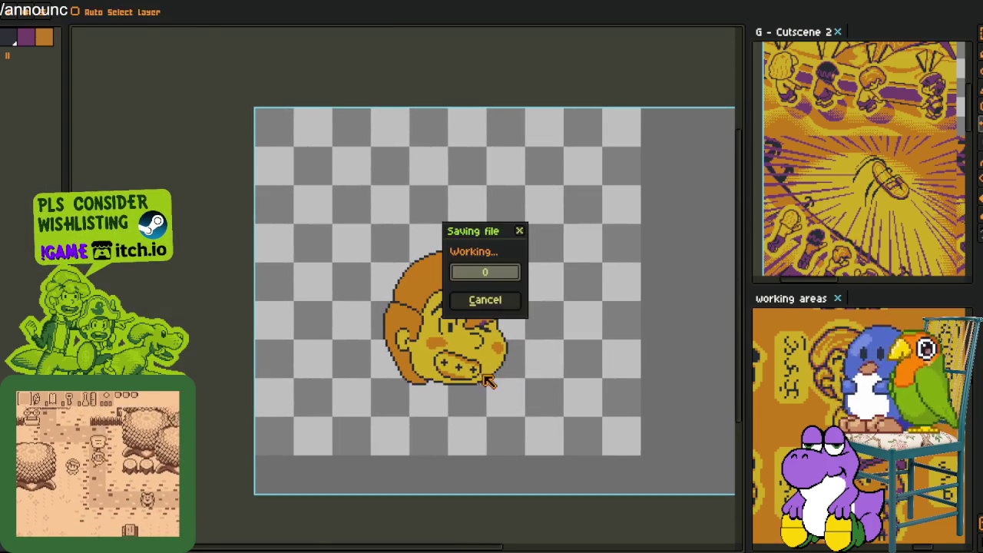
key(Tab)
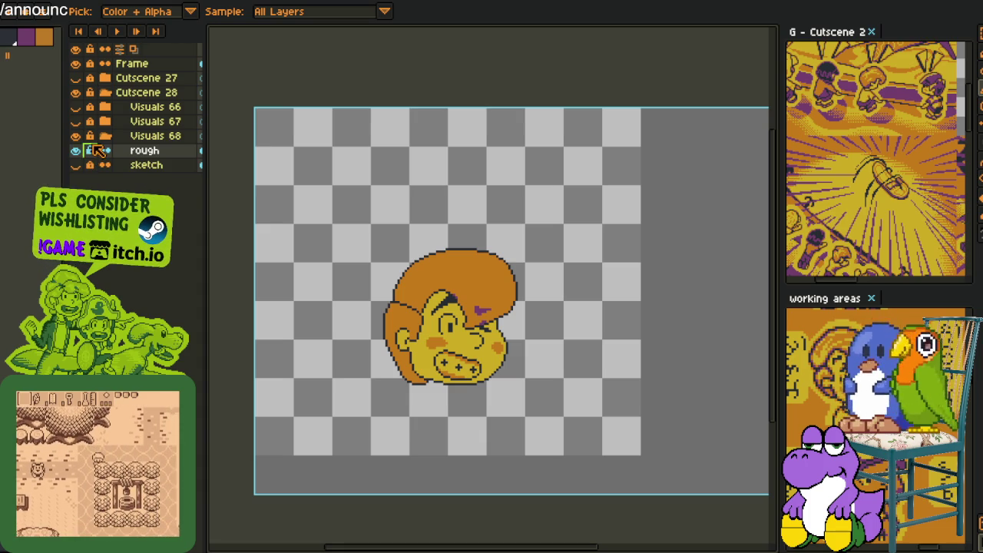
scroll(560, 333, up, 4)
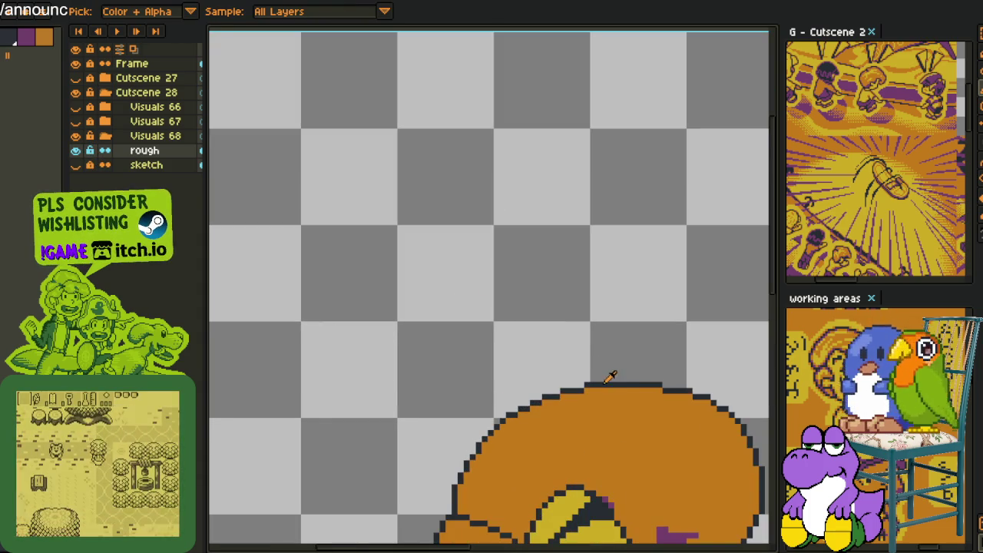
scroll(612, 373, down, 2)
scroll(551, 352, down, 1)
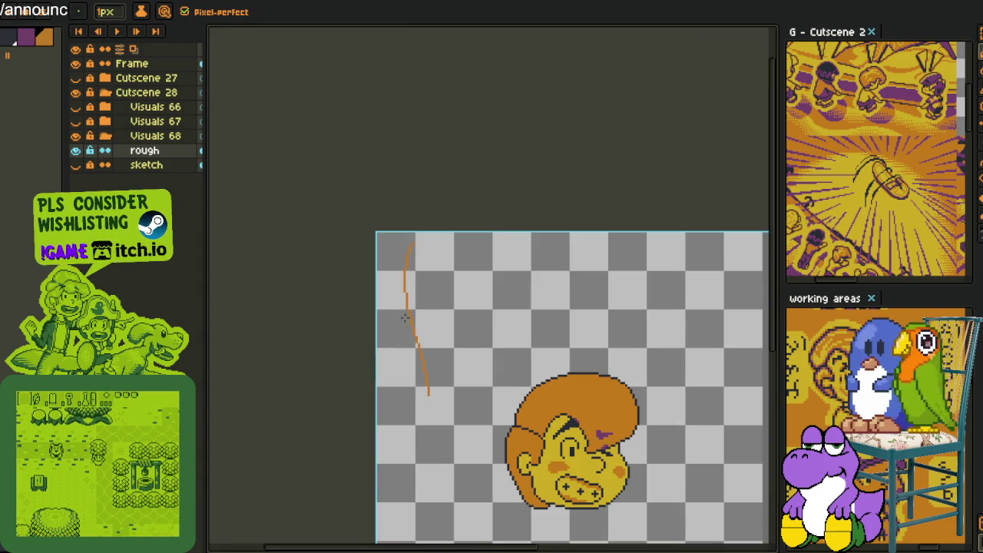
key(ctrl+z)
scroll(432, 269, up, 1)
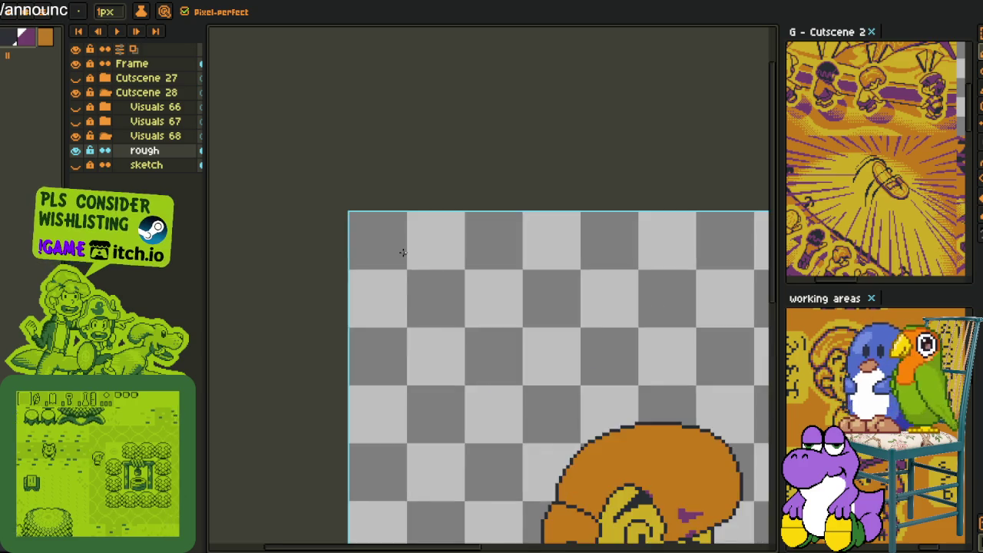
scroll(412, 257, up, 1)
scroll(423, 242, up, 2)
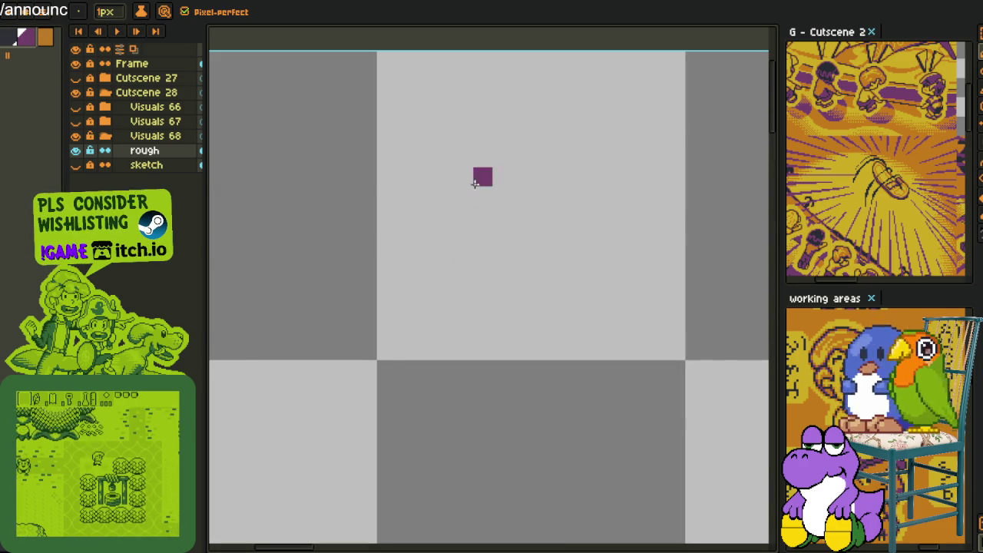
drag(430, 172, 442, 175)
scroll(472, 311, down, 1)
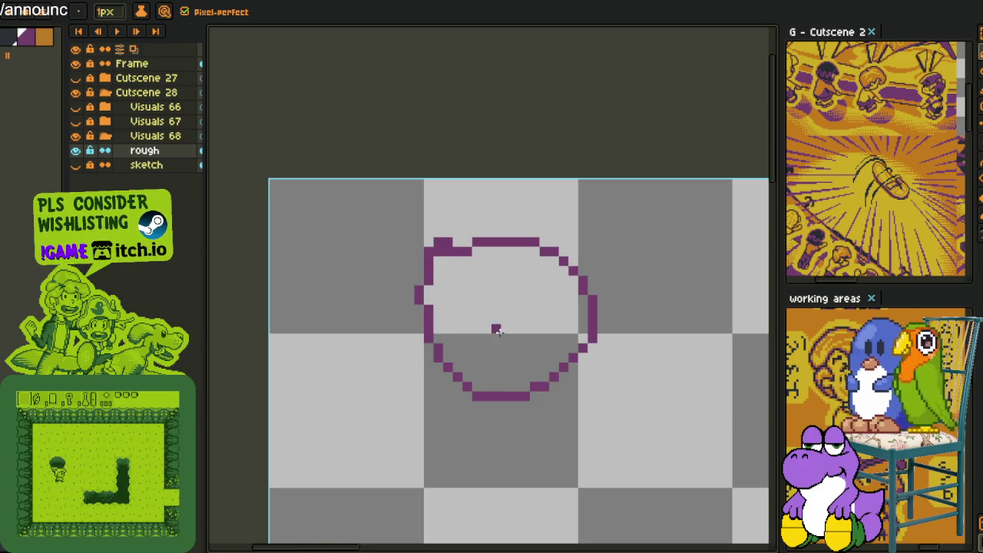
drag(574, 425, 518, 358)
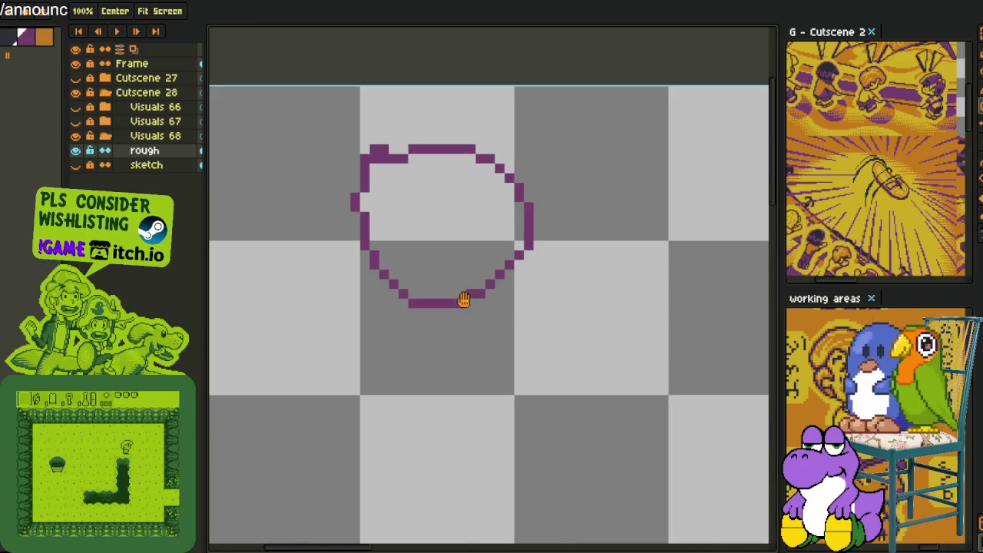
mouse_move(436, 315)
mouse_down()
mouse_move(445, 268)
mouse_move(432, 294)
mouse_up()
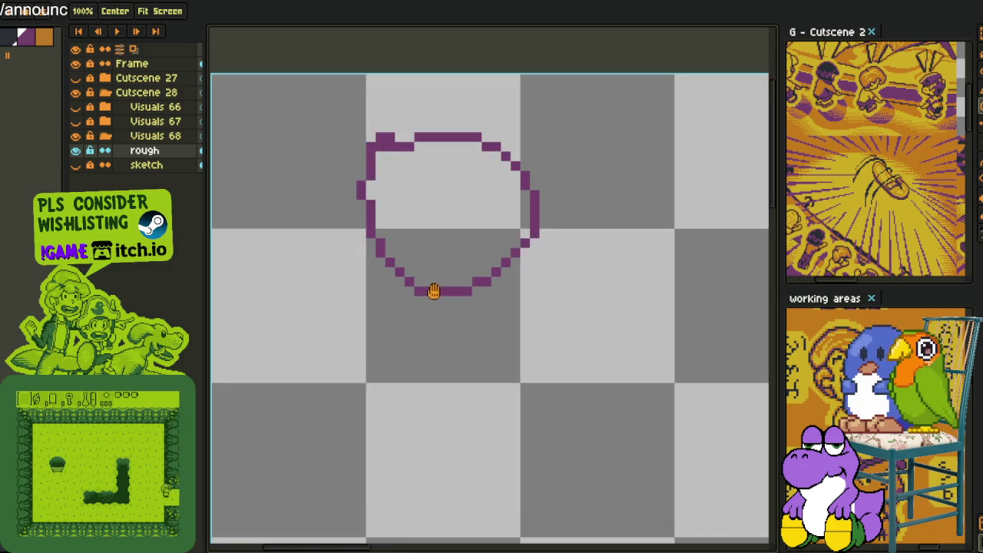
scroll(414, 261, down, 1)
key(m)
mouse_move(362, 152)
mouse_down()
mouse_move(489, 299)
mouse_move(737, 530)
mouse_up()
scroll(536, 336, down, 1)
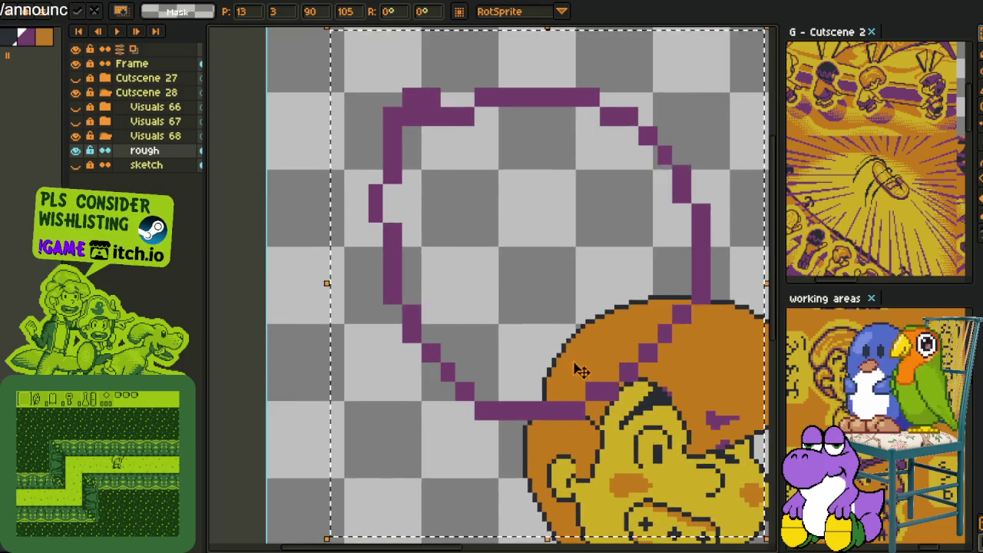
scroll(542, 363, down, 1)
drag(542, 363, 502, 348)
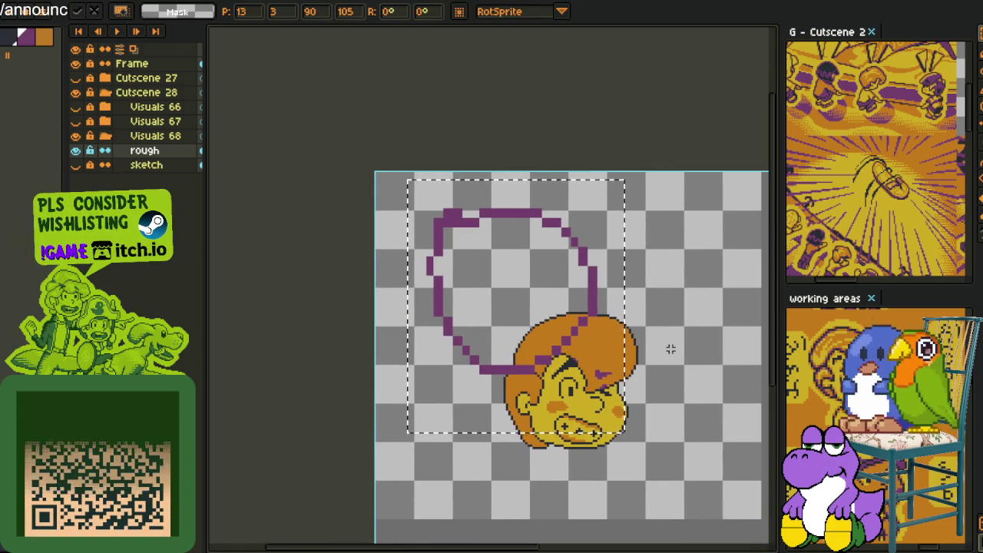
key(ctrl+z)
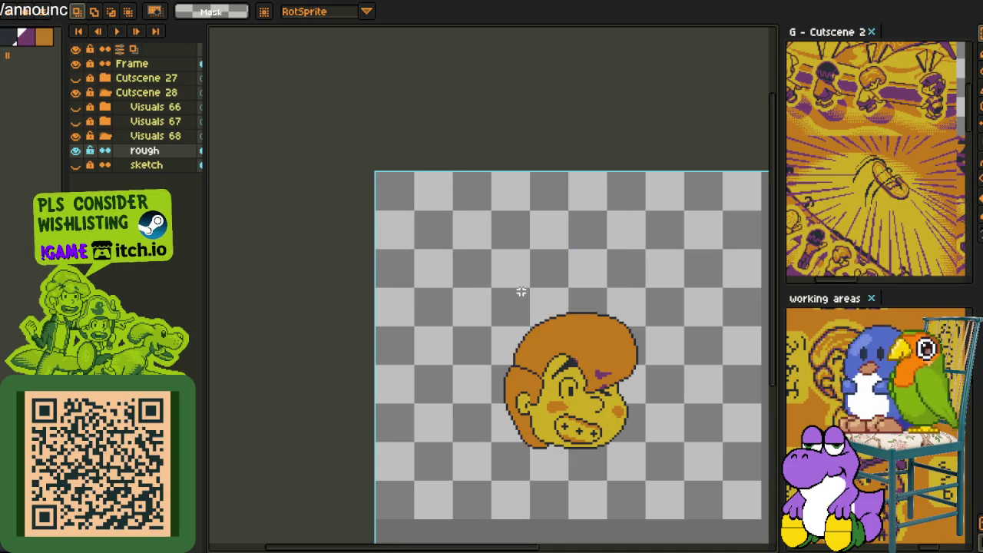
key(i)
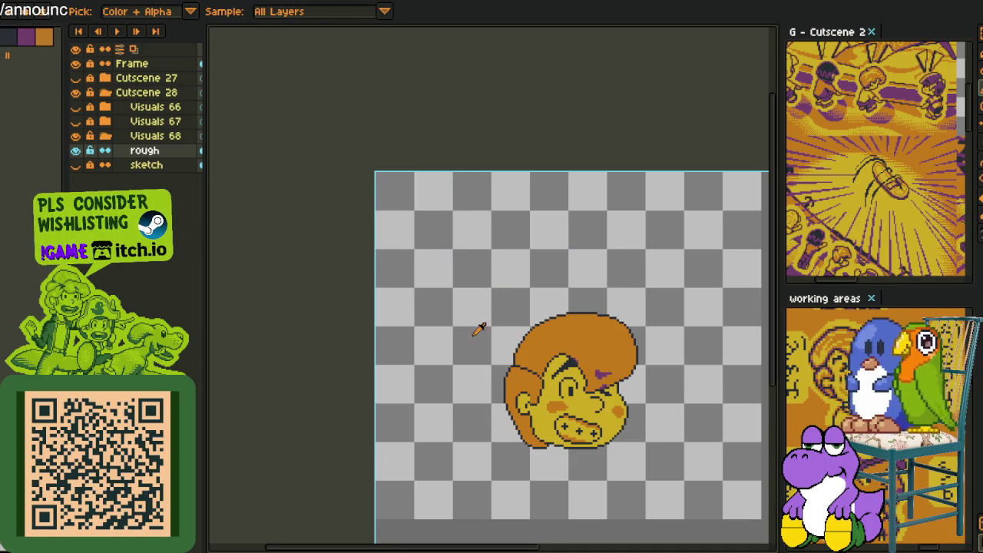
Duplicate the rough layer twice so there are three layers holding the head.
ctrl+scroll(432, 263, down, 3)
scroll(513, 278, down, 2)
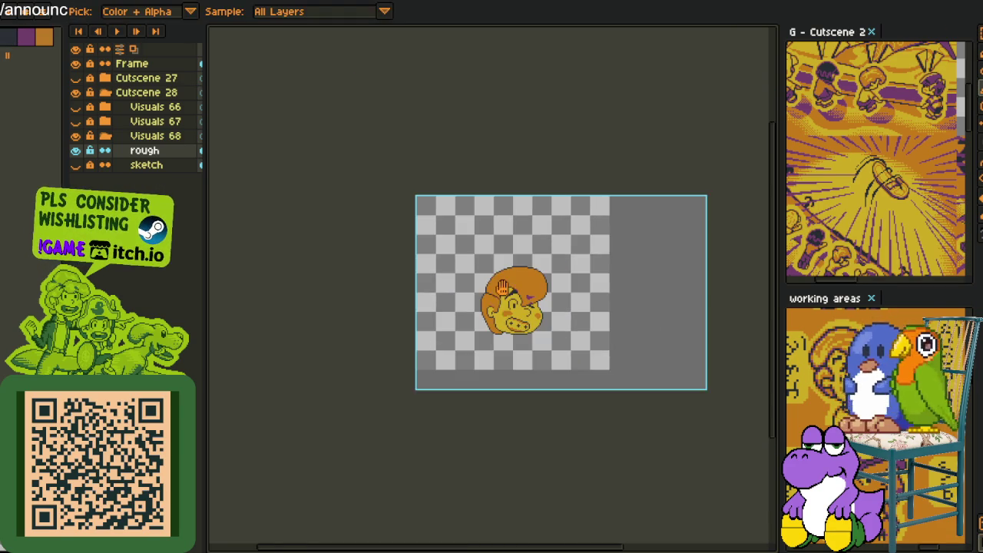
drag(513, 278, 428, 278)
ctrl+scroll(491, 238, up, 2)
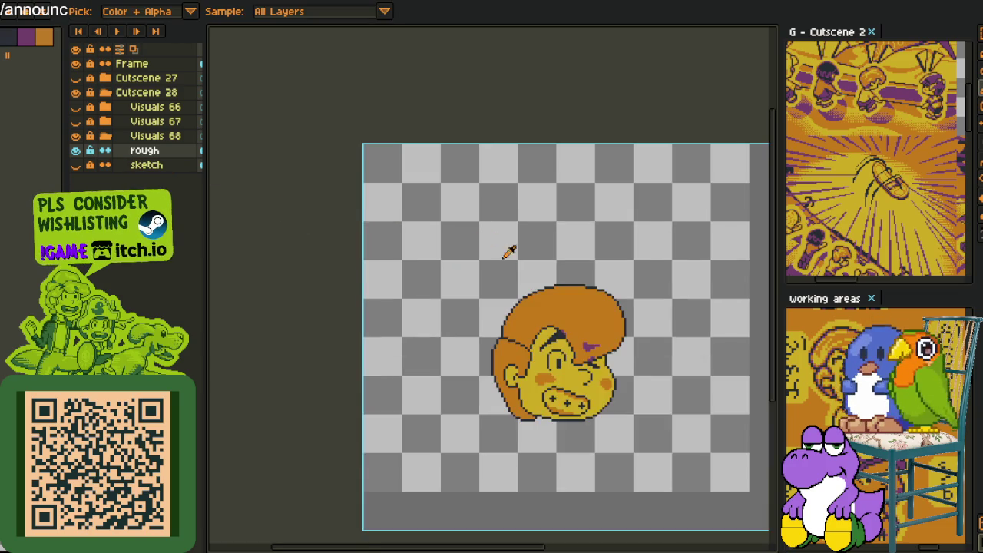
key(m)
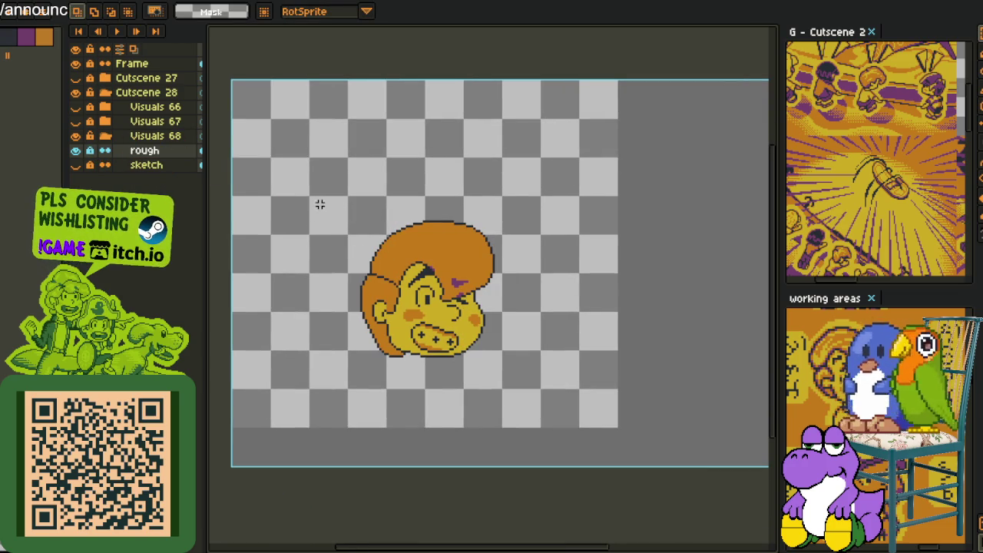
drag(431, 263, 486, 294)
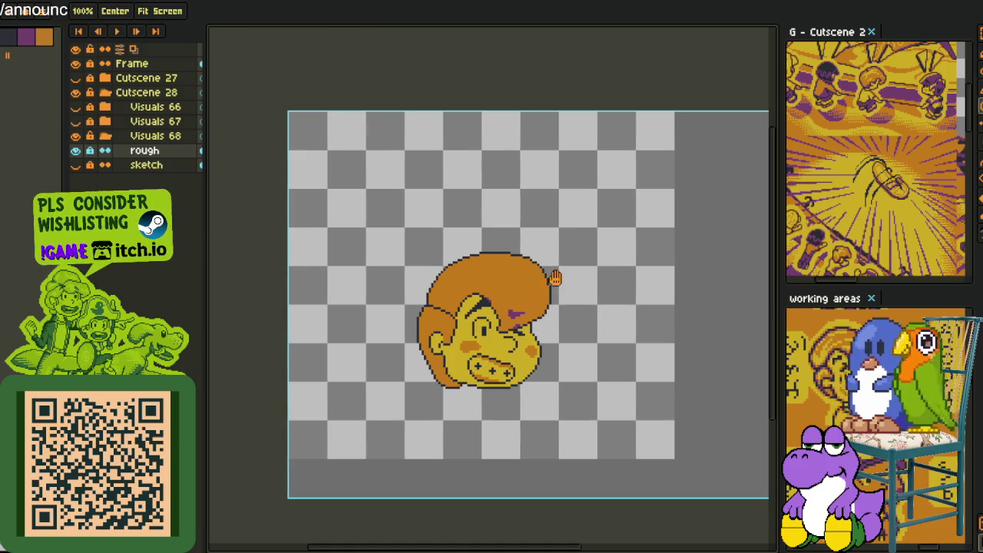
drag(555, 278, 450, 235)
right_click(142, 152)
click(201, 223)
right_click(128, 166)
click(184, 222)
Move the top copy's head up-left and the rough Copy head slightly up.
drag(359, 224, 667, 453)
click(90, 149)
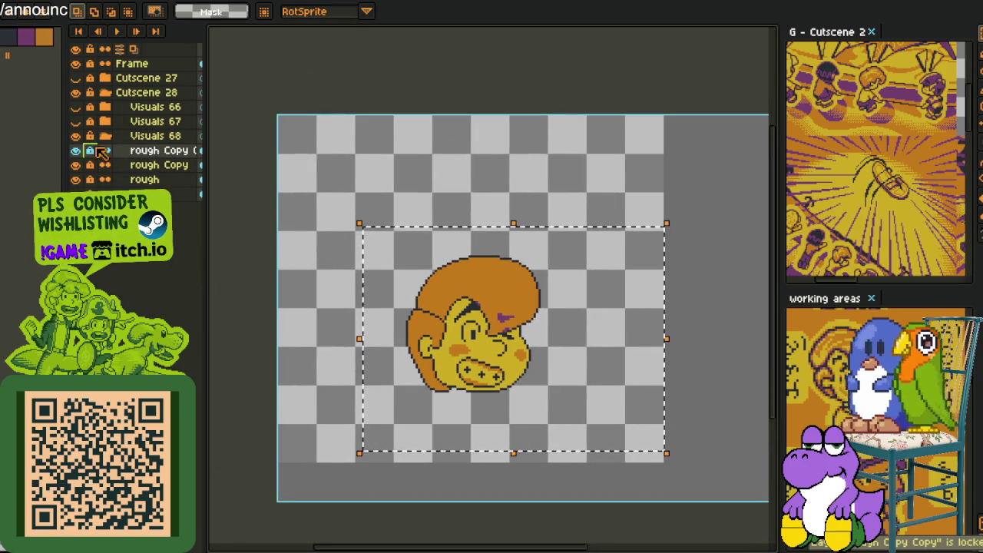
drag(499, 344, 384, 282)
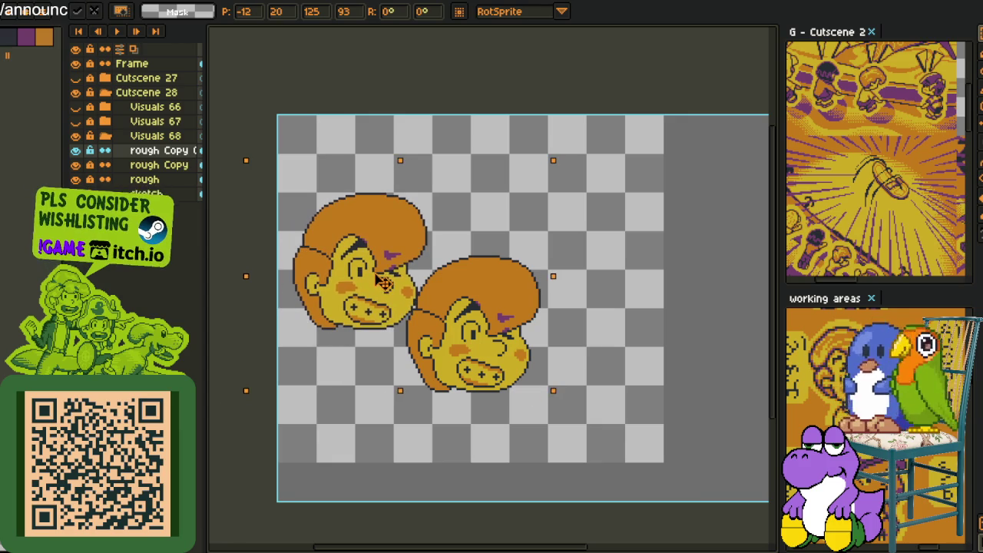
key(Return)
click(91, 165)
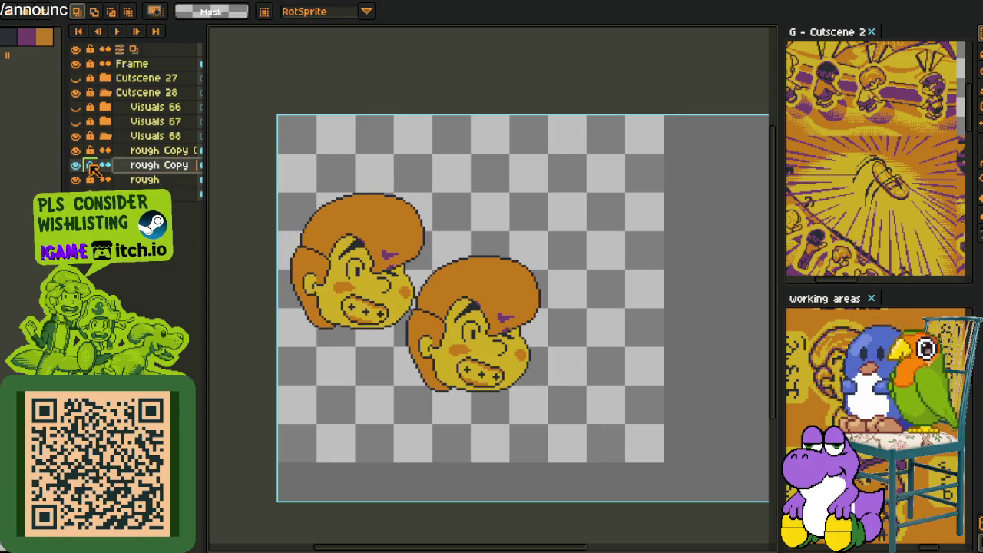
drag(376, 224, 647, 479)
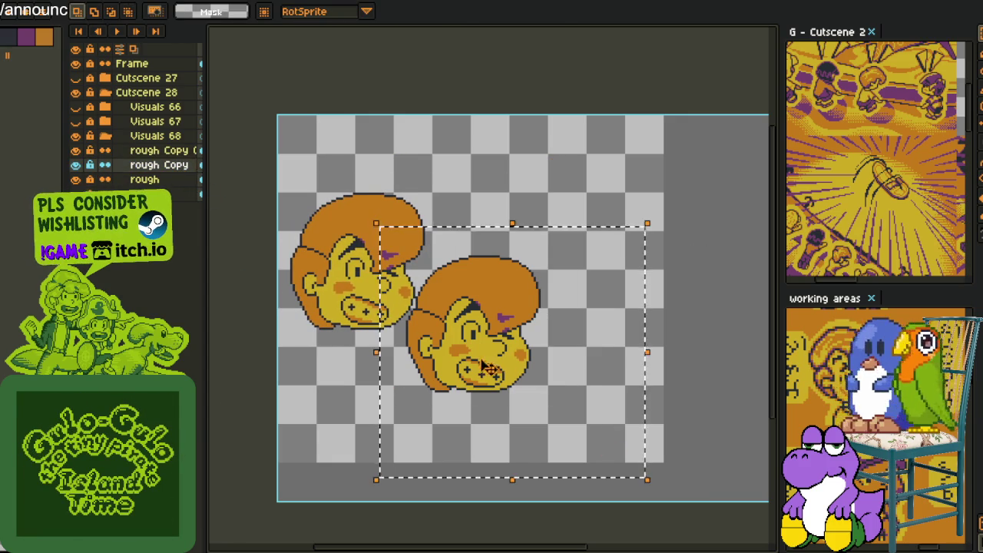
drag(485, 368, 485, 344)
click(614, 162)
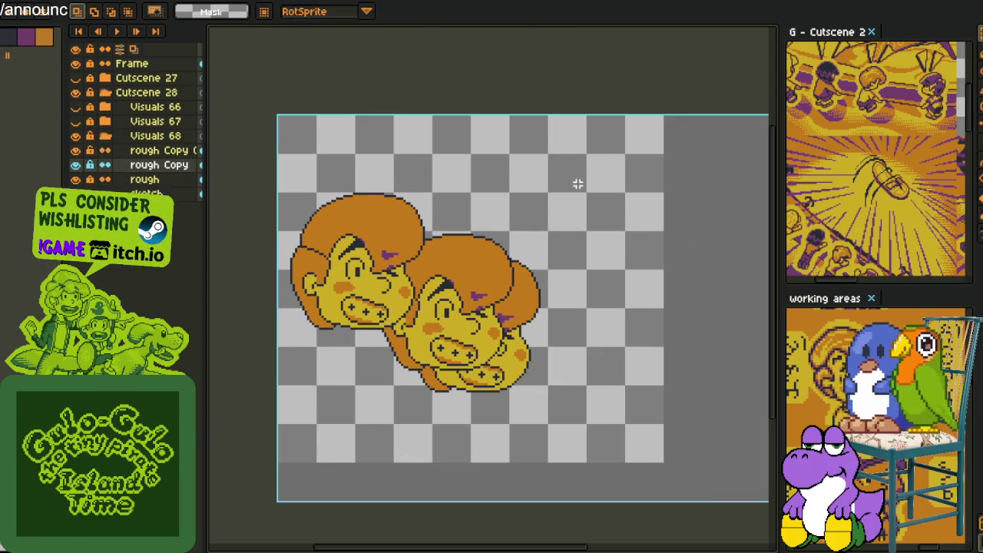
Move the original head down-right and reorder its layer in front of the middle head.
key(alt+Down)
drag(373, 183, 658, 500)
drag(502, 374, 549, 399)
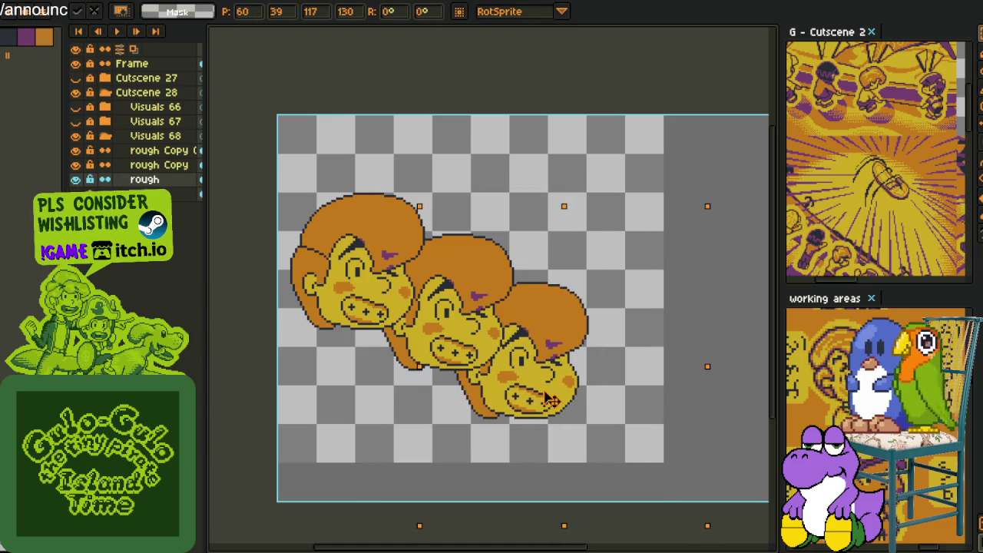
click(507, 170)
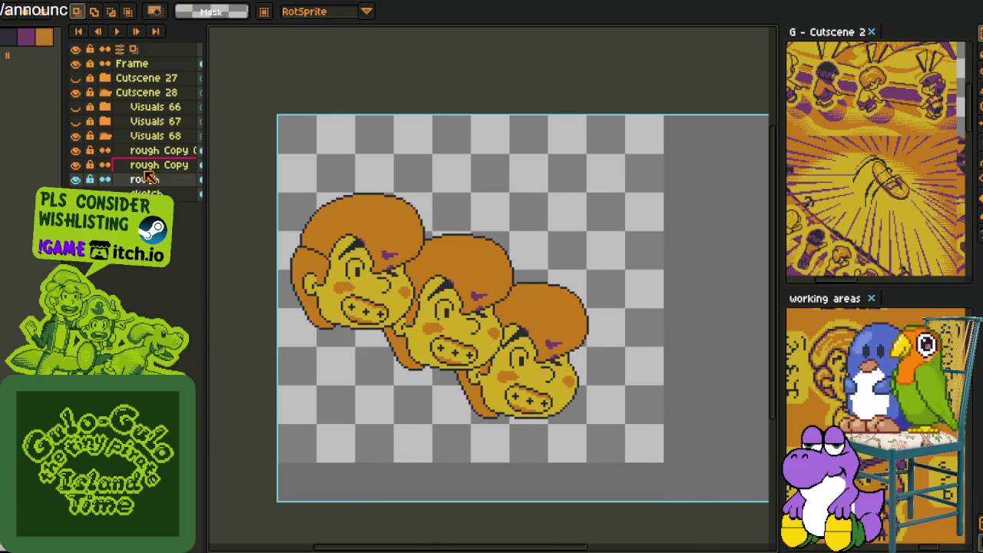
mouse_move(150, 178)
mouse_down()
mouse_move(153, 154)
mouse_move(154, 182)
mouse_up()
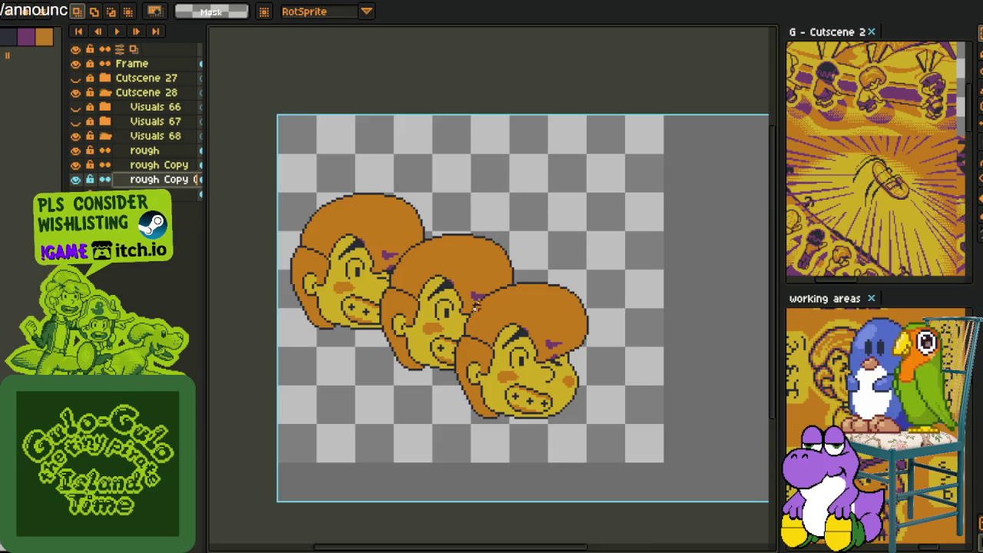
scroll(476, 302, down, 2)
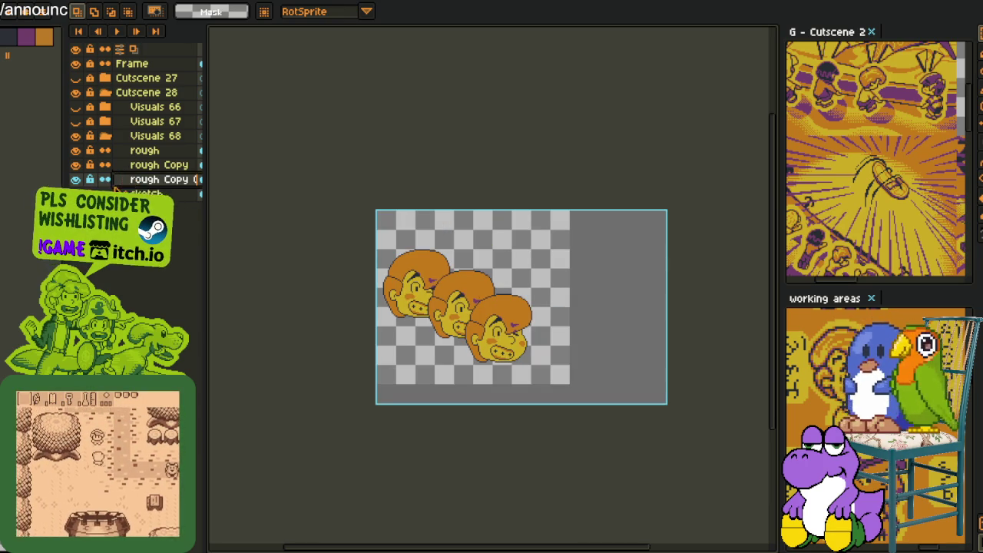
Zoom in and marquee-select the rightmost head.
click(150, 151)
right_click(150, 152)
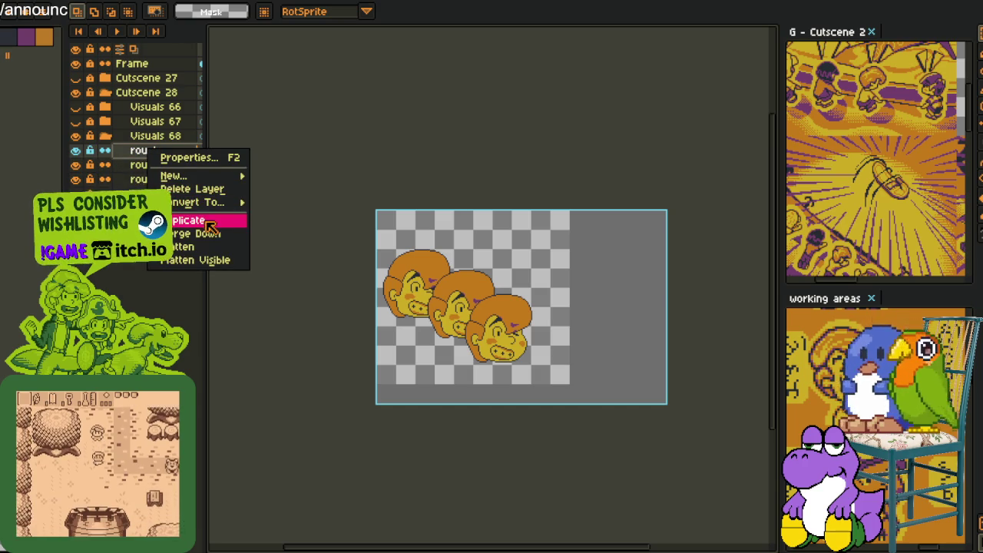
click(456, 172)
click(146, 180)
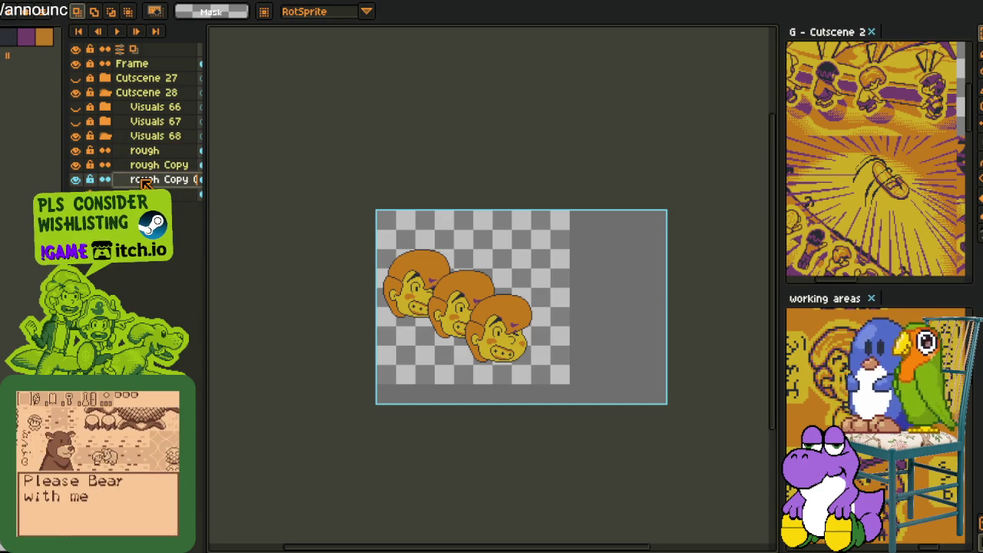
scroll(425, 229, up, 1)
scroll(426, 228, up, 1)
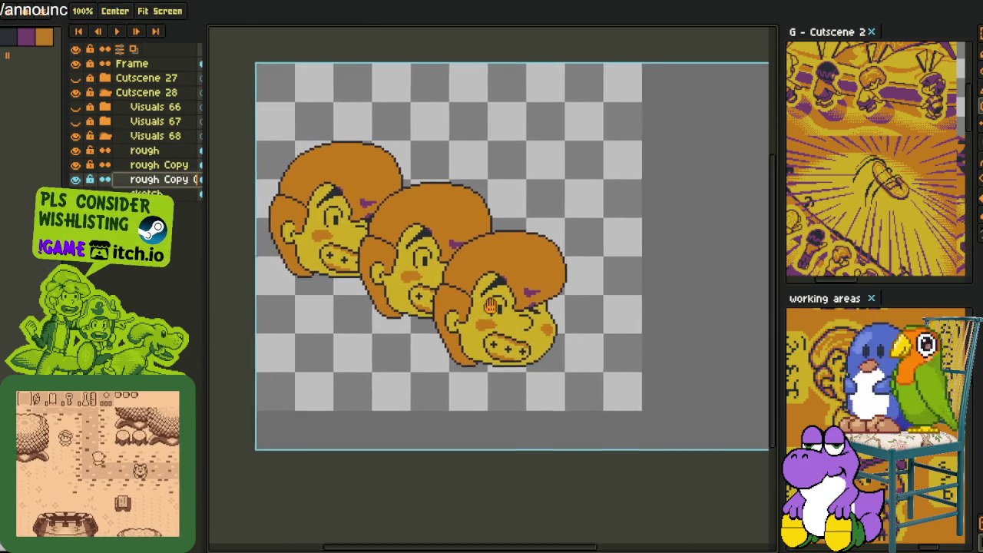
scroll(426, 229, up, 2)
drag(399, 188, 674, 466)
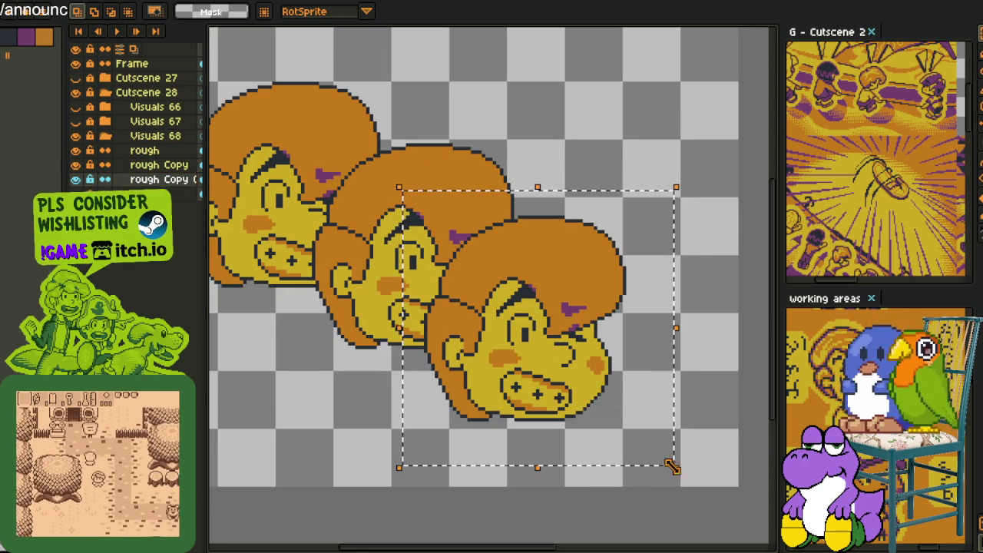
Scale the rightmost head on the rough layer to about 44% and shift it down-right.
click(676, 468)
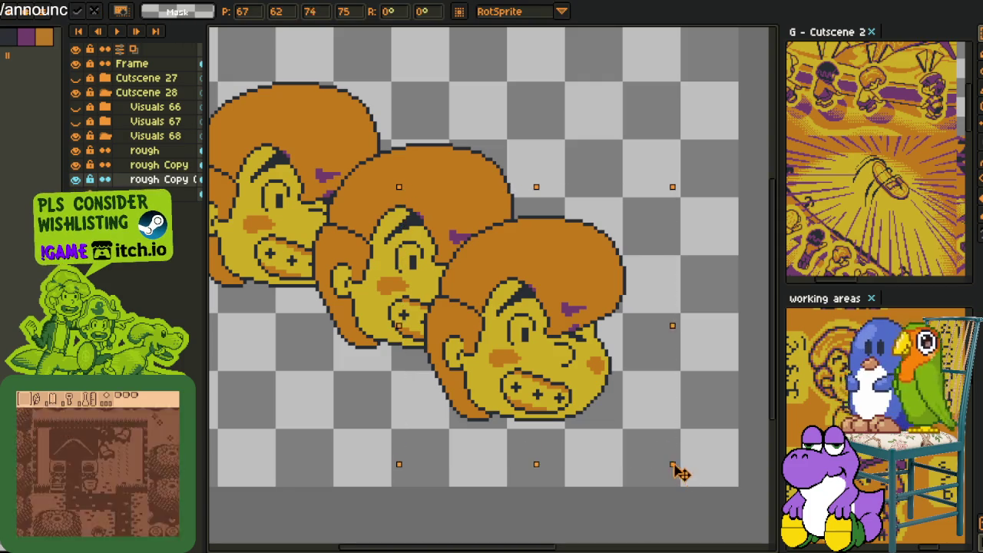
key(Escape)
key(alt+Up)
key(alt+Up)
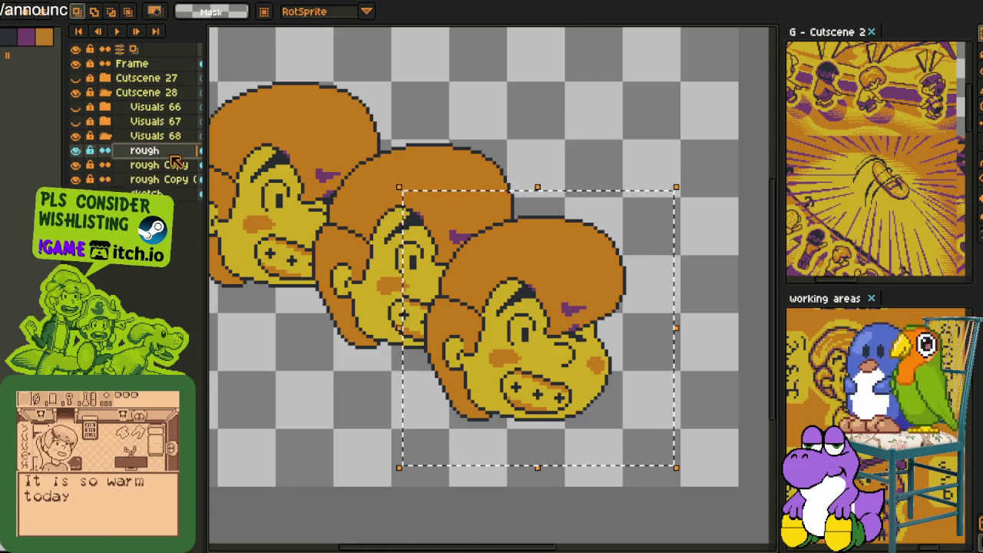
mouse_move(675, 466)
mouse_down()
mouse_move(558, 351)
mouse_move(563, 364)
mouse_up()
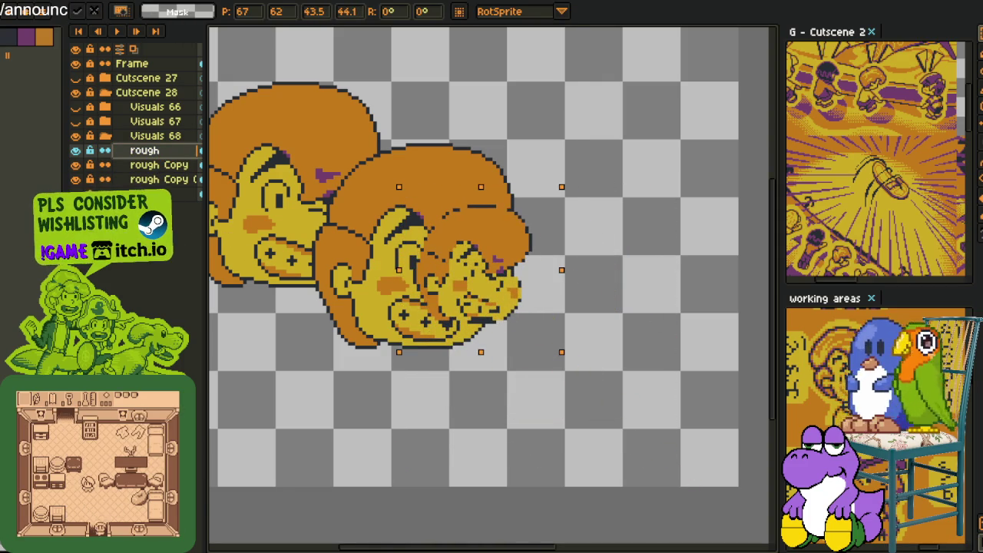
drag(472, 298, 477, 338)
Commit the resized head and delete both large rough Copy layers.
key(Return)
right_click(158, 165)
mouse_move(196, 223)
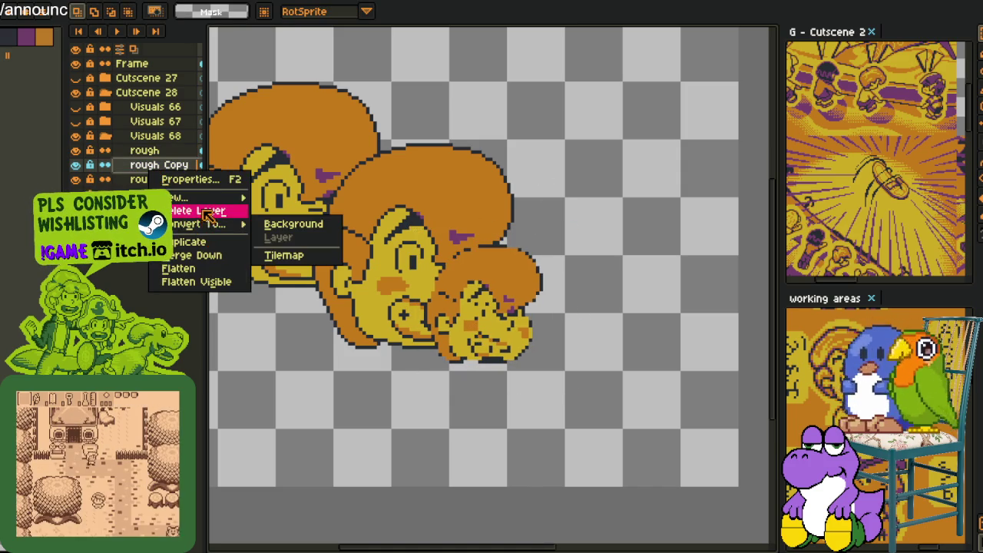
click(206, 213)
right_click(154, 177)
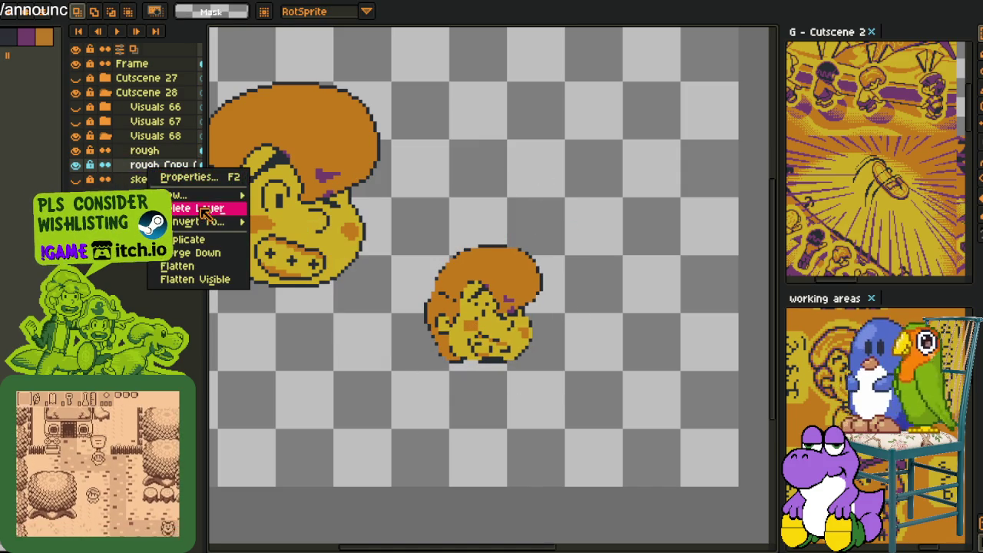
click(206, 212)
scroll(321, 212, down, 2)
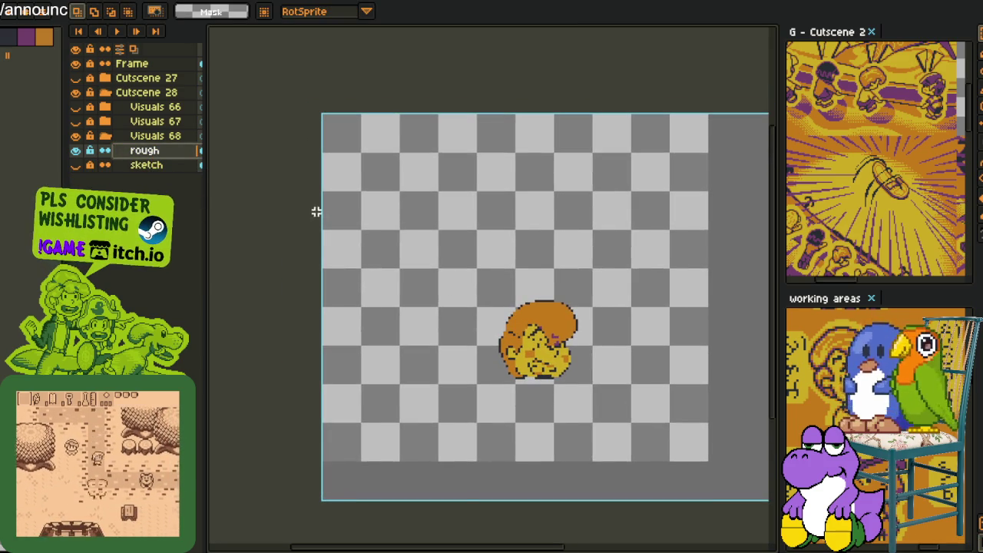
Nudge the small head slightly up and left, then zoom back in.
drag(466, 265, 667, 486)
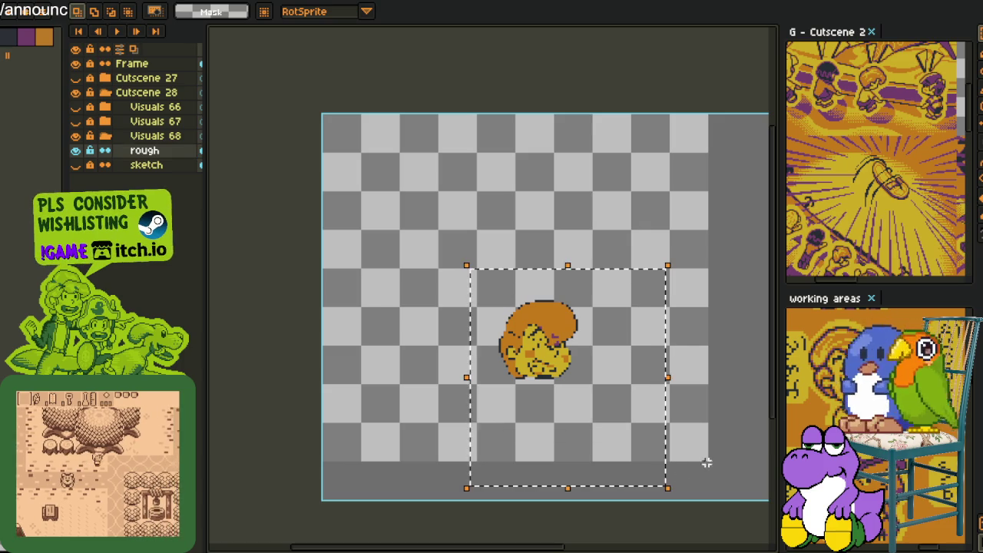
drag(553, 361, 541, 356)
click(551, 213)
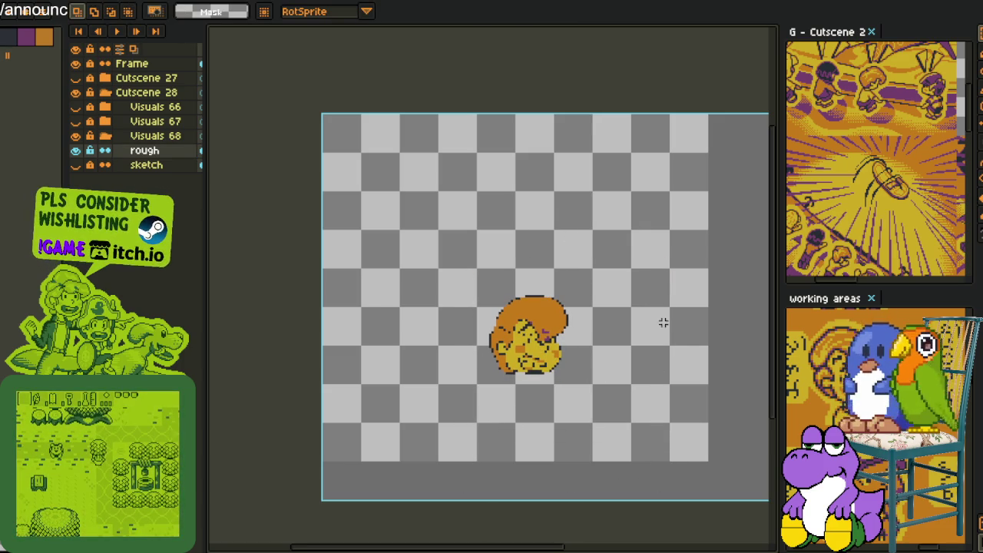
scroll(600, 369, up, 2)
scroll(606, 384, up, 2)
scroll(614, 407, up, 1)
Redraw the dark outline pixels on the small head's lower-left face with eyedropped colours.
key(alt)
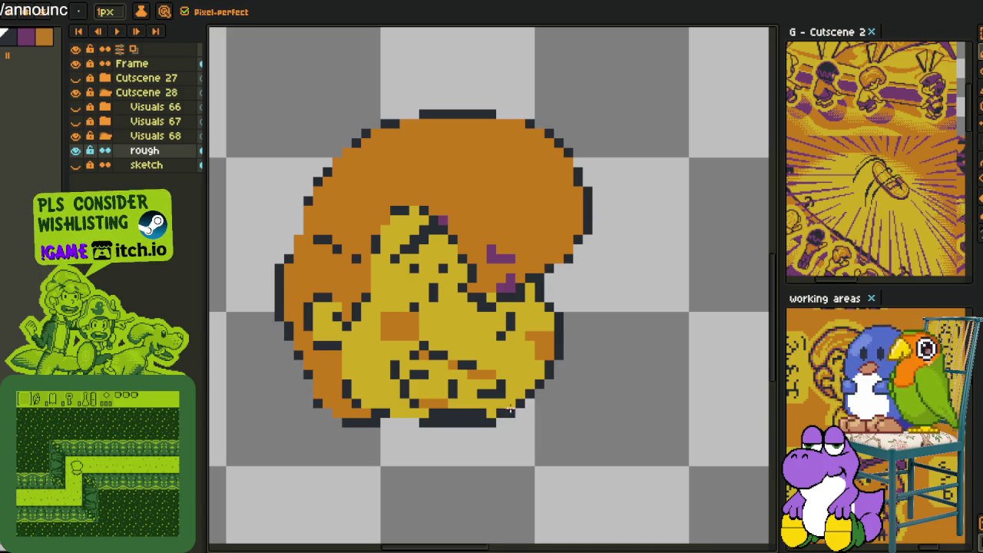
key(alt)
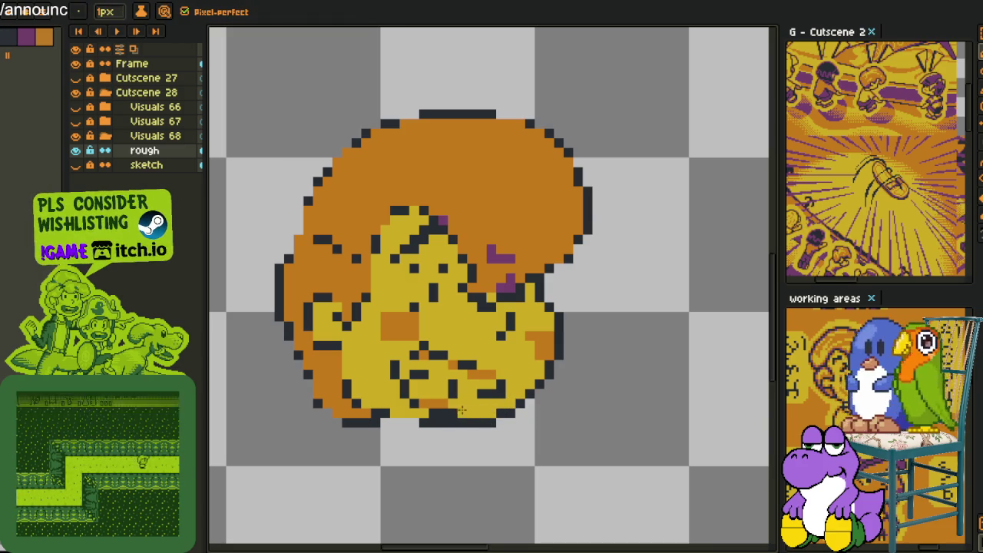
key(alt)
key(alt)
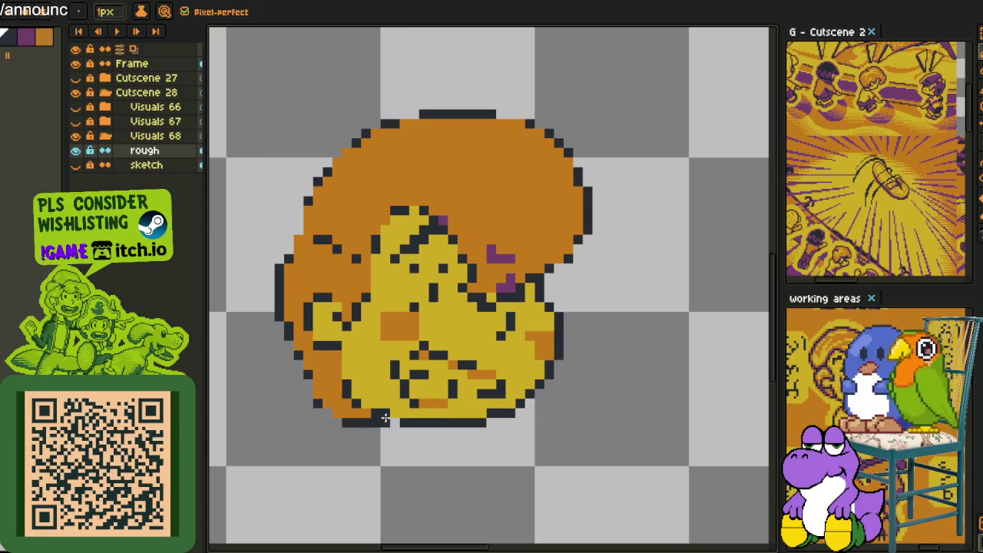
scroll(364, 403, up, 2)
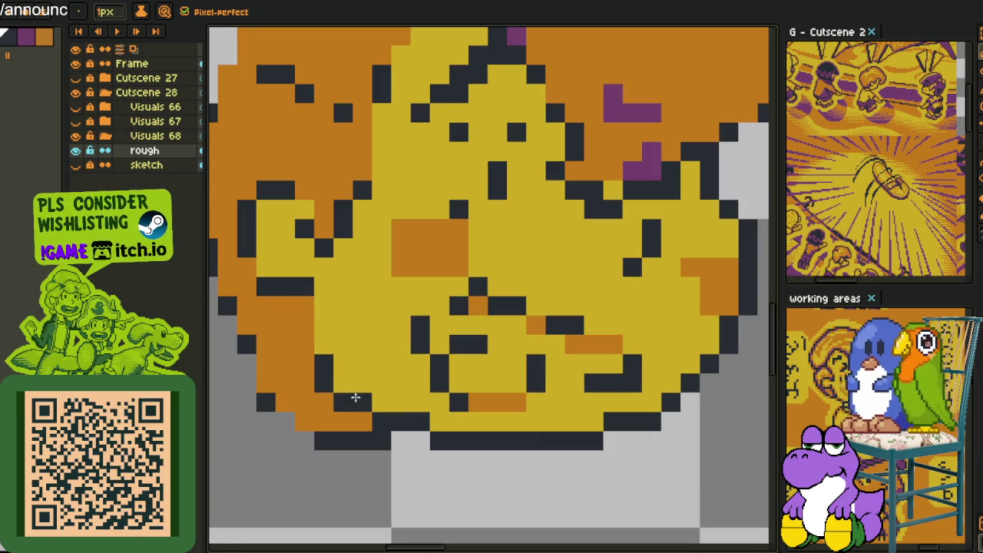
key(alt)
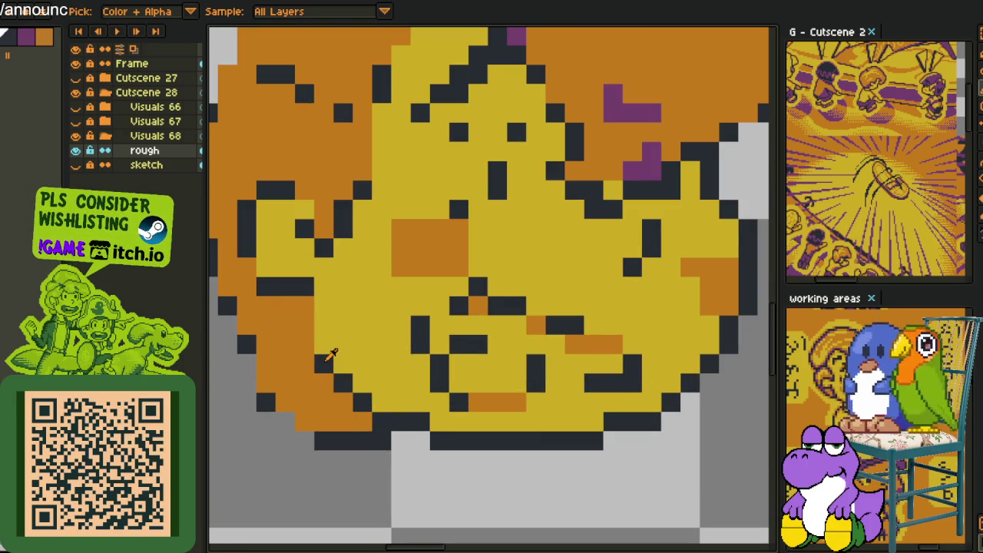
drag(343, 365, 324, 327)
key(alt)
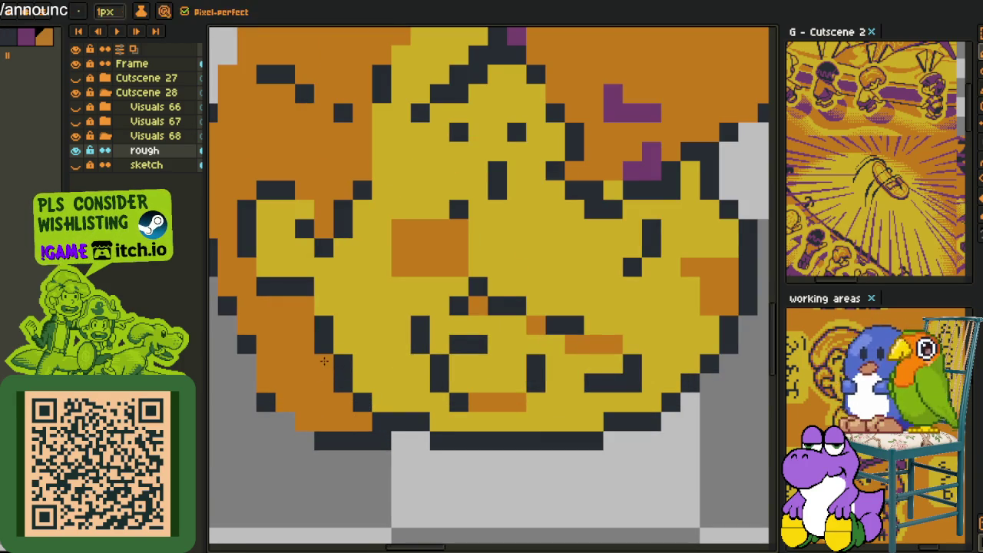
Recolour the orange pixels along the face's lower-left edge.
scroll(332, 347, down, 2)
scroll(336, 348, up, 2)
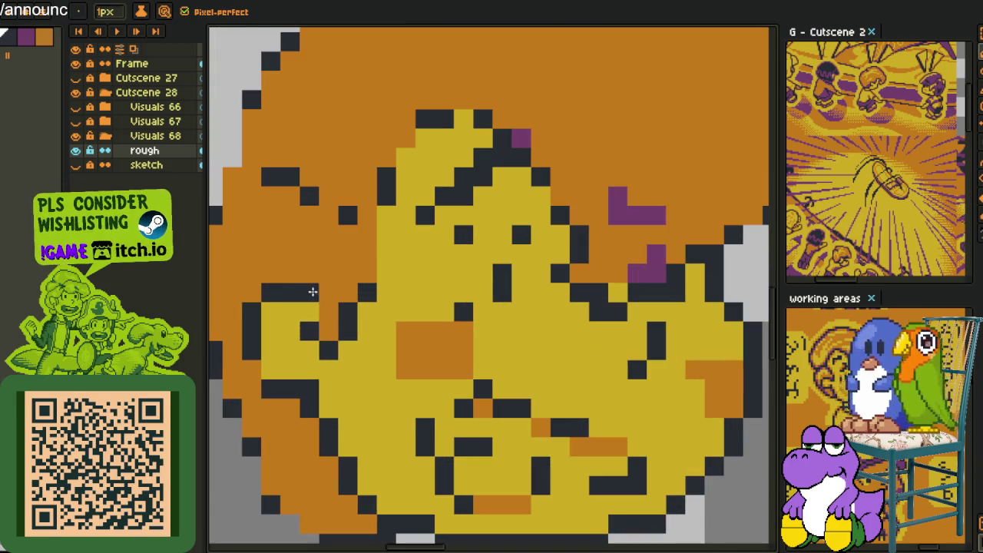
drag(309, 291, 329, 311)
click(309, 311)
key(alt)
key(alt)
scroll(261, 347, down, 4)
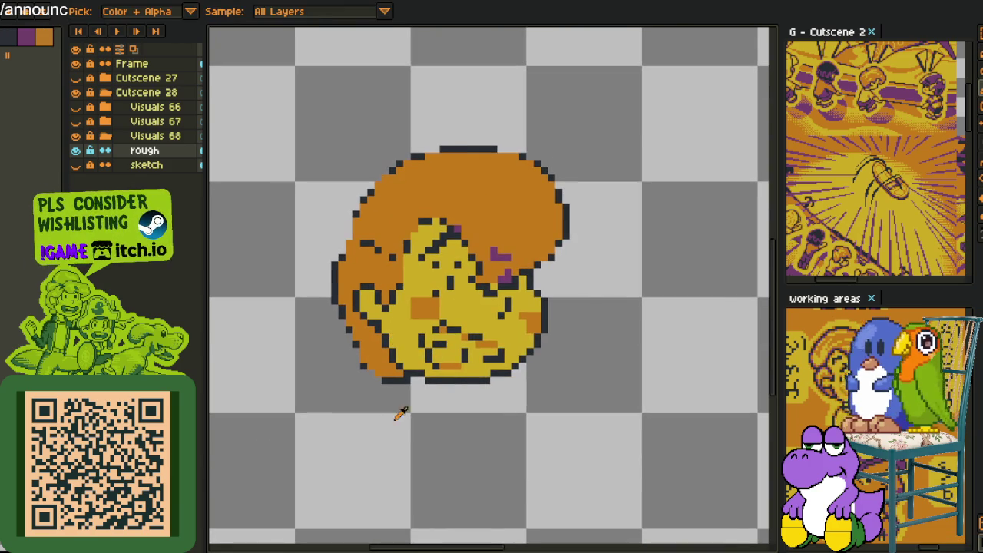
Select the lower part of the face, then drop the selection again.
key(m)
scroll(361, 348, up, 1)
drag(322, 232, 624, 411)
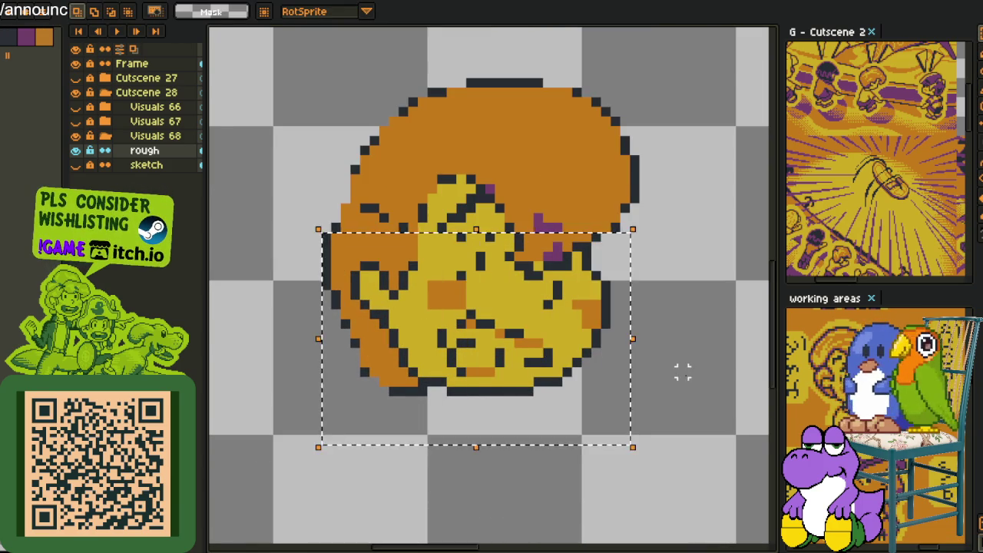
key(ctrl+d)
scroll(674, 379, down, 1)
scroll(660, 379, down, 1)
scroll(626, 386, up, 1)
scroll(625, 386, up, 4)
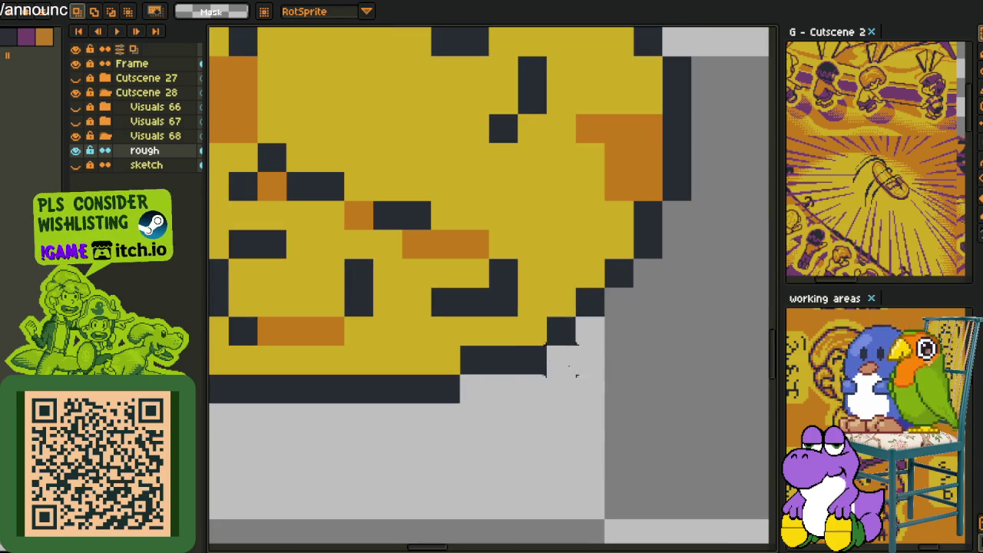
Place dark pencil pixels at the face edge and along the mouth line.
key(b)
key(alt)
click(537, 357)
scroll(537, 357, down, 3)
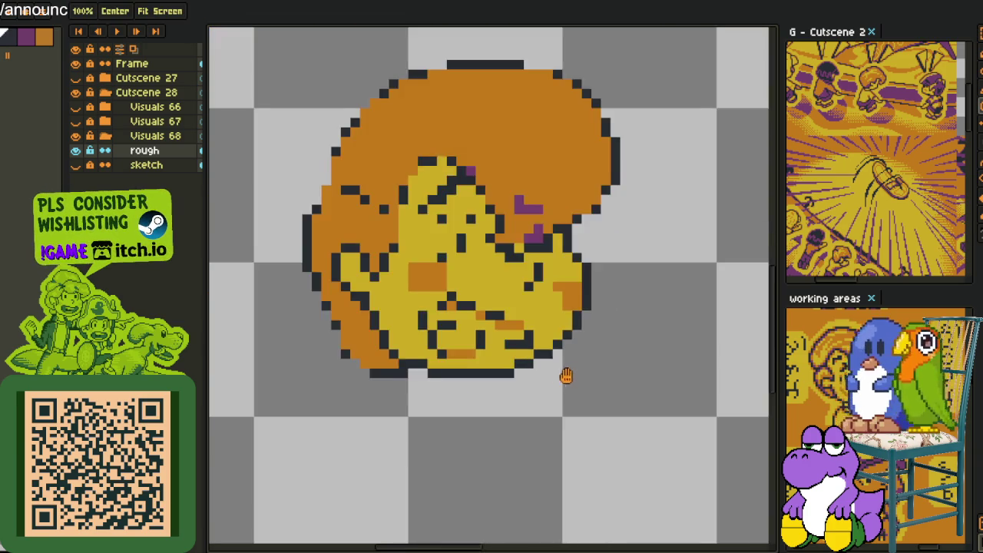
key(alt)
scroll(459, 351, up, 2)
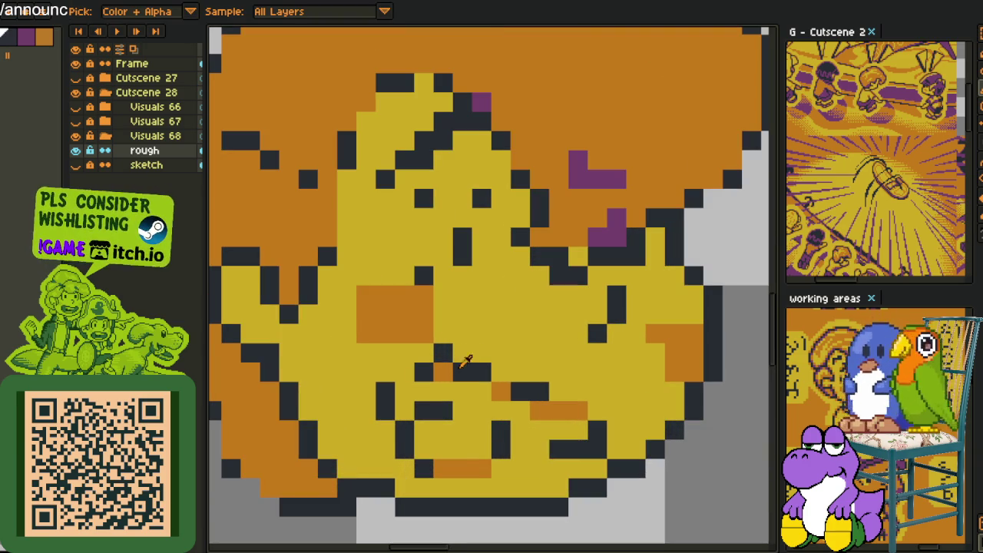
click(426, 359)
click(404, 370)
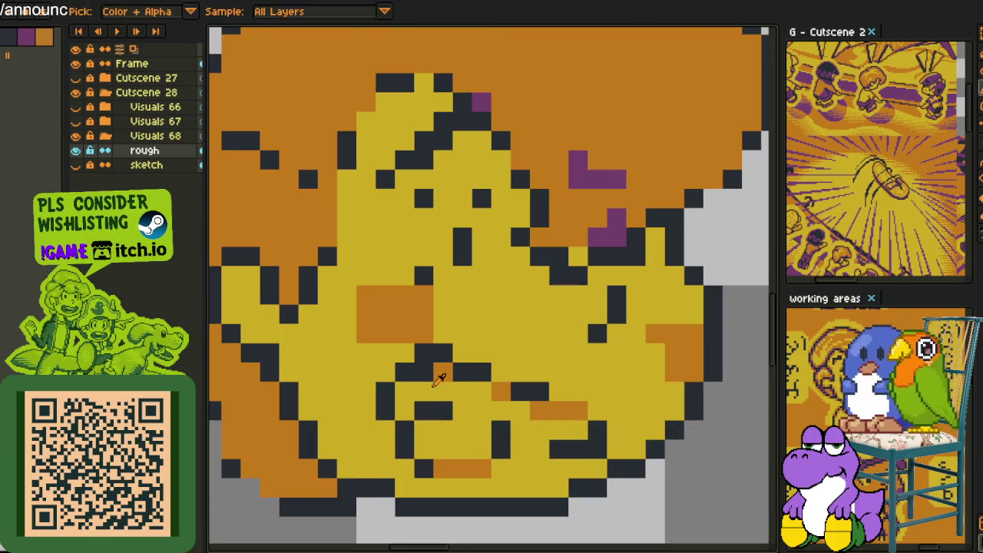
Draw the mouth's dark top outline and bottom line, trimming stray ends with yellow.
key(space)
drag(470, 381, 383, 352)
key(alt)
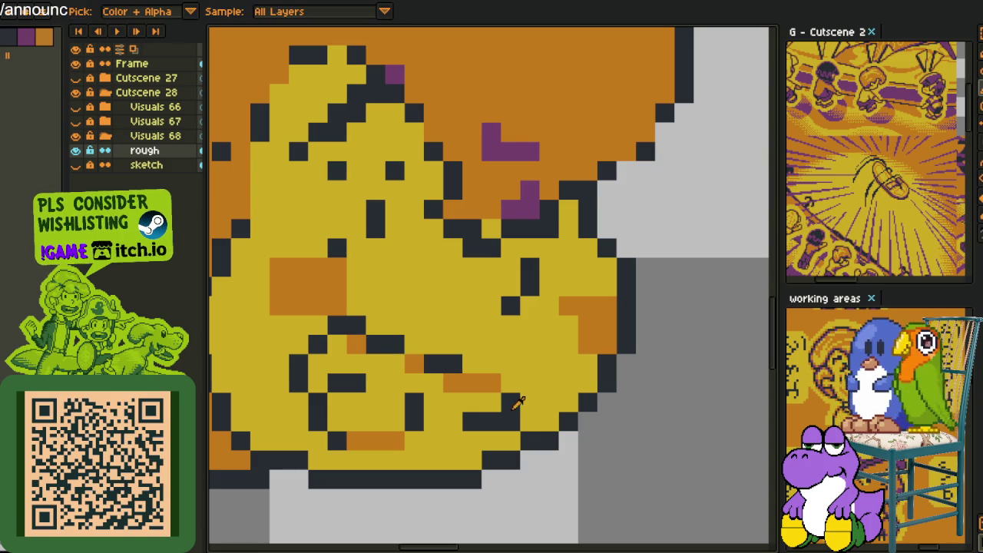
mouse_move(496, 397)
mouse_down()
mouse_move(487, 391)
mouse_move(535, 386)
mouse_up()
alt+click(530, 387)
click(510, 384)
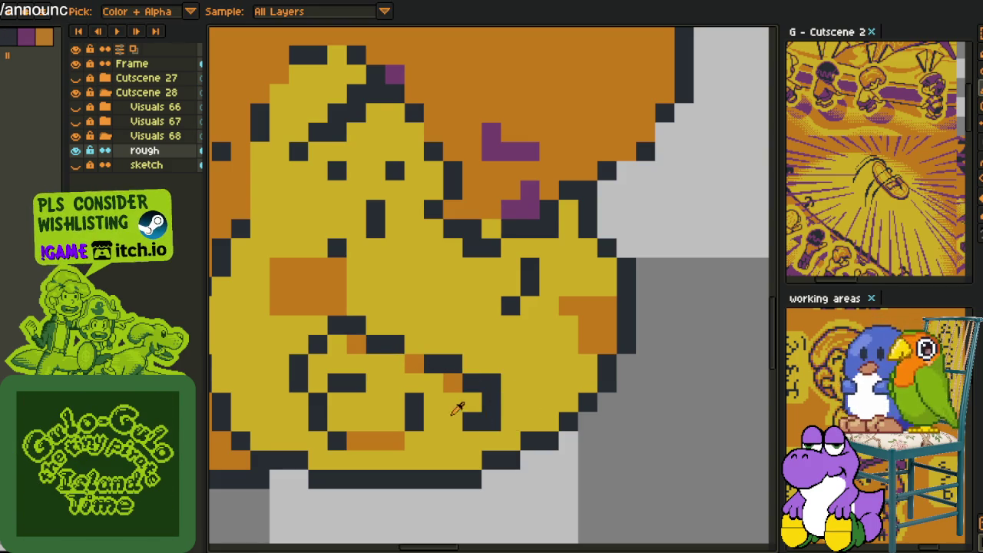
drag(469, 432, 370, 436)
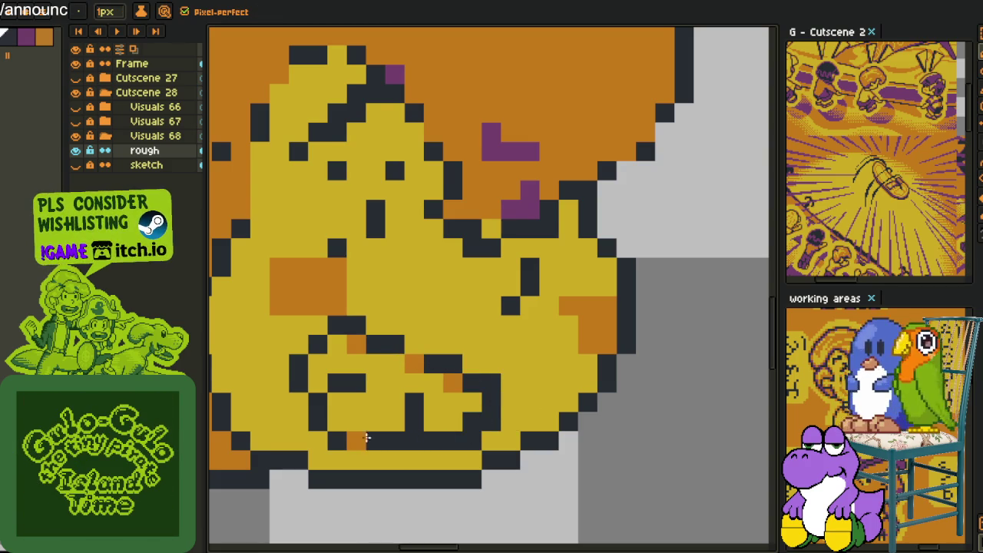
alt+click(486, 441)
click(472, 440)
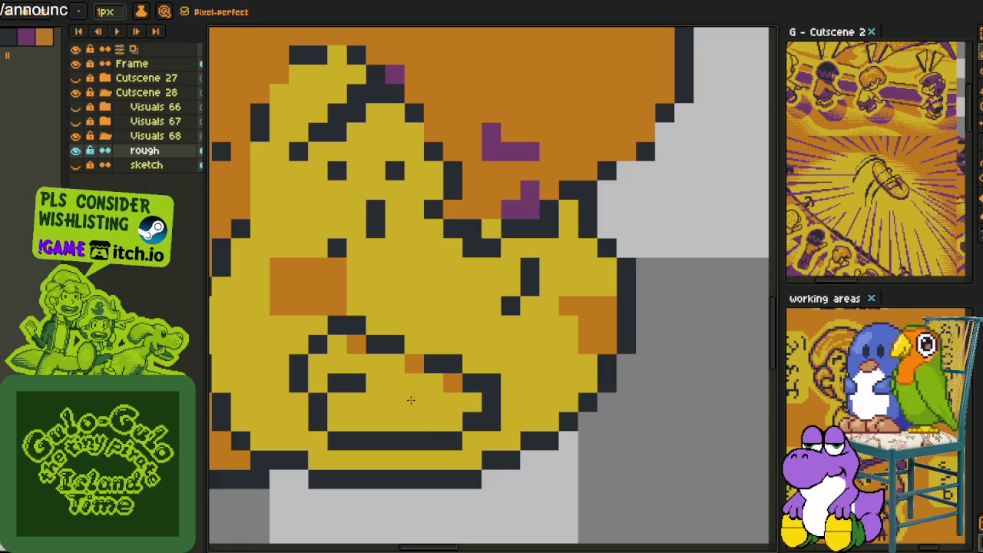
Reshape the mouth's edges, clearing stray dark pixels with yellow and adding dark ones.
alt+click(448, 360)
click(415, 363)
alt+click(505, 404)
mouse_move(492, 420)
mouse_down()
mouse_move(490, 393)
mouse_move(411, 364)
mouse_move(415, 344)
mouse_up()
click(491, 401)
alt+click(478, 384)
click(470, 367)
alt+click(458, 393)
alt+click(450, 357)
Add orange pixels at the mouth's corners.
click(433, 364)
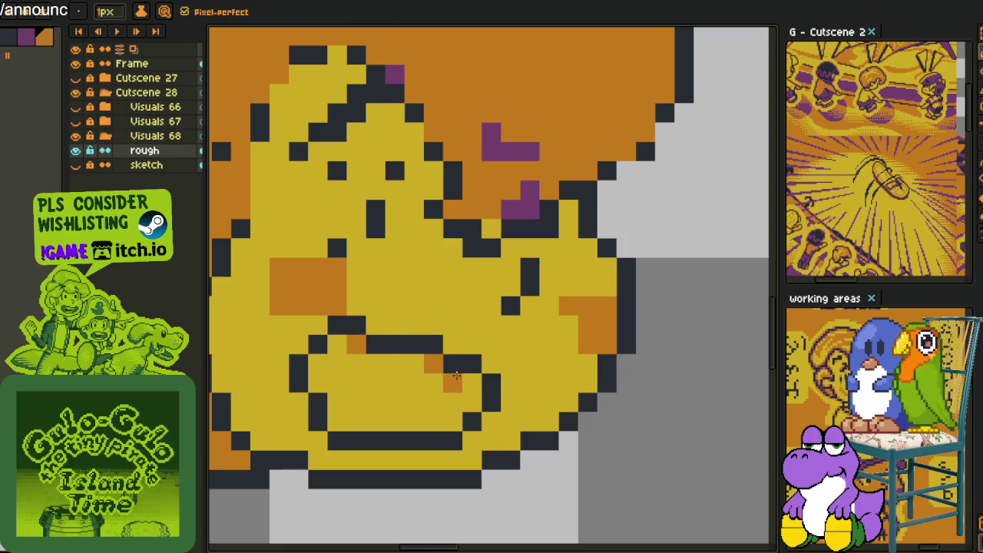
click(336, 421)
click(317, 382)
scroll(321, 389, down, 2)
scroll(321, 389, down, 2)
scroll(367, 366, up, 2)
scroll(367, 366, up, 2)
Add dark detail pixels inside the mouth.
click(367, 366)
click(353, 407)
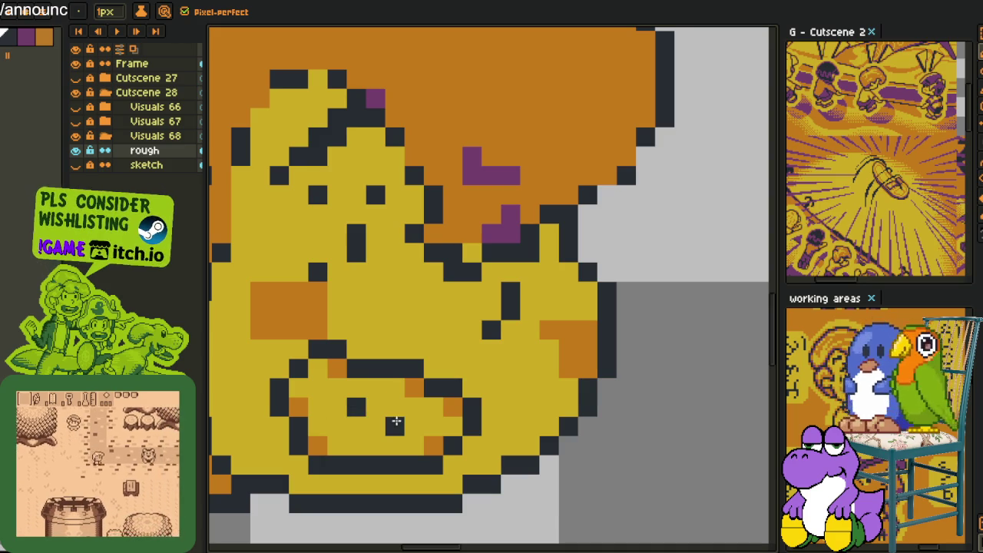
click(395, 424)
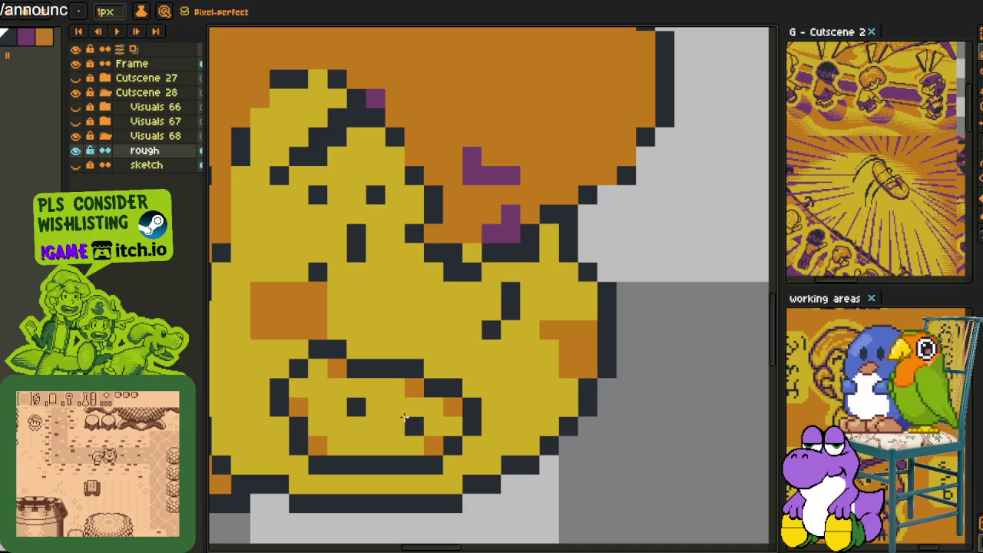
click(356, 424)
click(318, 406)
scroll(493, 431, down, 5)
scroll(493, 432, up, 2)
scroll(507, 449, up, 1)
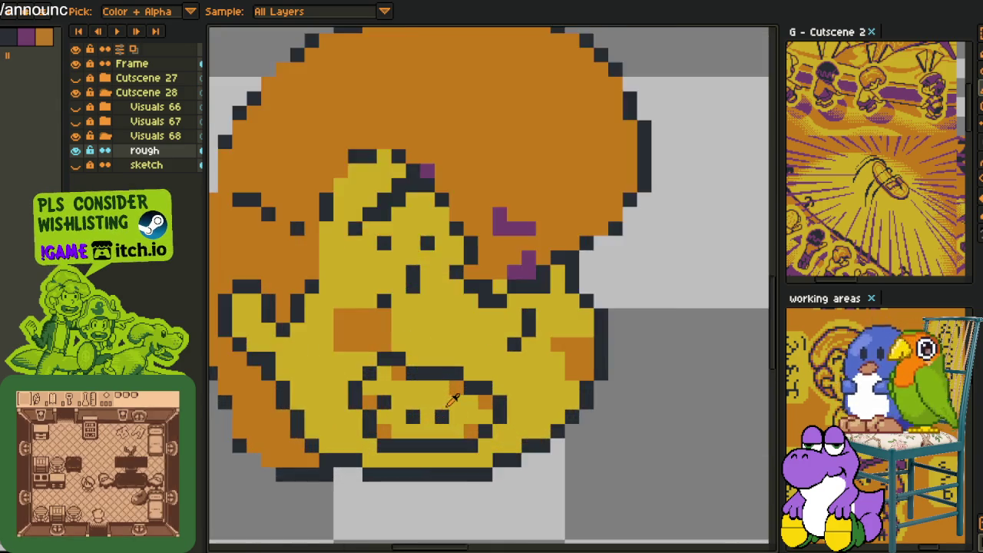
scroll(491, 415, down, 1)
scroll(482, 376, up, 2)
Lasso-select the mouth and nudge it down one pixel.
key(b)
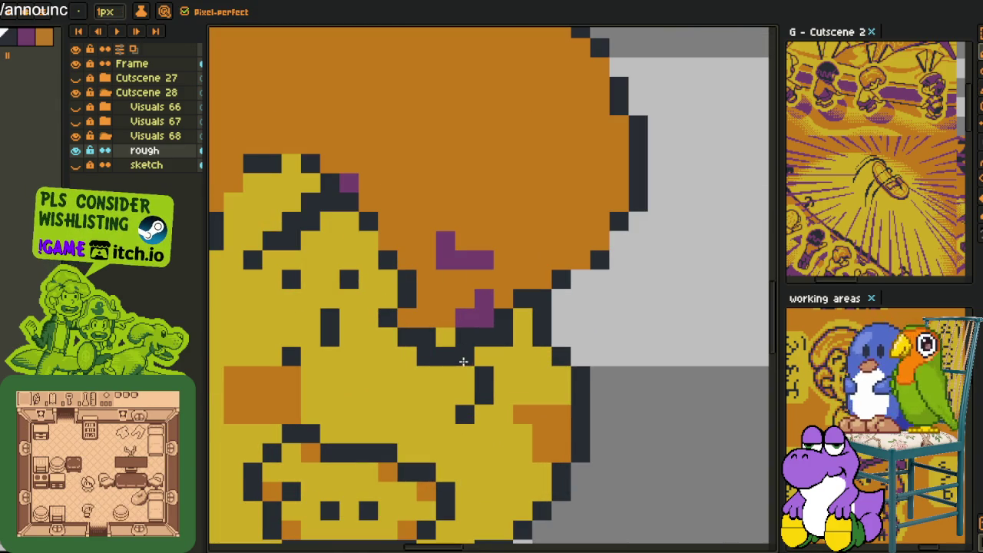
key(m)
drag(474, 346, 516, 362)
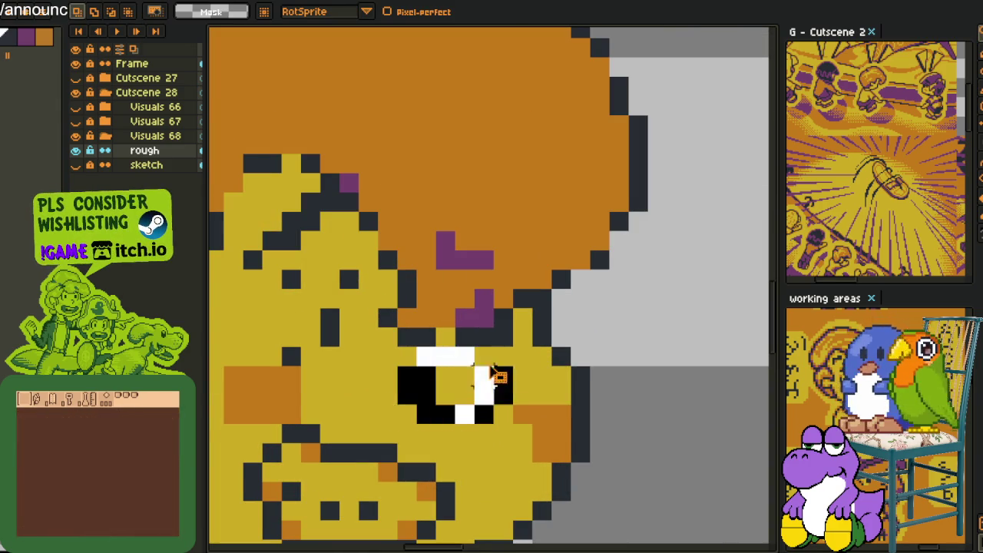
key(Down)
key(ctrl+d)
Fill the grey gap and leftover grey mouth pixels with the face yellow.
key(i)
key(g)
click(476, 373)
click(446, 356)
click(407, 375)
scroll(420, 399, down, 3)
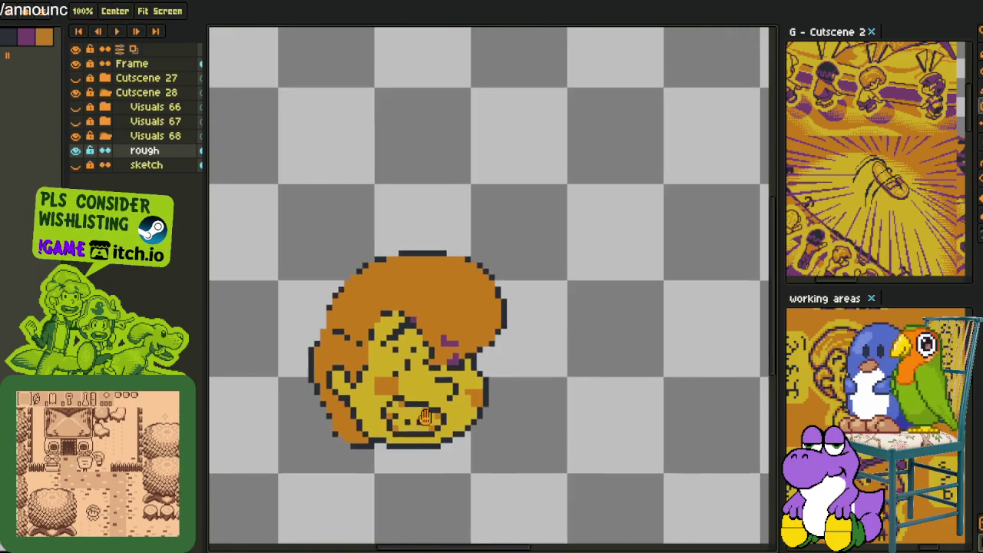
scroll(420, 407, up, 3)
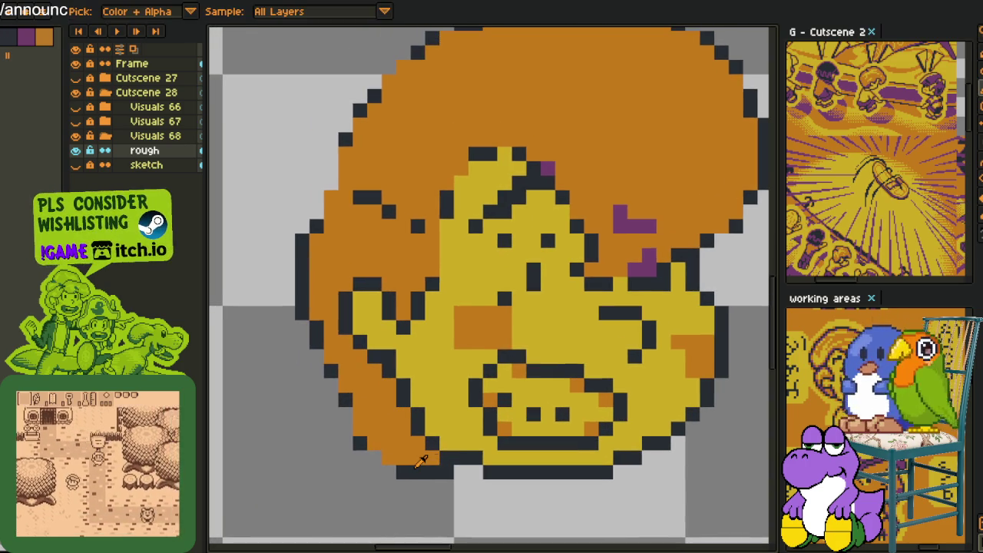
Draw a dark outline along the hair's left edge and recolour a stray grey pixel orange.
click(374, 443)
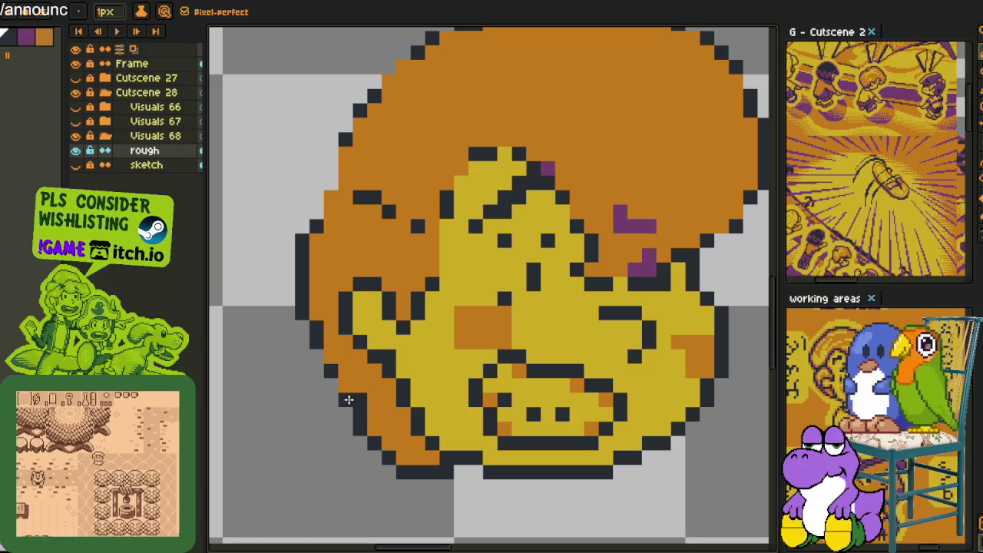
alt+click(342, 376)
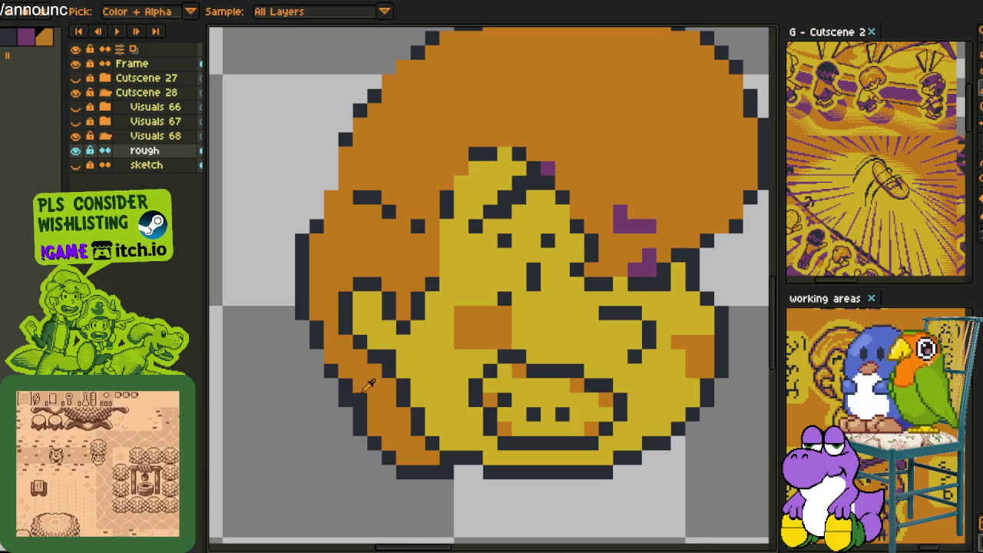
drag(342, 333, 338, 387)
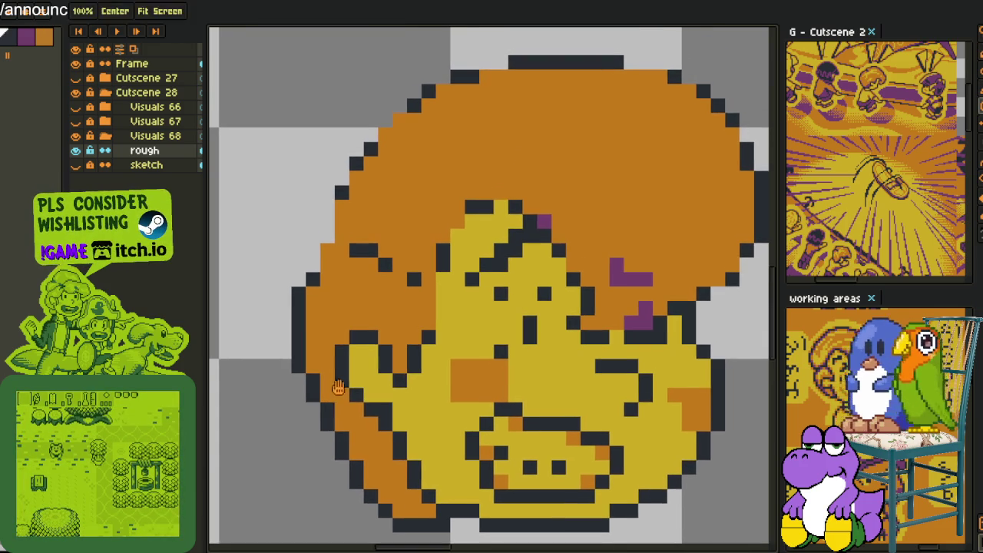
drag(386, 326, 377, 408)
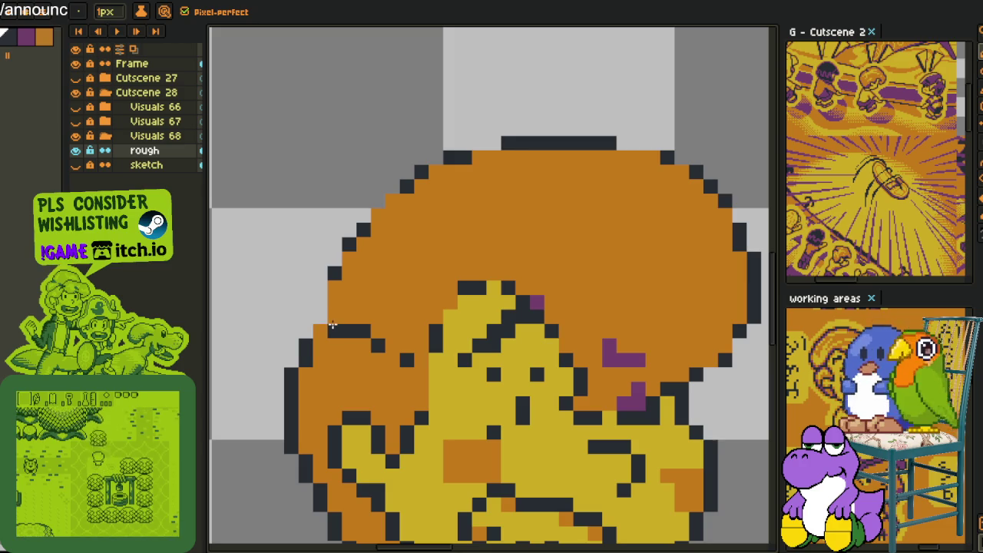
click(333, 329)
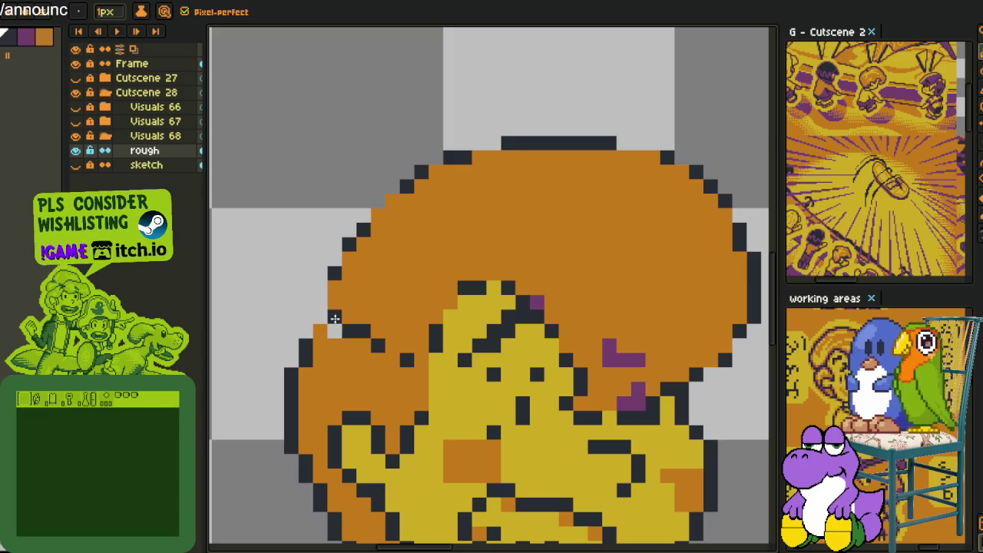
drag(336, 318, 307, 331)
alt+click(331, 348)
click(335, 331)
Draw short dark strand lines inside the hair.
scroll(390, 350, up, 1)
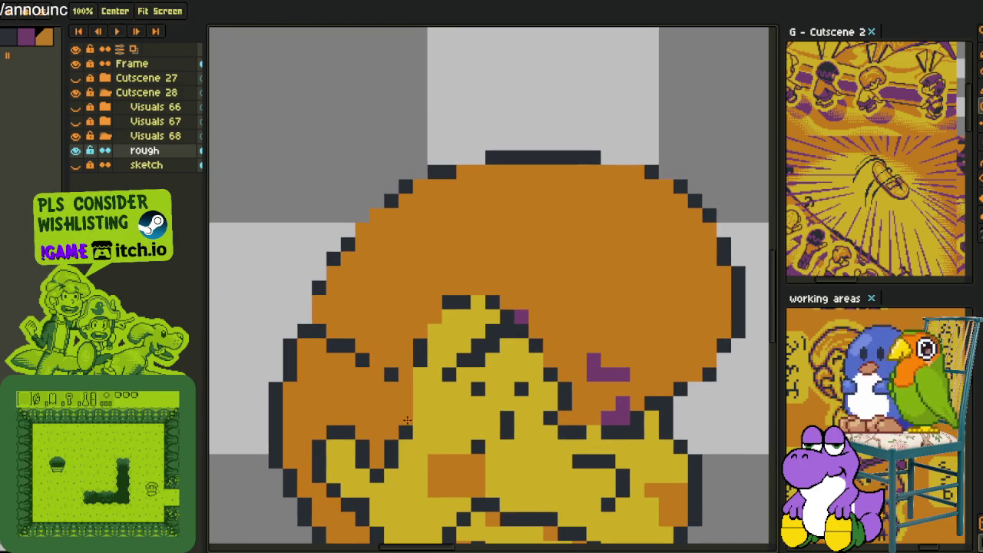
alt+click(387, 470)
drag(406, 464, 409, 453)
drag(419, 416, 421, 386)
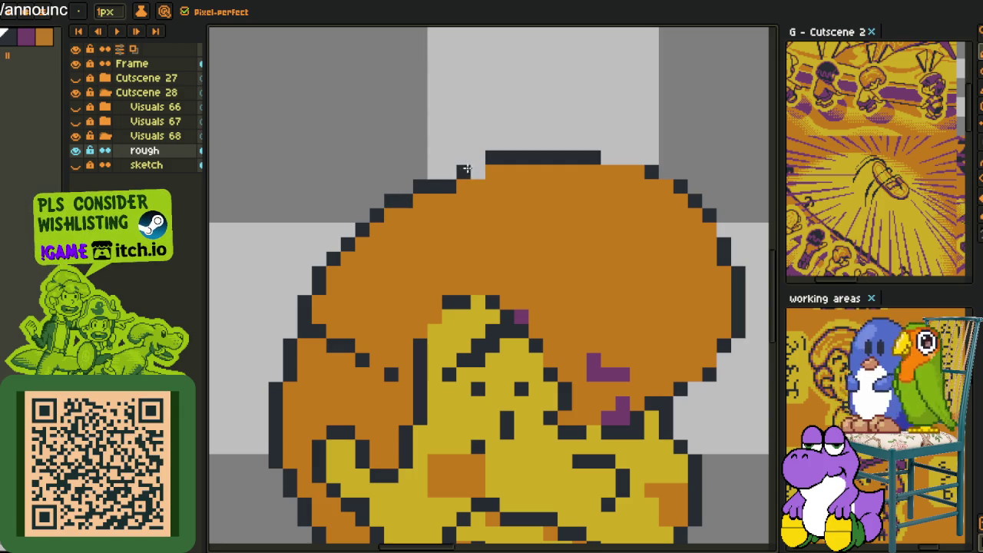
Smooth the step in the hair's top-right dark outline.
click(577, 171)
drag(578, 171, 477, 191)
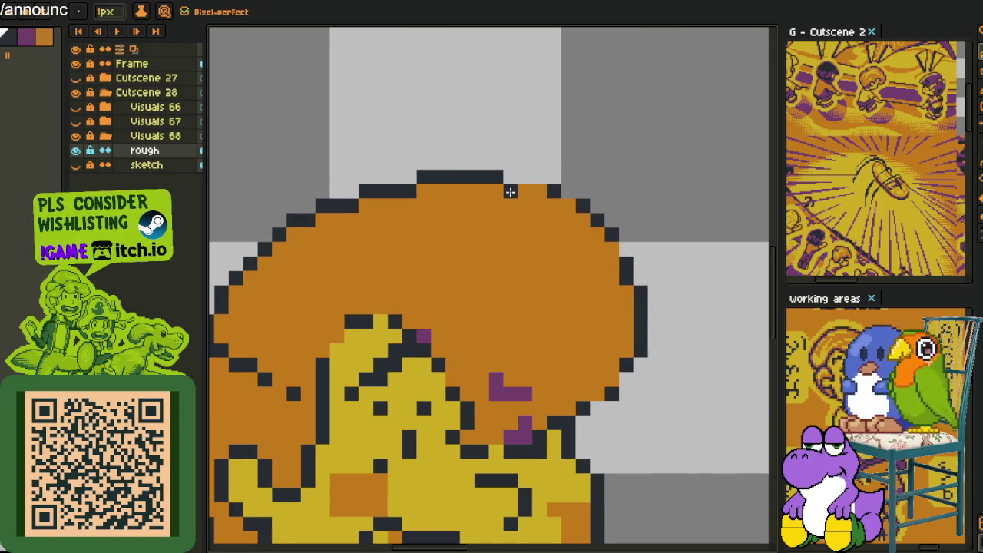
drag(568, 203, 579, 219)
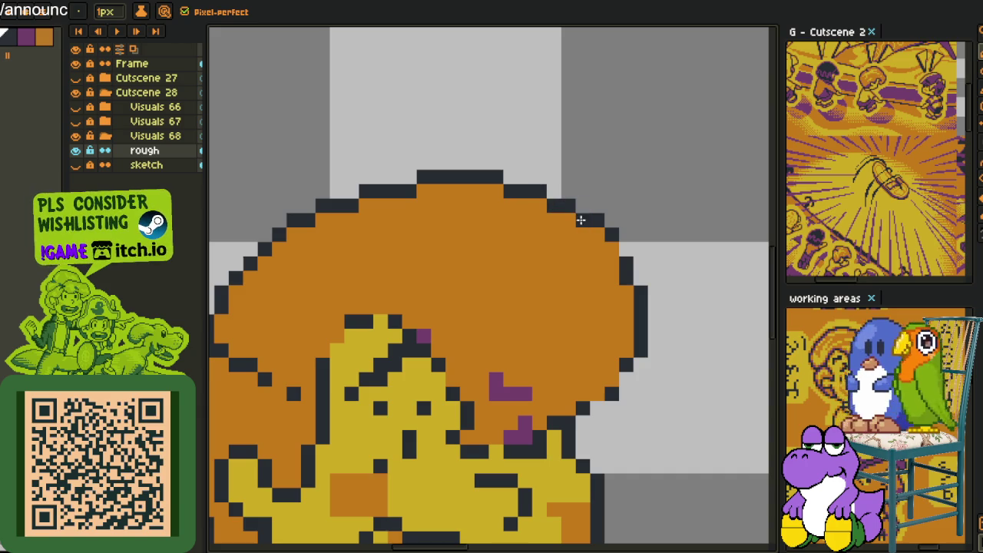
scroll(614, 247, down, 3)
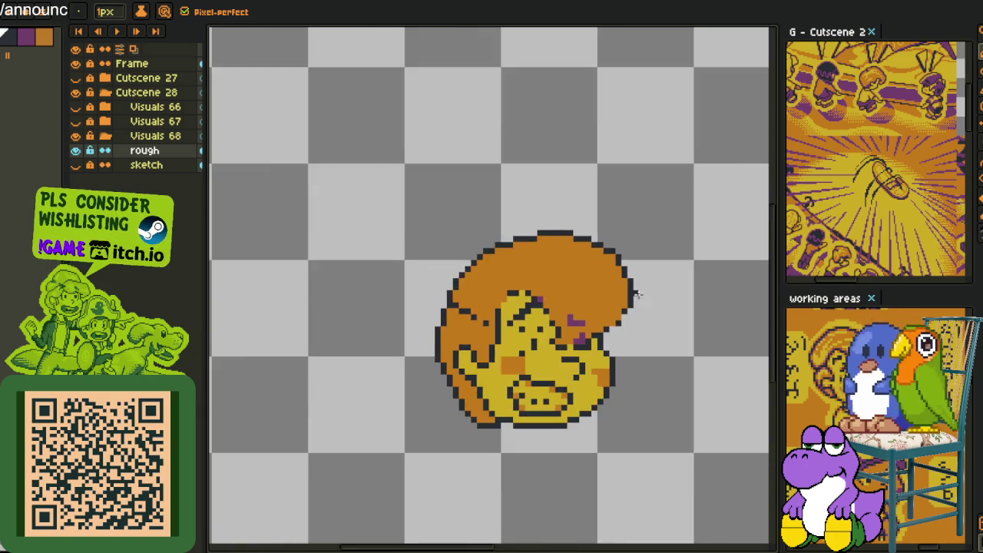
scroll(636, 311, up, 4)
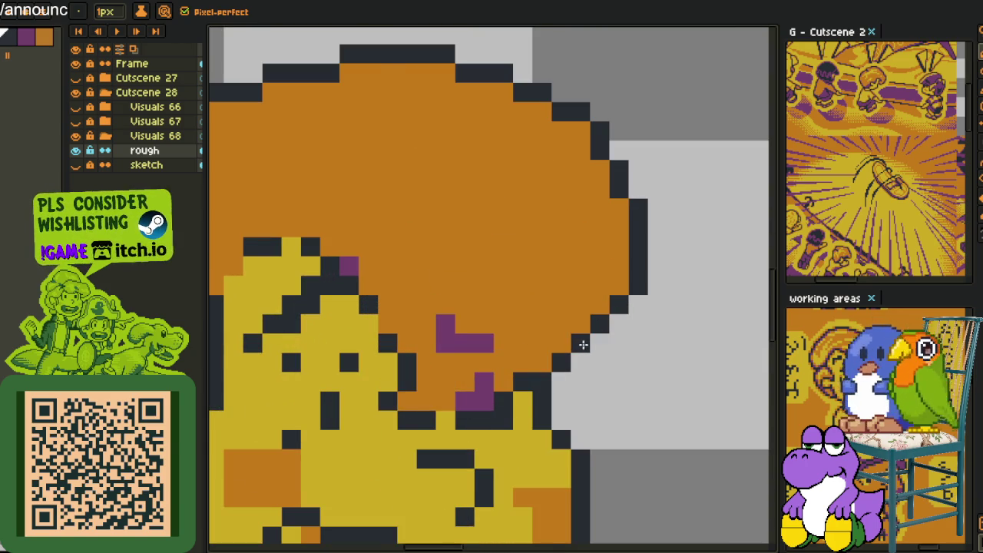
scroll(589, 340, down, 2)
scroll(588, 340, down, 1)
scroll(585, 378, up, 2)
scroll(585, 378, up, 2)
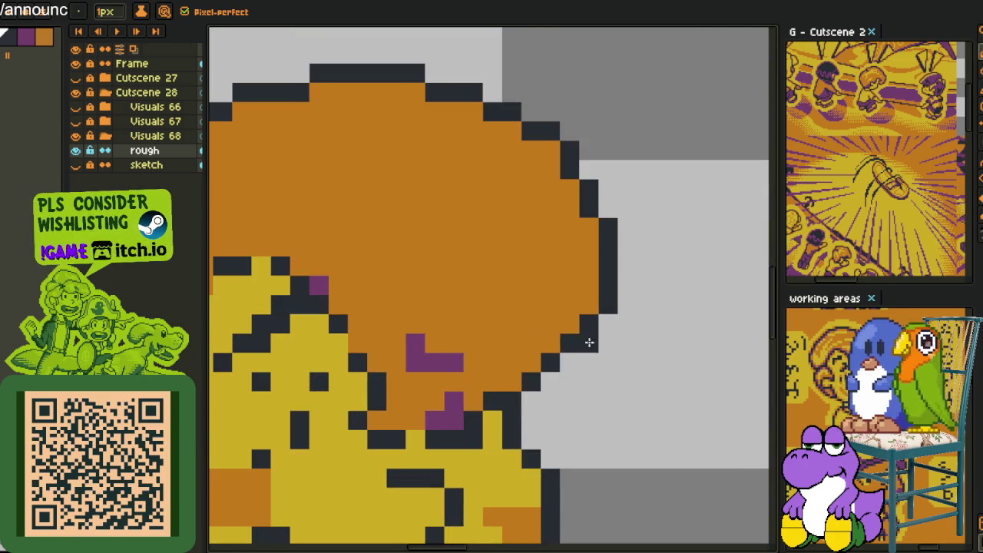
scroll(587, 311, down, 3)
scroll(537, 338, up, 1)
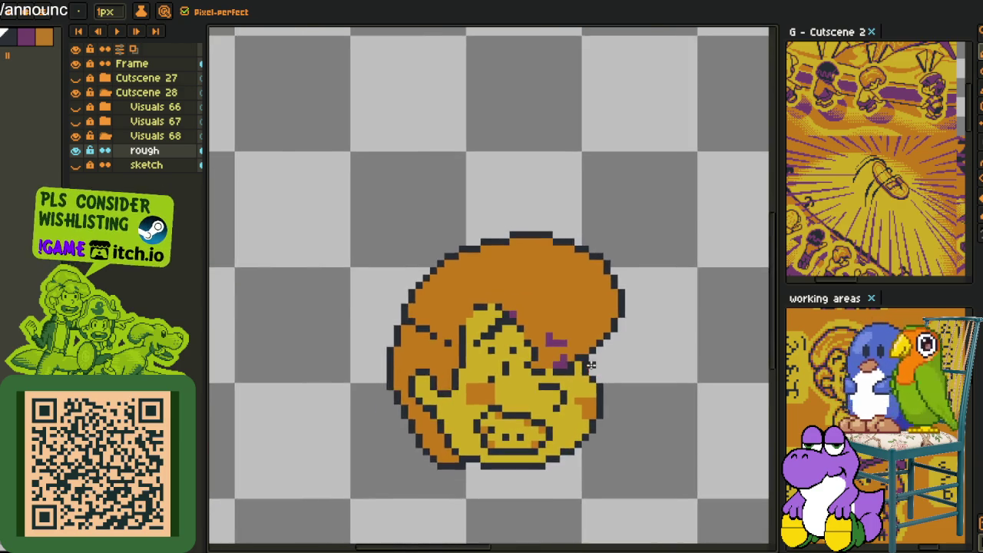